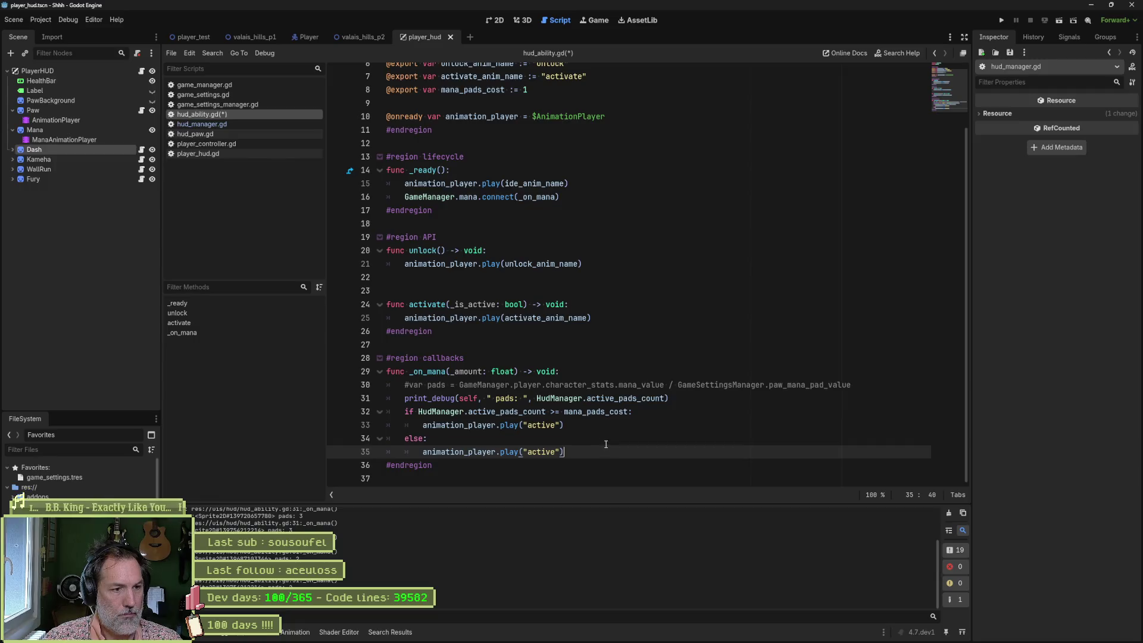
Step: Scroll up in hud_ability.gd, then bring up the hud_abilities sprite in Aseprite
scroll(547, 121, "up", 1)
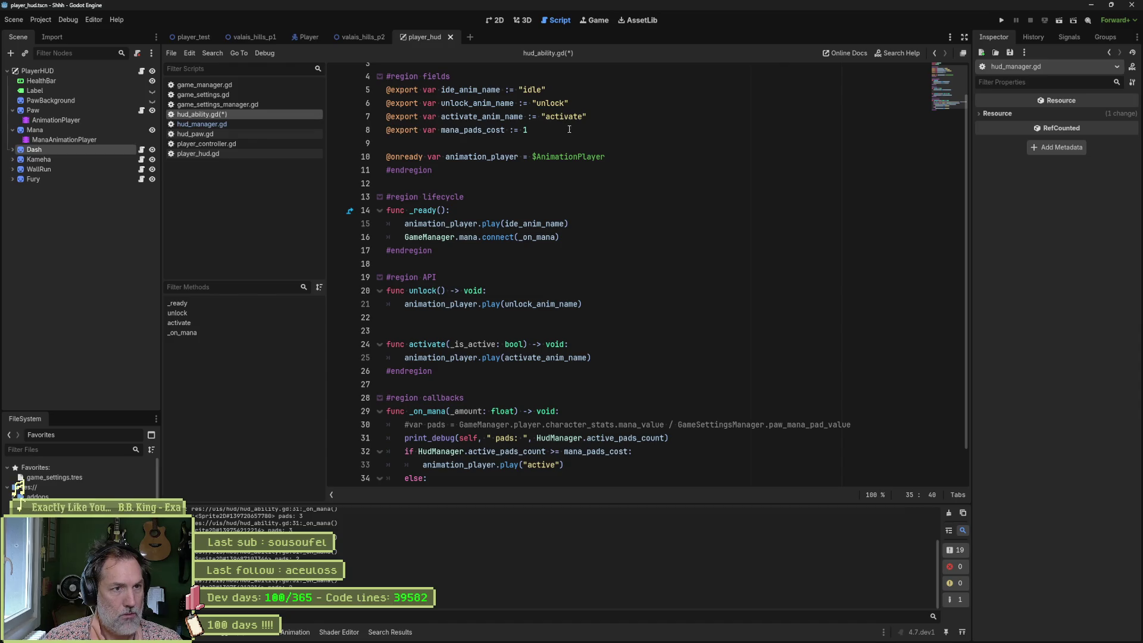
mouse_move(601, 637)
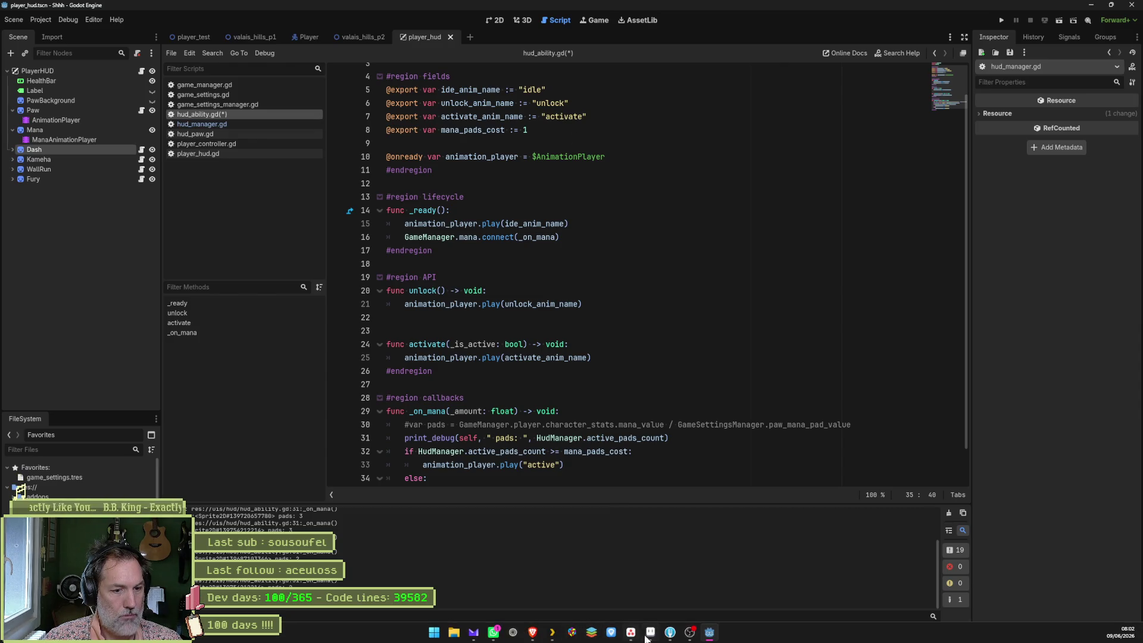
left_click(650, 632)
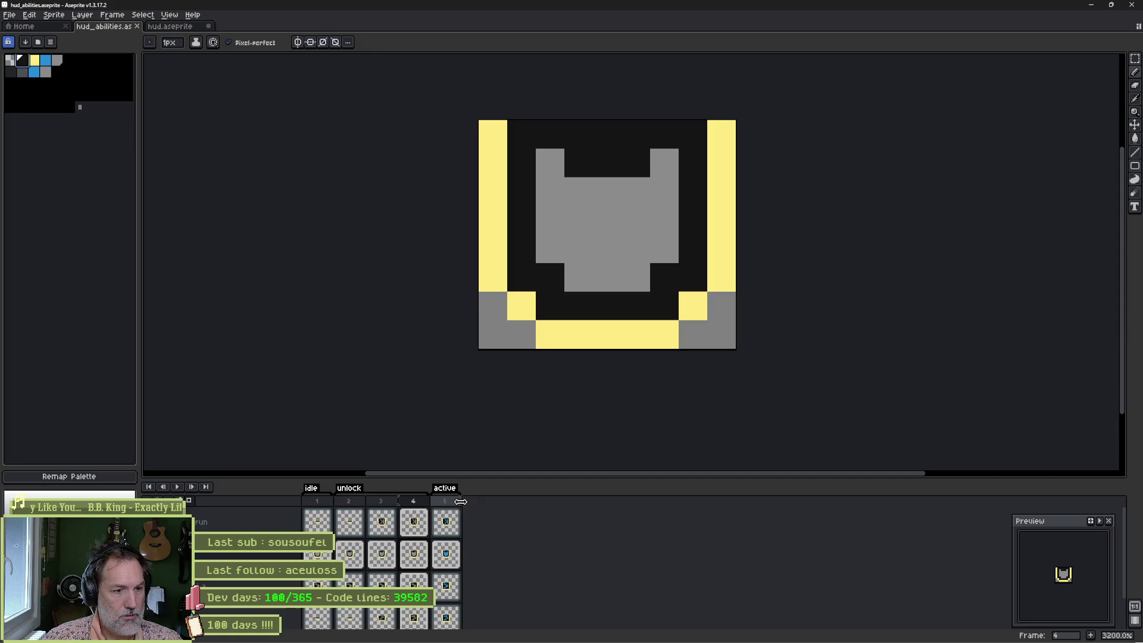
Step: Duplicate frame 5 as frame 6 and give frame 6 a new tag named 'inactive'
left_click(451, 506)
key("alt+n")
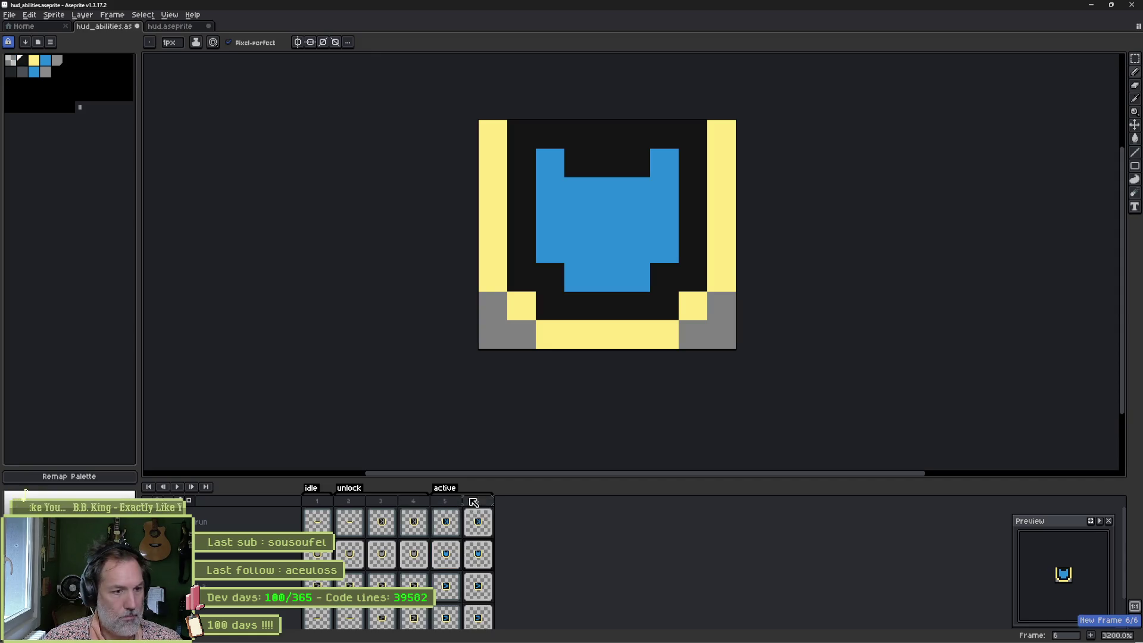
right_click(473, 505)
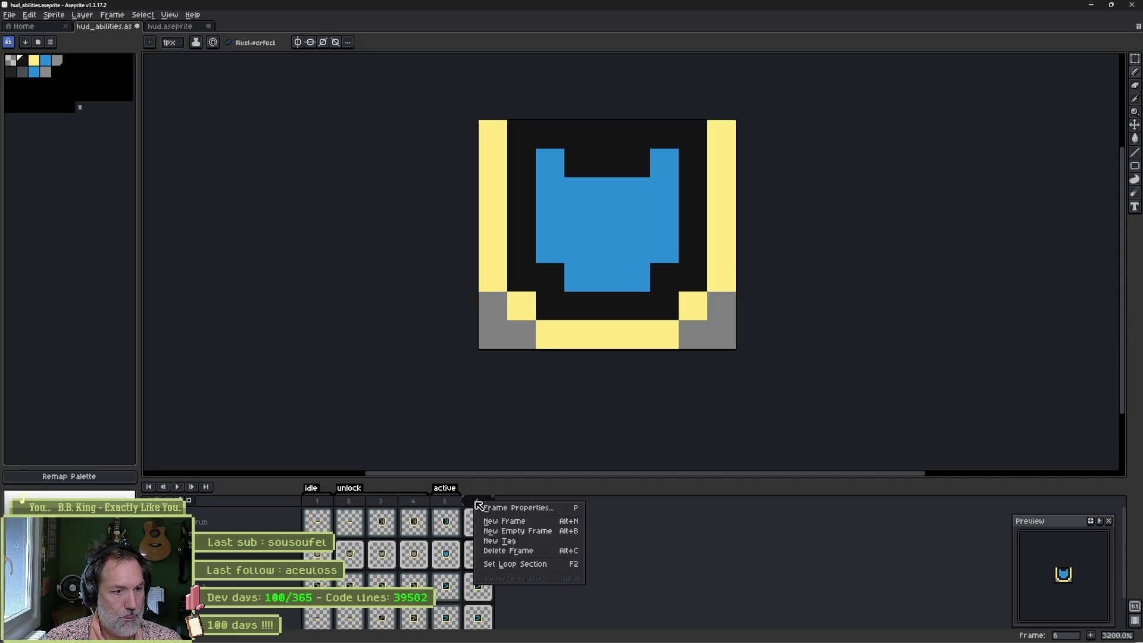
left_click(519, 544)
type("inactive")
key("Return")
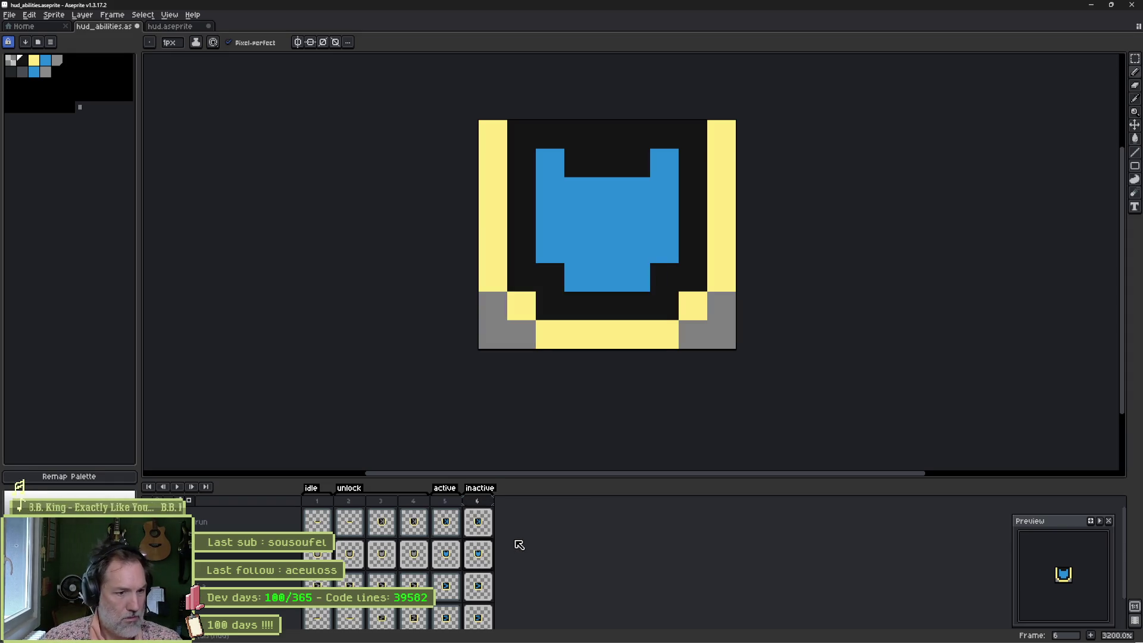
Step: Paint-bucket the blue icon, column and arrow pixels grey on frame 6's second and top layers
left_click(484, 558)
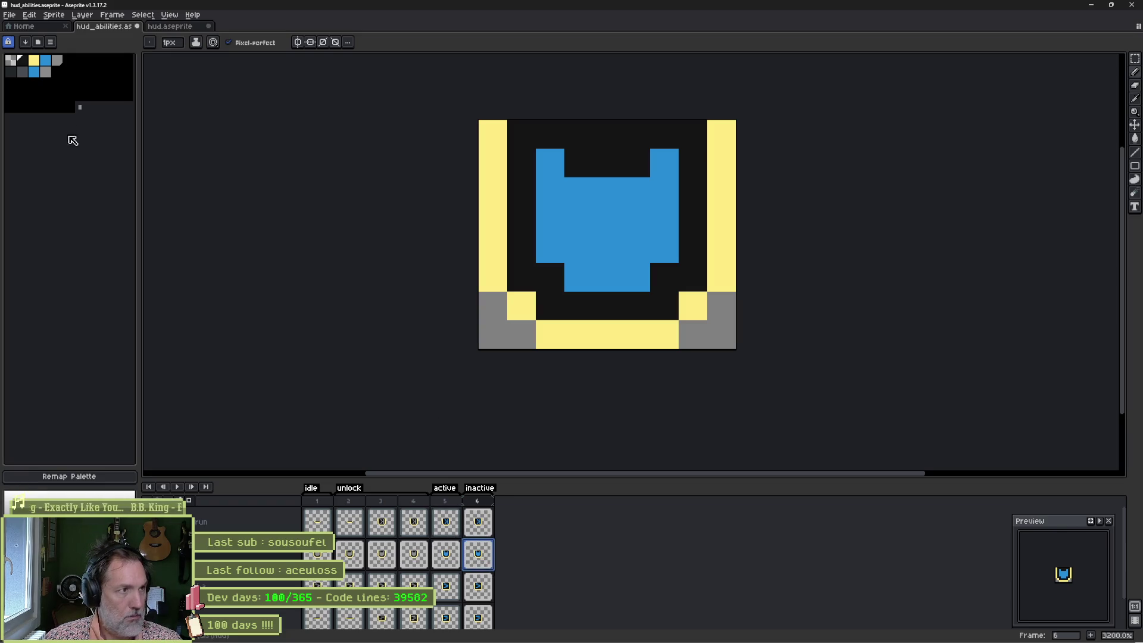
left_click(57, 60)
key("g")
left_click(534, 210)
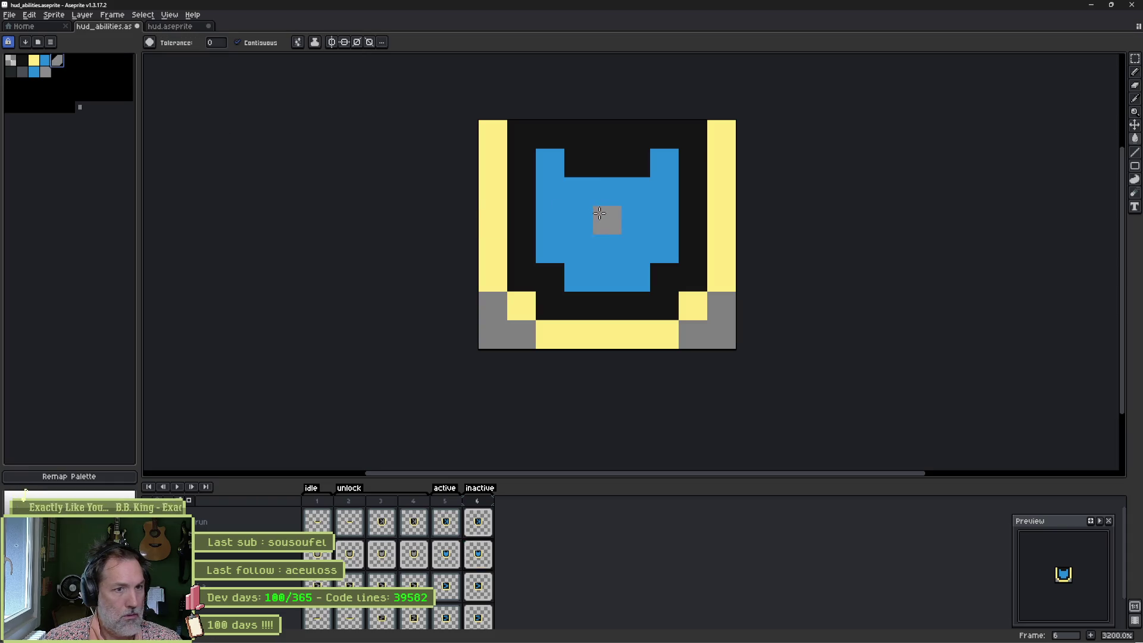
left_click(605, 217)
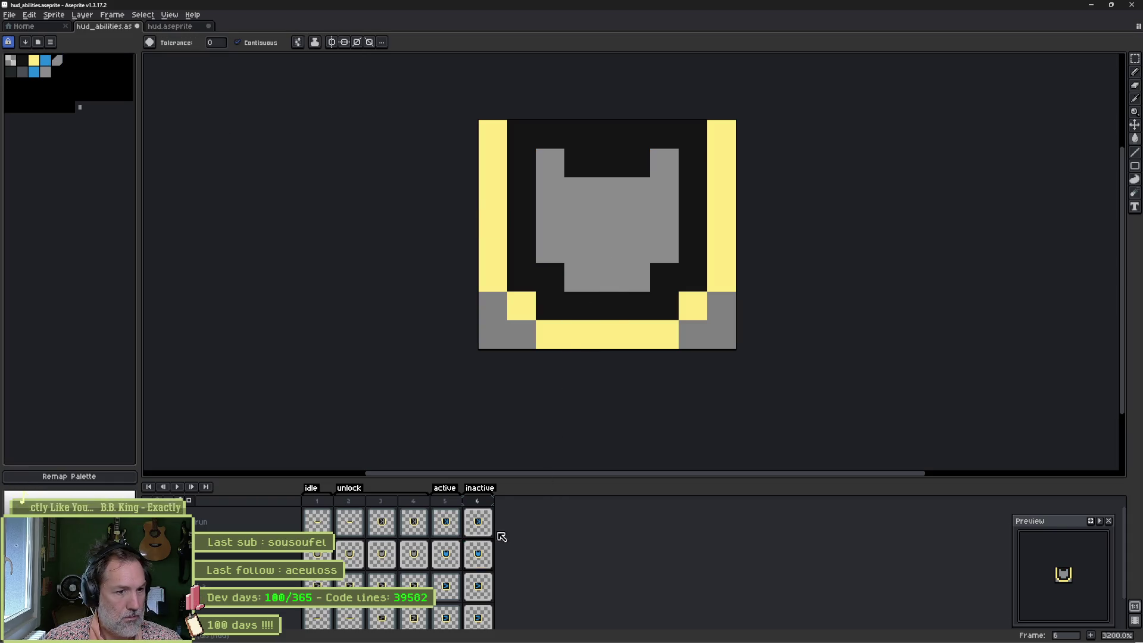
left_click(485, 524)
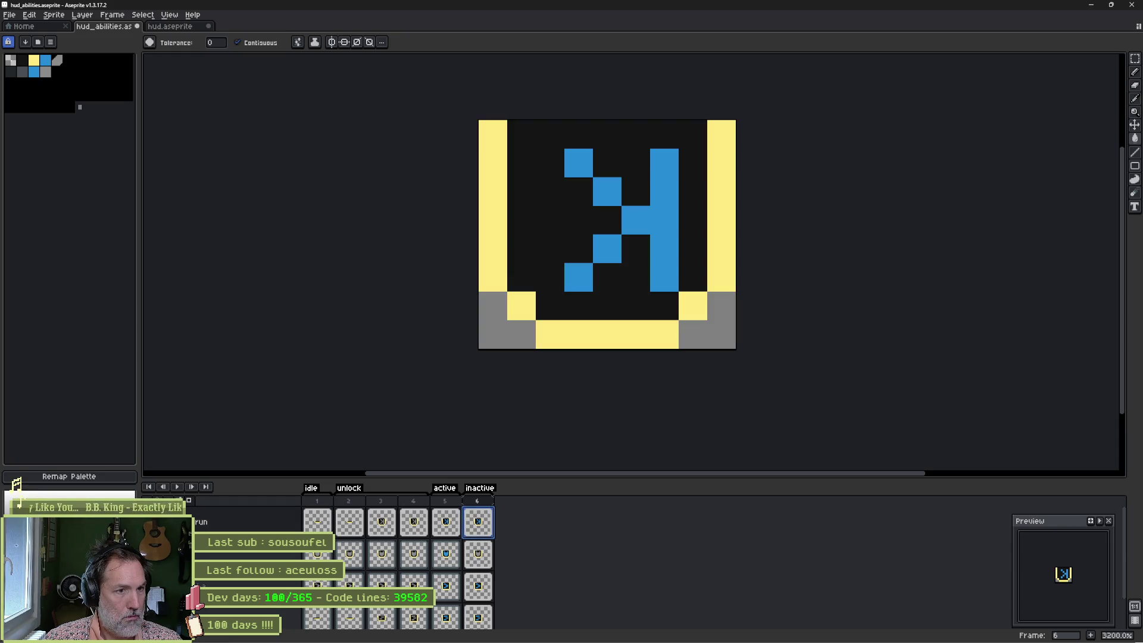
left_click(657, 221)
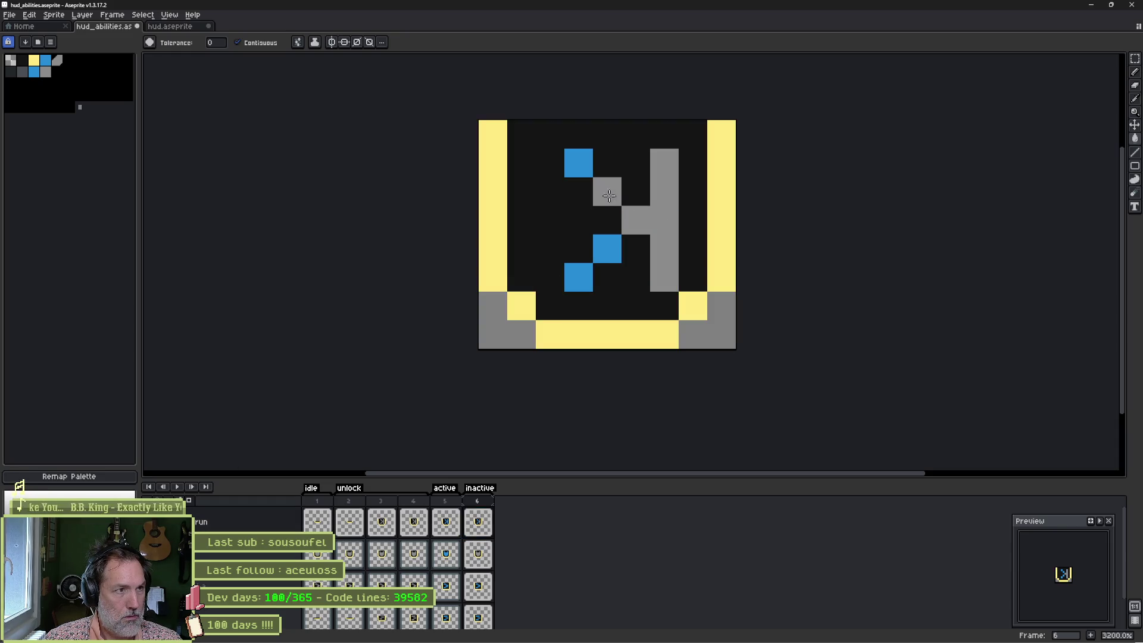
left_click(237, 42)
left_click(578, 162)
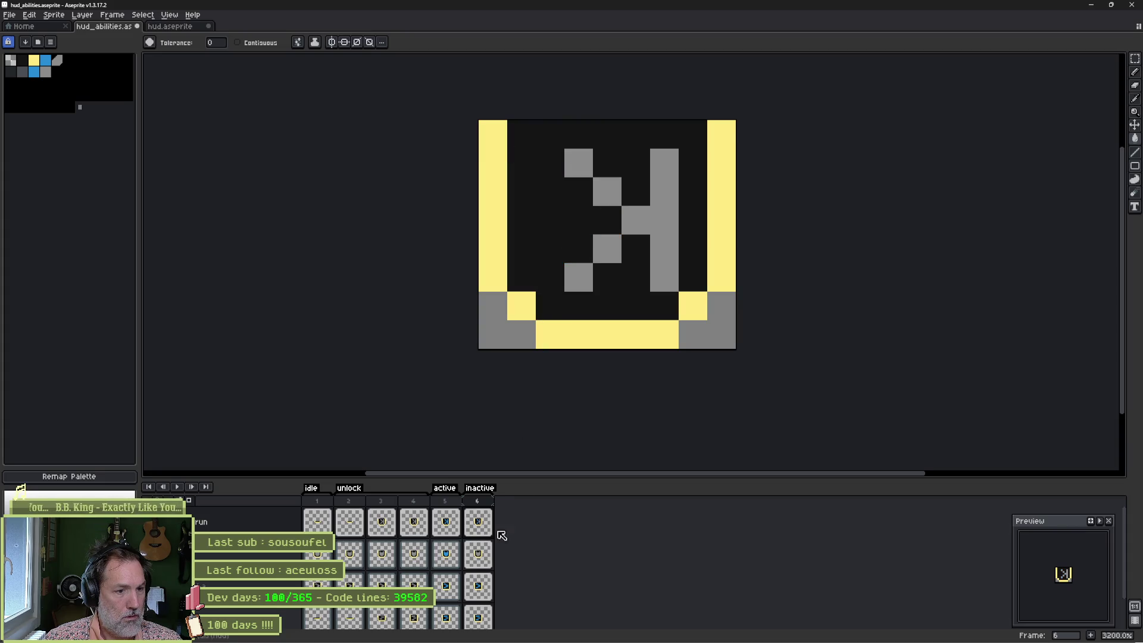
Step: Turn the blue arrow and the three blue bars grey on the third layer's frame 6 cels
left_click(478, 586)
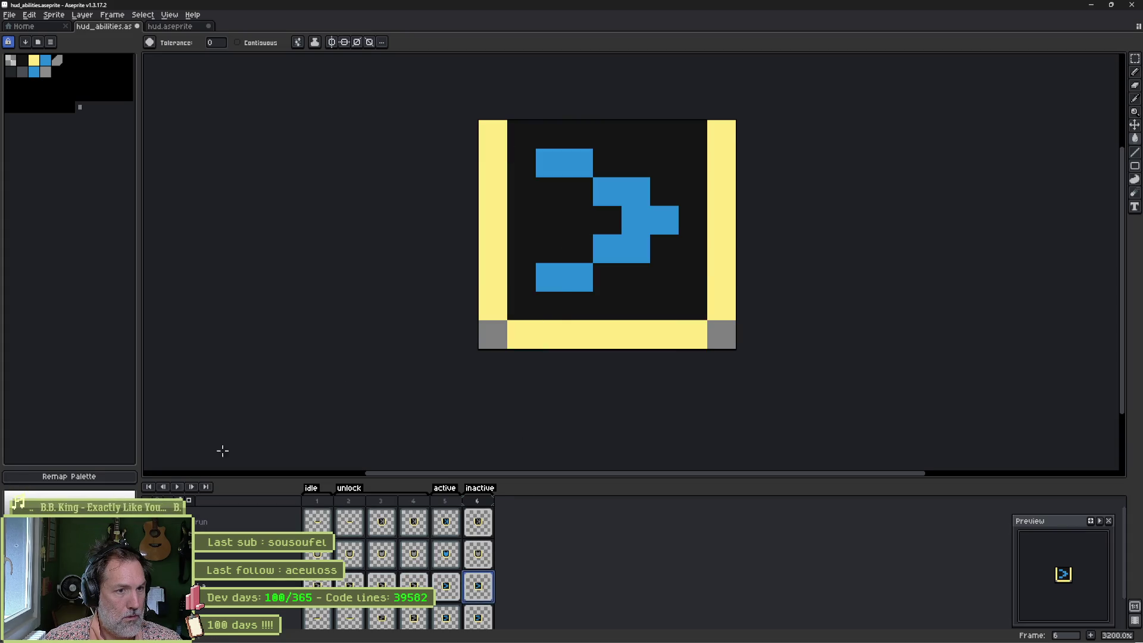
left_click(607, 249)
key("Down")
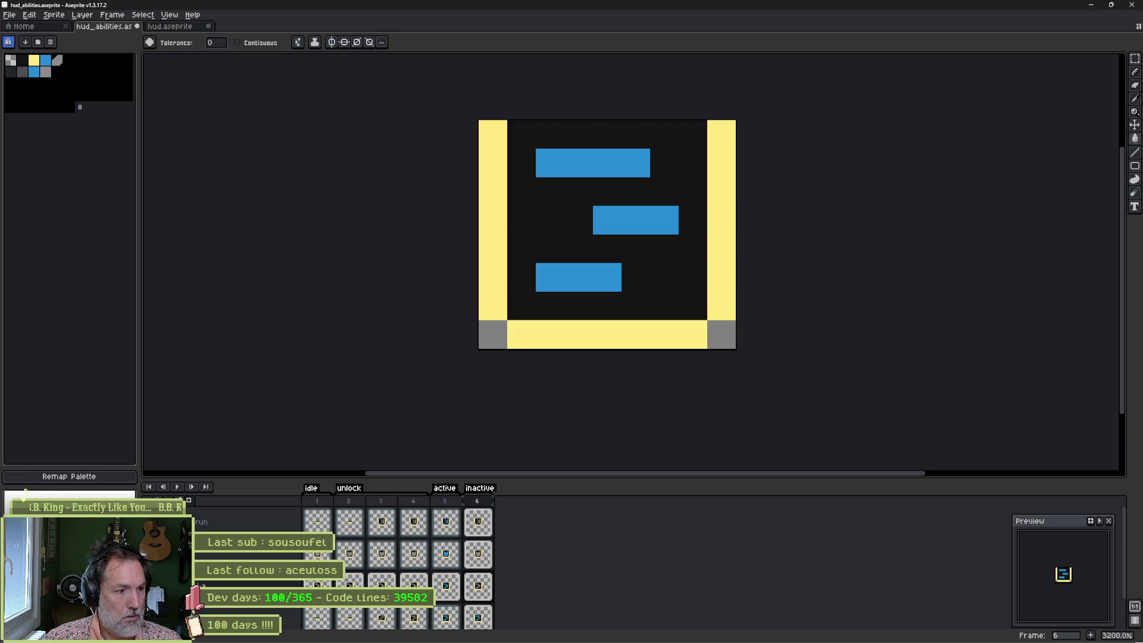
left_click(551, 277)
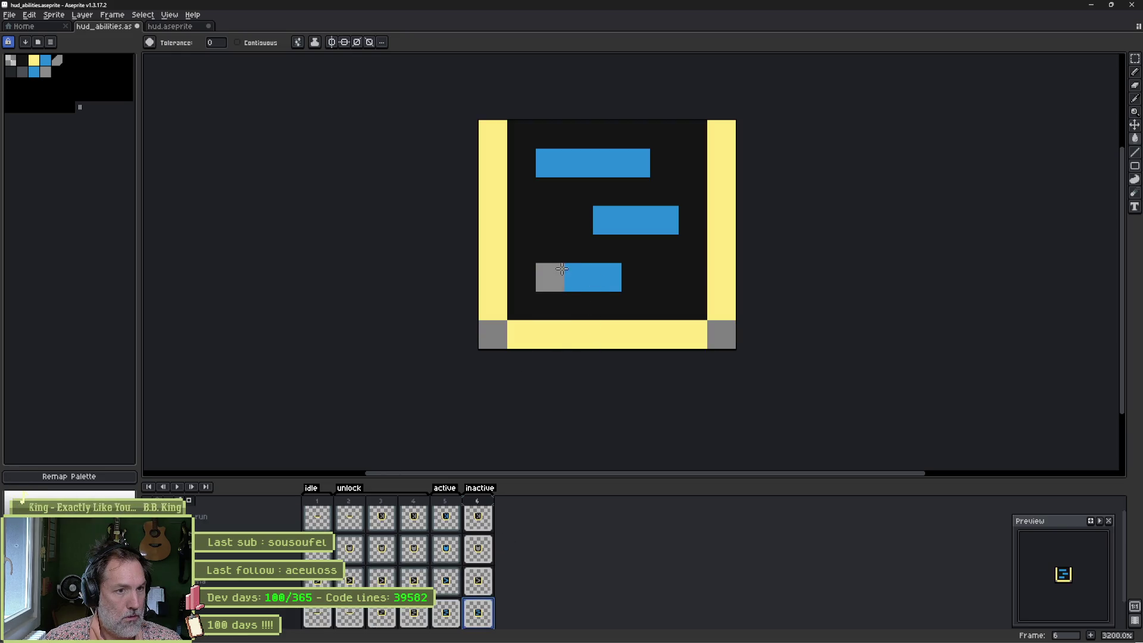
scroll(616, 357, "down", 3)
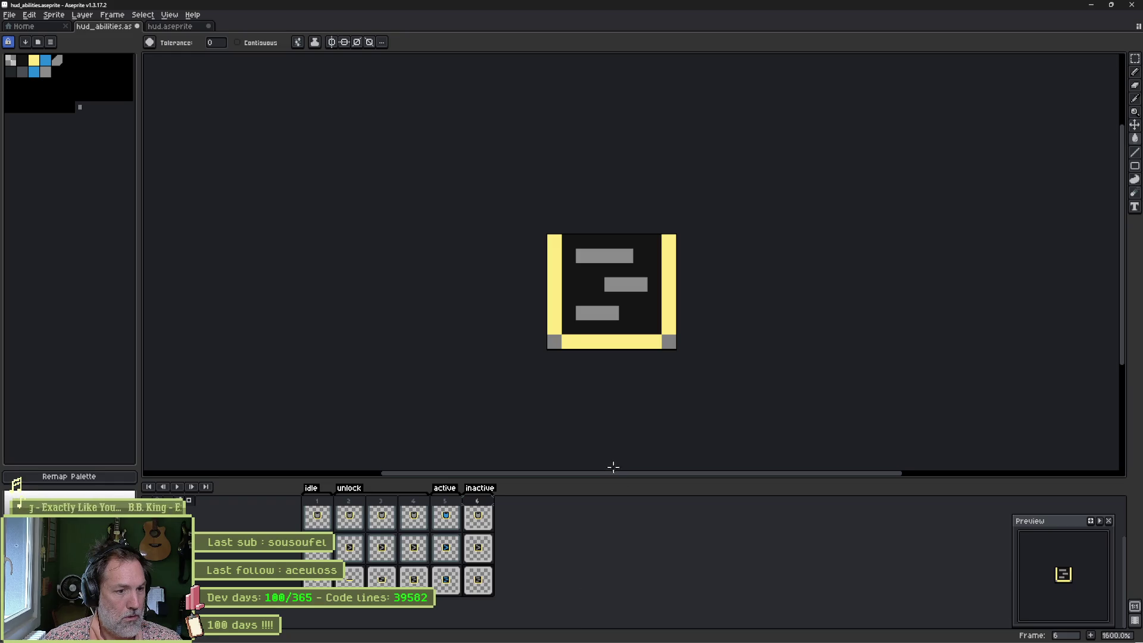
Step: Check the inactive tag's properties without changes and return to Godot Engine
double_click(479, 488)
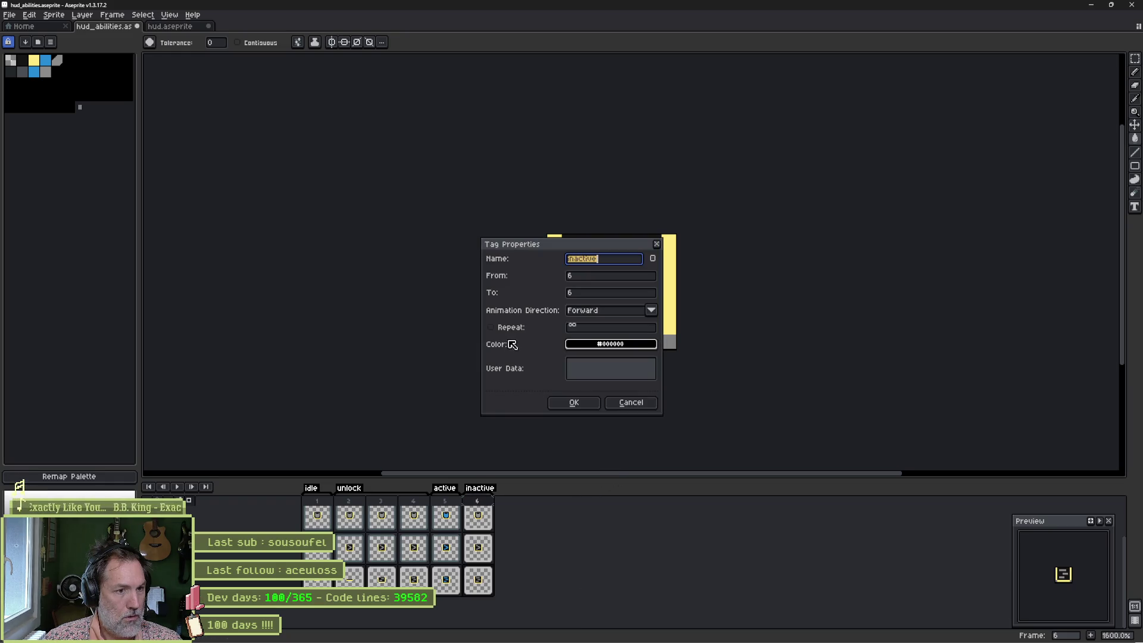
left_click(572, 401)
key("alt+Tab")
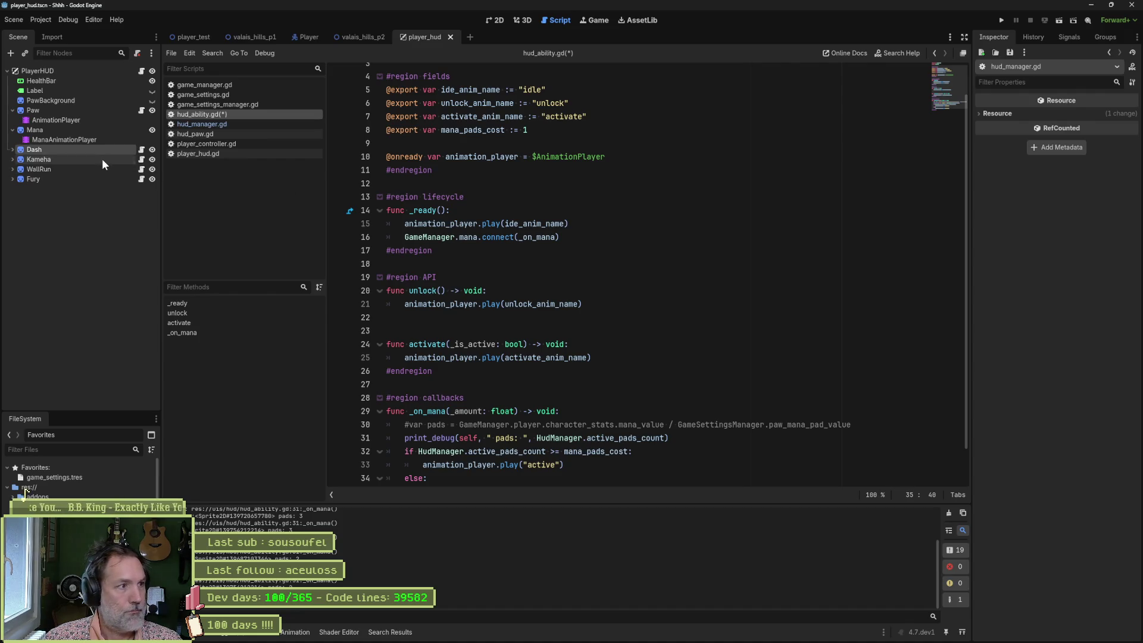
Step: Reimport the changed sprite file from the Dash ability node
left_click(35, 149)
left_click(1059, 624)
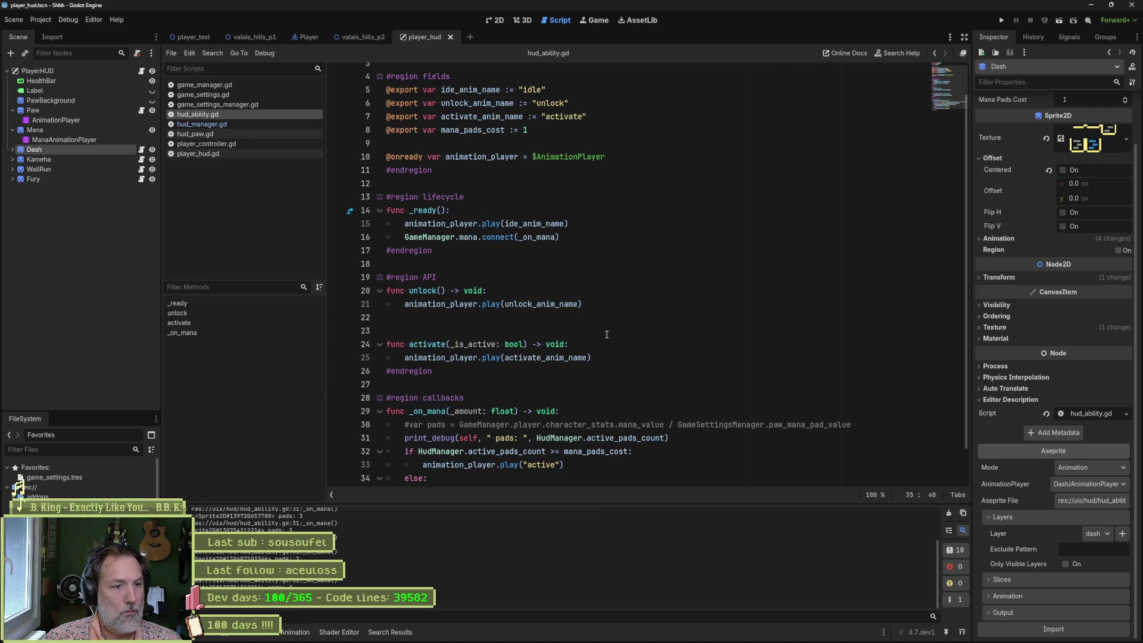
scroll(578, 251, "up", 2)
left_click_drag(590, 153, 591, 145)
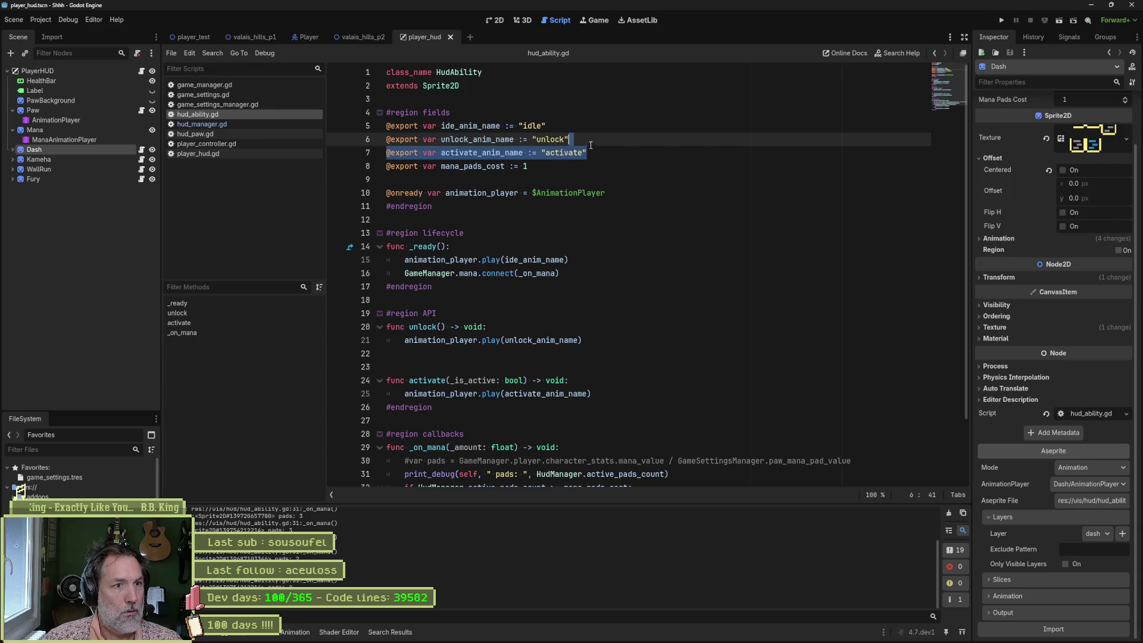
Step: Duplicate the activate_anim_name export as an inactivate_anim_name variable defaulting to 'inactive'
key("ctrl+shift+d")
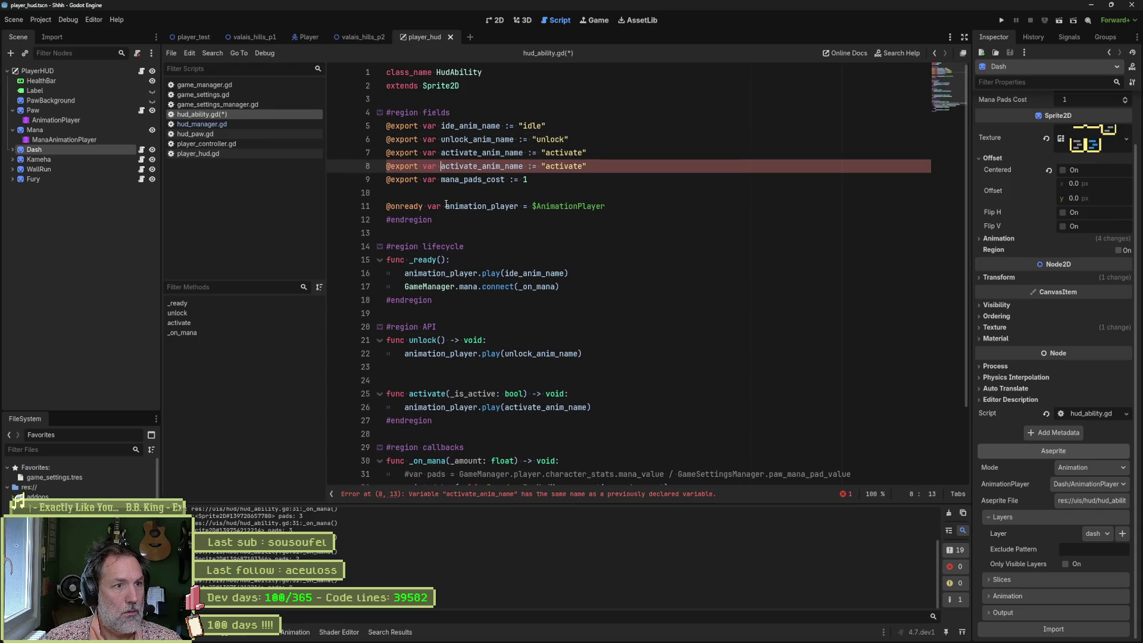
type("in")
key("ctrl+Right")
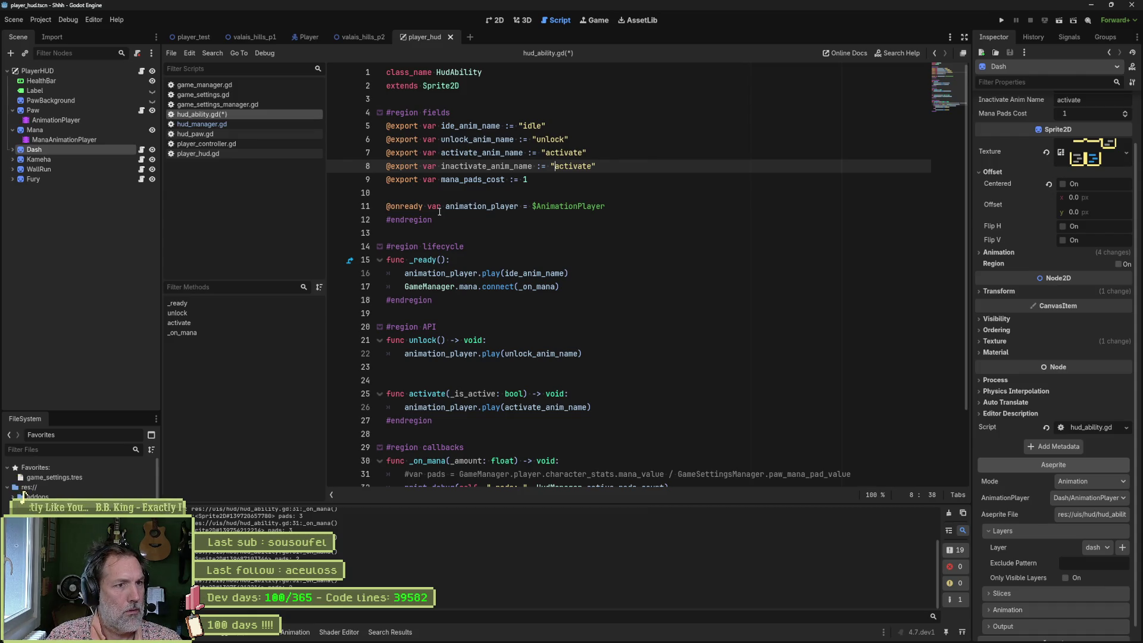
type("in")
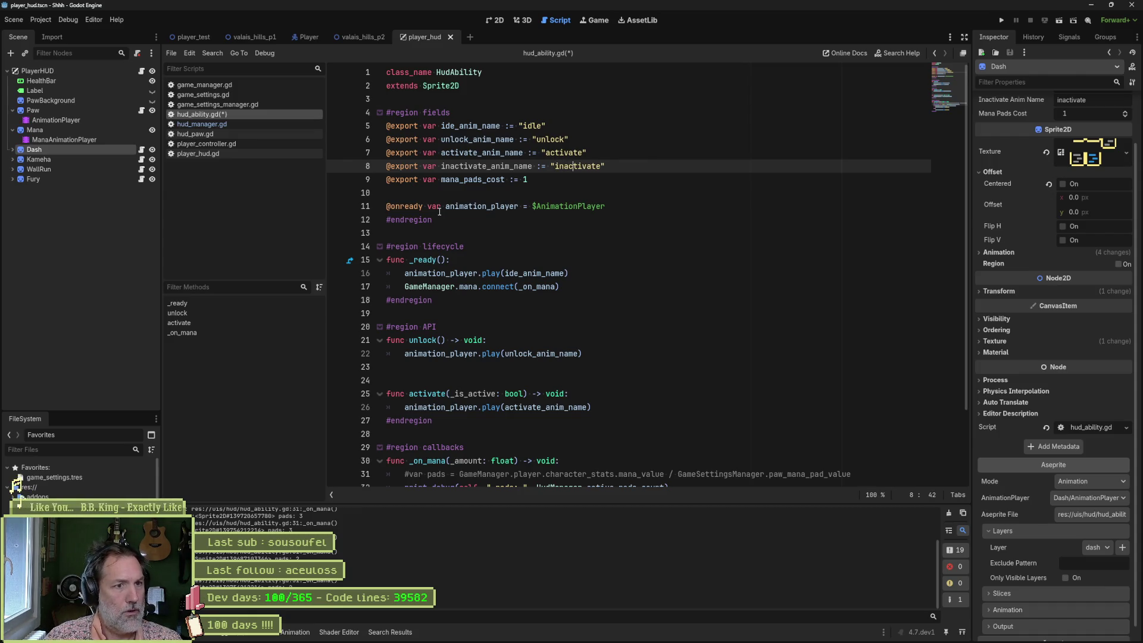
key("Delete")
key("Delete")
key("Delete")
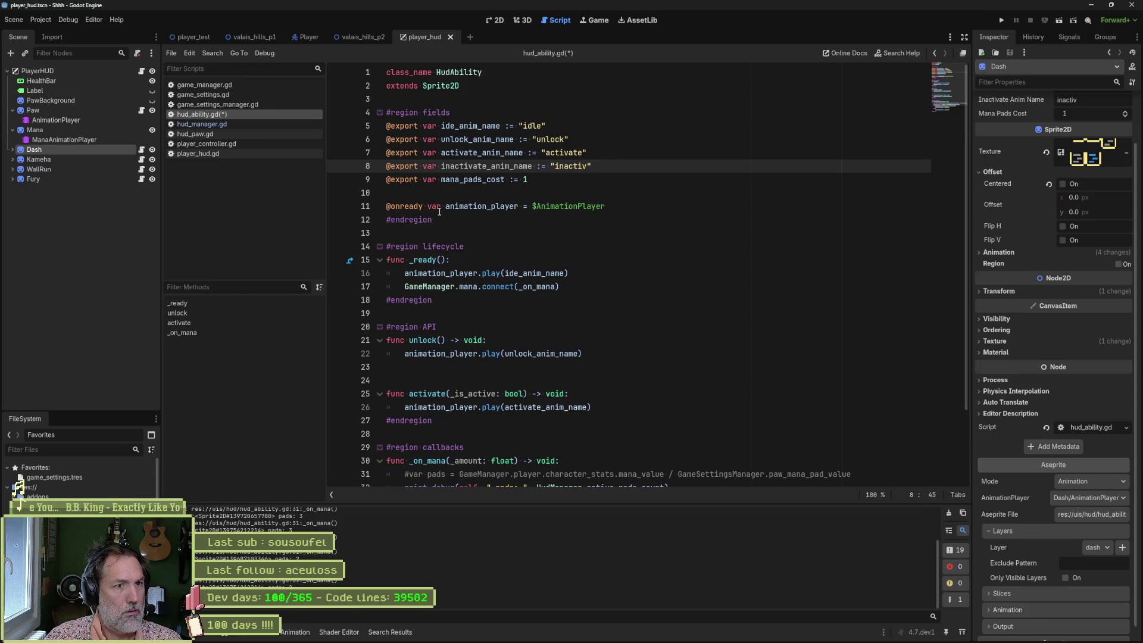
type("e")
key("Up")
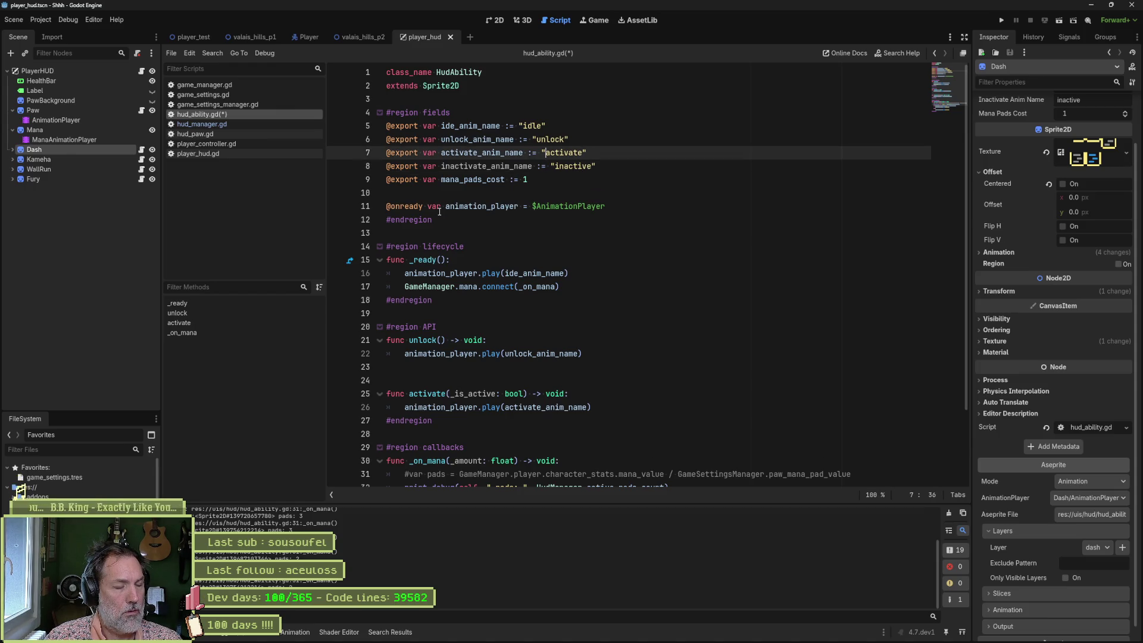
Step: Shorten the activate_anim_name default to 'active', matching the Aseprite tag, and save hud_ability.gd
key("alt+Tab")
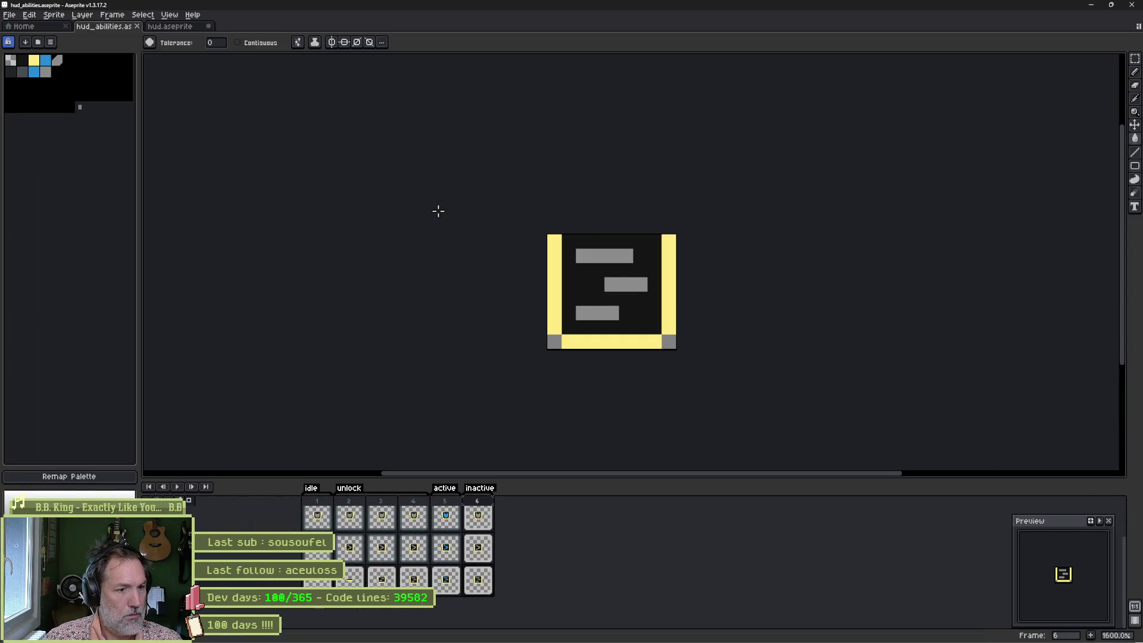
key("alt+Tab")
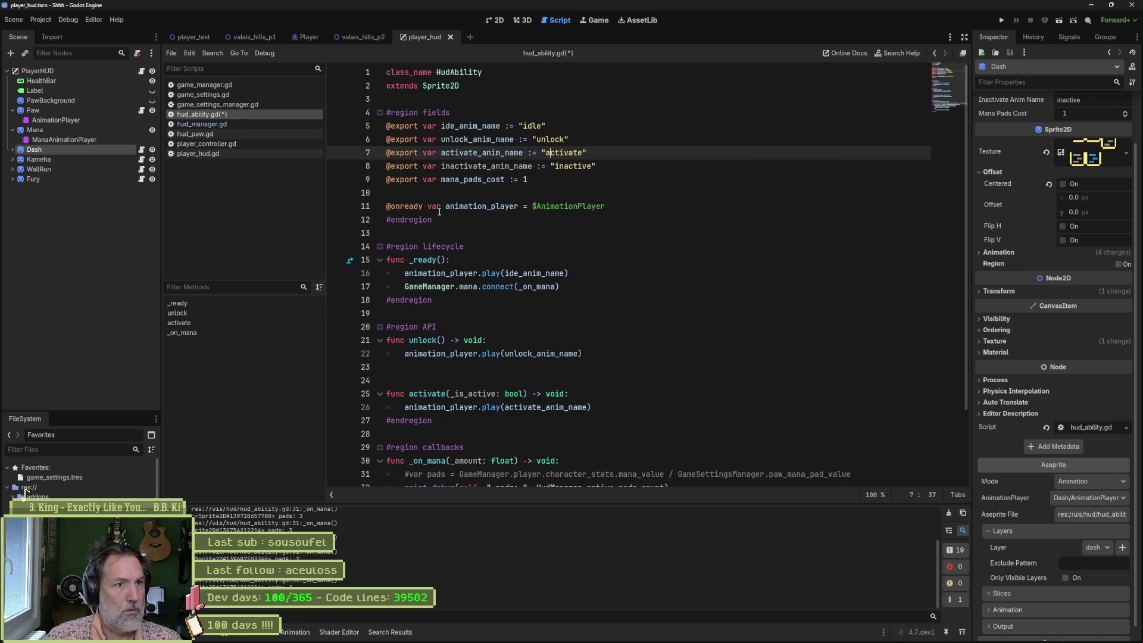
key("Delete")
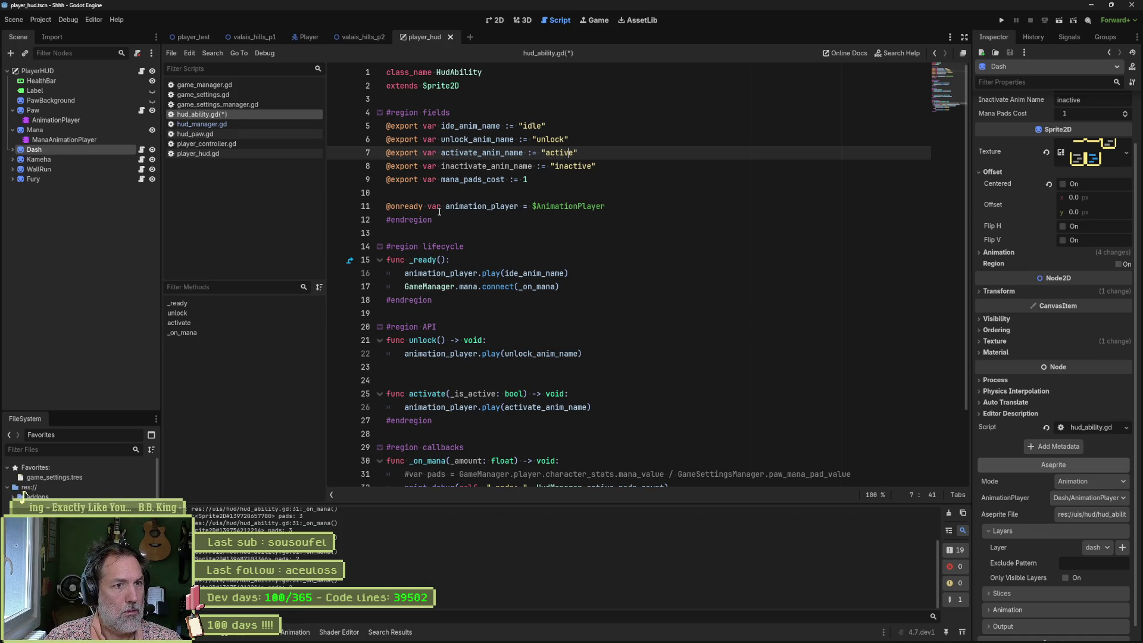
key("alt+Tab")
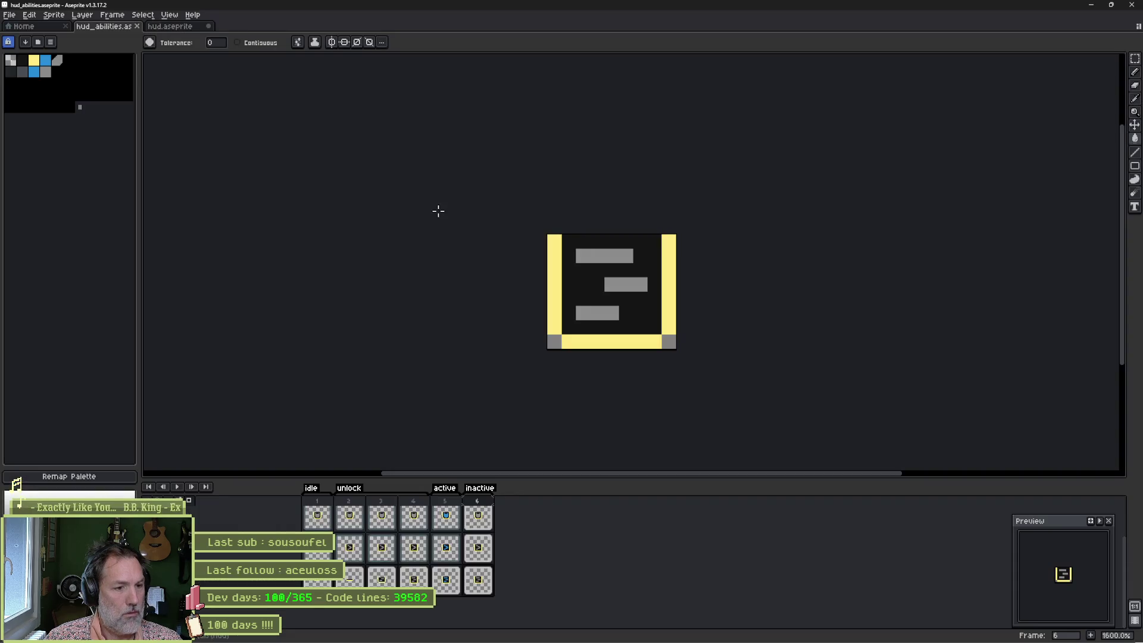
key("alt+Tab")
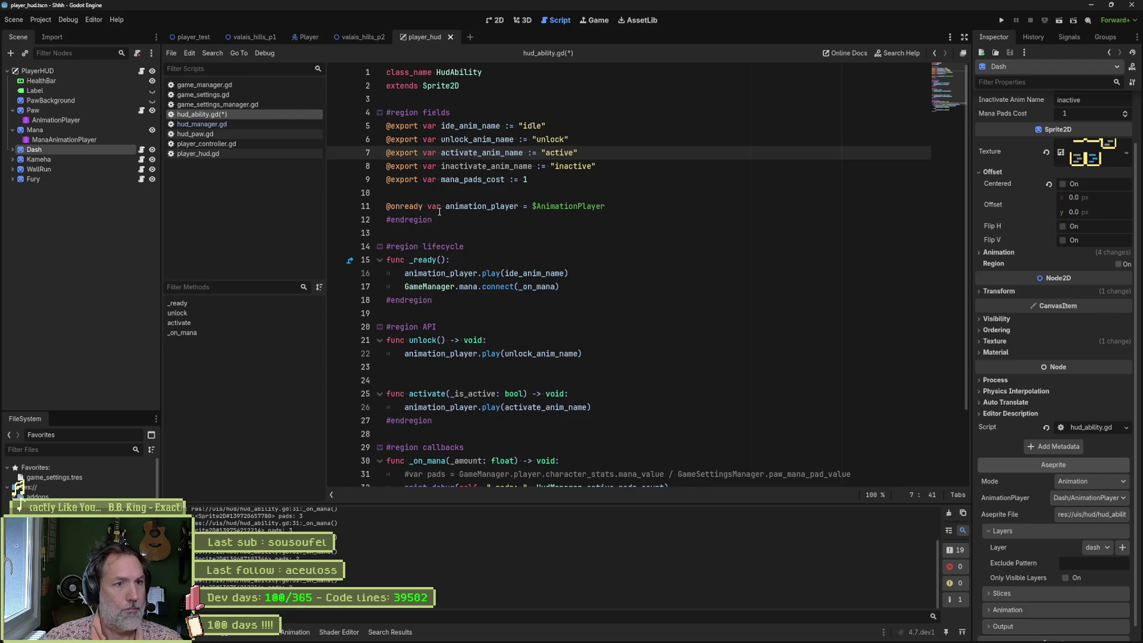
key("ctrl+s")
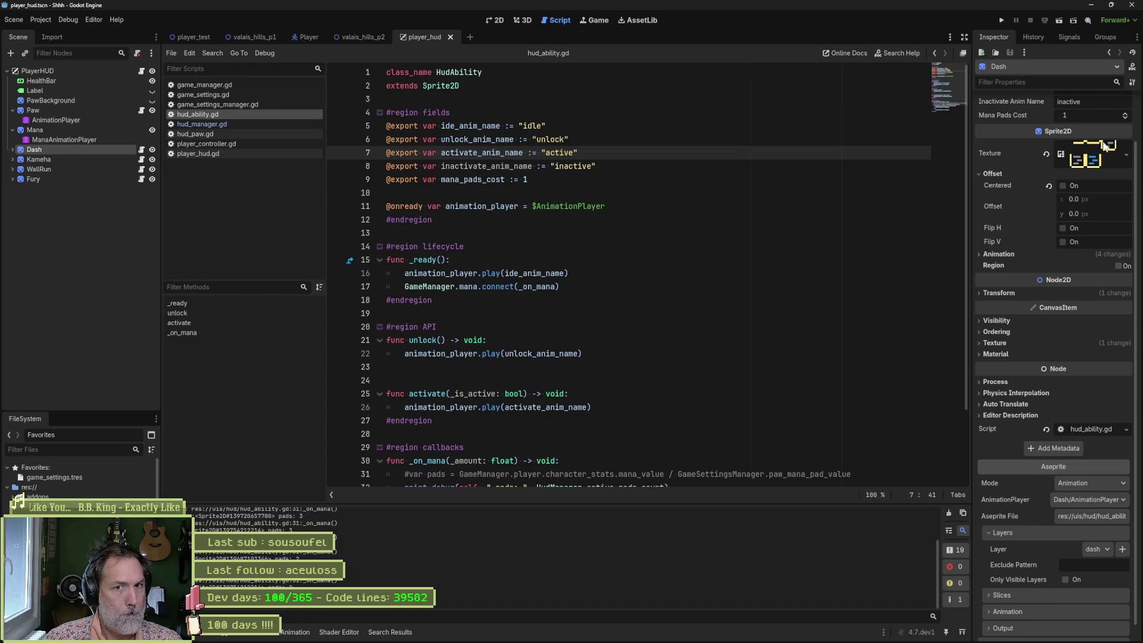
Step: Replace the hard-coded 'active' on line 36 with inactivate_anim_name
scroll(1063, 169, "up", 2)
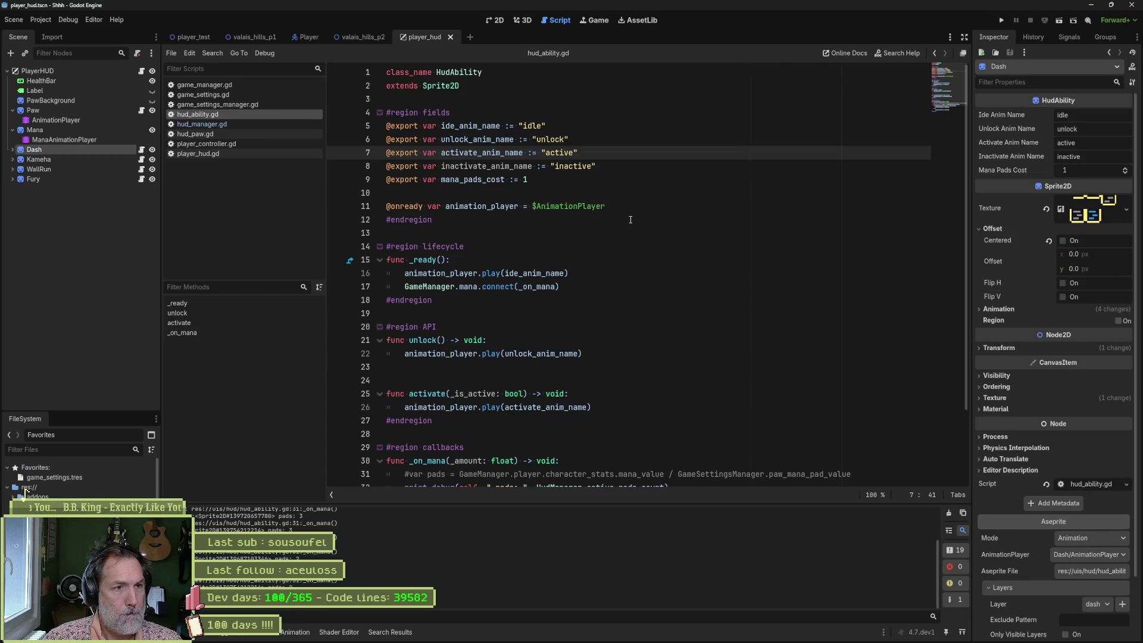
scroll(535, 376, "down", 3)
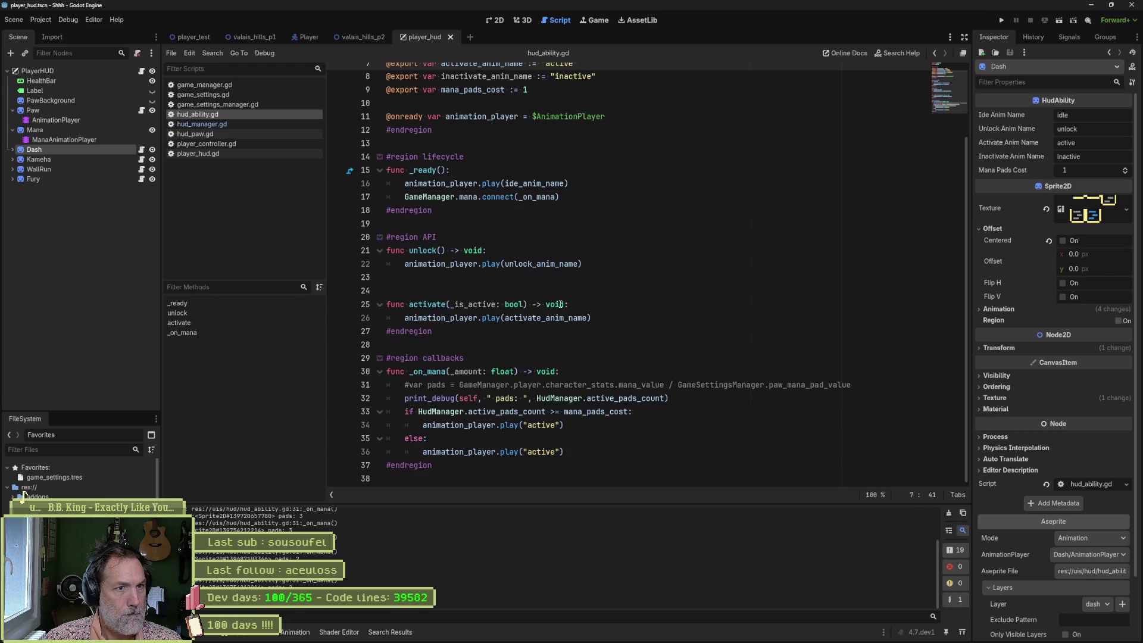
left_click(577, 77)
double_click(500, 77)
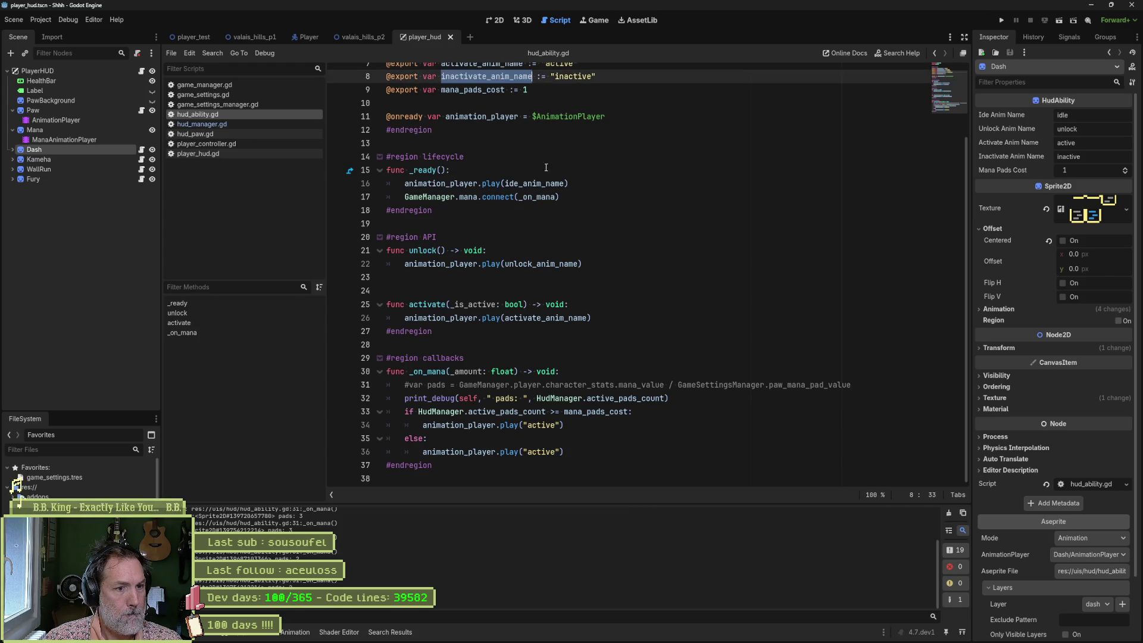
key("ctrl+c")
left_click_drag(522, 452, 561, 452)
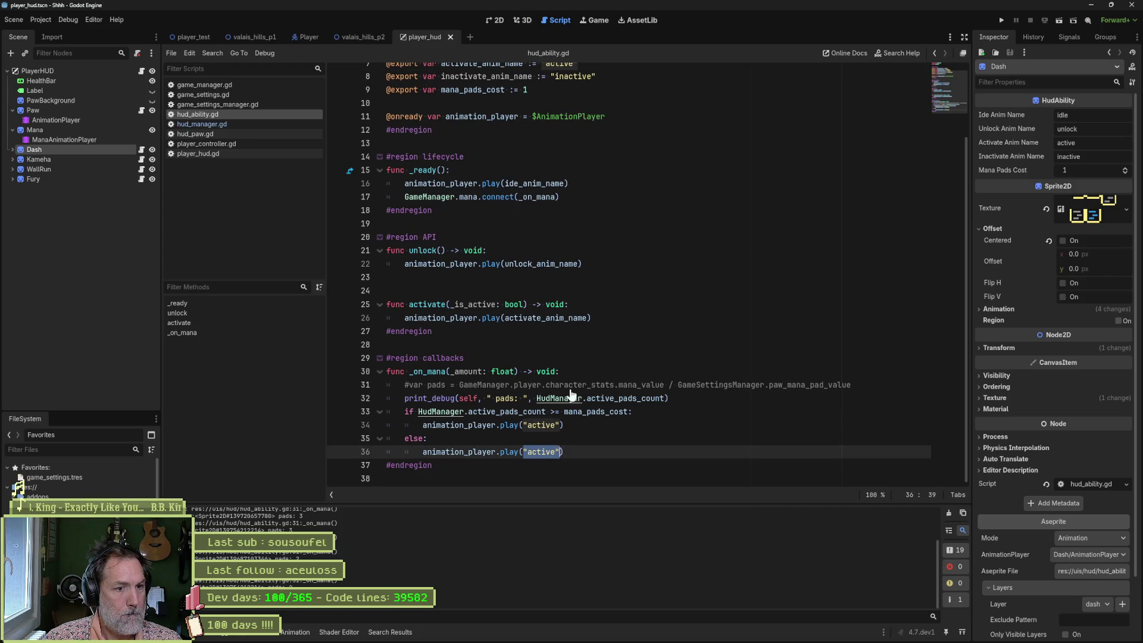
key("ctrl+v")
Step: Rename the exports to active_anim_name and inactive_anim_name on lines 7 and 8
scroll(577, 322, "up", 3)
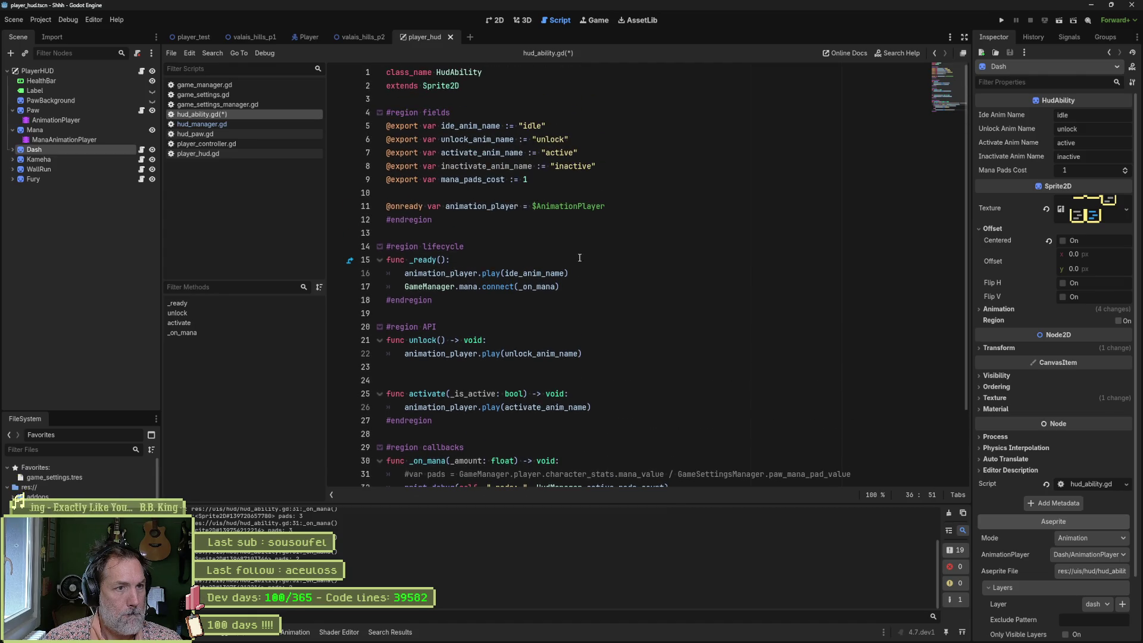
double_click(500, 153)
type("active_anim_name")
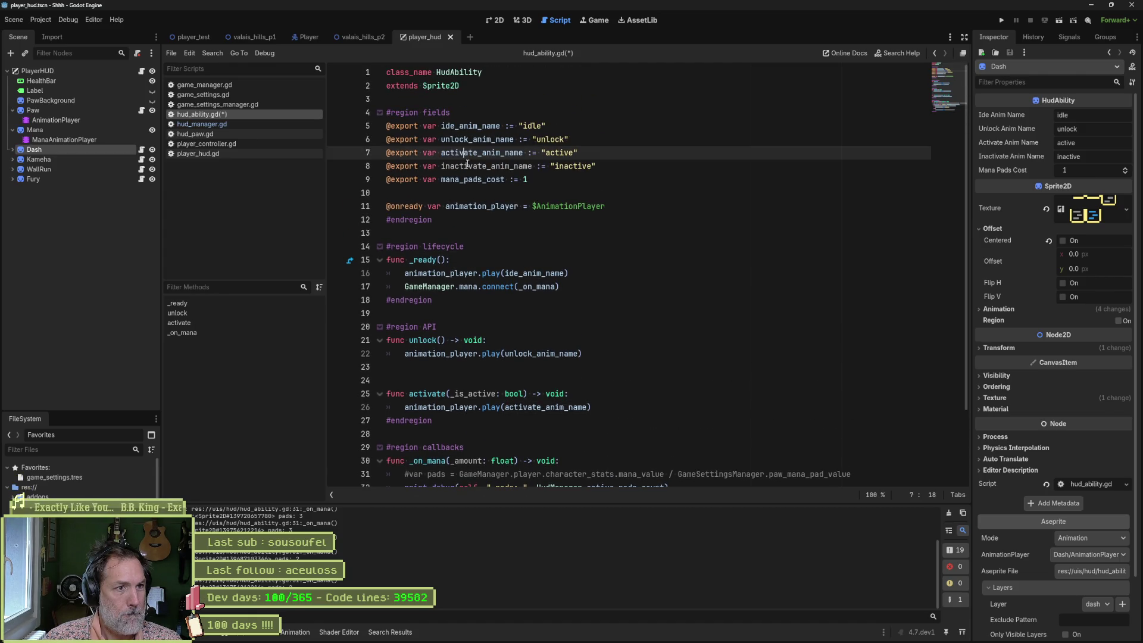
left_click(467, 165)
key("Delete")
key("Delete")
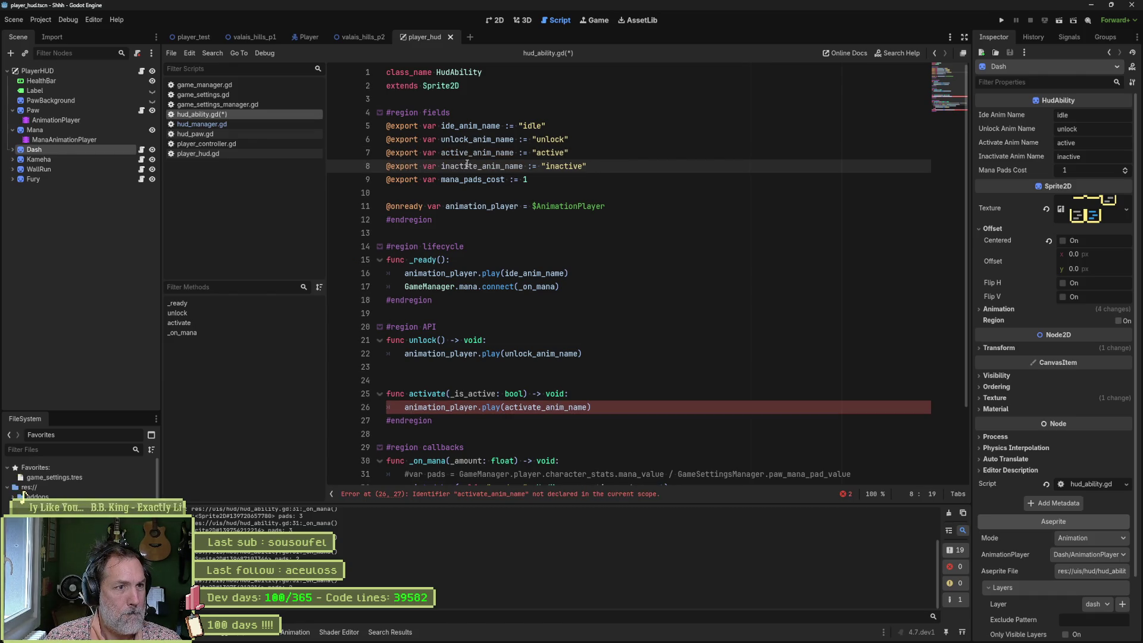
key("Delete")
type("v")
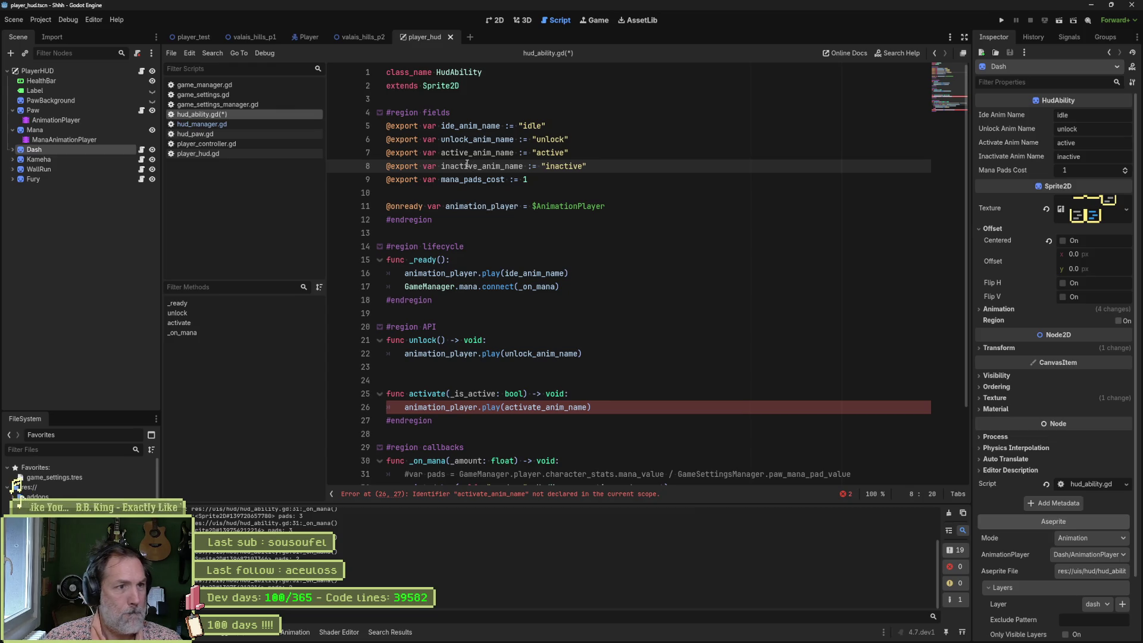
Step: Update the old variable names on lines 26 and 36 to active_anim_name and inactive_anim_name
double_click(477, 152)
key("ctrl+c")
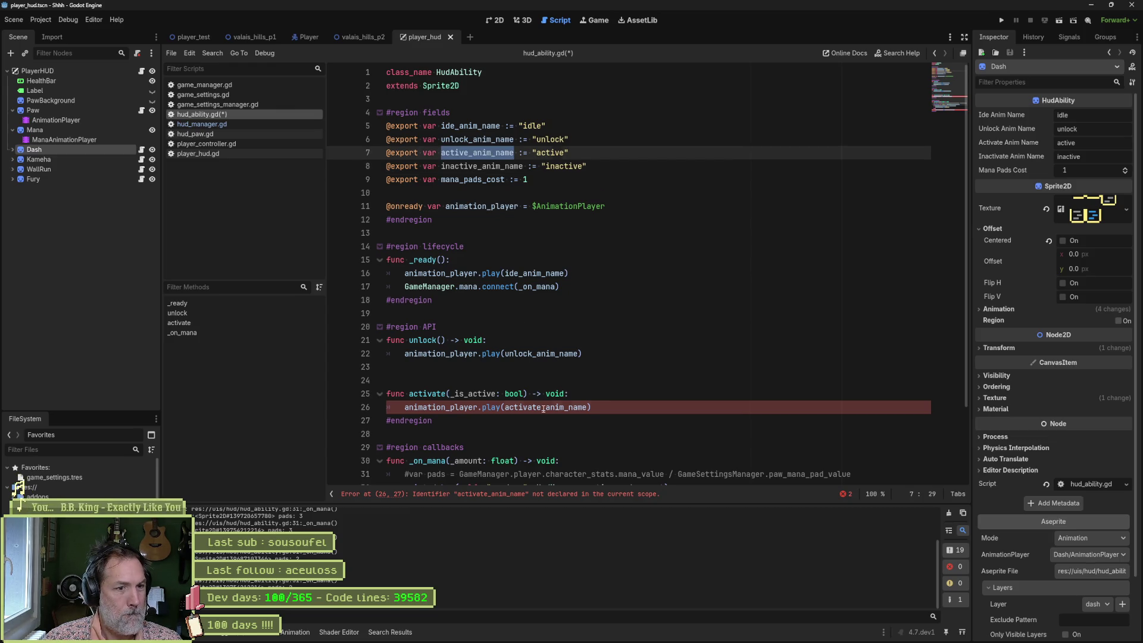
double_click(545, 407)
key("ctrl+v")
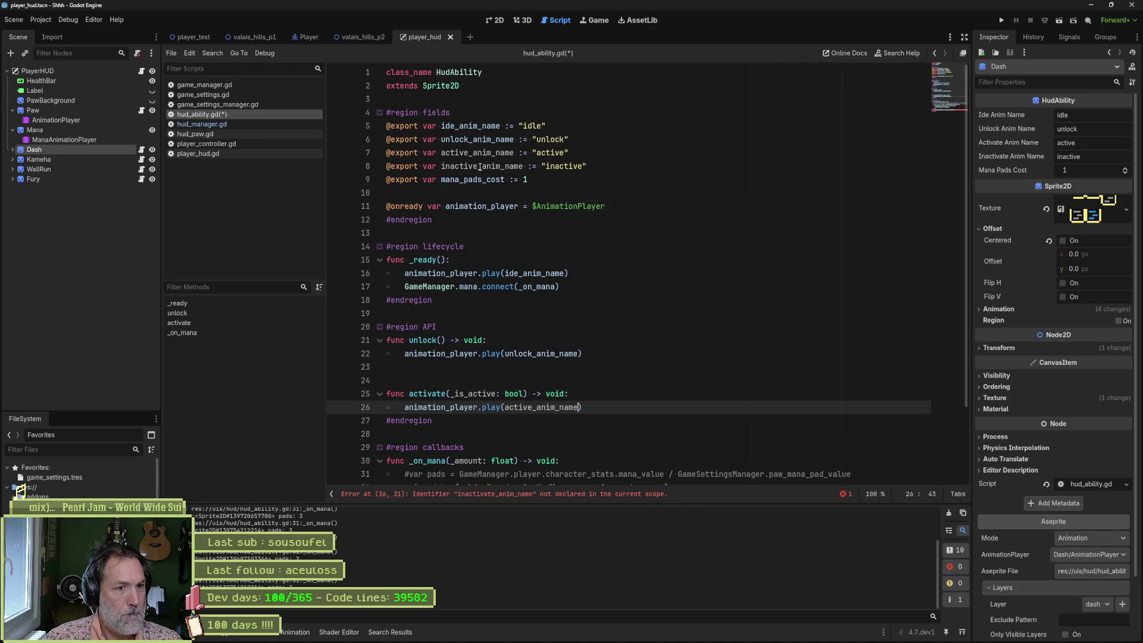
double_click(480, 167)
scroll(553, 427, "down", 3)
key("ctrl+c")
double_click(566, 451)
key("ctrl+v")
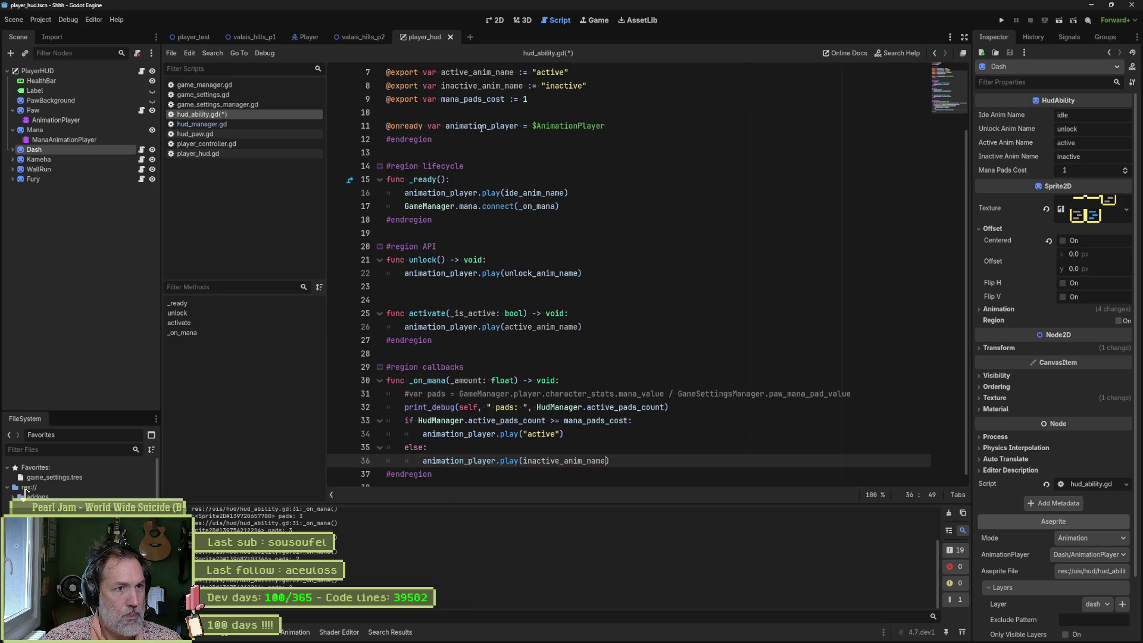
Step: Replace the hard-coded 'active' on line 34 with active_anim_name
left_click(476, 72)
double_click(476, 72)
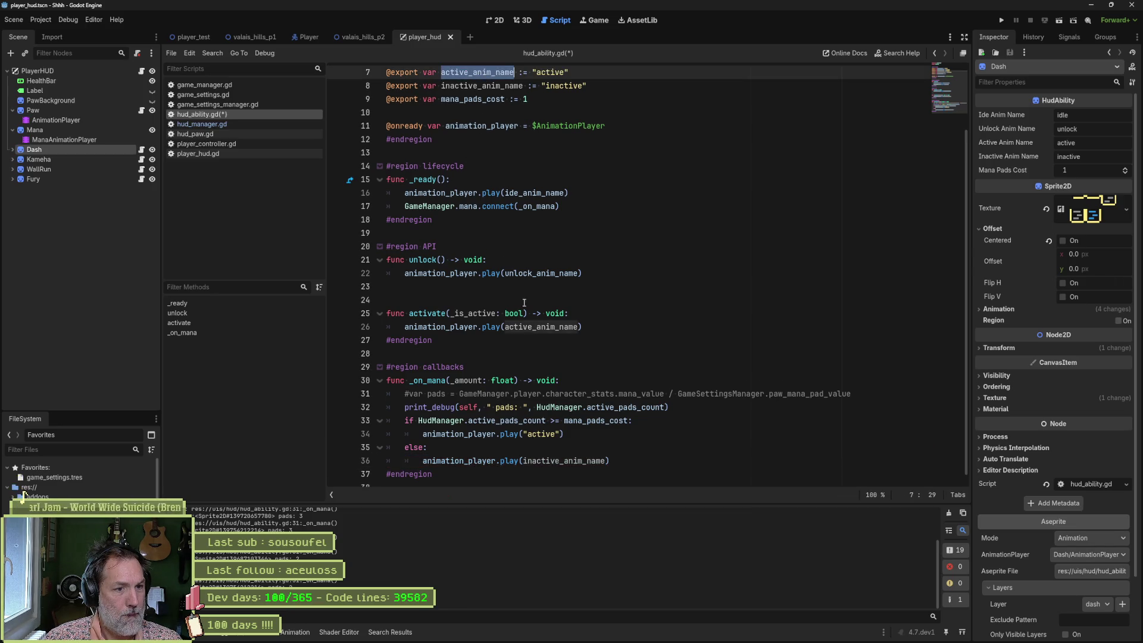
left_click_drag(522, 435, 564, 434)
key("ctrl+v")
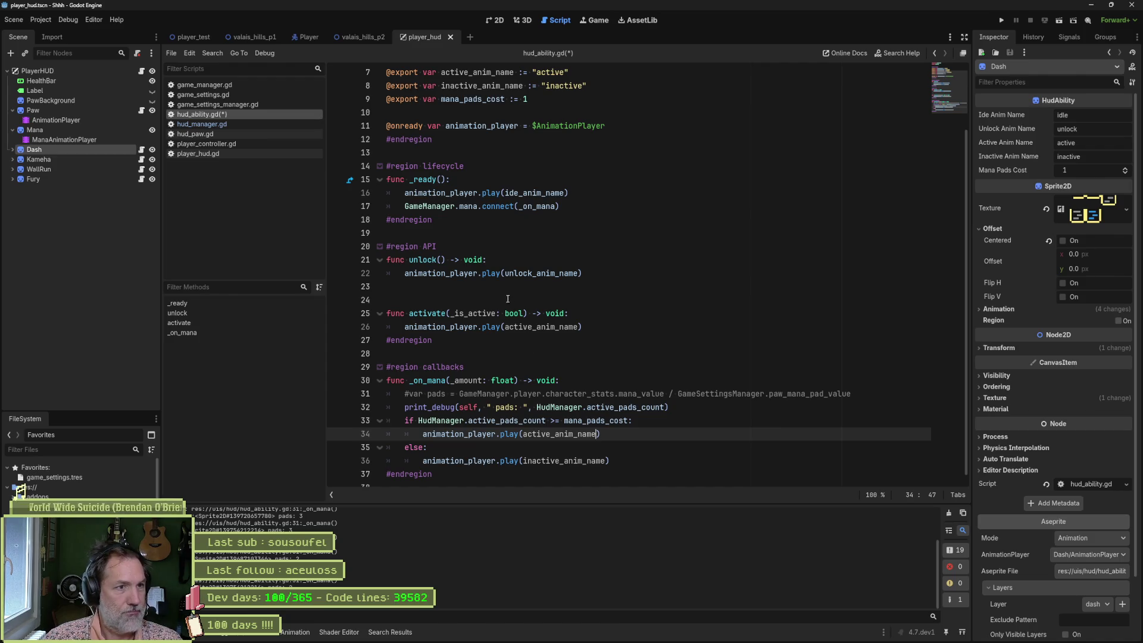
scroll(486, 281, "up", 1)
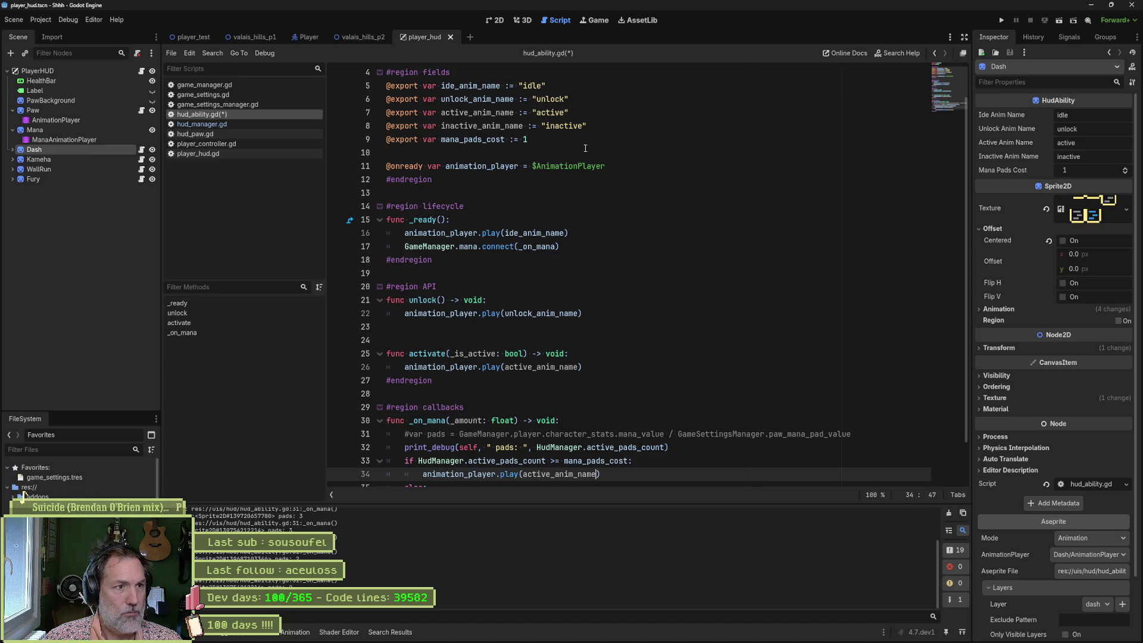
Step: Add a 'var _is_unlocked := false' declaration after the export fields
left_click(619, 141)
key("Return")
key("Return")
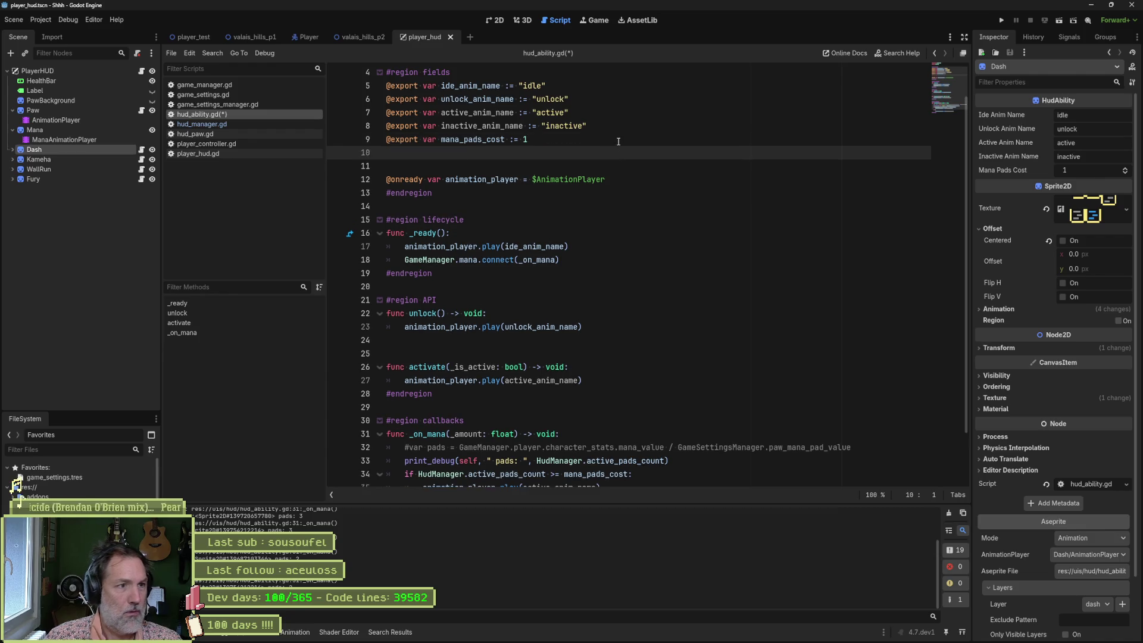
type("var _is_unl")
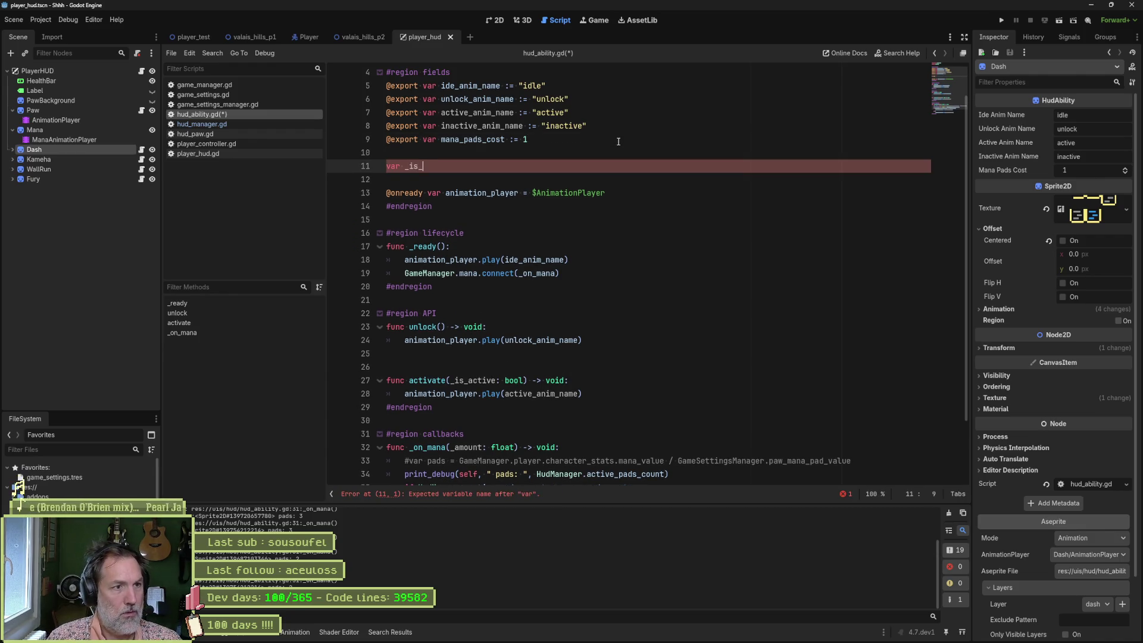
type("ocked := false")
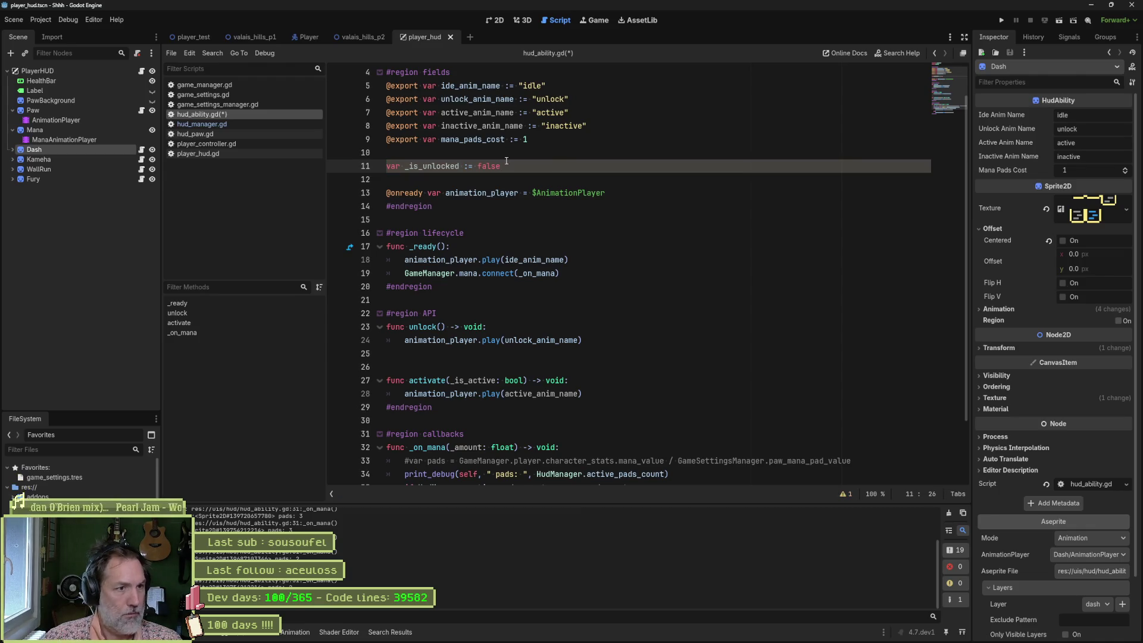
double_click(431, 166)
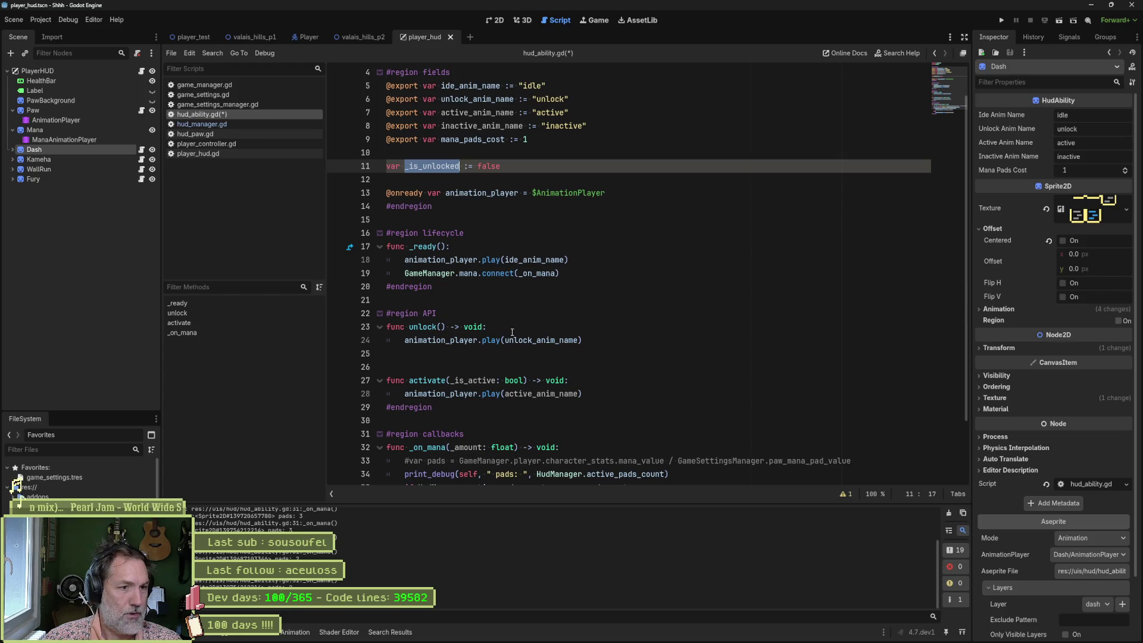
Step: Set '_is_unlocked = true' at the start of unlock()
left_click(522, 332)
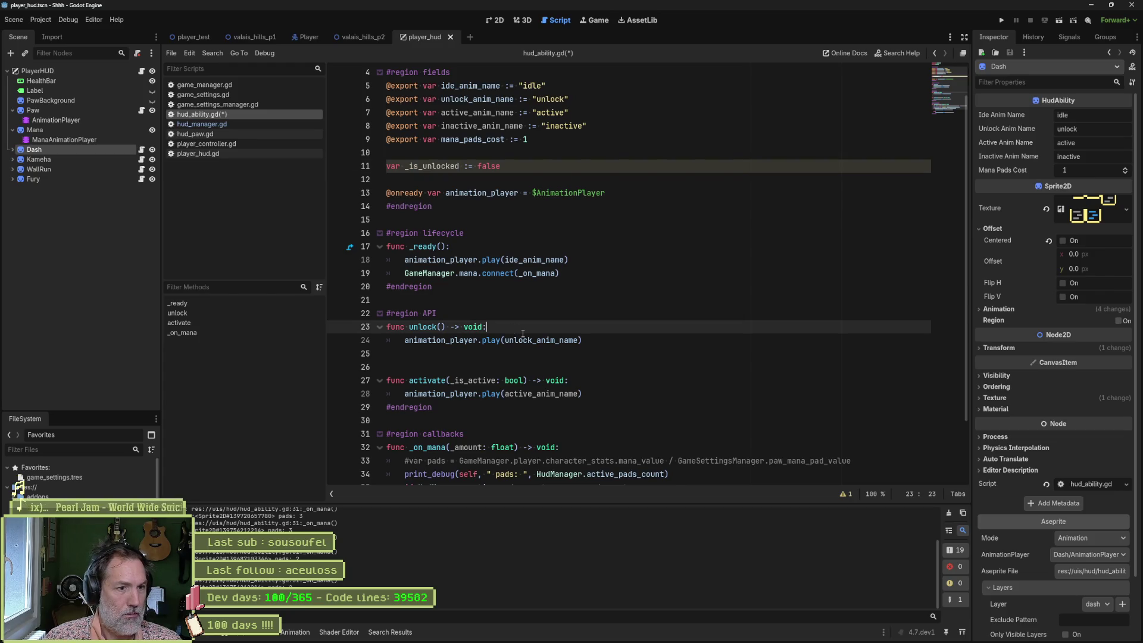
key("Return")
type("_is_unlocked = true")
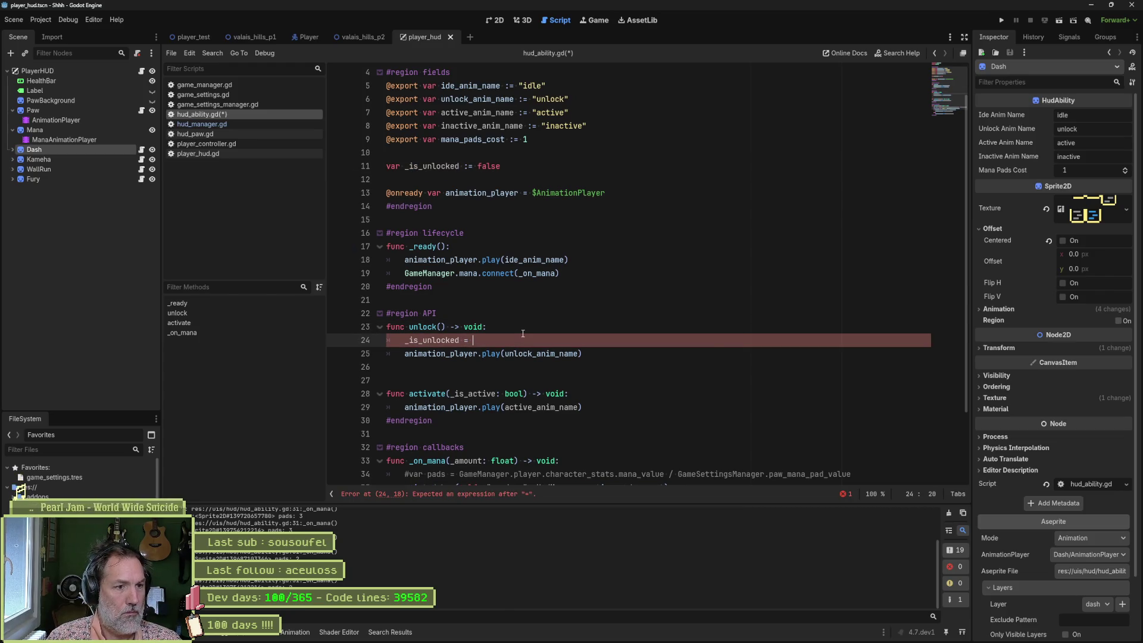
double_click(459, 341)
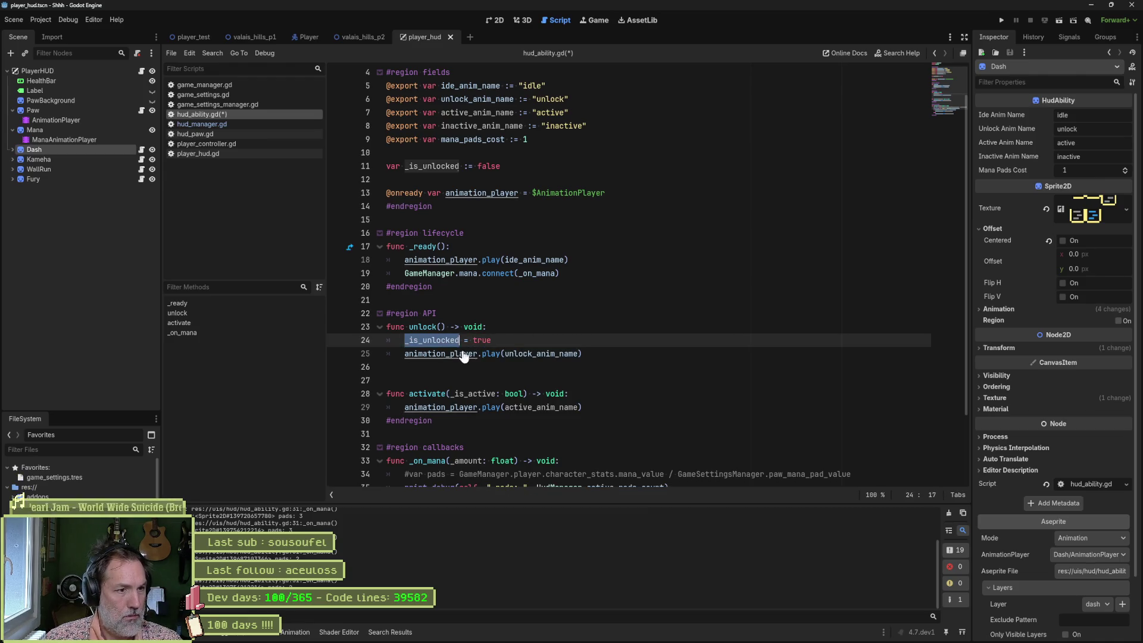
scroll(504, 396, "down", 2)
Step: Wrap _on_mana's body in an 'if _is_unlocked' check by indenting it
left_click(577, 373)
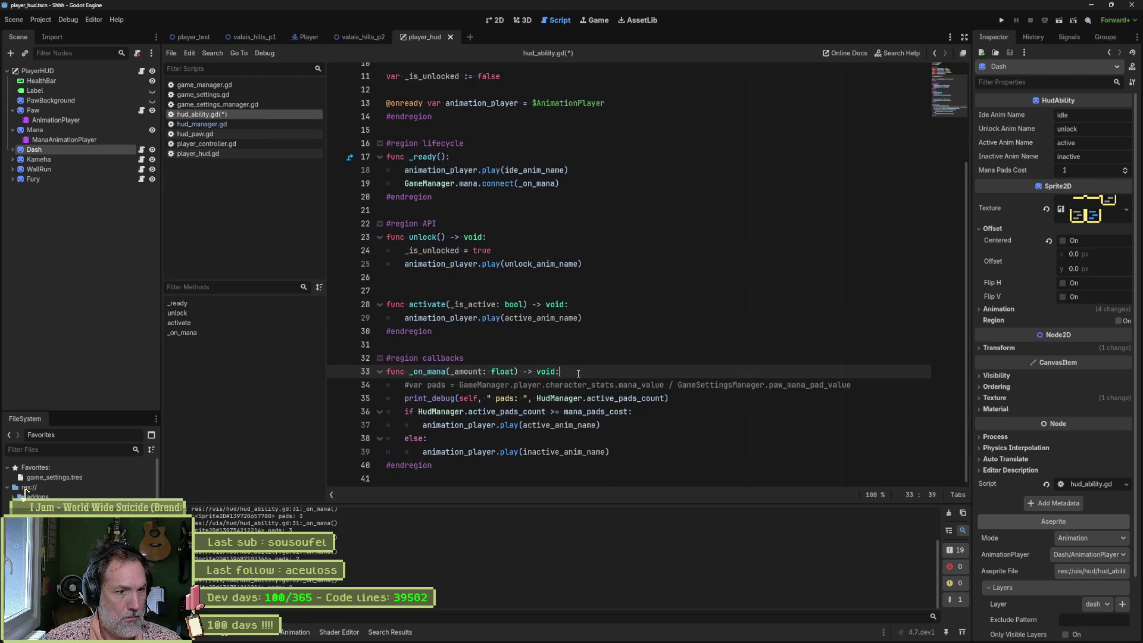
key("Return")
type("if _is_unlocked")
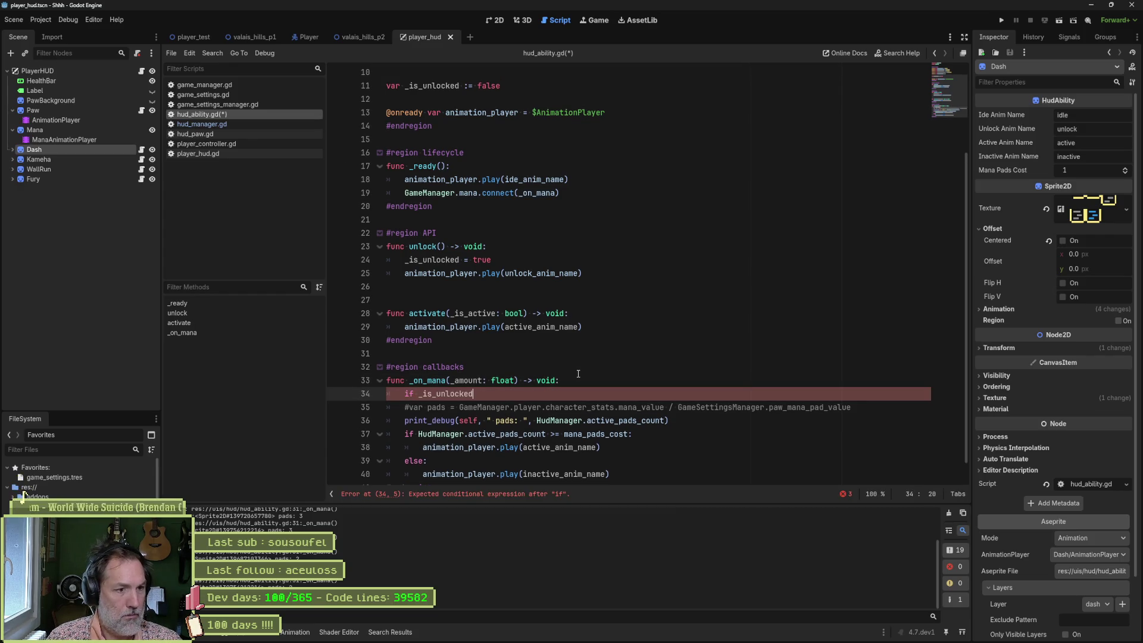
scroll(553, 371, "down", 1)
mouse_move(522, 381)
left_mouse_down()
mouse_move(523, 450)
mouse_move(586, 450)
left_mouse_up()
key("Tab")
Step: Delete the commented pads and print_debug lines and save the script
left_click_drag(558, 391, 655, 411)
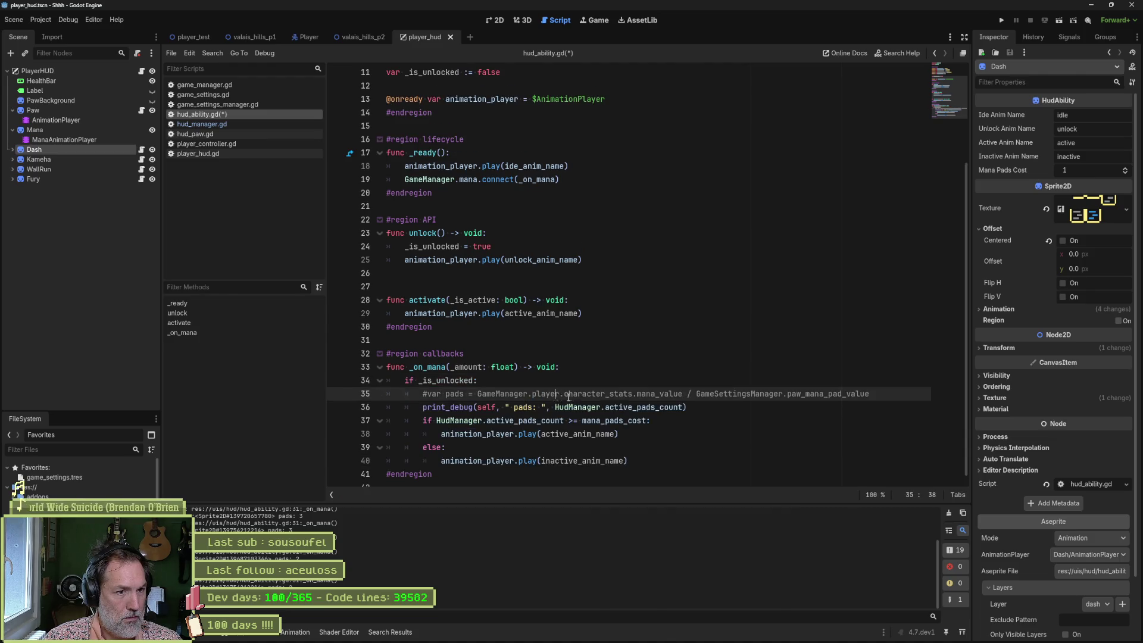
key("Delete")
key("ctrl+s")
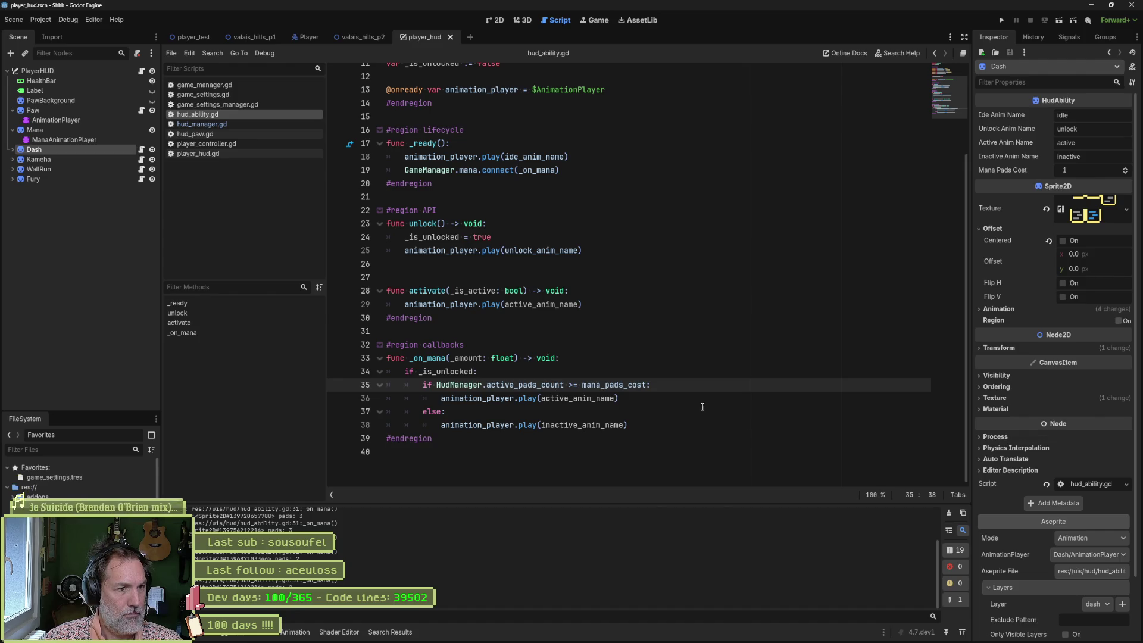
scroll(683, 372, "up", 5)
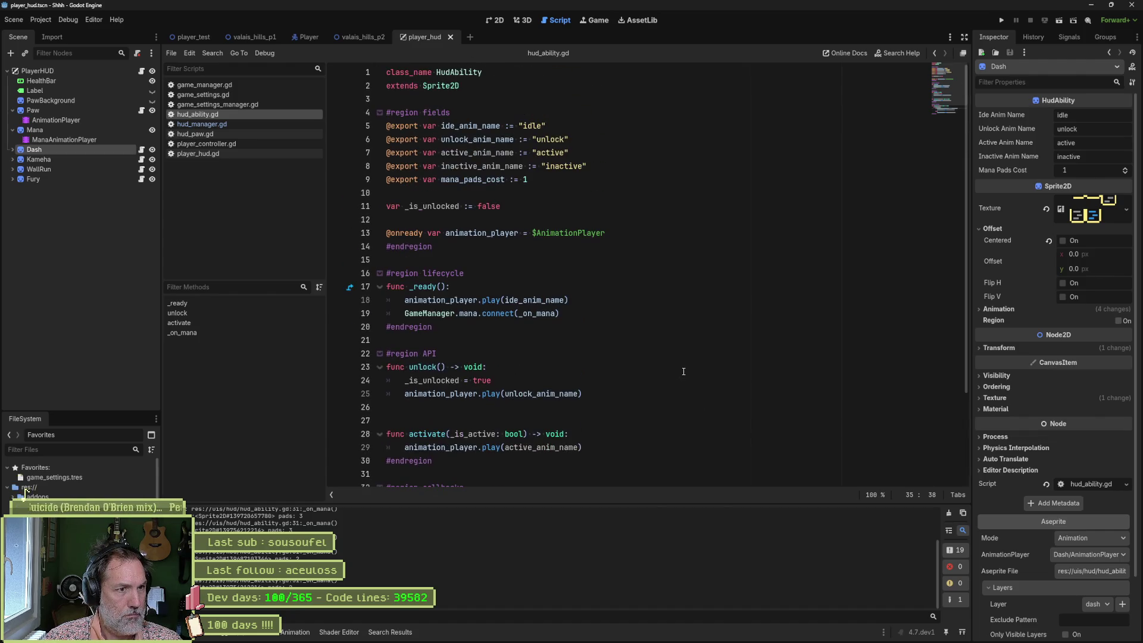
Step: Review the ability nodes and set WallRun's Mana Pads Cost to 3
left_click(68, 159)
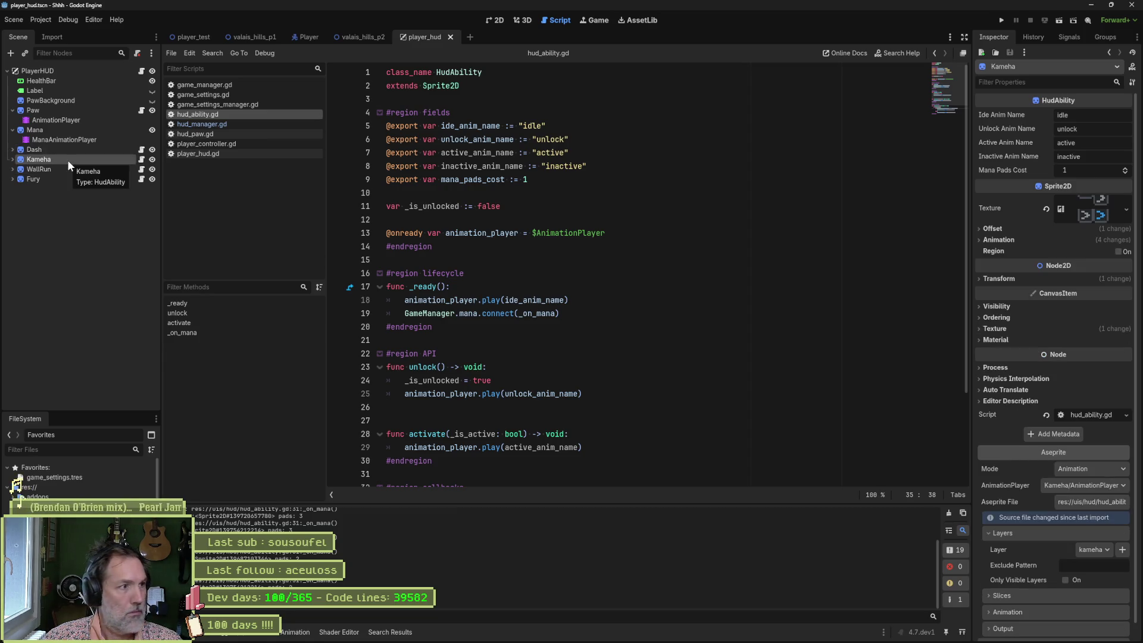
left_click(73, 150)
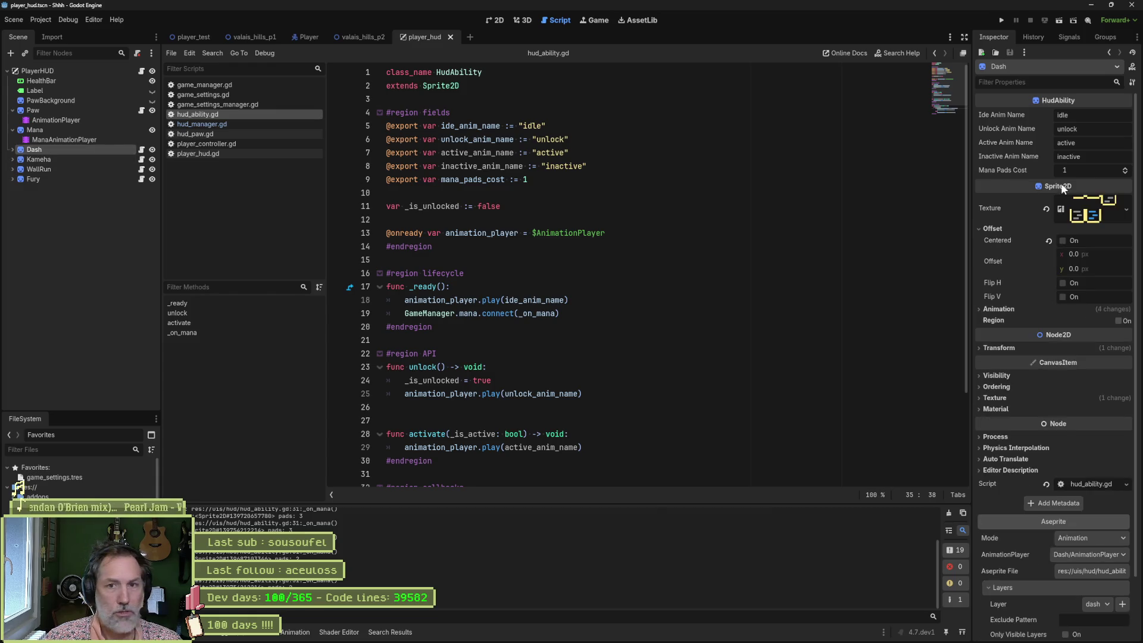
left_click(98, 159)
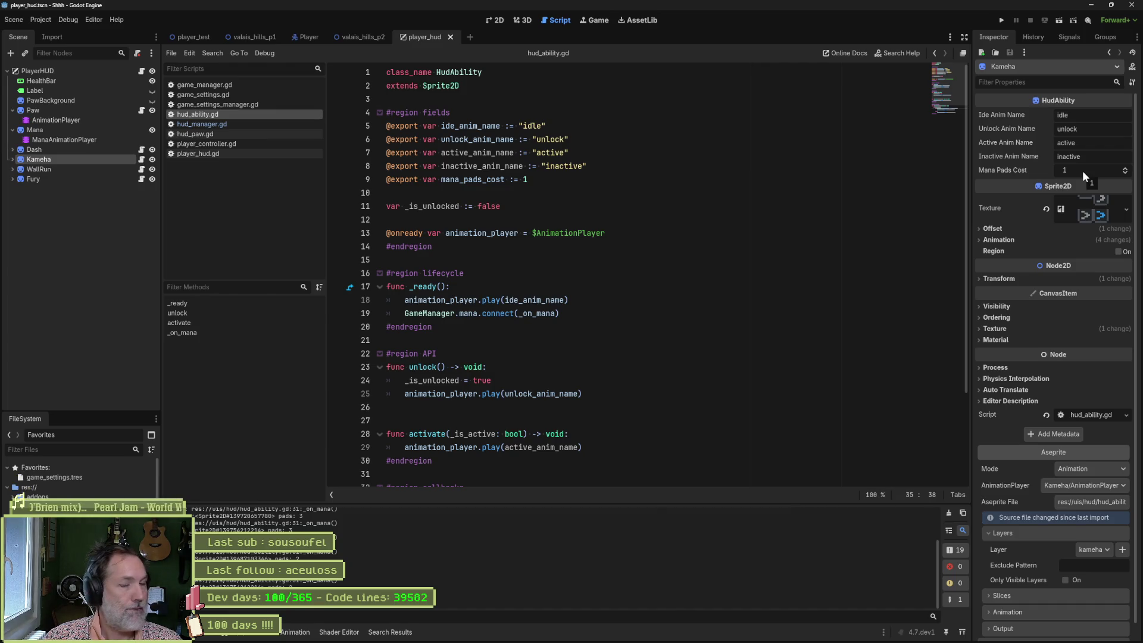
left_click(90, 169)
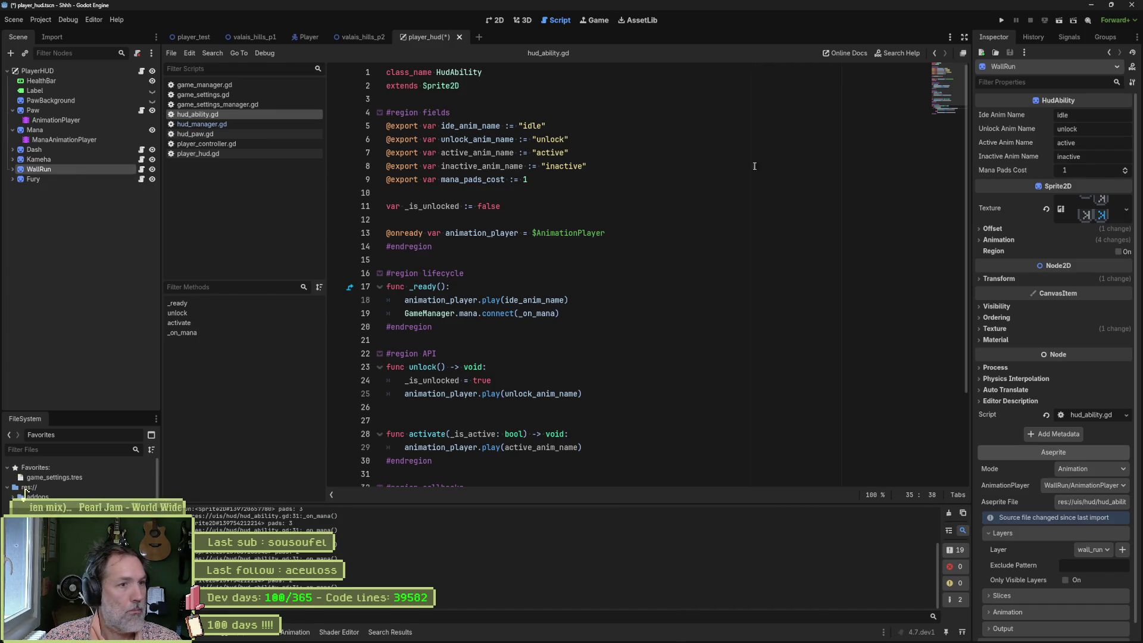
scroll(1079, 173, "up", 2)
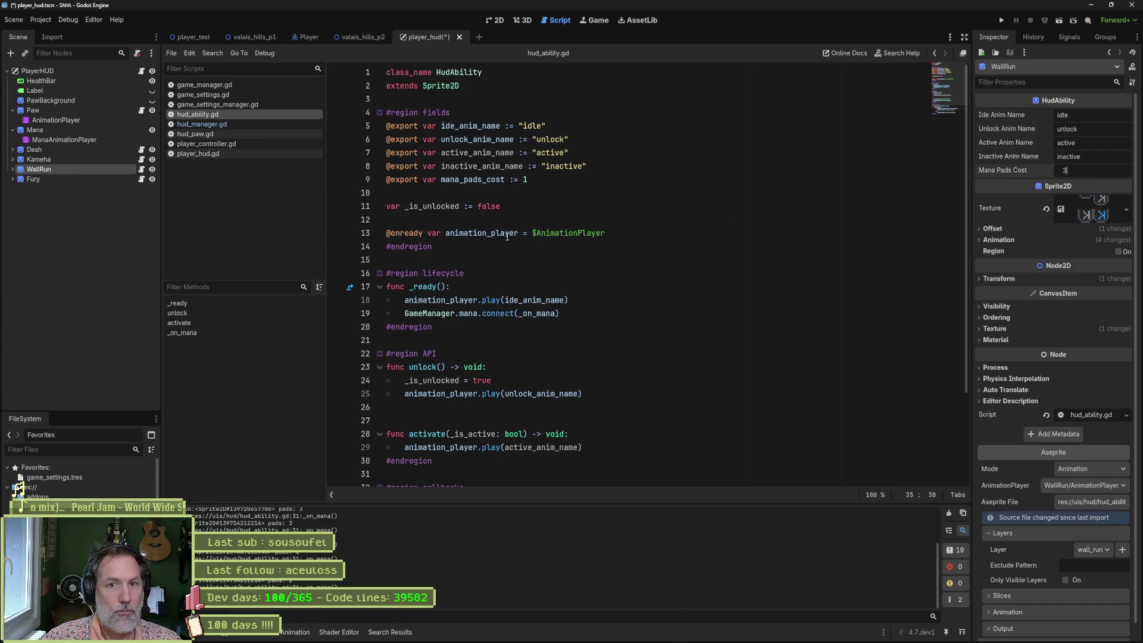
Step: Set Fury's Mana Pads Cost to 4, save player_hud, and run the game
left_click(86, 180)
left_click(1098, 171)
left_click(752, 313)
key("ctrl+s")
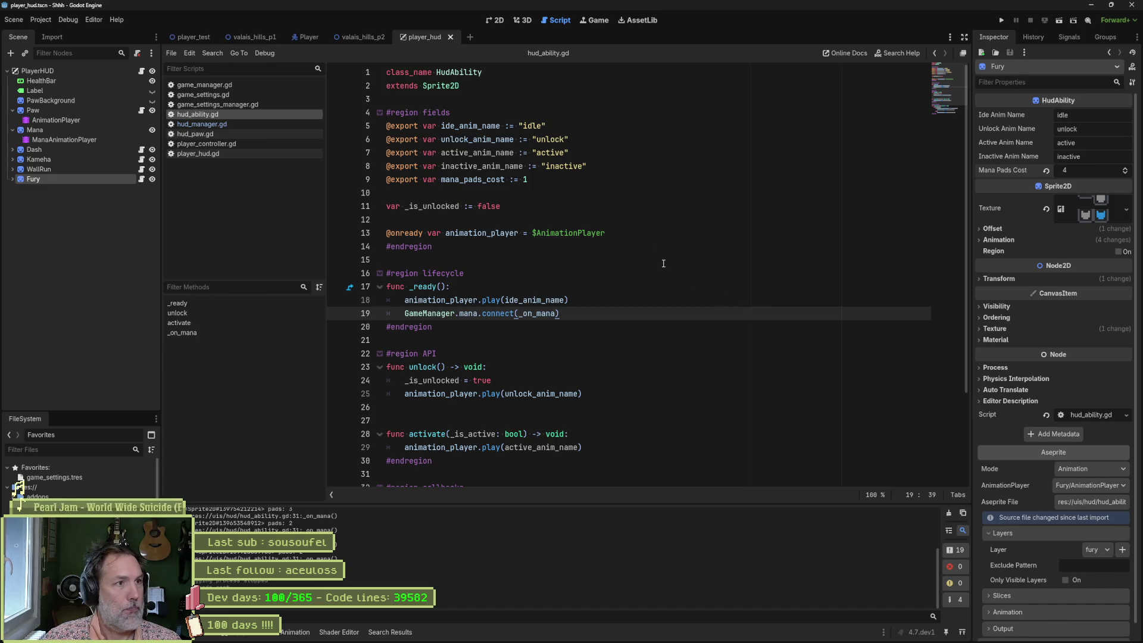
key("F5")
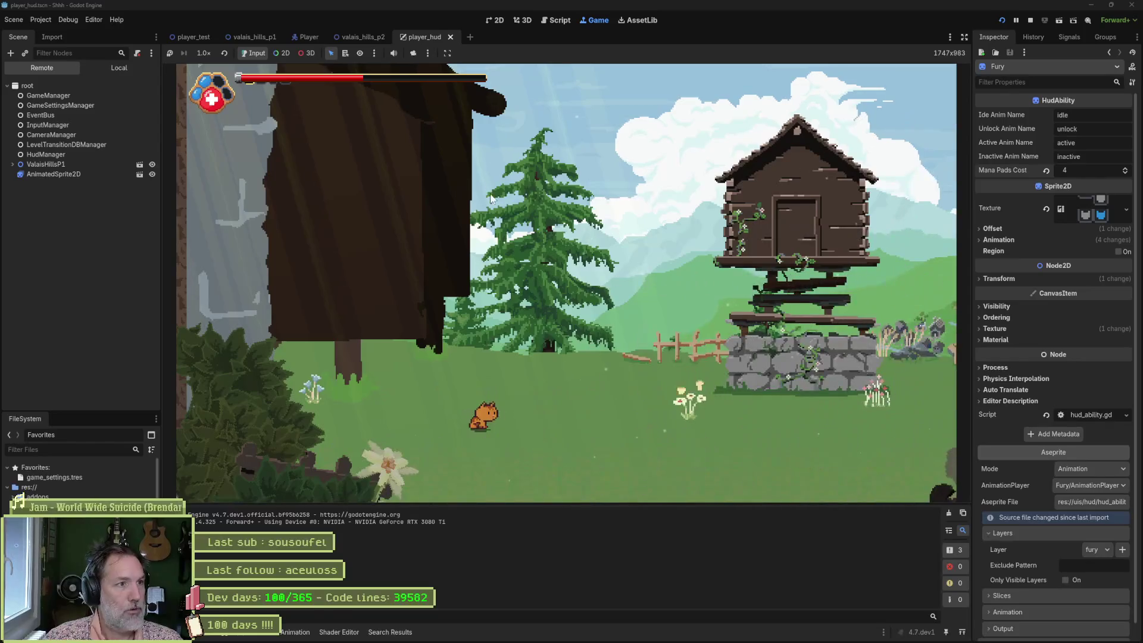
Step: Run the player_test scene, walk the cat to the power-ups, then stop and view the errors
key("F8")
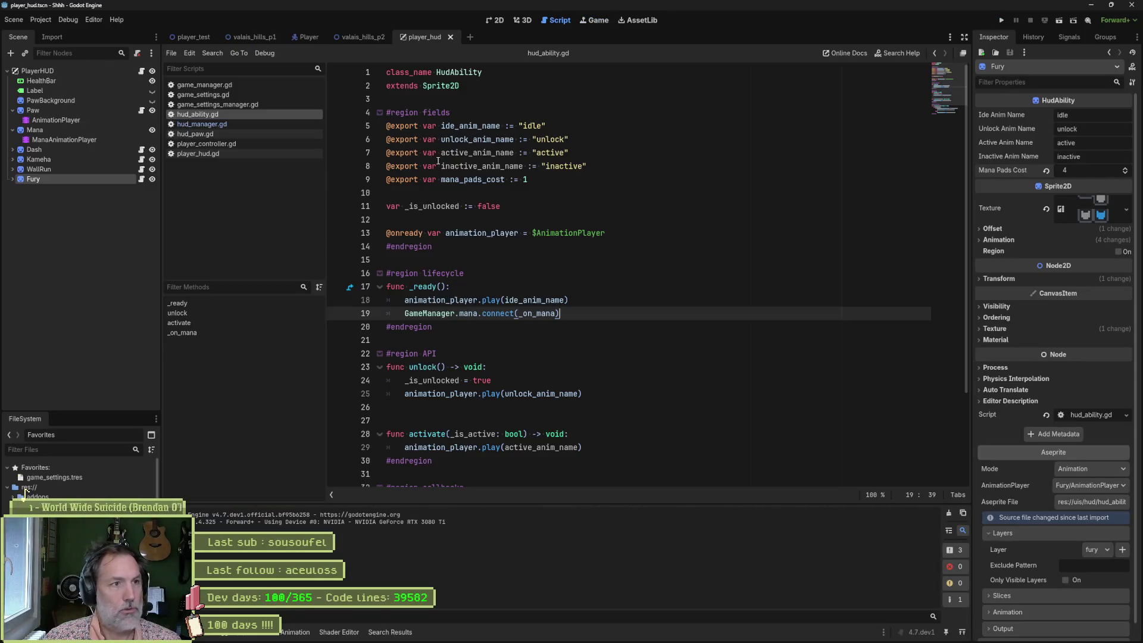
left_click(188, 37)
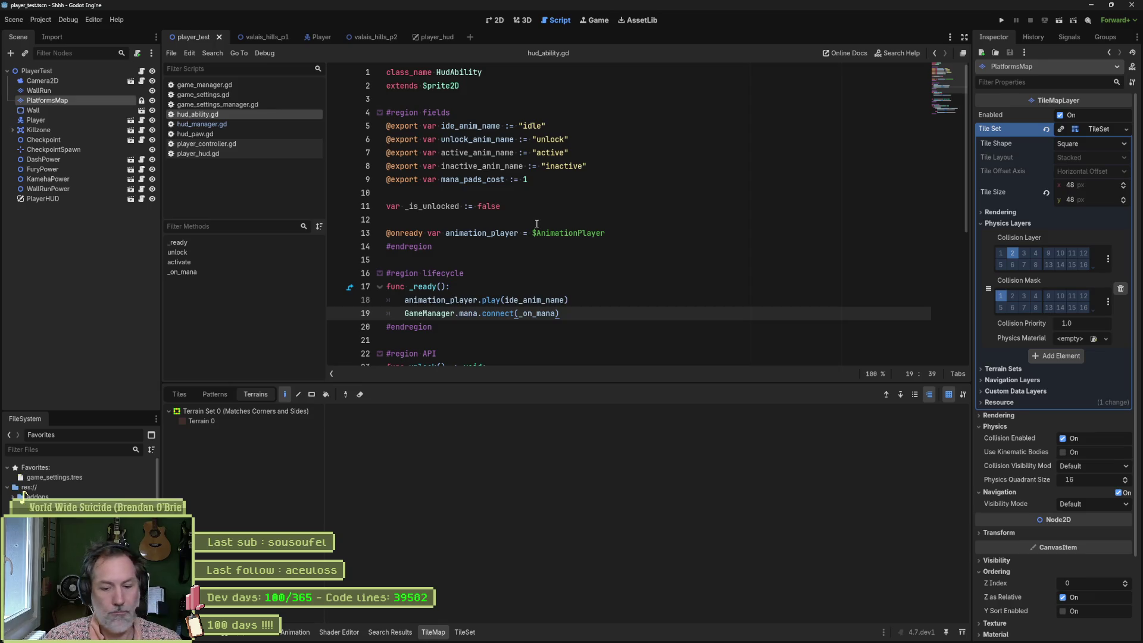
key("F6")
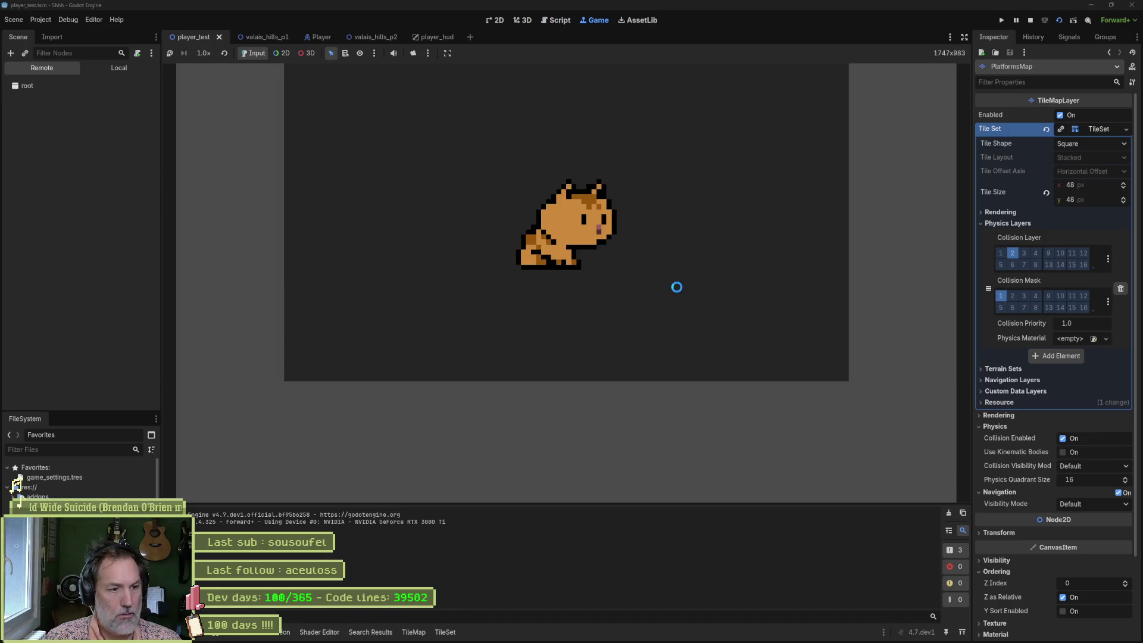
key("Right")
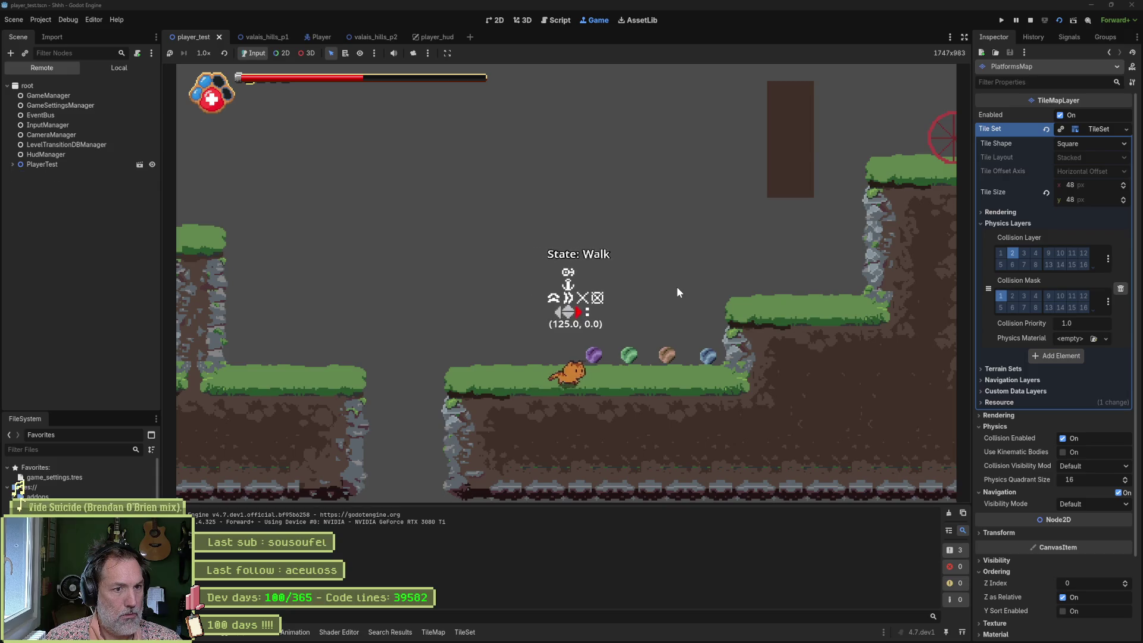
key("Left")
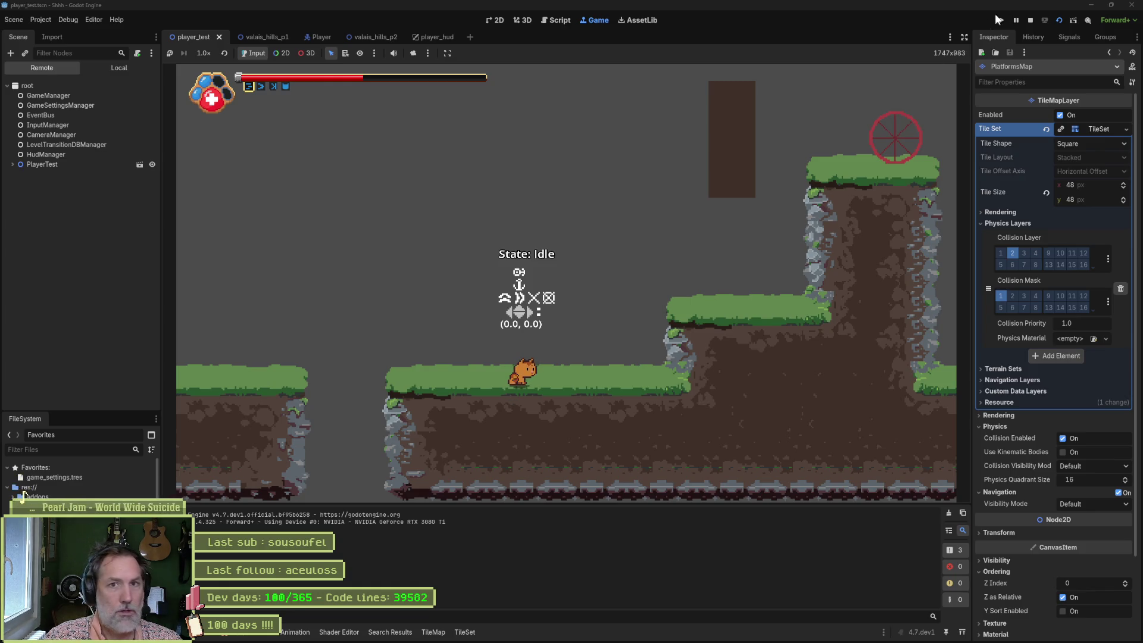
left_click(1031, 21)
left_click(226, 633)
Step: Trace the 'Animation not found: inactive' errors to their script line and check the sprite in Aseprite
left_click(242, 437)
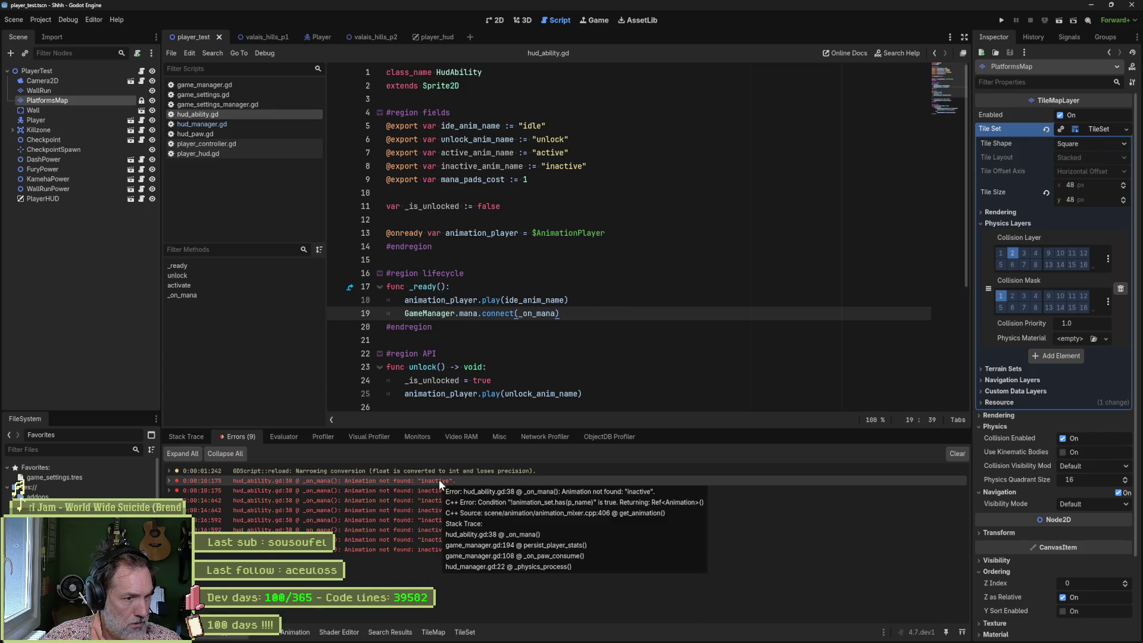
left_click(438, 480)
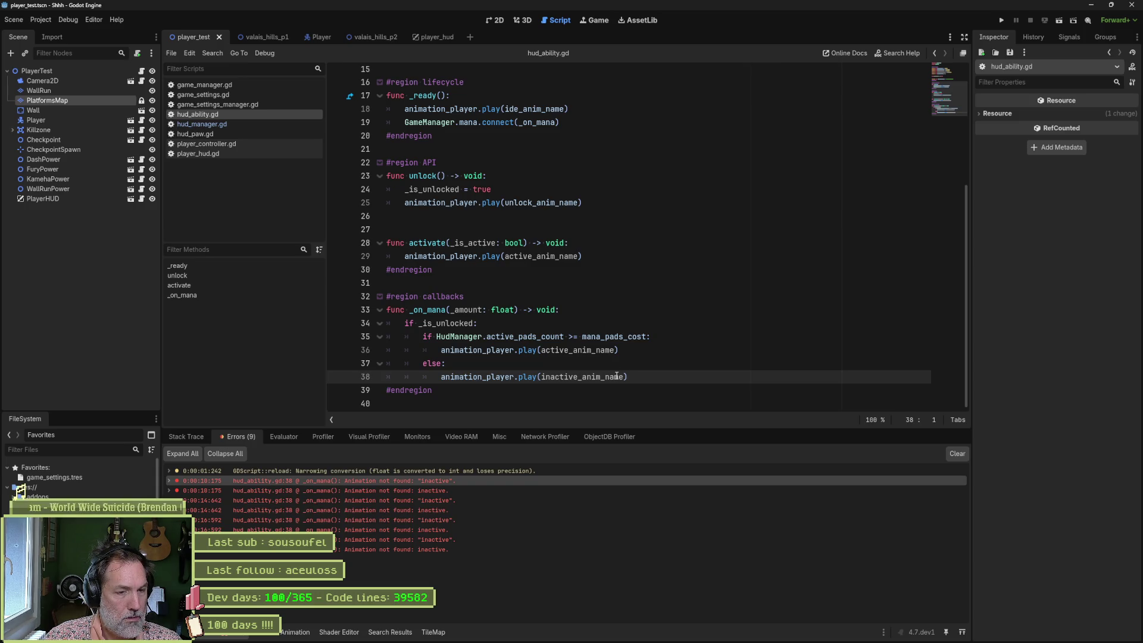
scroll(613, 334, "up", 5)
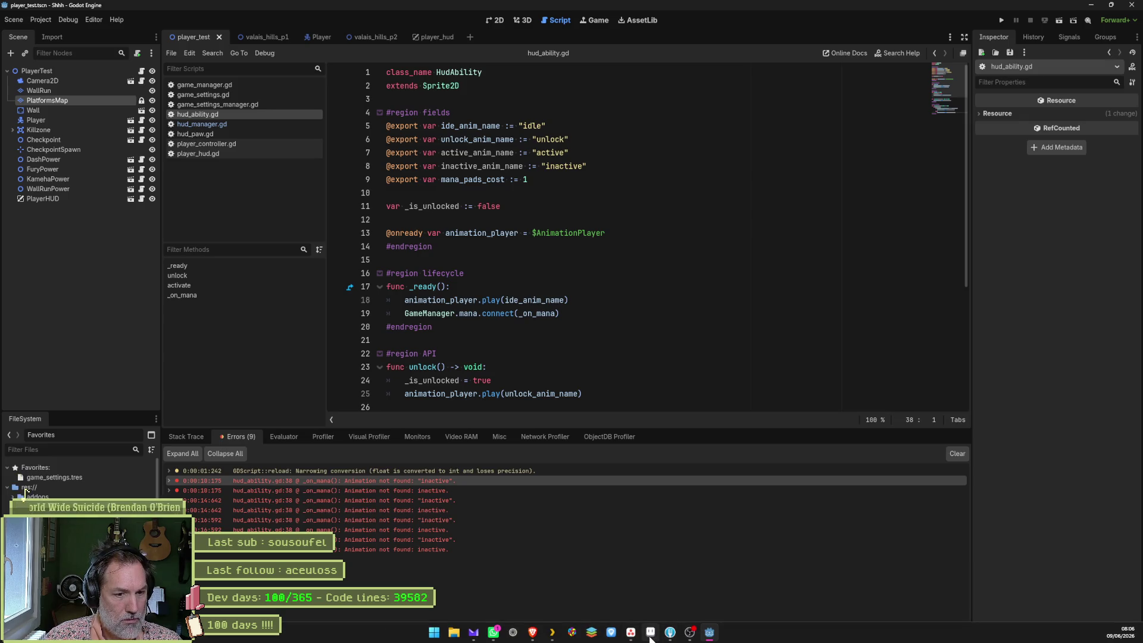
left_click(651, 634)
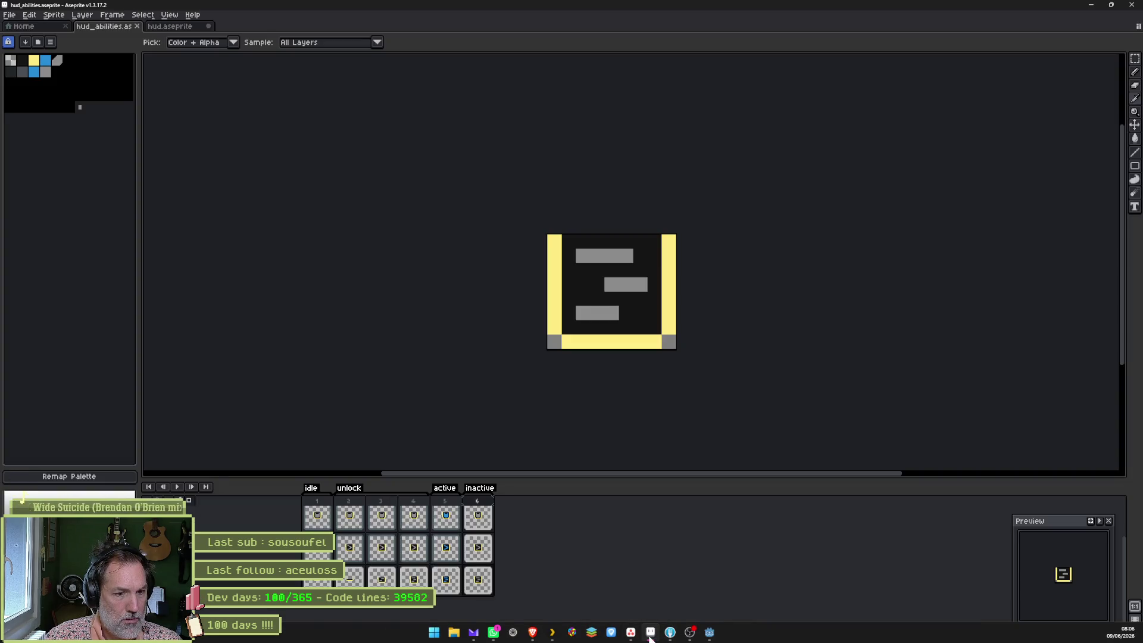
left_click(650, 635)
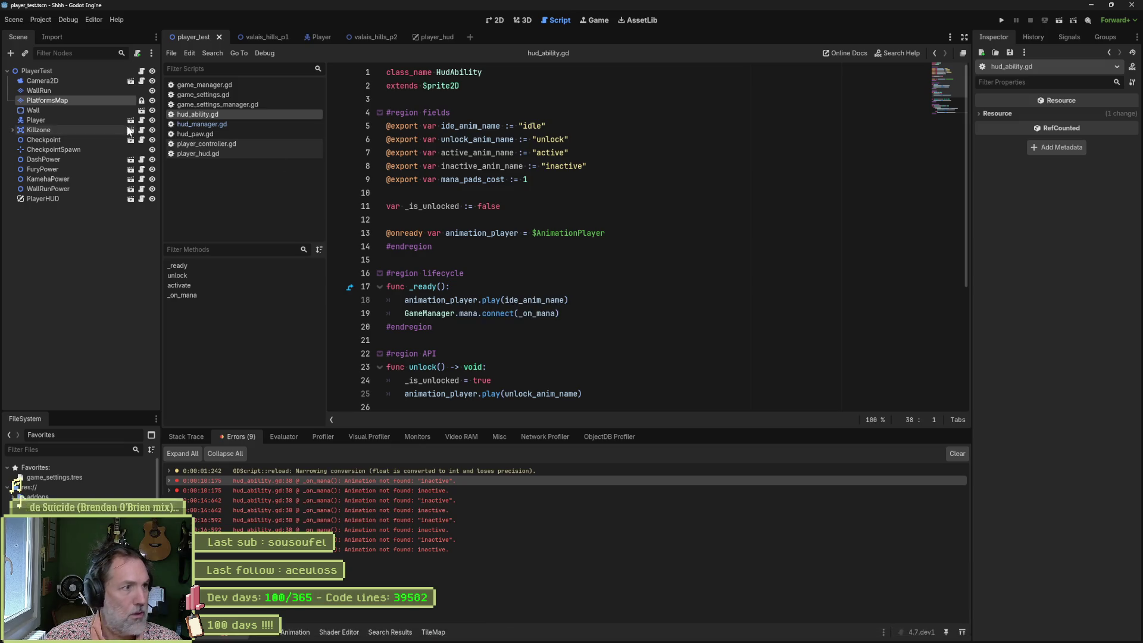
Step: In player_hud, reimport the Fury ability's Aseprite file and launch the game
left_click(431, 37)
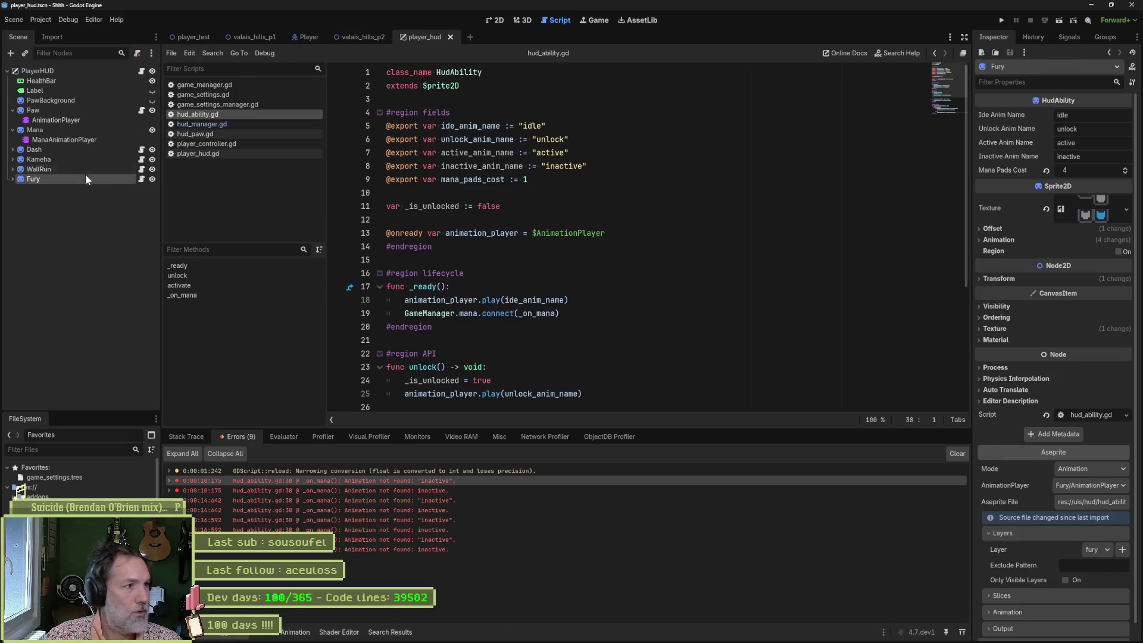
left_click(62, 151)
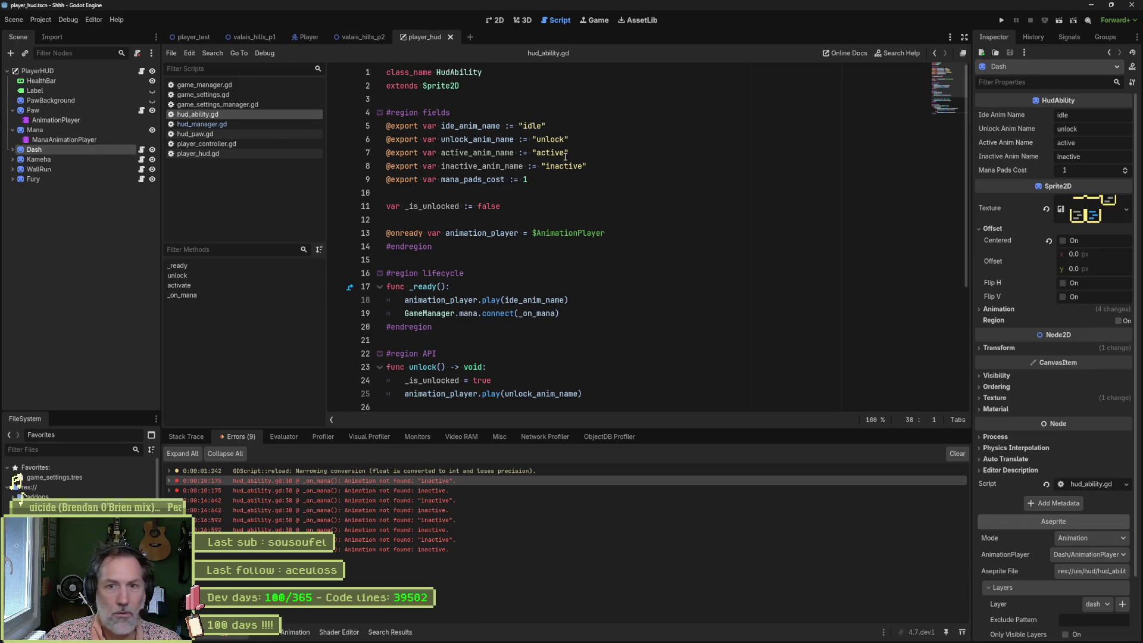
left_click(70, 159)
left_click(70, 167)
left_click(70, 178)
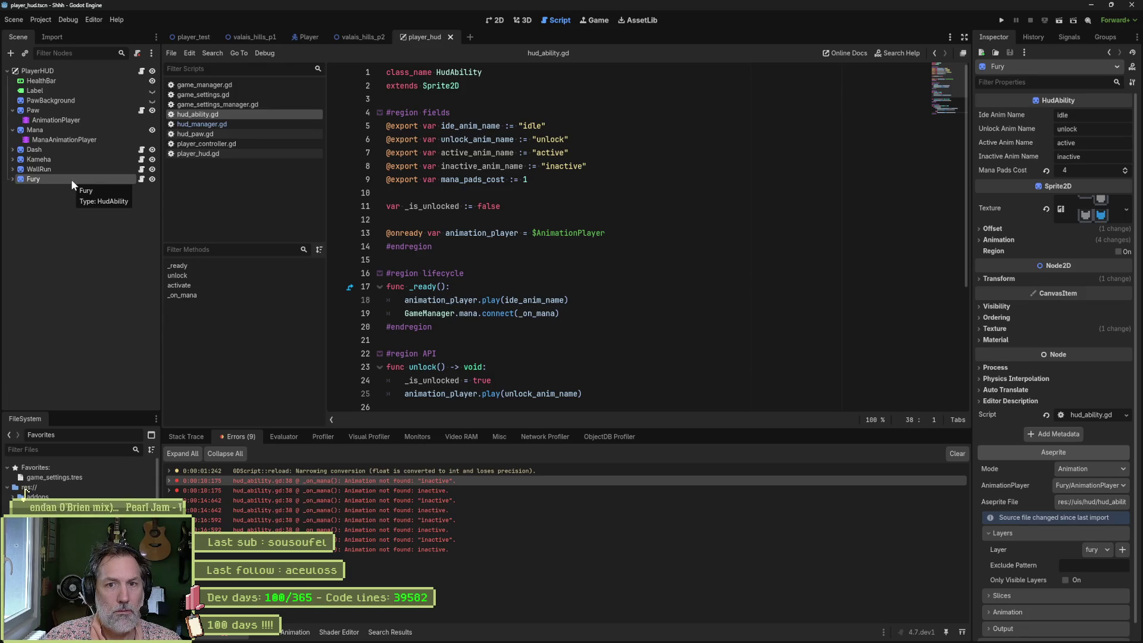
left_click(73, 159)
scroll(1059, 581, "down", 1)
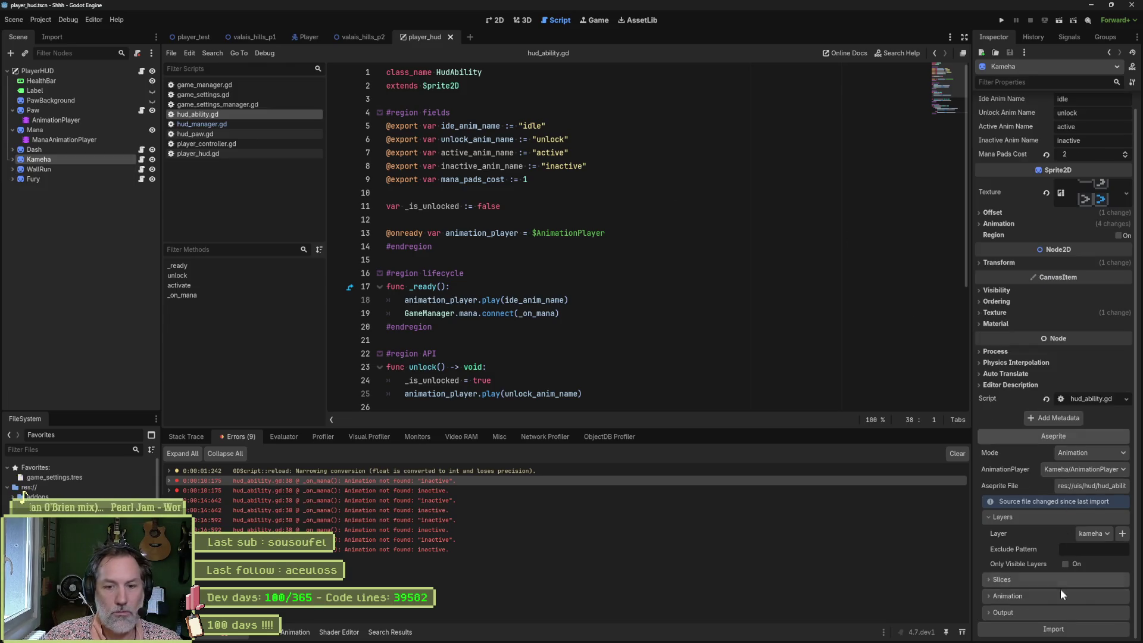
left_click(90, 169)
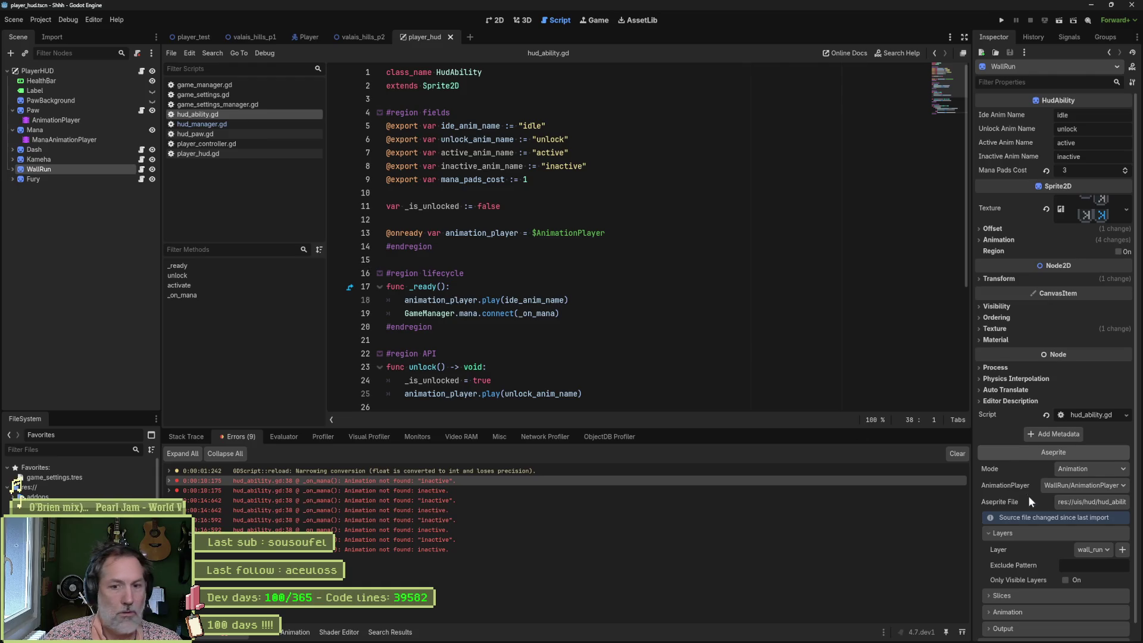
left_click(77, 178)
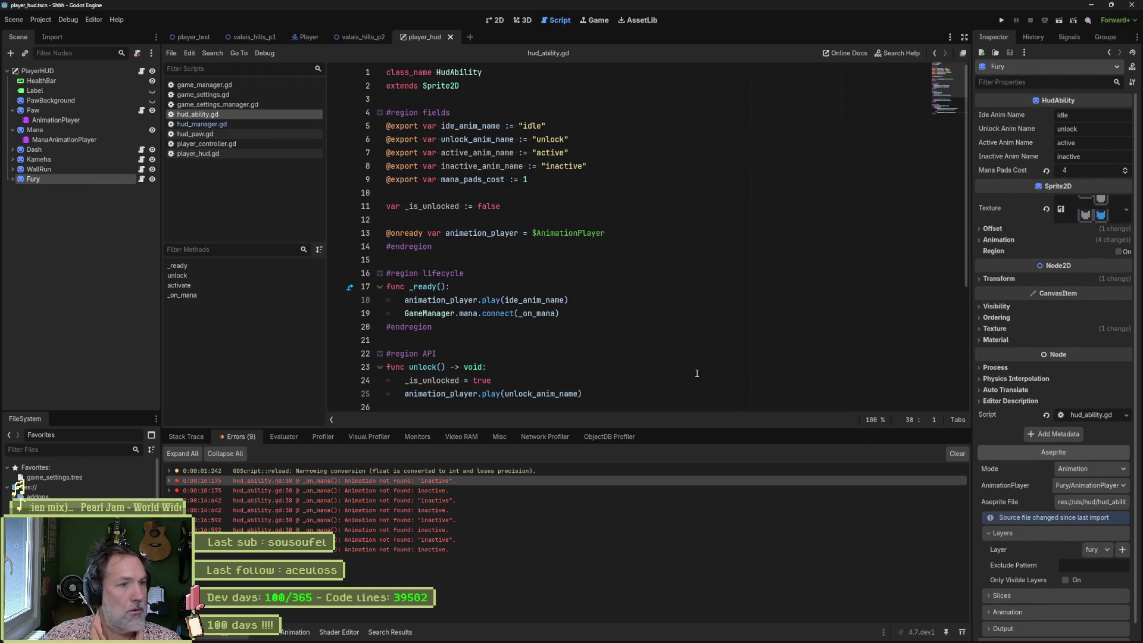
left_click(1066, 627)
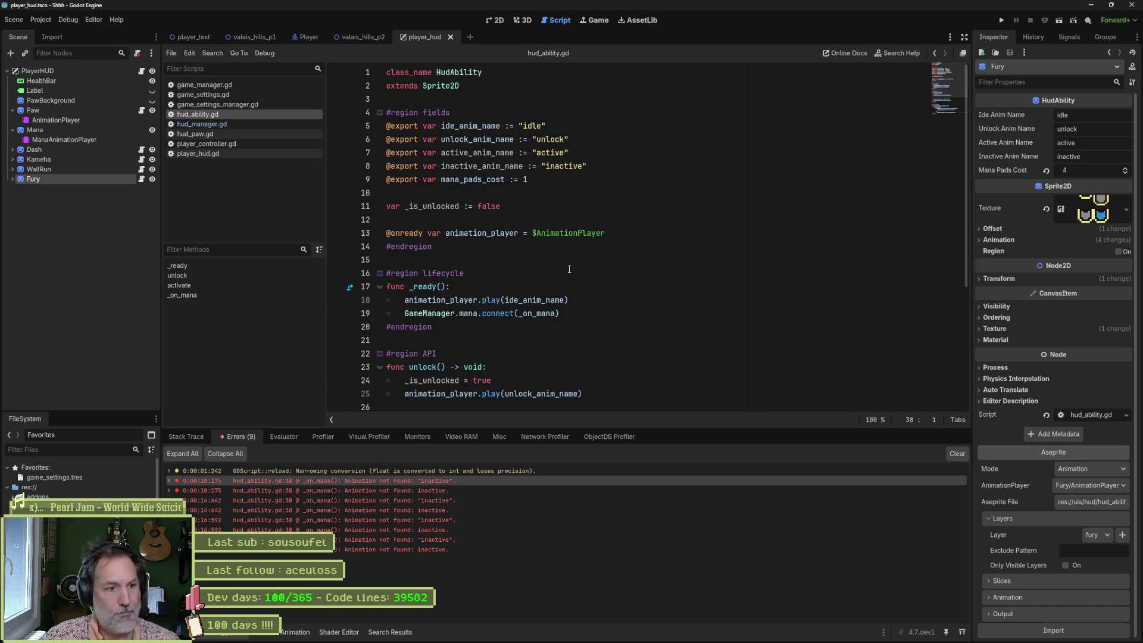
key("F5")
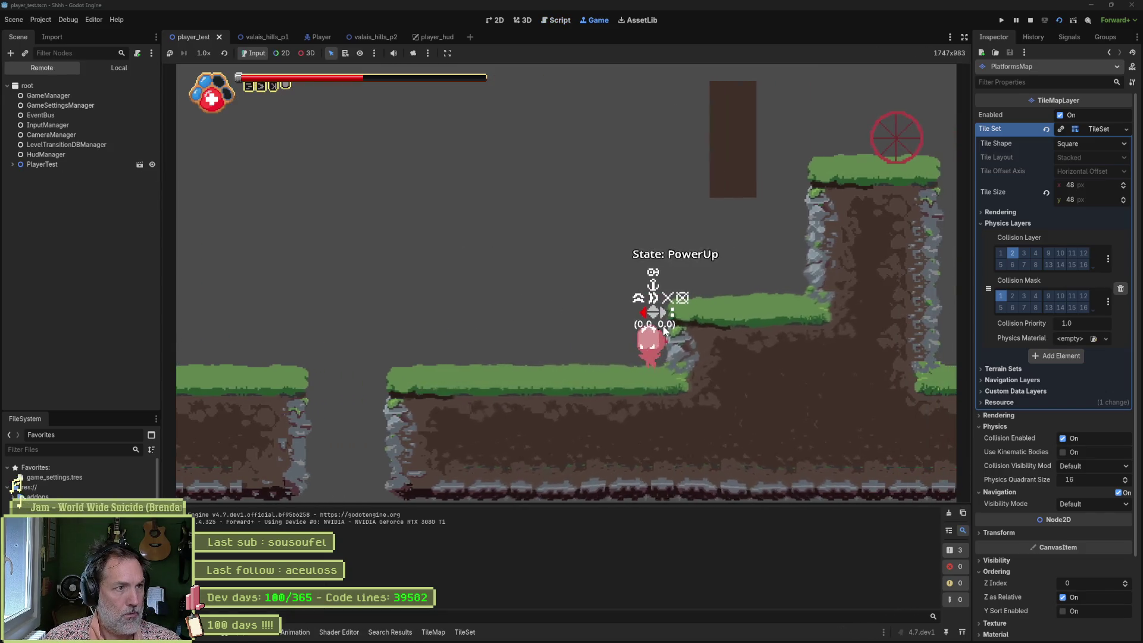
Step: Walk the player left through the level with the reimported icons, then stop the game
key("Left")
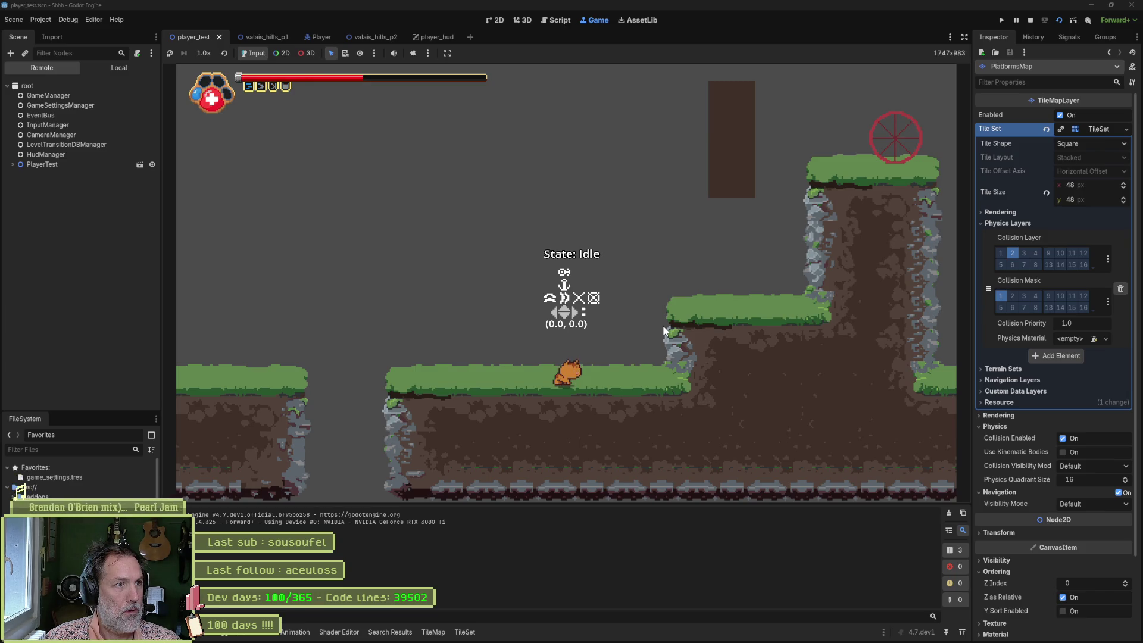
key("F8")
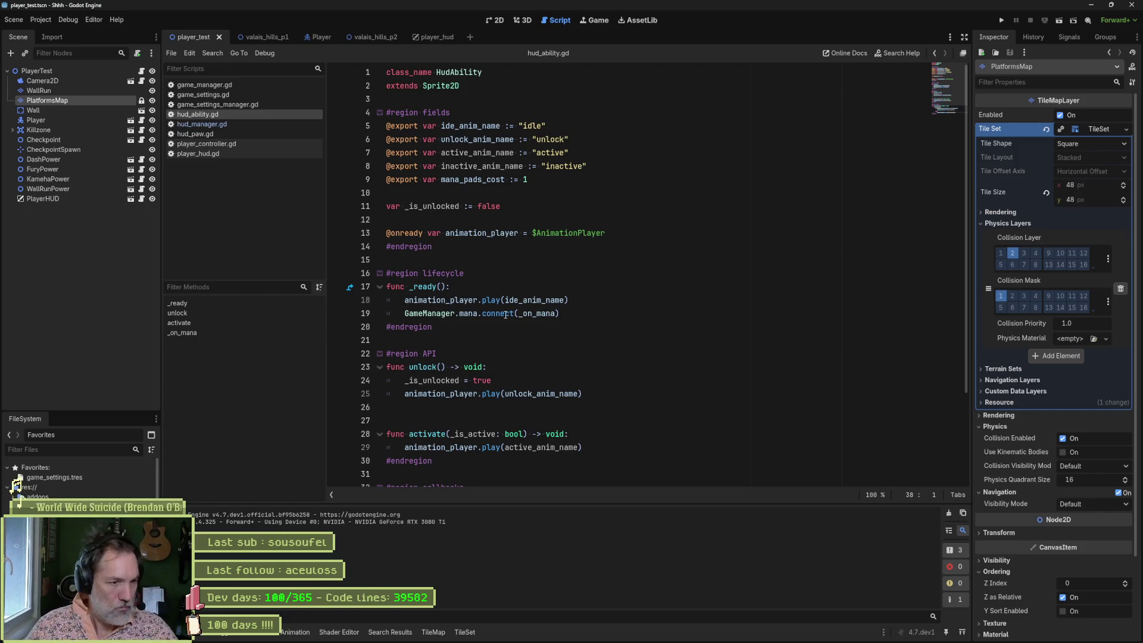
mouse_move(644, 641)
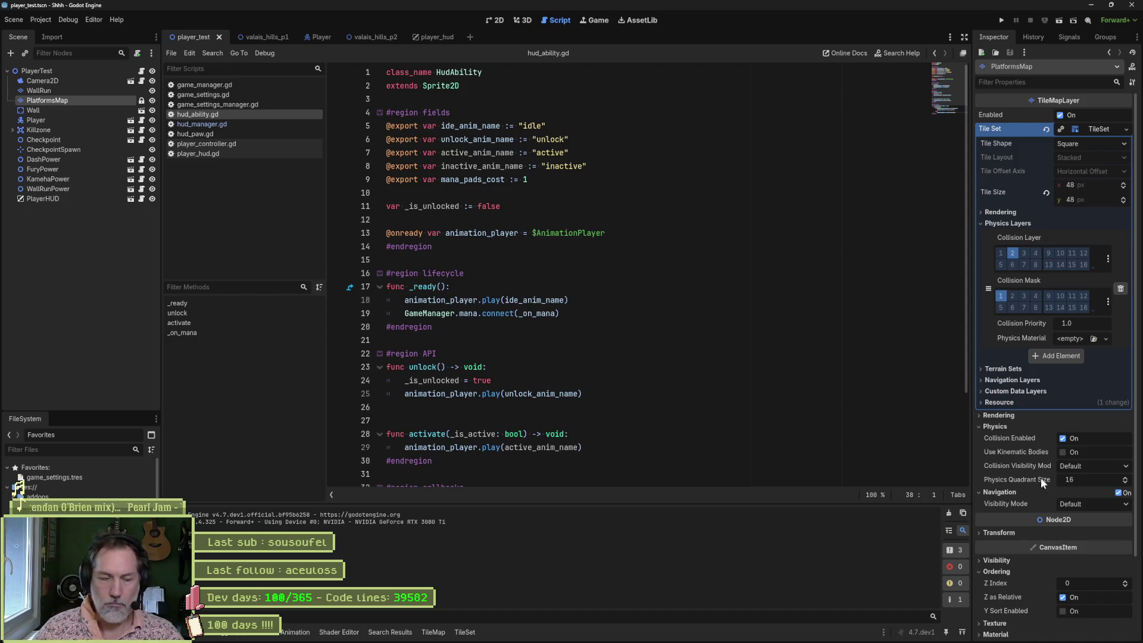
left_click(651, 633)
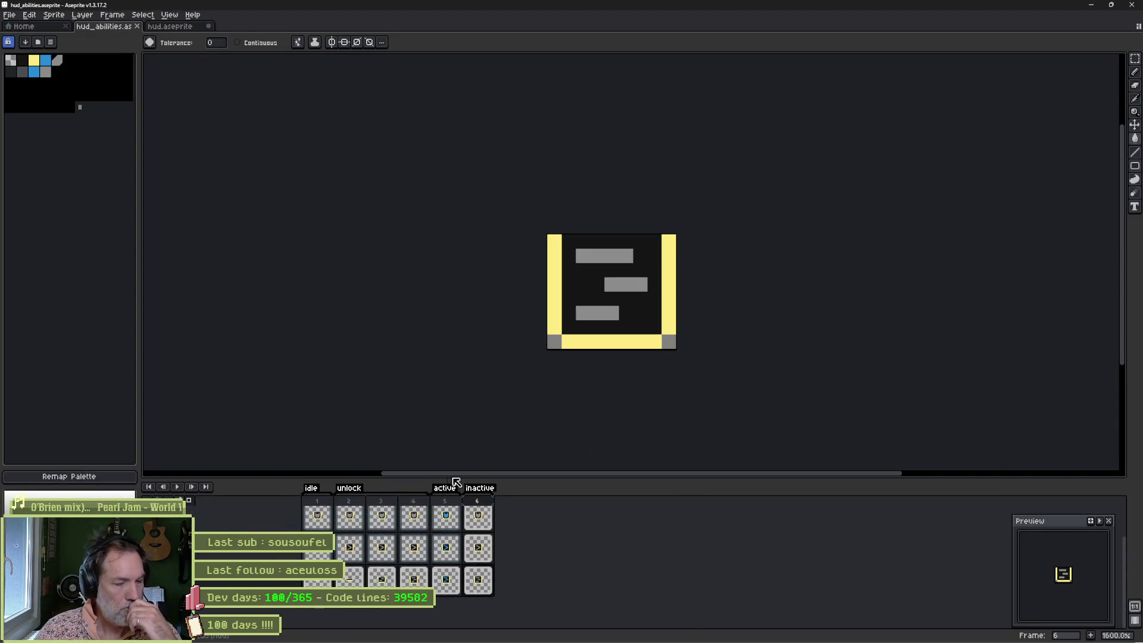
Step: Select frames 1–5 and pencil a yellow pixel at the bar's top-left corner
mouse_move(316, 504)
left_mouse_down()
mouse_move(449, 507)
mouse_move(292, 506)
left_mouse_up()
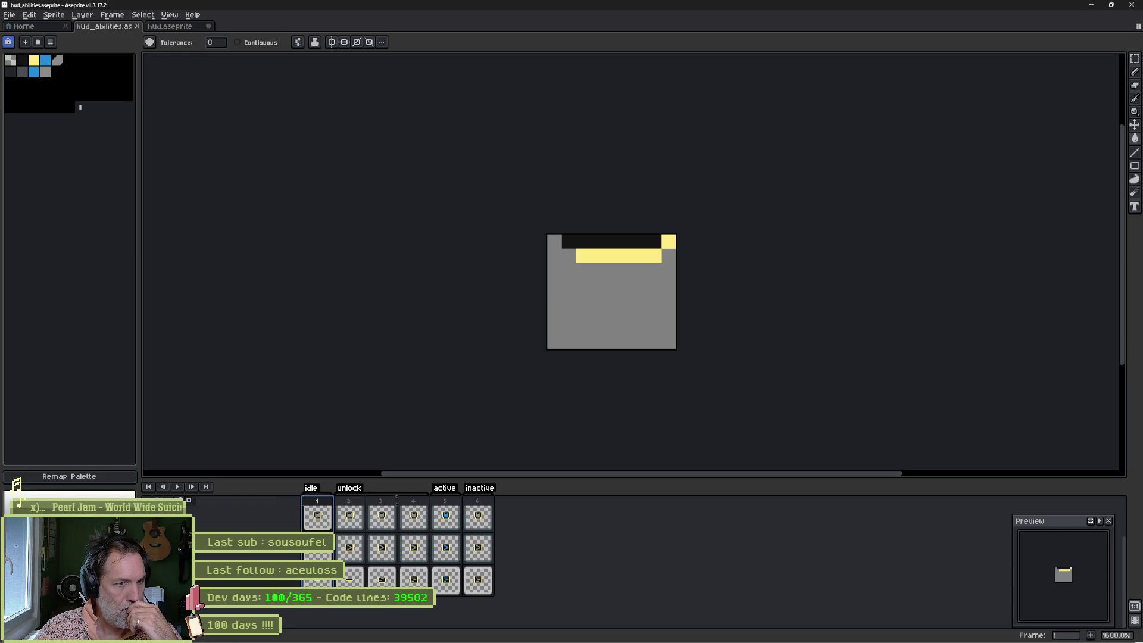
key("b")
left_click(582, 253, "alt")
left_click(567, 243)
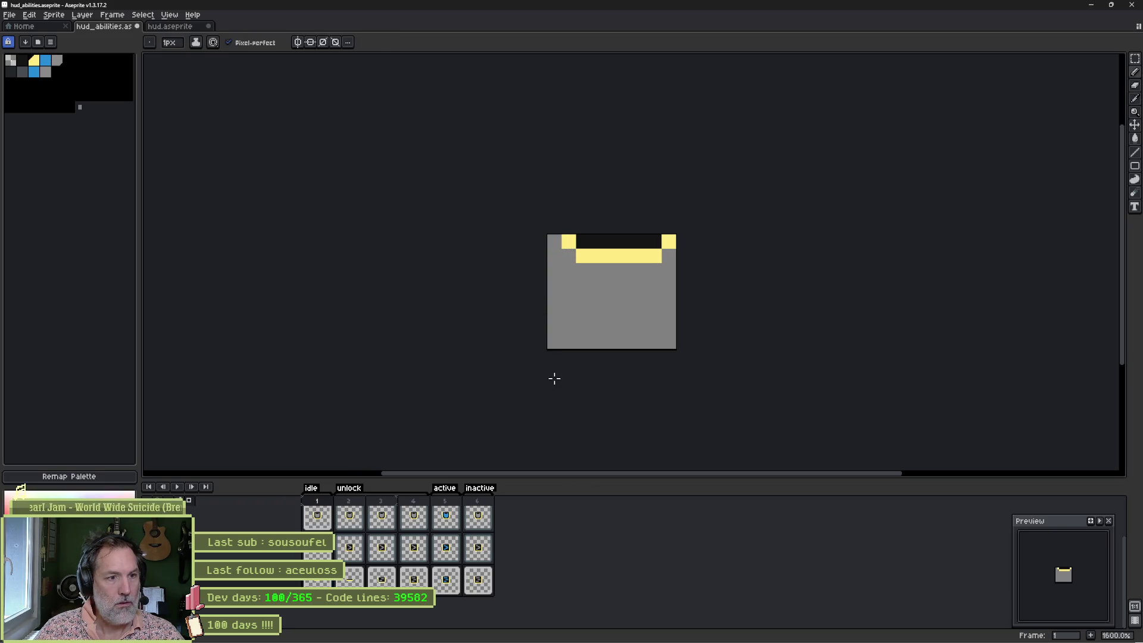
key("v")
Step: On frame 2, paint the inner top corners yellow and erase the outer corner pixels
left_click(351, 580)
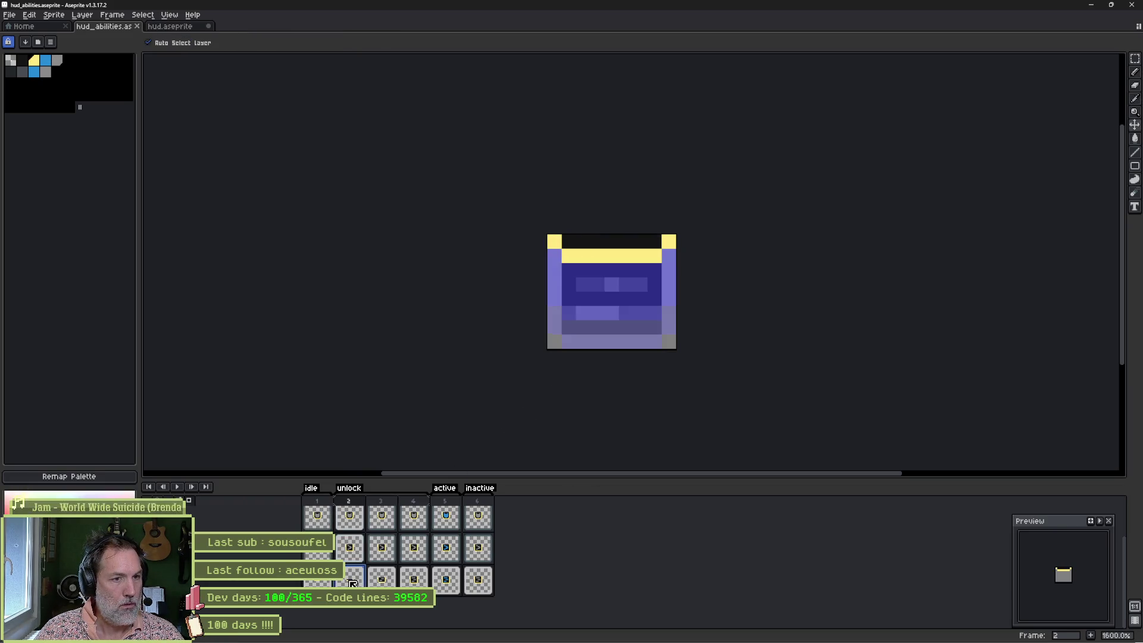
key("b")
left_click(568, 241)
left_click(654, 241)
key("shift+b")
left_click(554, 242)
left_click(569, 256)
mouse_move(625, 268)
left_mouse_down()
mouse_move(620, 256)
mouse_move(638, 258)
left_mouse_up()
left_click(655, 256)
left_click(669, 242)
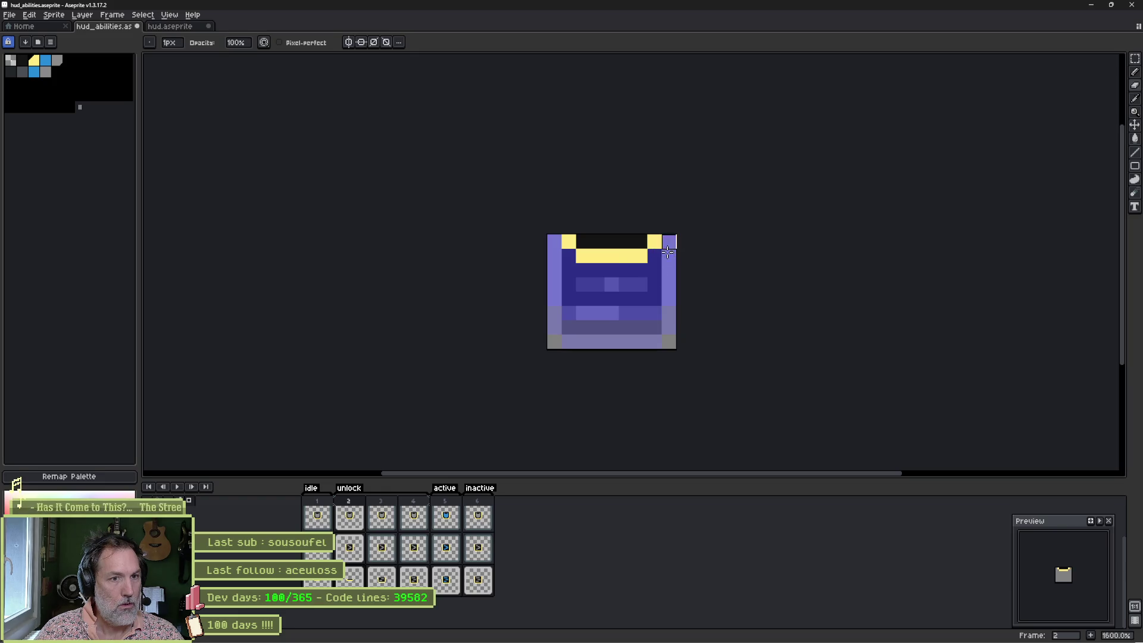
Step: On frame 3, erase the outer bottom corners and paint the inner bottom corners yellow
key("Right")
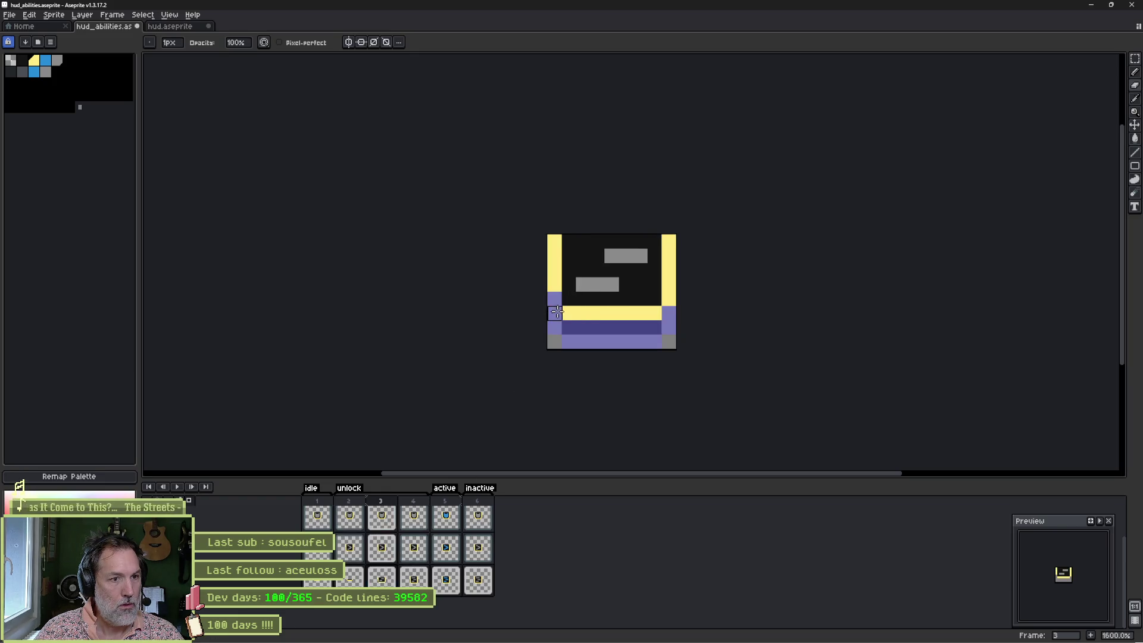
left_click(654, 314)
left_click(669, 298)
key("b")
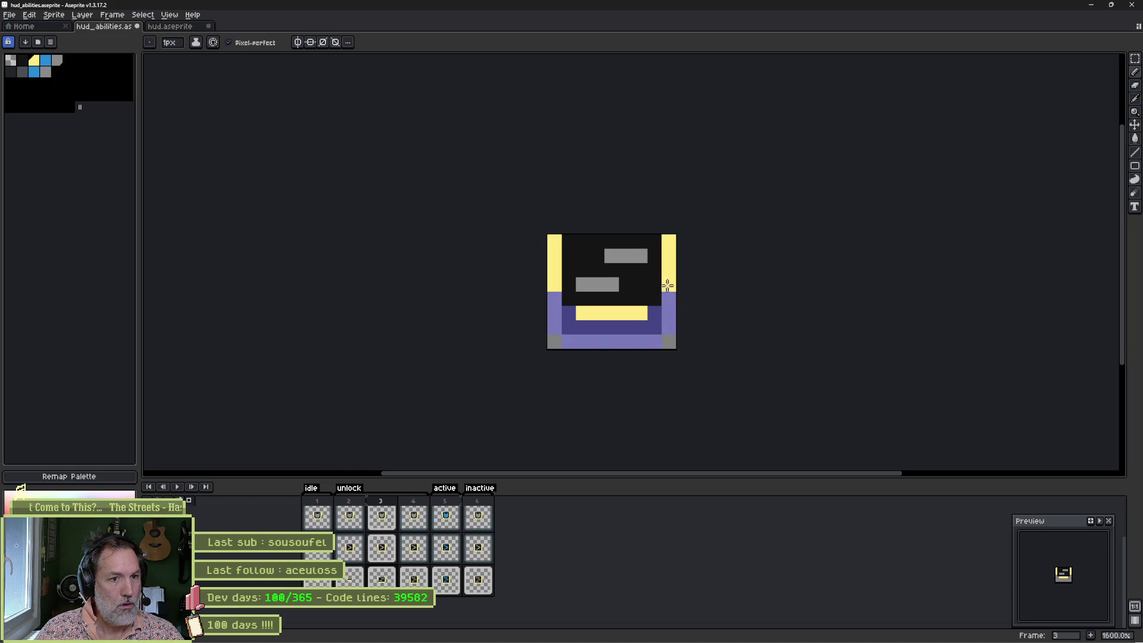
left_click(653, 297)
left_click(569, 299)
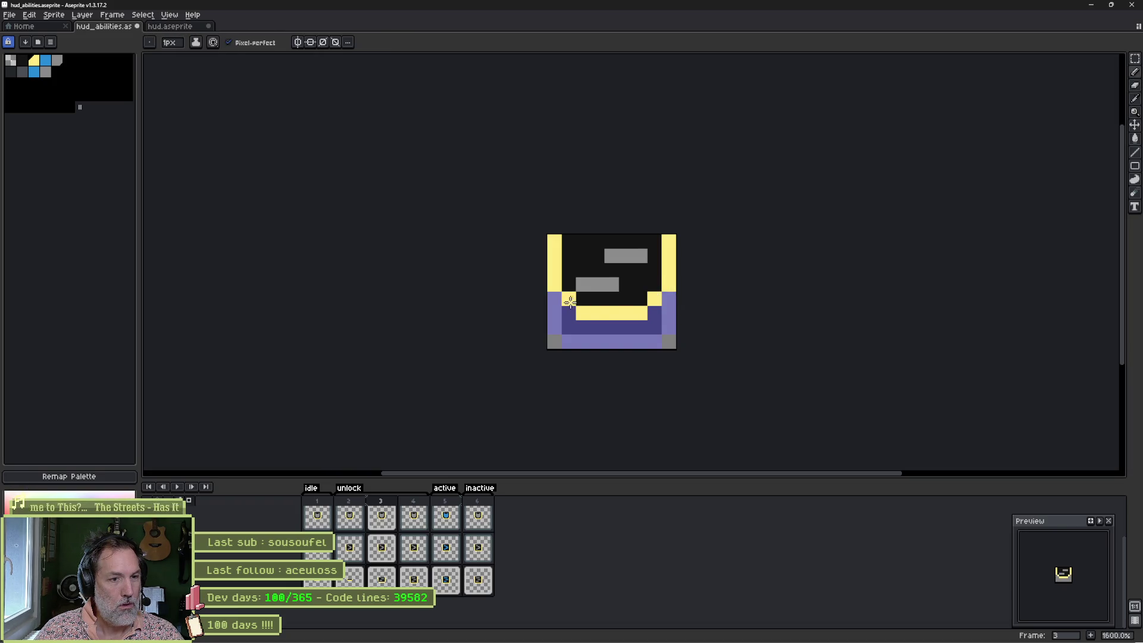
Step: On frame 5, erase the outer bottom corner pixels and paint the inner corners yellow
left_click(449, 584)
left_click(554, 327)
key("e")
left_click(569, 342)
left_click(653, 342)
left_click(667, 326)
key("b")
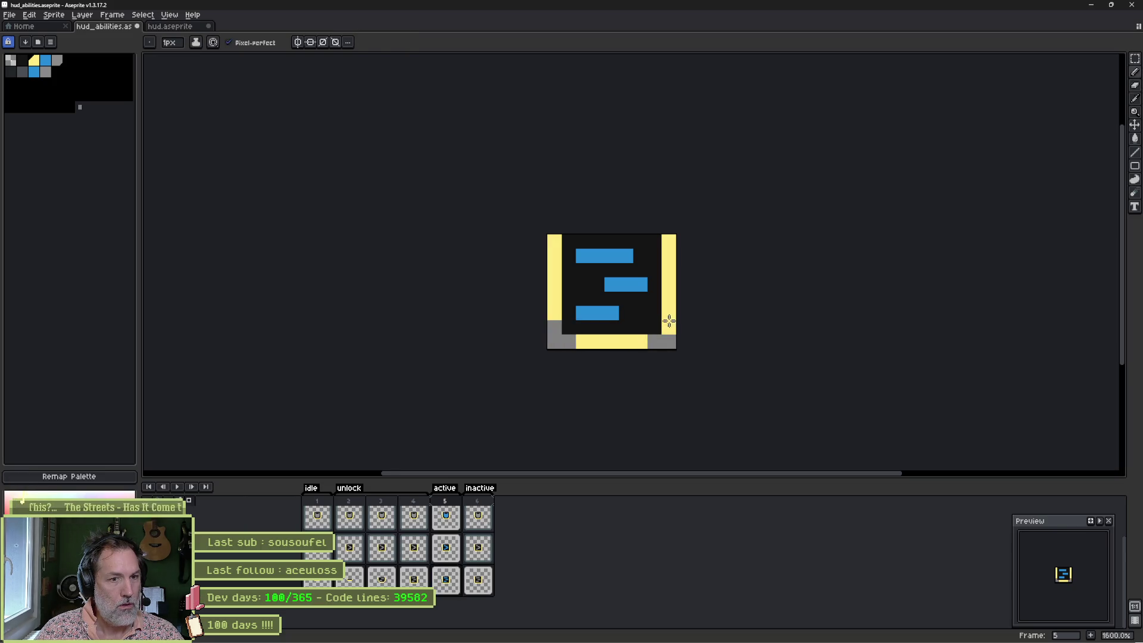
left_click(655, 327)
left_click(573, 330)
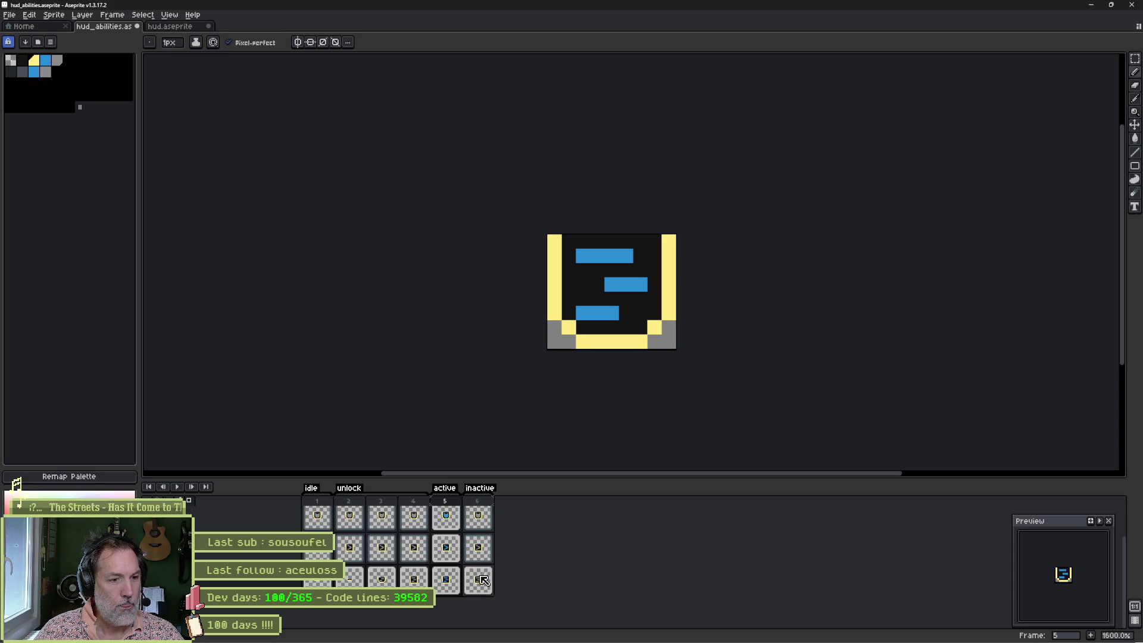
Step: On frame 6, paint the inner bottom corners yellow and erase the outer corner pixels
left_click(479, 581)
left_click(568, 327)
left_click(654, 327)
key("e")
left_click(669, 327)
left_click(655, 341)
left_click(569, 341)
left_click(555, 327)
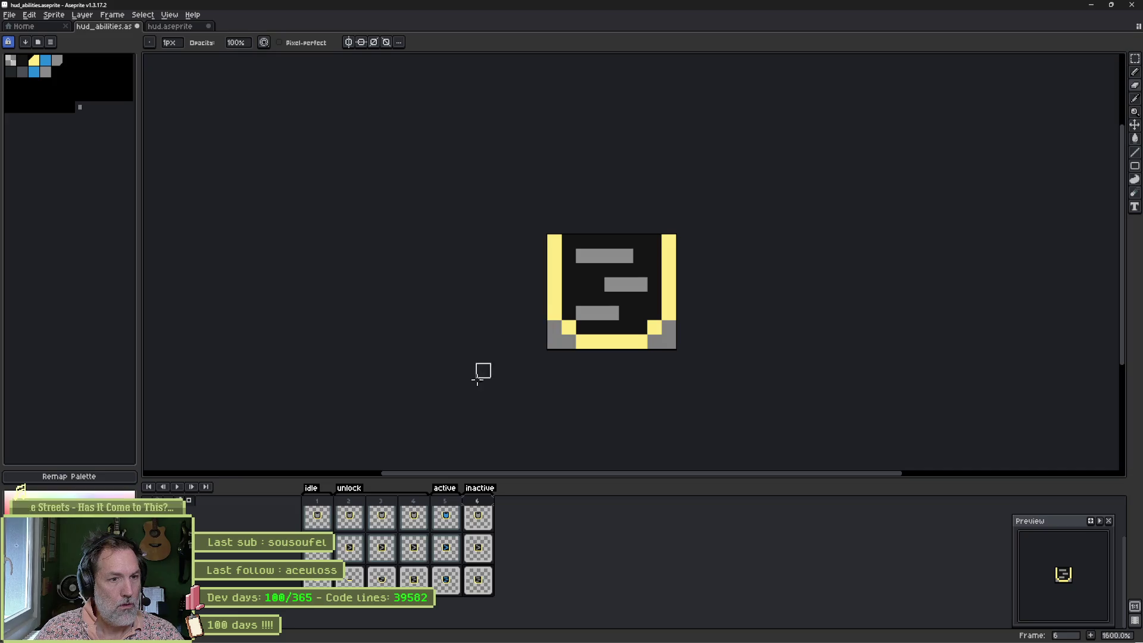
Step: Save the sprite, play the animation, and erase the top-left yellow corner pixel
key("ctrl+s")
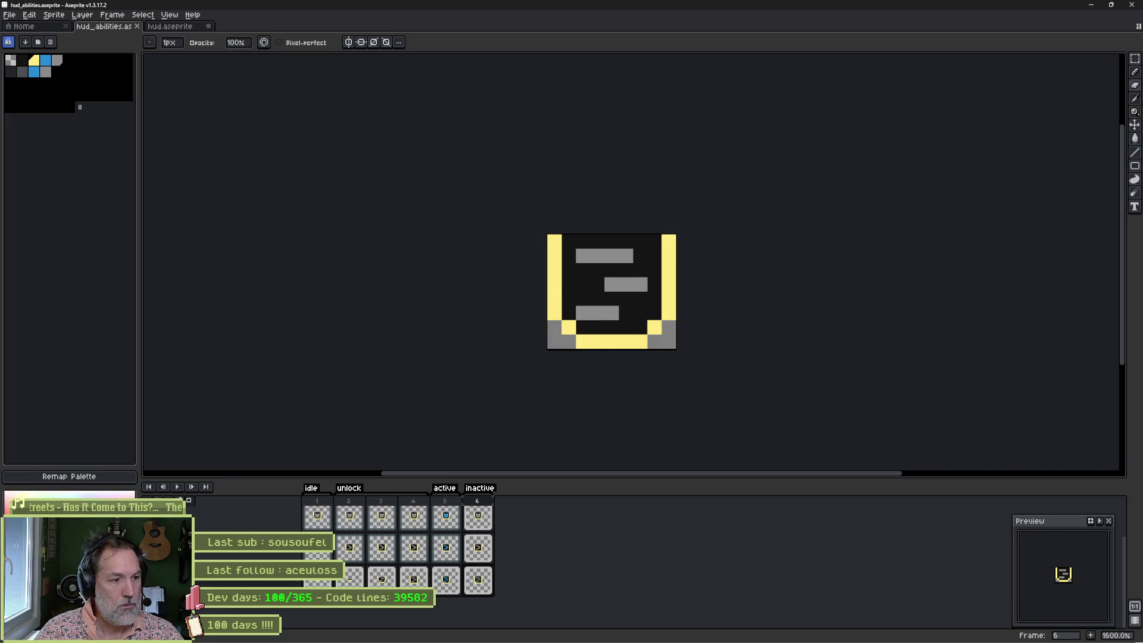
key("Return")
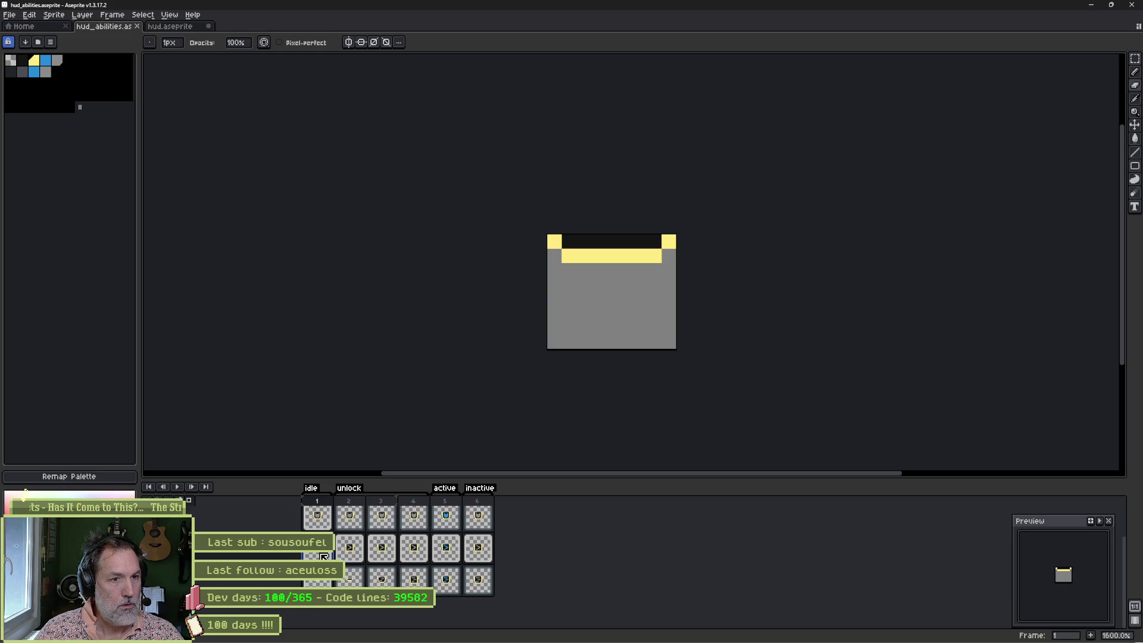
left_click(554, 241)
Step: On frame 1, trim the yellow top bar's ends and paint its inner ends yellow
left_click(568, 256)
left_click(654, 255)
key("b")
left_click(655, 241)
left_click(569, 241)
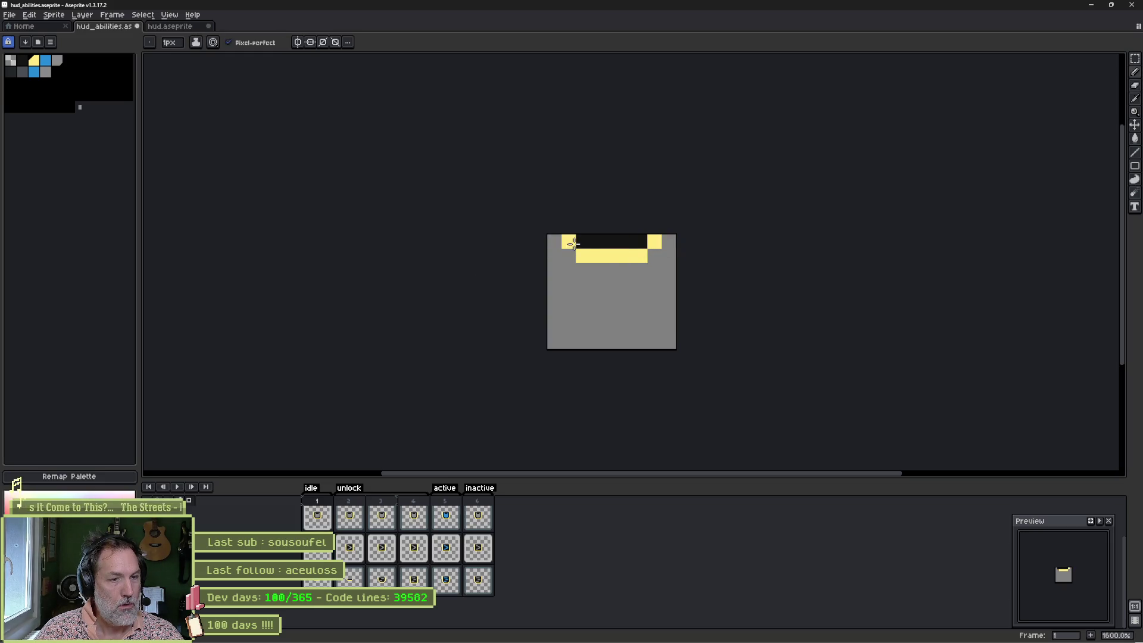
Step: On frame 2, paint the top row's right inner end yellow and erase the outer top corners
left_click(351, 549)
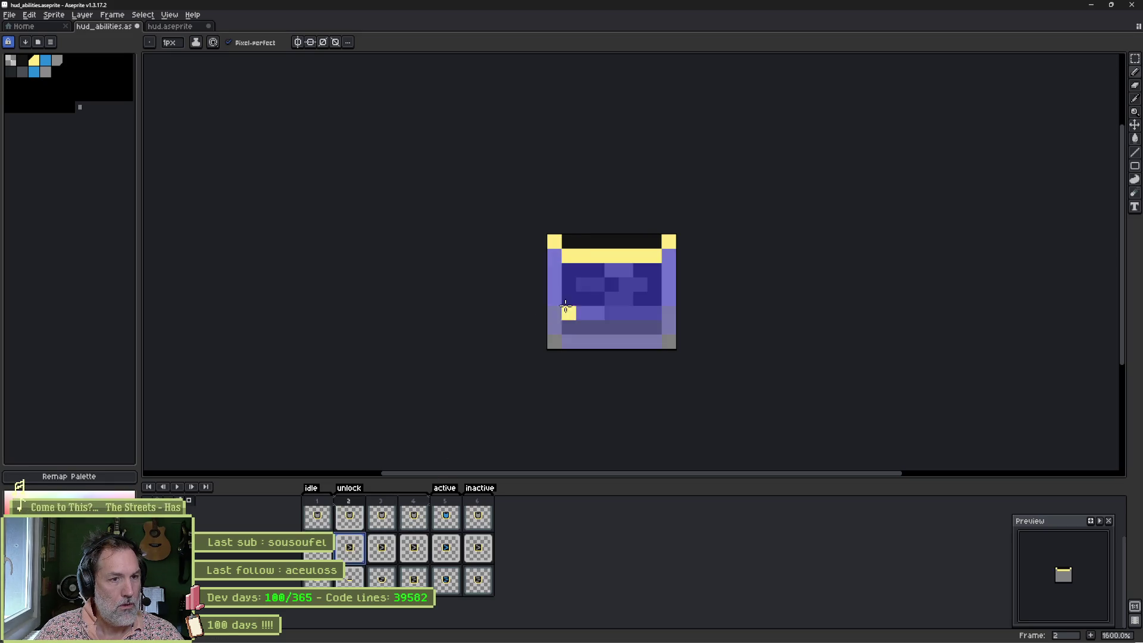
left_click(655, 241)
key("e")
left_click(669, 241)
left_click(655, 256)
left_click(554, 241)
Step: On frame 3, erase the yellow outer bottom corners and paint the inner bottom corners yellow
left_click(381, 547)
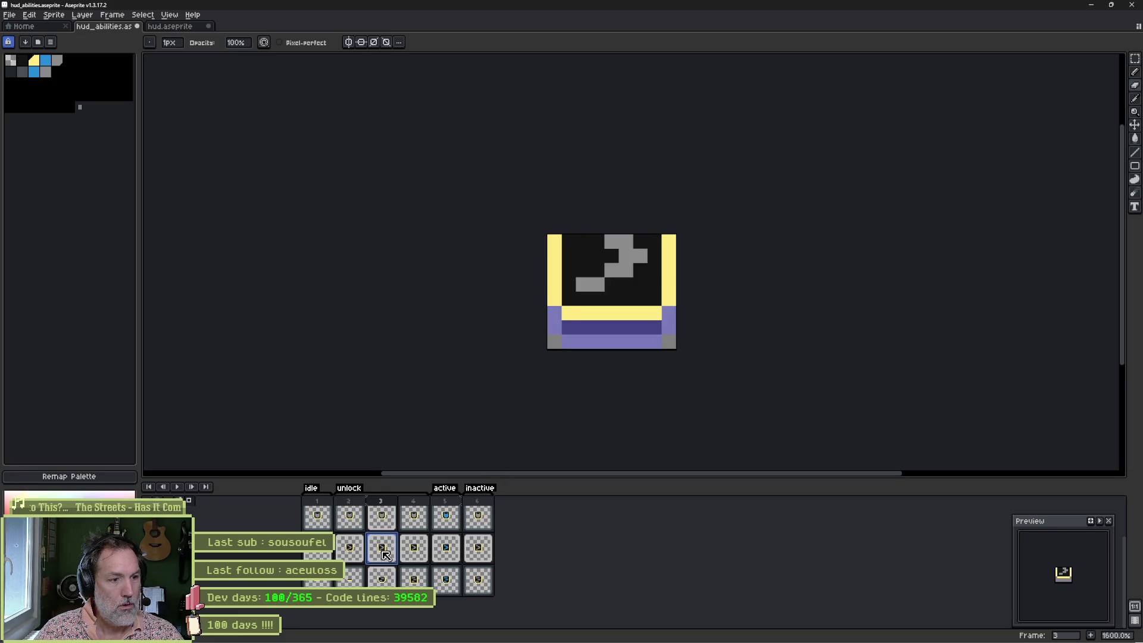
left_click(554, 299)
left_click(569, 313)
left_click(655, 312)
left_click(669, 298)
key("b")
left_click(654, 299)
left_click(568, 298)
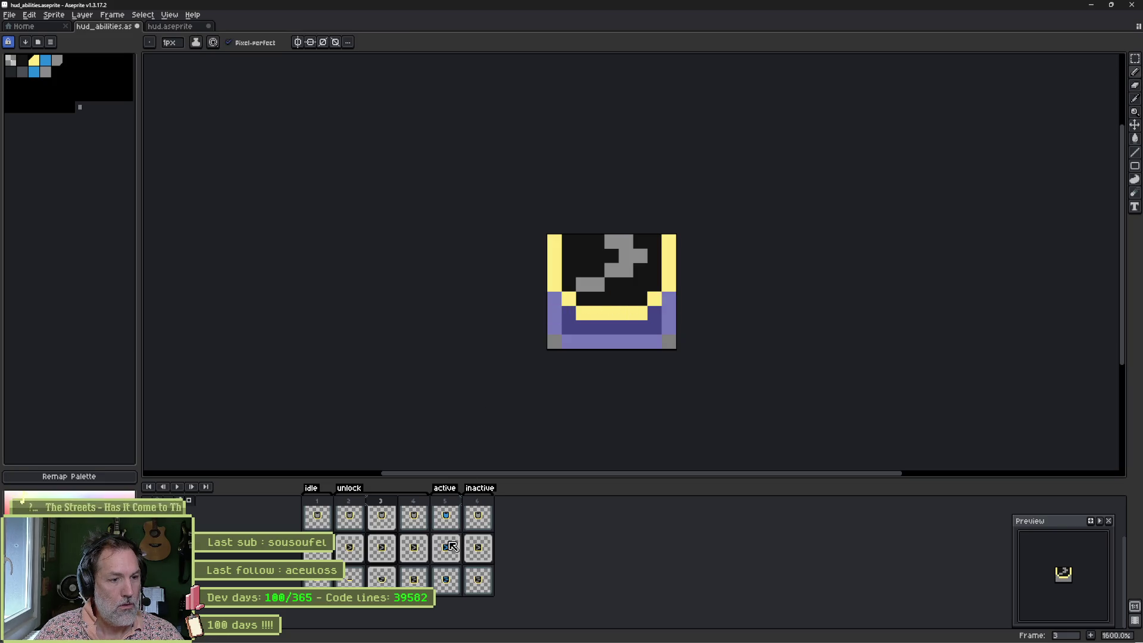
Step: On frame 4, paint the inner bottom corners yellow and erase the outer ones, undoing one slip
left_click(415, 552)
left_click(569, 327)
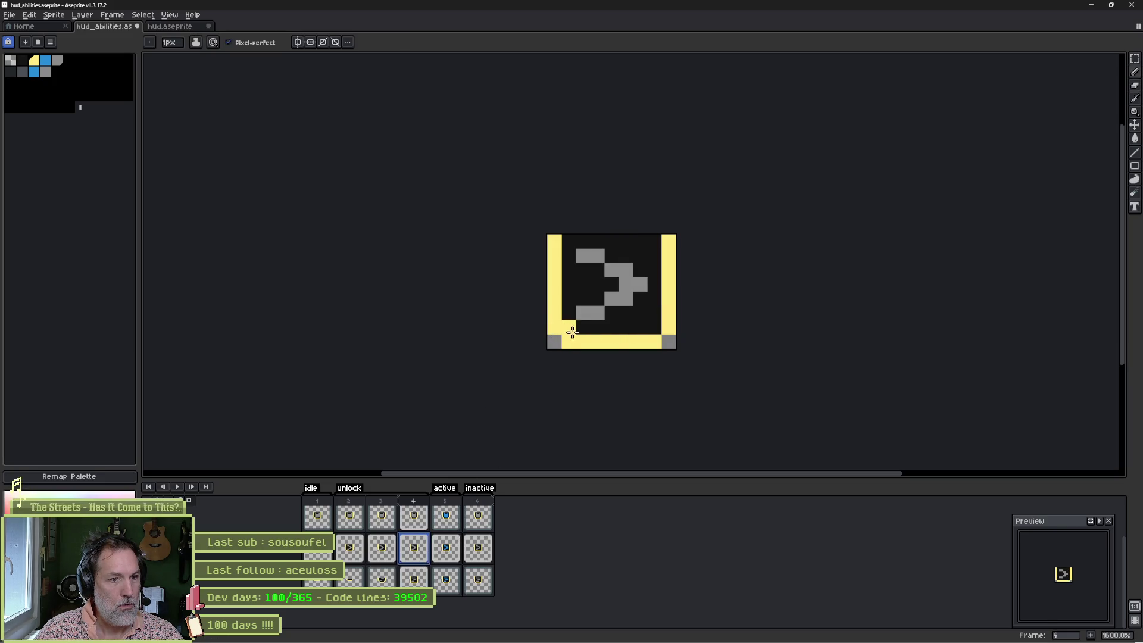
left_click(655, 327)
key("e")
left_click(664, 332)
left_click(654, 342)
left_click(569, 341)
left_click(555, 328)
key("ctrl+z")
key("b")
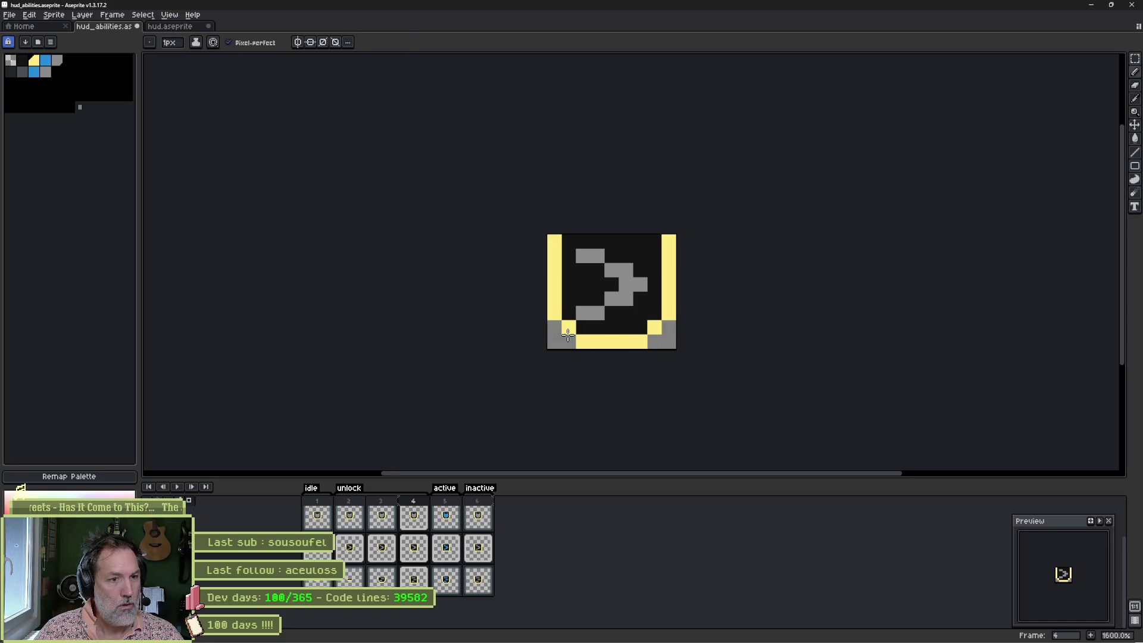
Step: On frame 5, erase the outer bottom corner pixels and paint the bottom-left inner corner yellow
left_click(448, 540)
key("e")
left_click(553, 328)
left_click(569, 341)
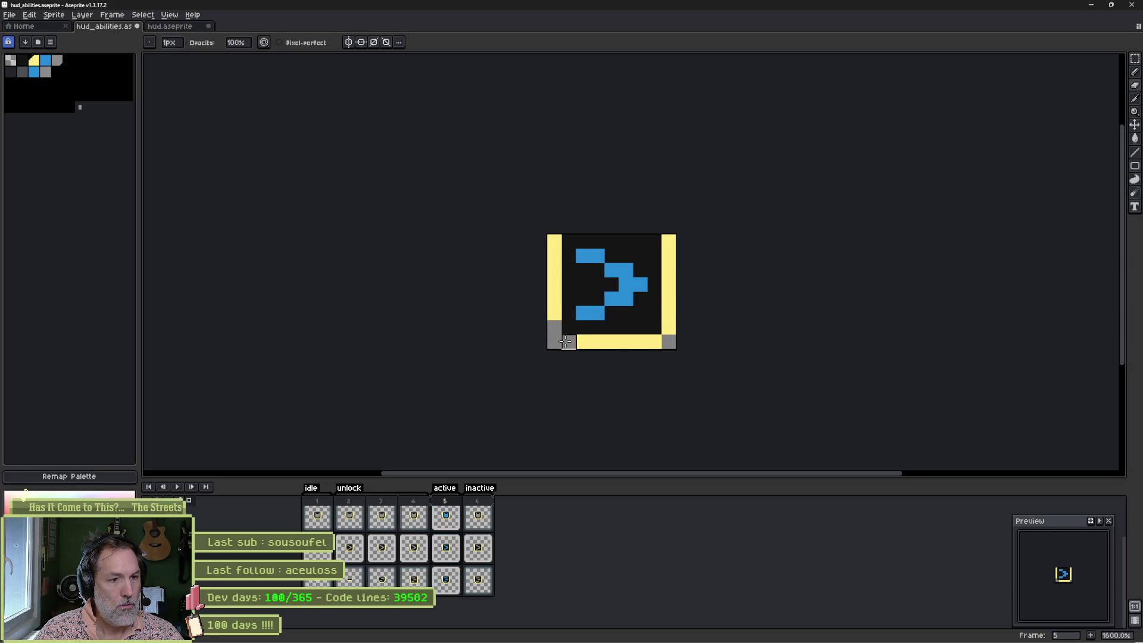
left_click(655, 342)
left_click(668, 327)
key("b")
left_click(569, 326)
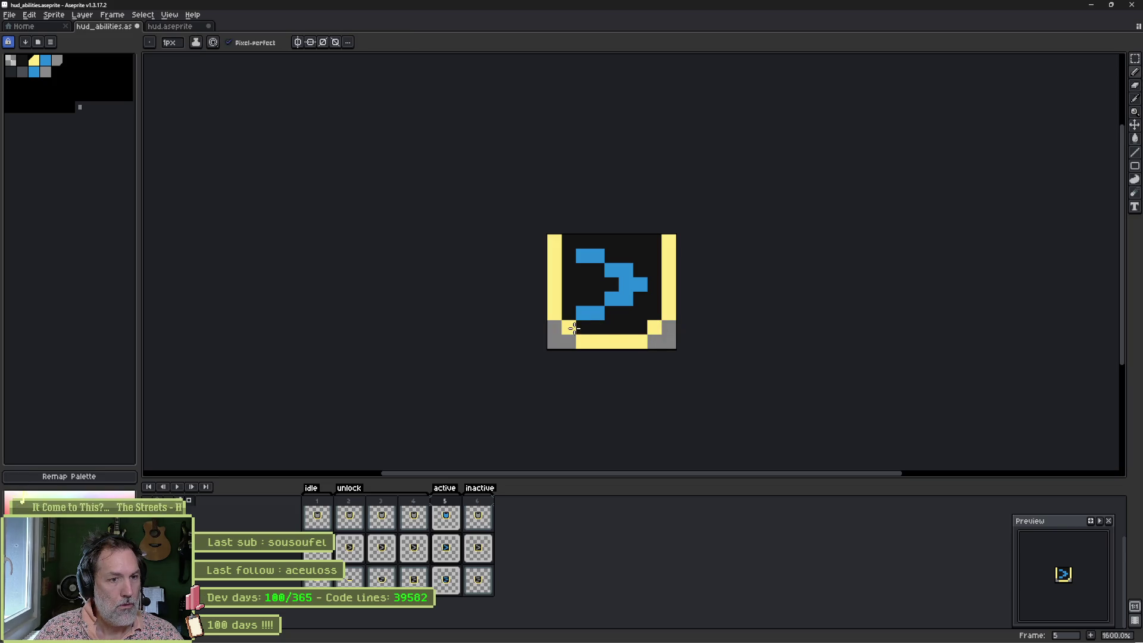
Step: On frame 6, erase the outer bottom corners, paint the bottom-right inner corner yellow, and return to frame 1
left_click(469, 551)
key("e")
left_click(554, 327)
left_click(568, 342)
left_click(655, 342)
left_click(668, 326)
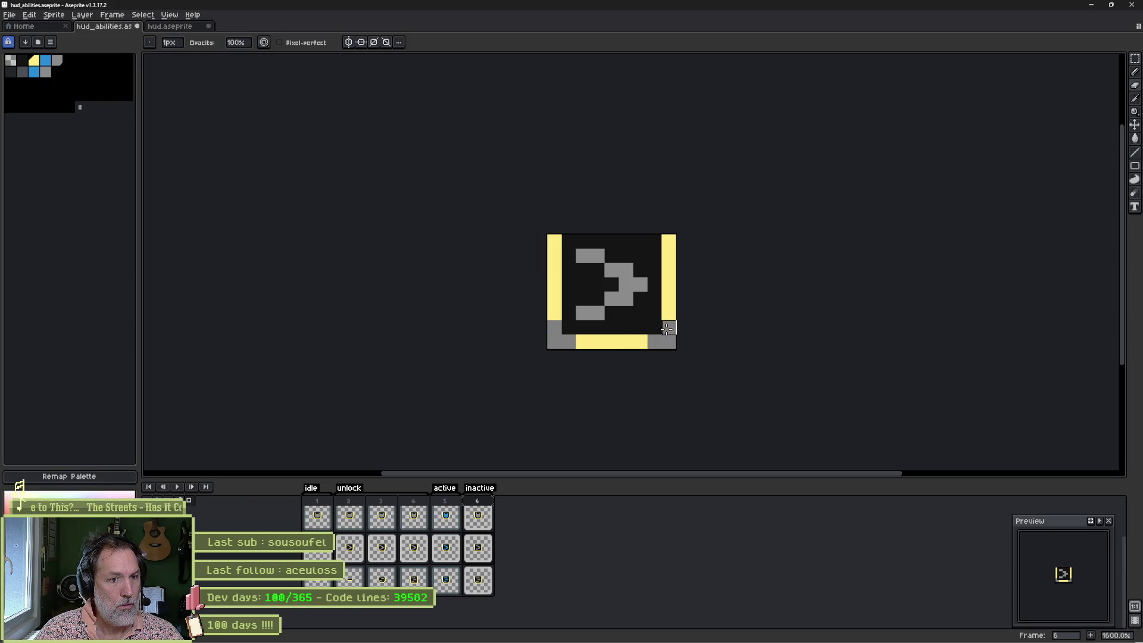
key("b")
left_click(655, 327)
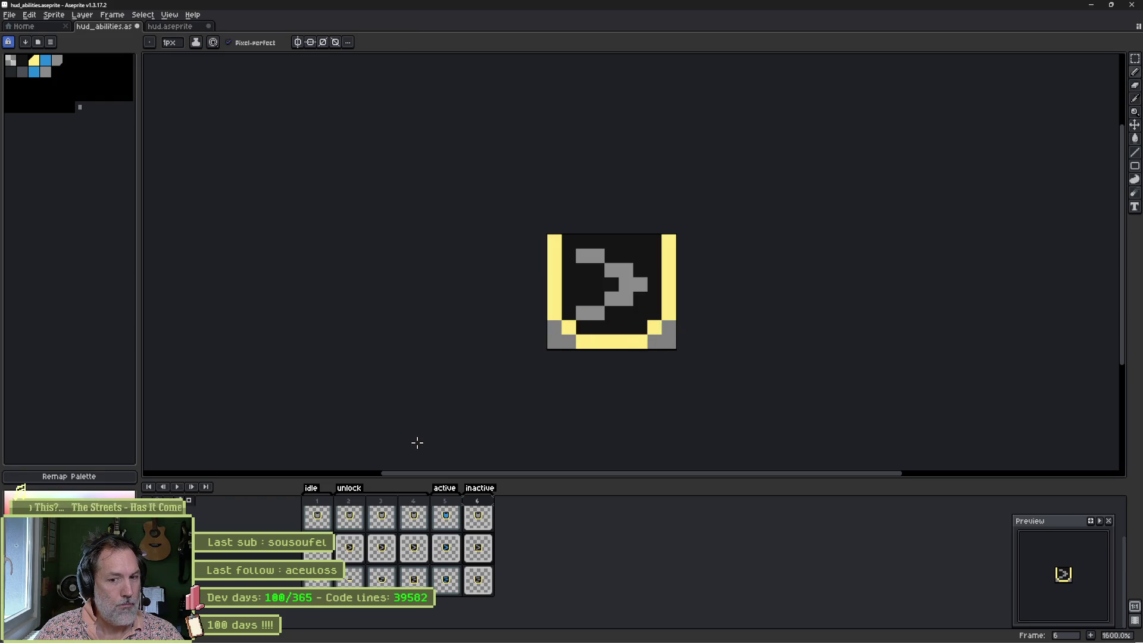
key("Delete")
left_click(319, 516)
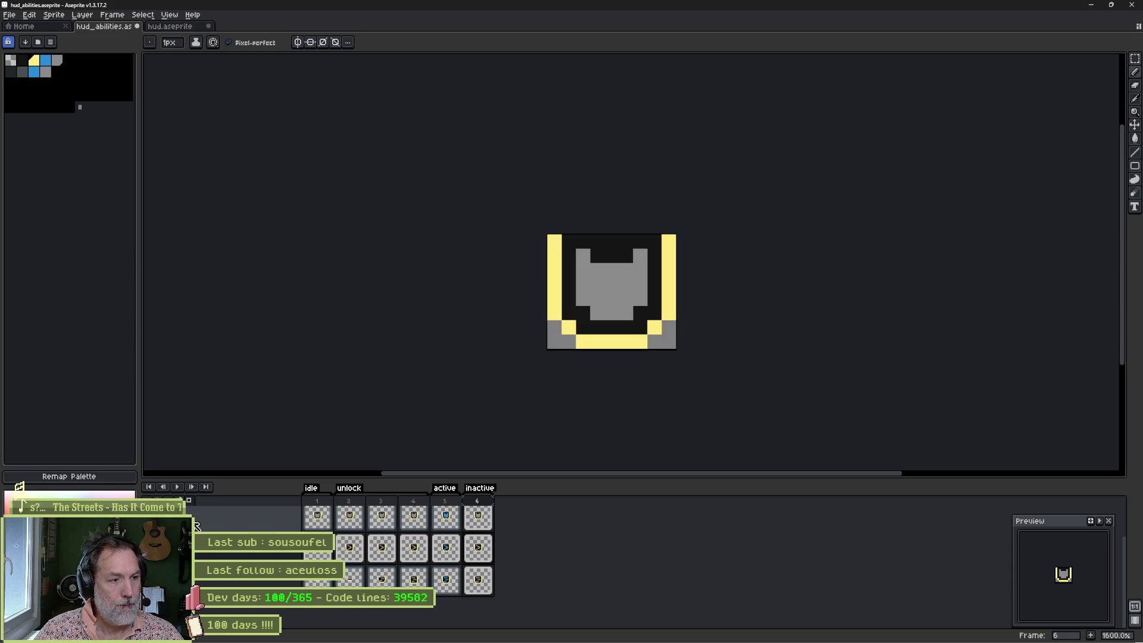
Step: Step through frames 2–4, then select frames 1 to 4 together
left_click(360, 531)
left_click(391, 530)
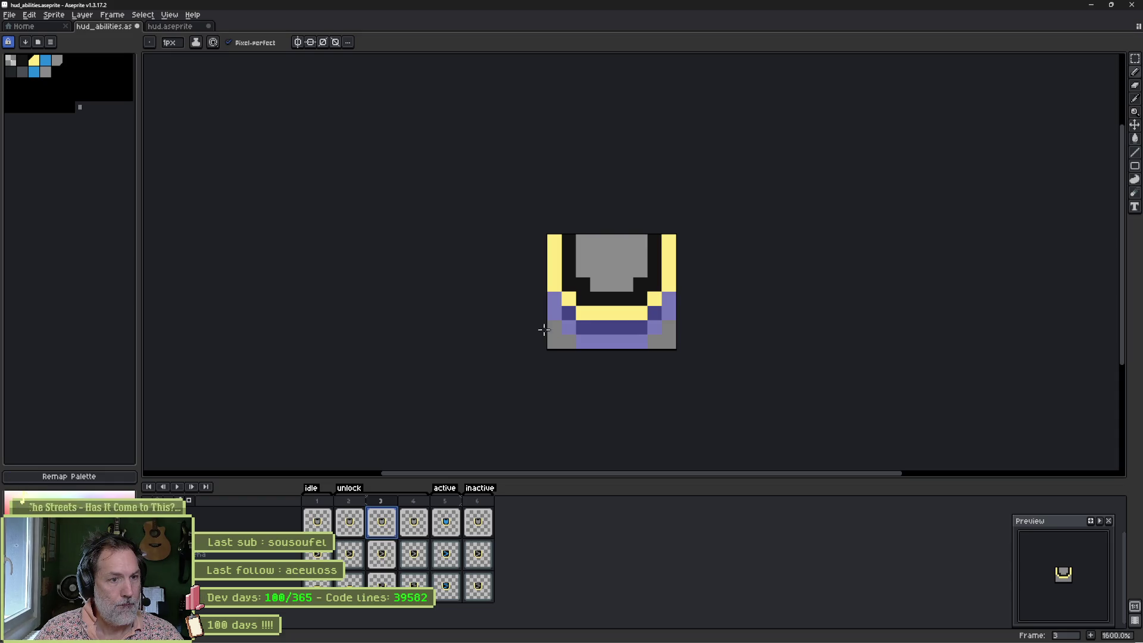
left_click(413, 521)
left_click(317, 521, "shift")
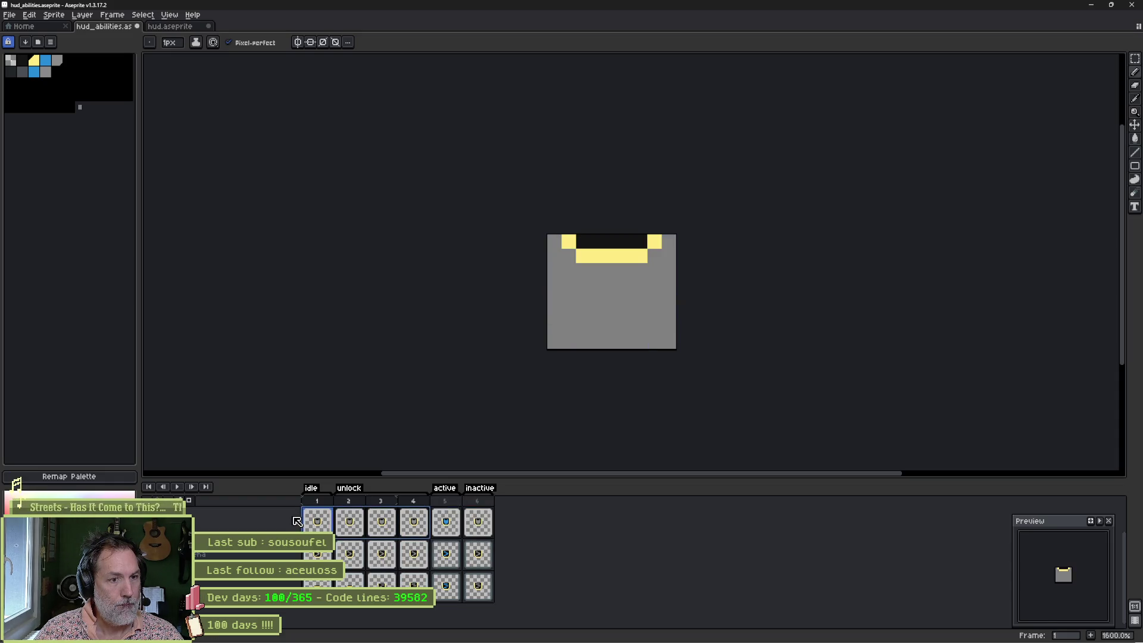
Step: Scroll the timeline up to select the run layer, check frame 5, and return to frame 1
scroll(250, 536, "up", 1)
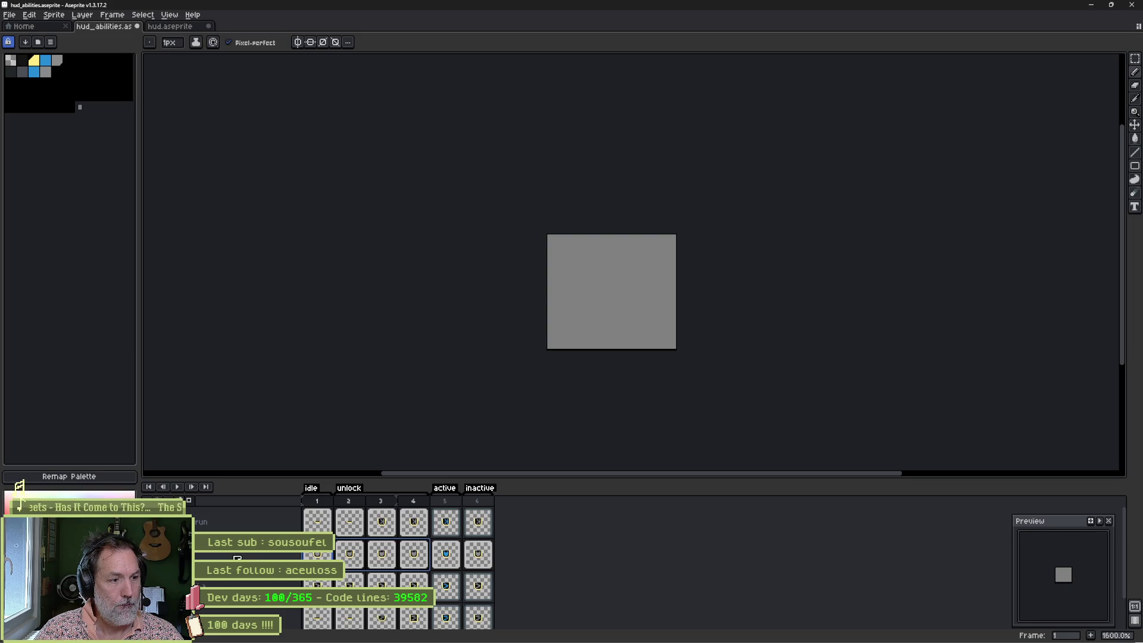
left_click(244, 523)
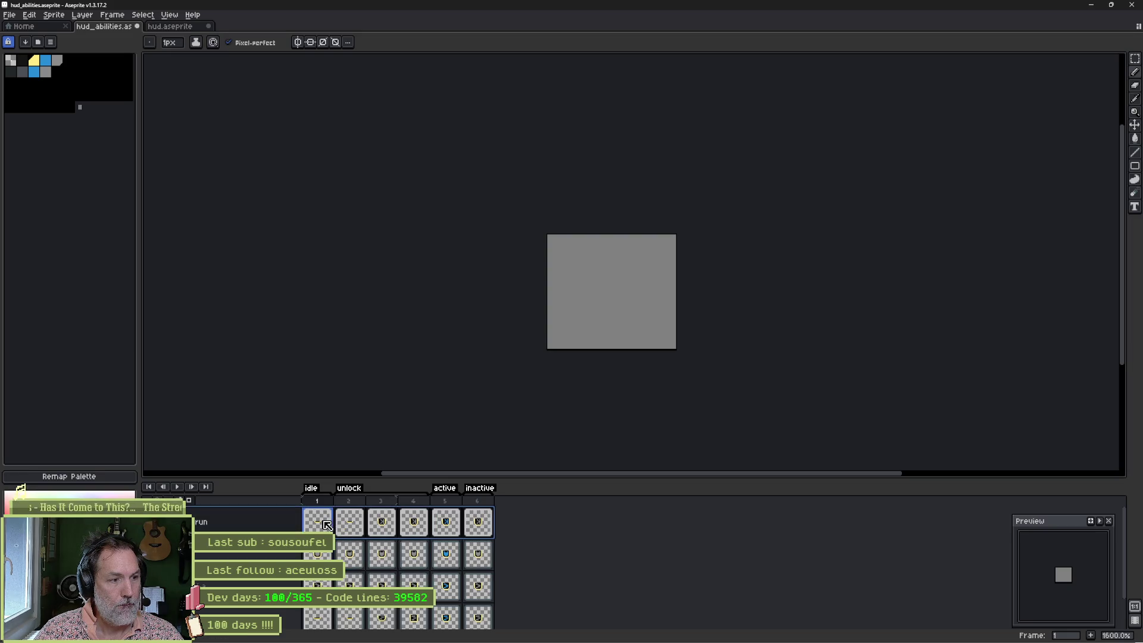
left_click(446, 522)
left_click(417, 524)
left_click(380, 524)
left_click(307, 529)
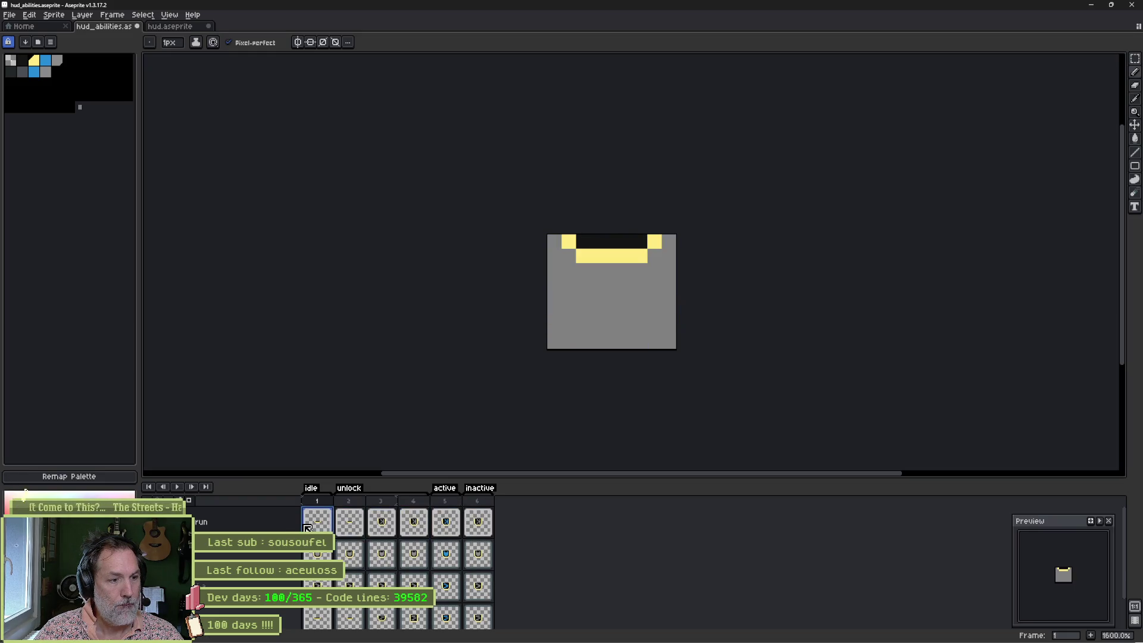
scroll(309, 528, "down", 2)
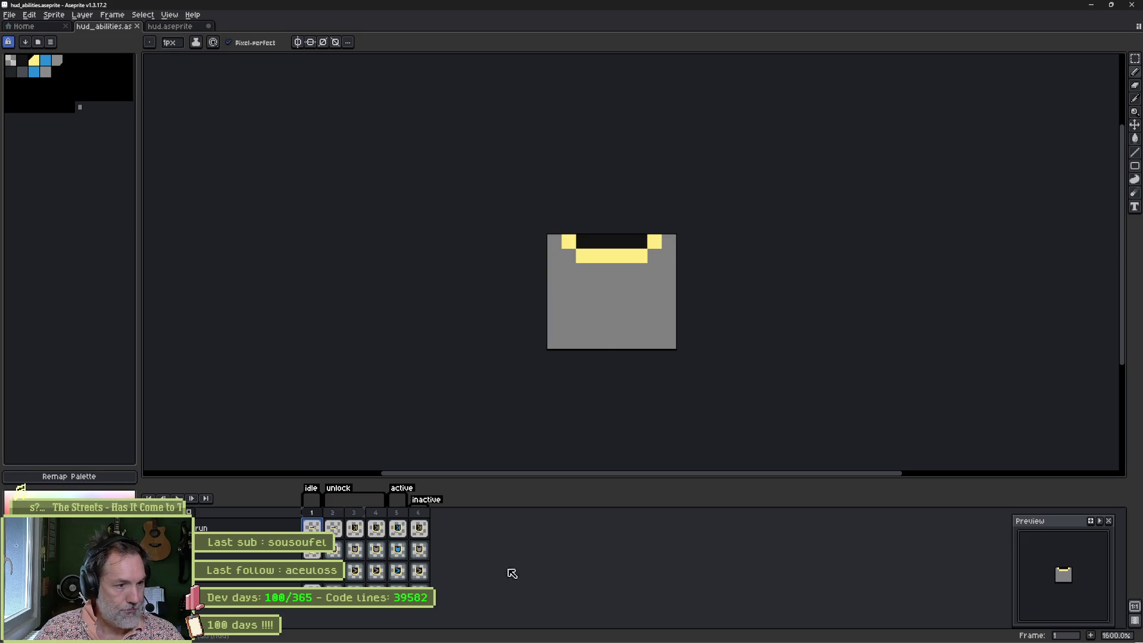
Step: Compare frame 5's blue X icon against frames 2, 4 and the grey inactive frame 6
left_click(335, 530)
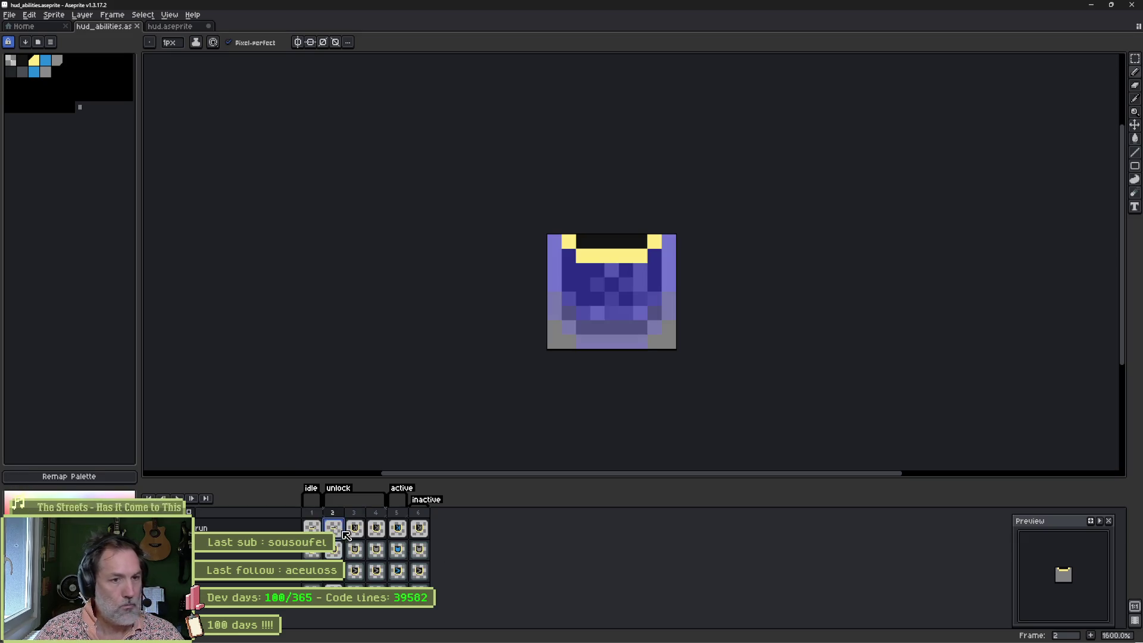
left_click(399, 530)
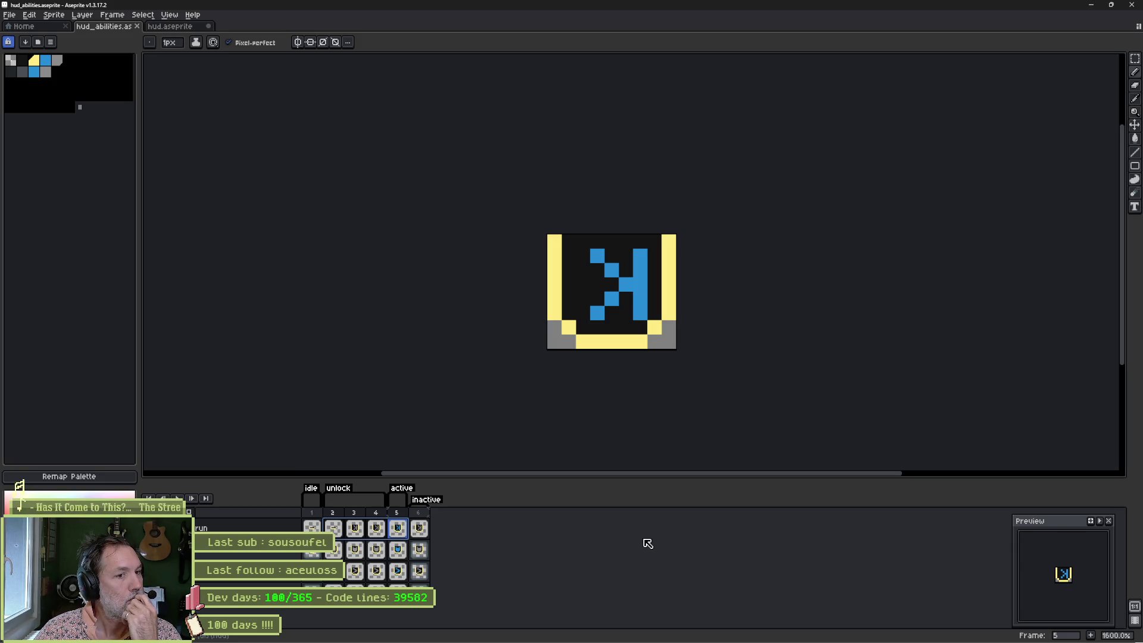
left_click(335, 529)
left_click(399, 534)
left_click(377, 533)
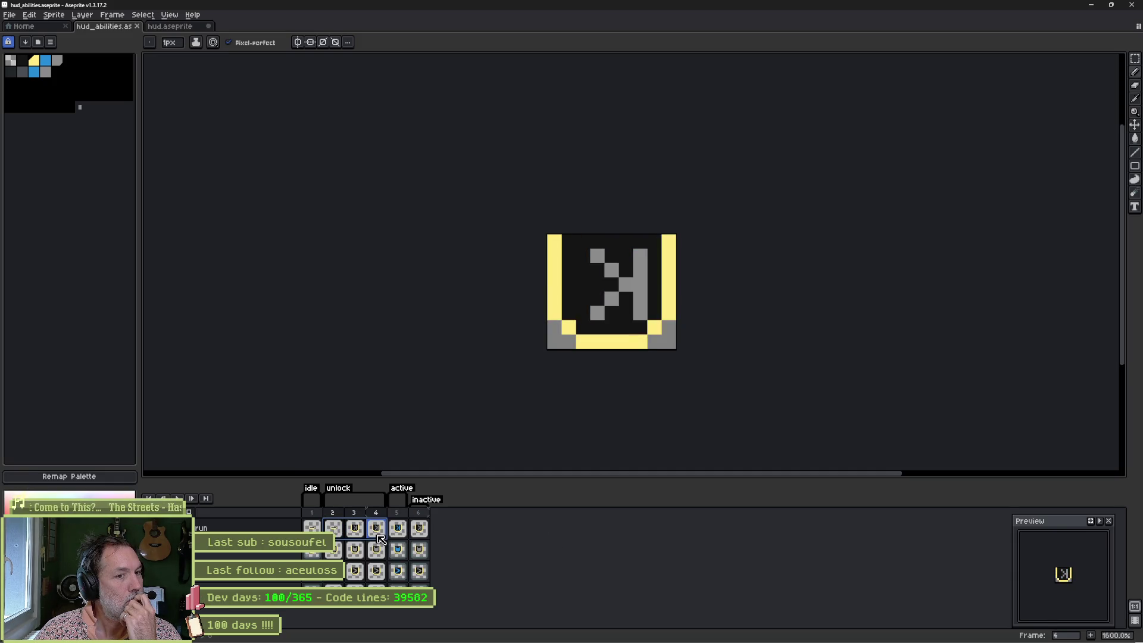
left_click(398, 530)
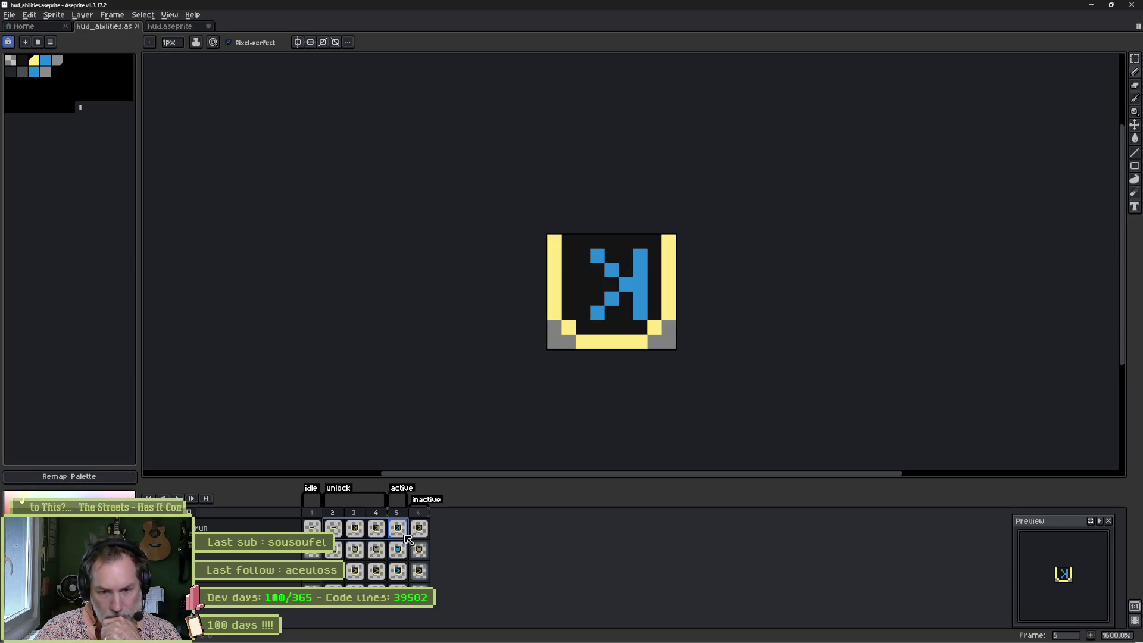
left_click(420, 528)
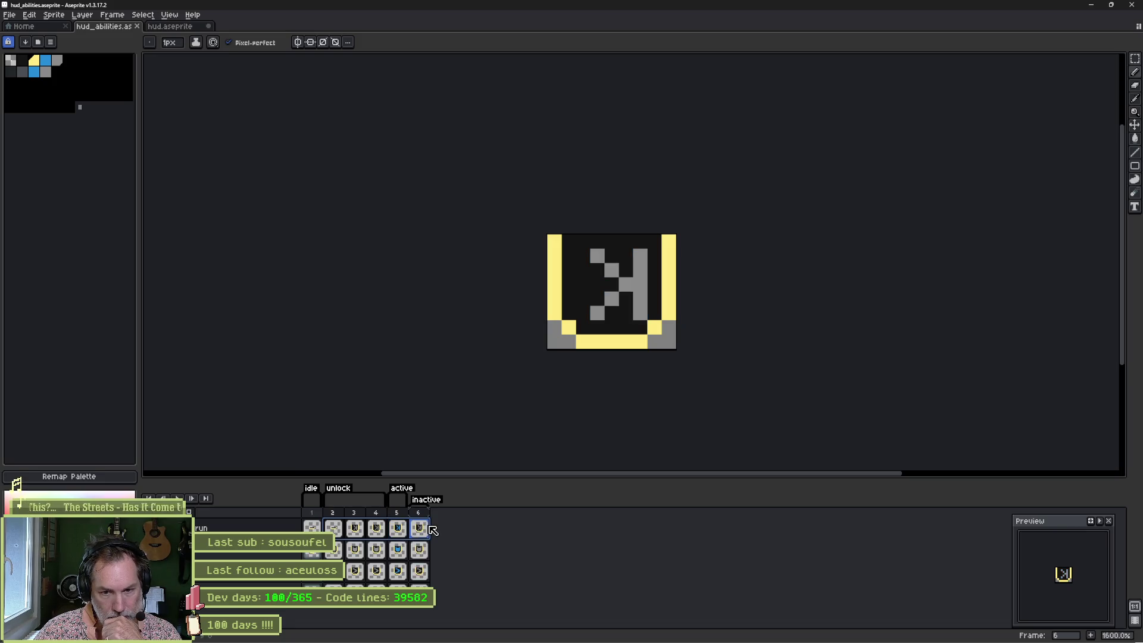
left_click(405, 528)
left_click(420, 529)
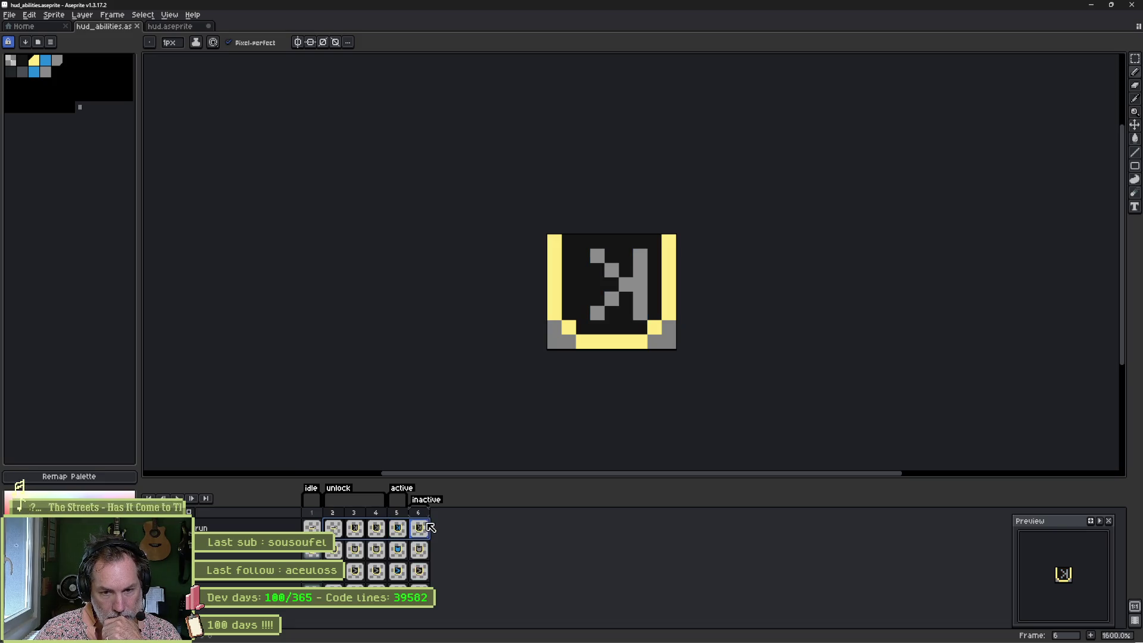
left_click(409, 524)
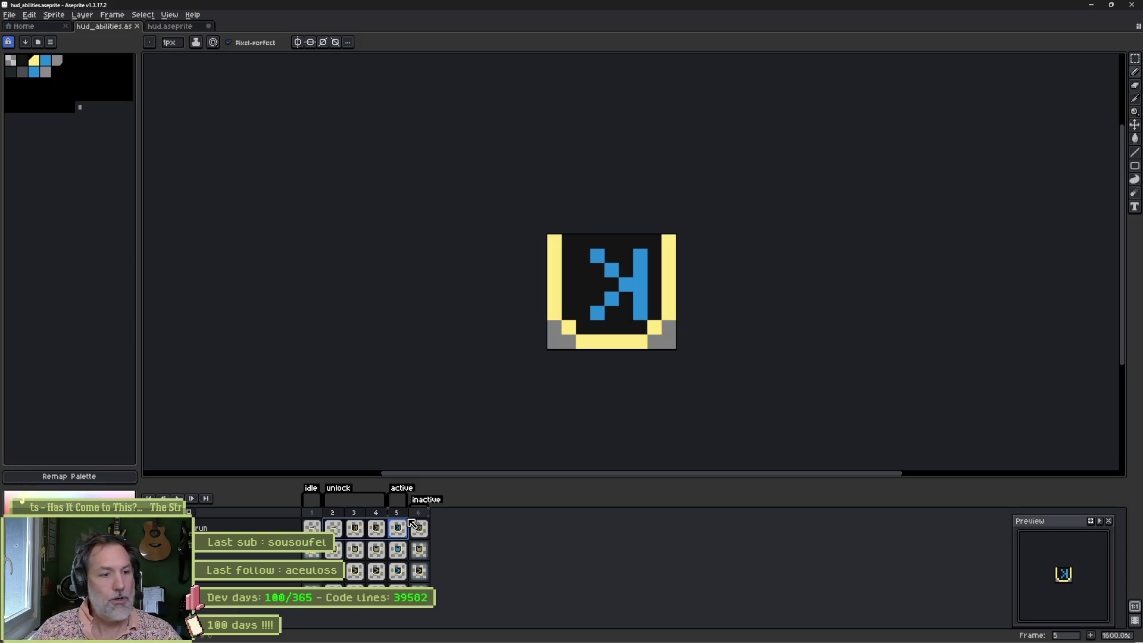
left_click(416, 526)
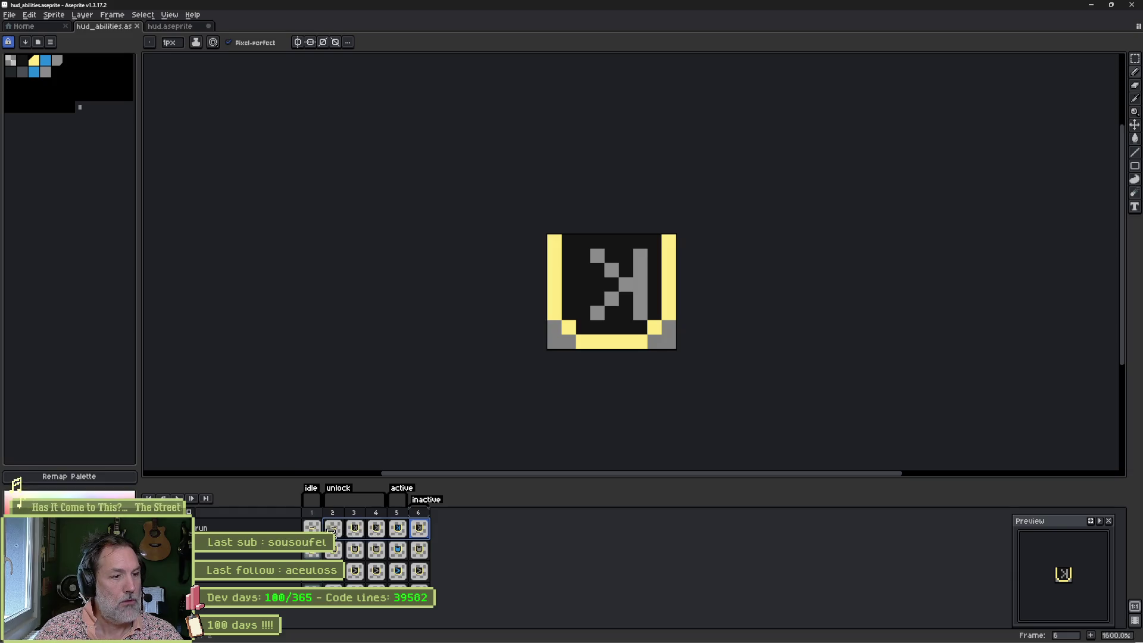
Step: Go to frame 1, choose grey from the palette, and switch to the Paint Bucket
left_click(319, 530)
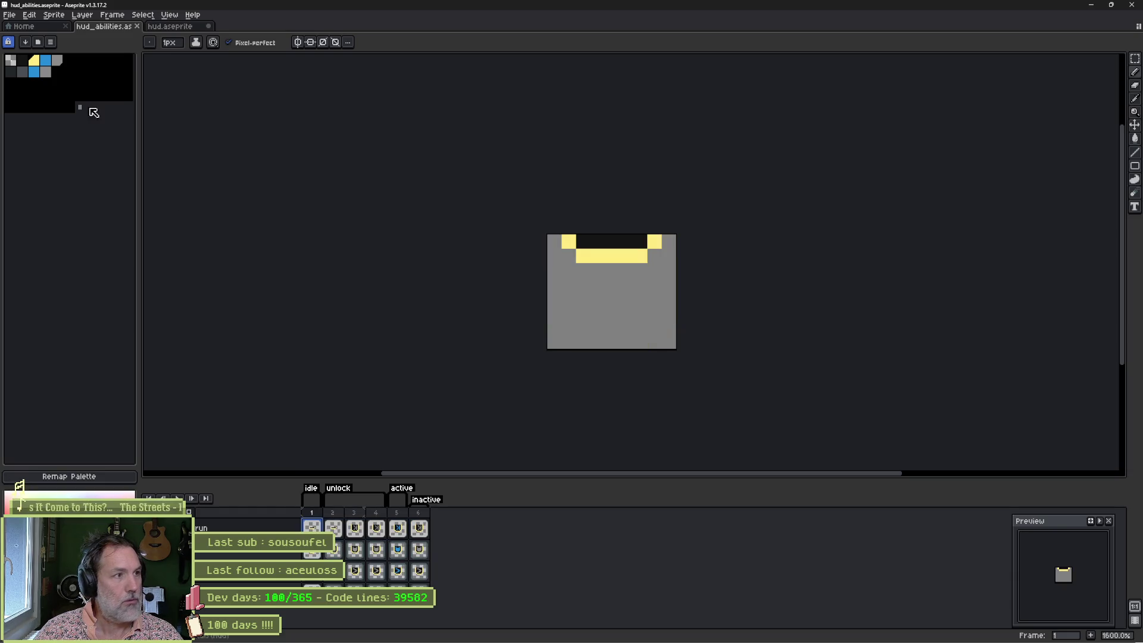
left_click(58, 60)
key("g")
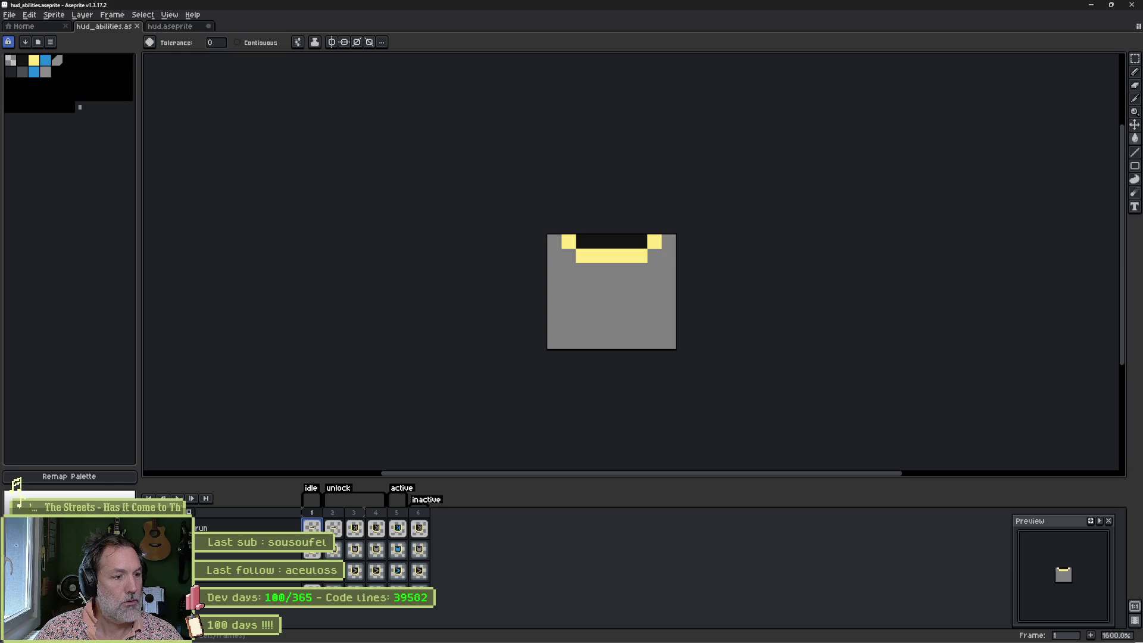
Step: Bucket-fill the yellow border pixels grey on frames 1 through 4
left_click(569, 242)
left_click(569, 242)
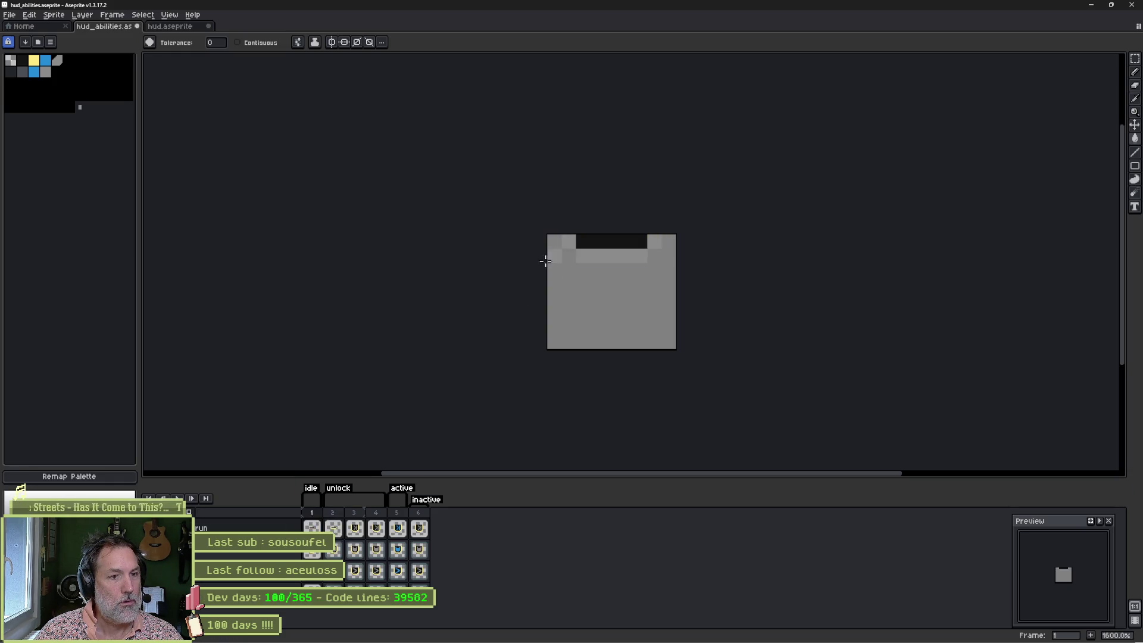
key("Right")
left_click(571, 239)
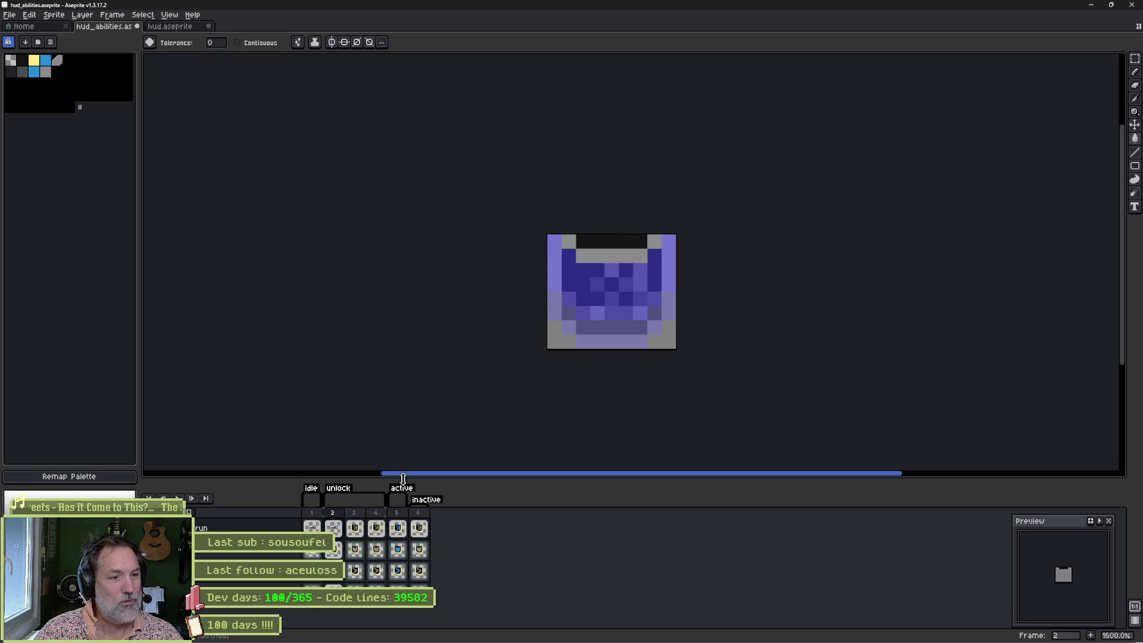
key("Right")
left_click(556, 277)
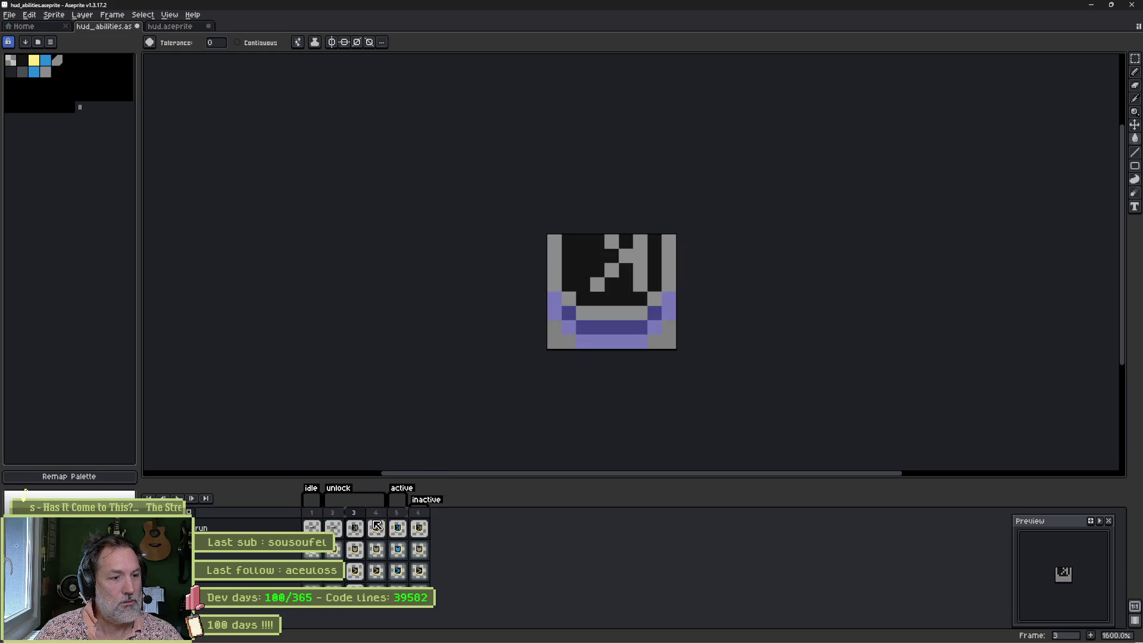
key("Right")
left_click(555, 299)
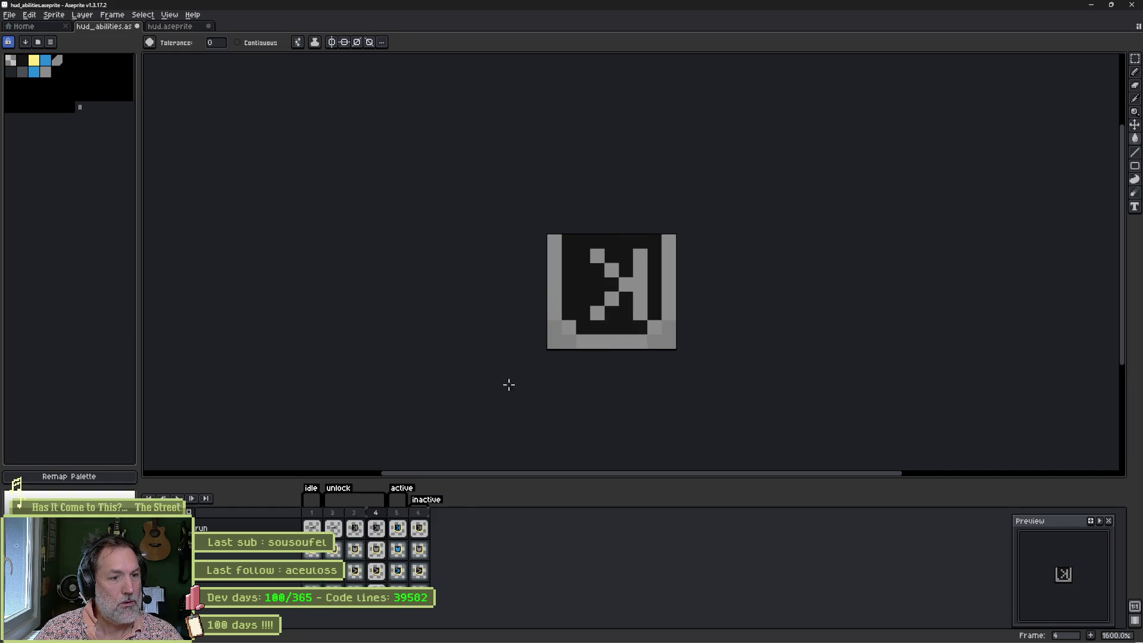
Step: On frame 5, recolour all the blue icon pixels yellow
left_click(398, 529)
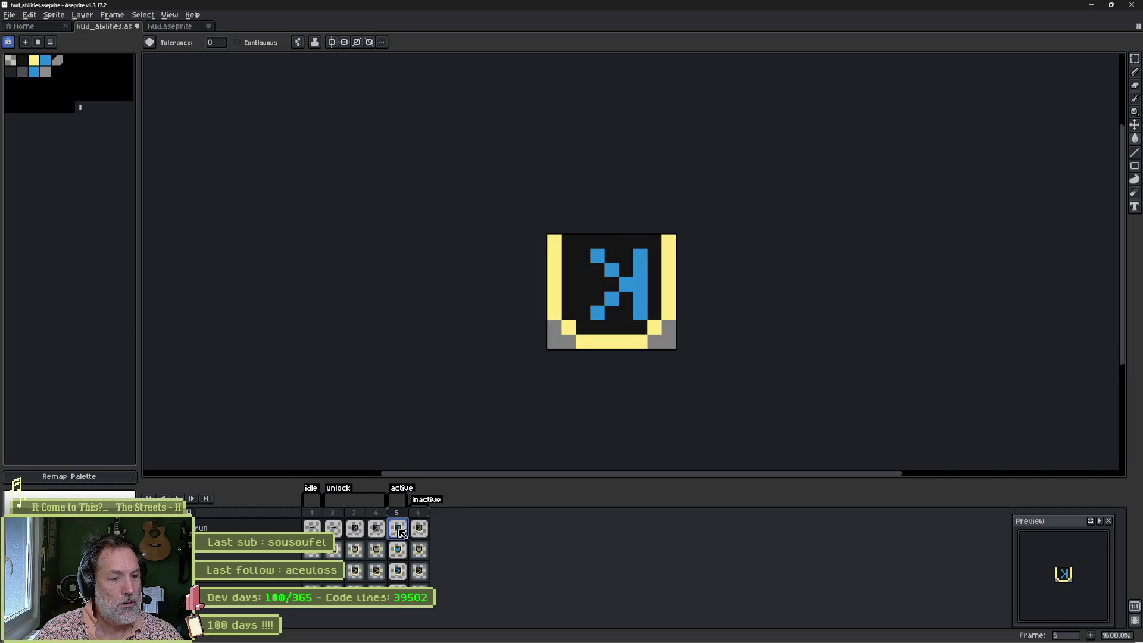
left_click(420, 528)
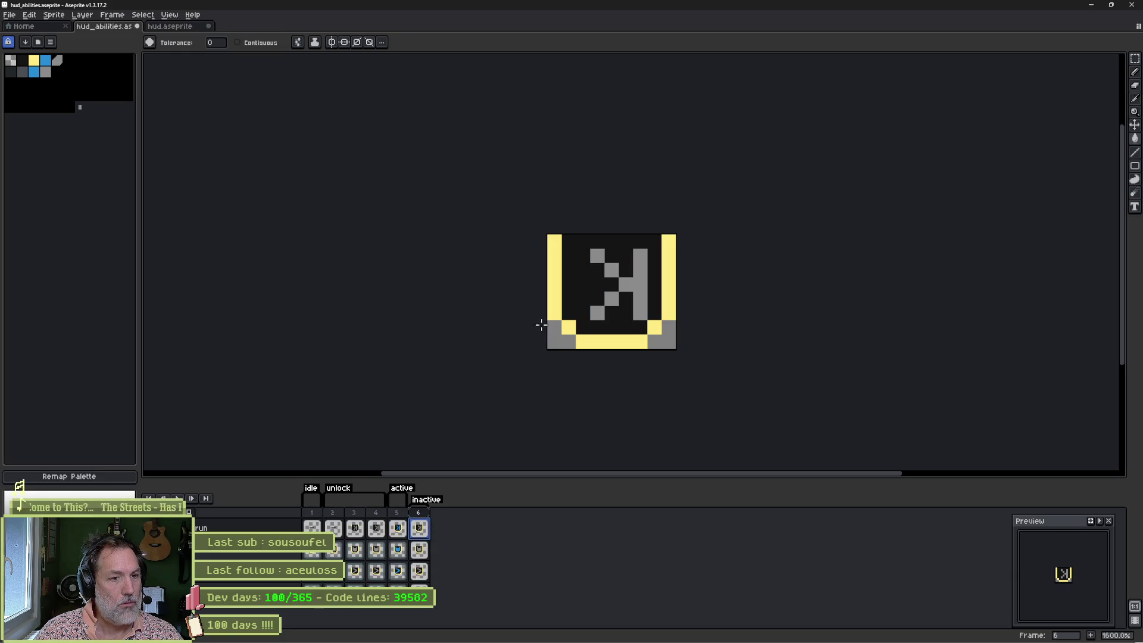
left_click(398, 529)
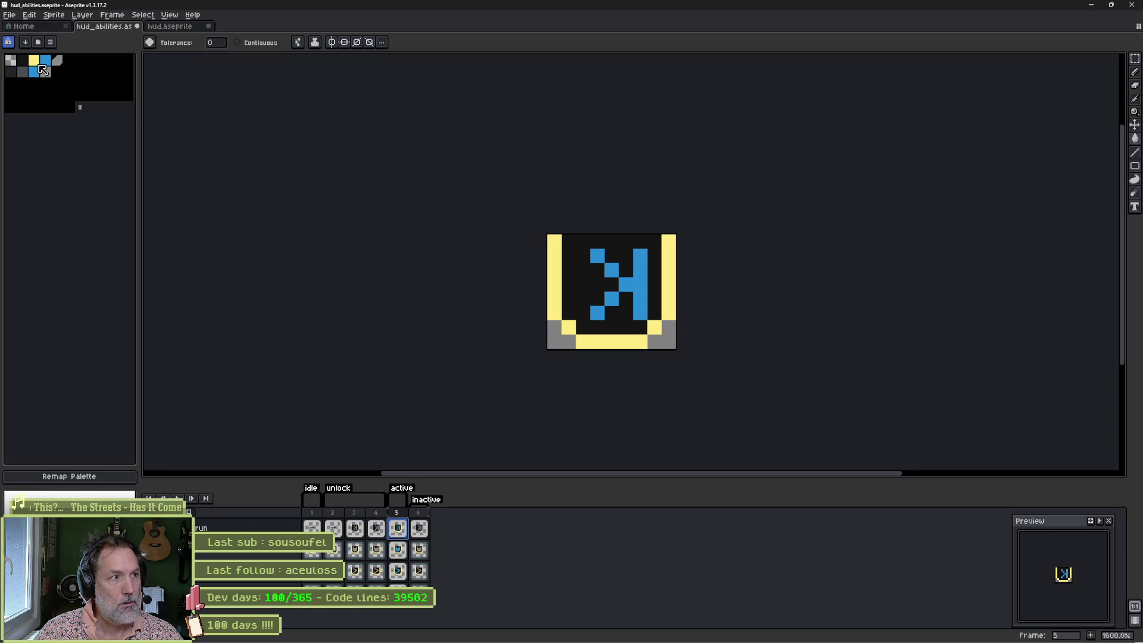
left_click(620, 285)
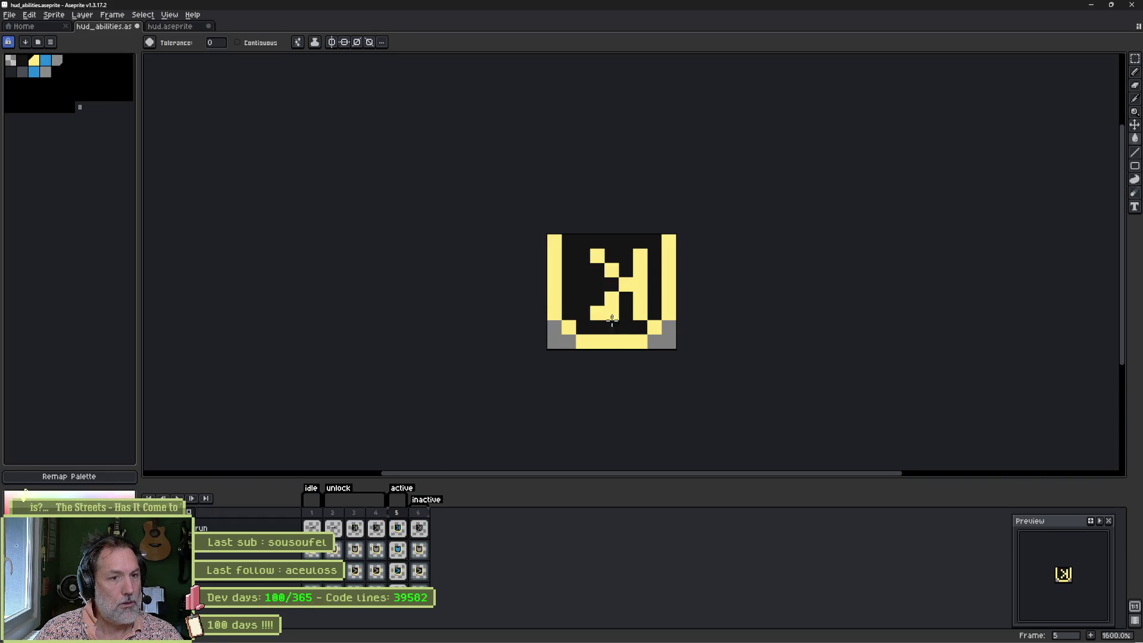
Step: Review all frames, comparing frame 5's yellow icon with grey frame 6, and save the sprite
left_click(314, 528)
left_click(355, 528)
left_click(419, 529)
left_click(398, 529)
left_click(416, 535)
left_click(400, 530)
left_click(417, 531)
left_click(400, 530)
left_click(416, 531)
left_click(407, 531)
left_click(418, 531)
left_click(399, 530)
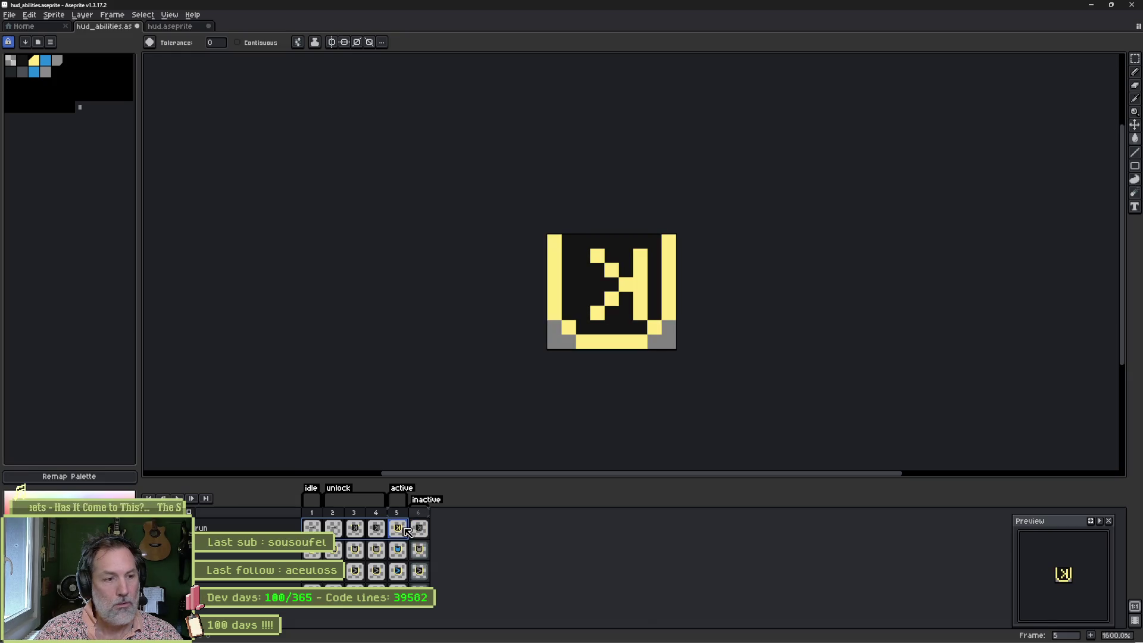
key("ctrl+s")
Step: In Godot, open the player_hud scene in the 2D view and inspect the WallRun ability node
mouse_move(614, 640)
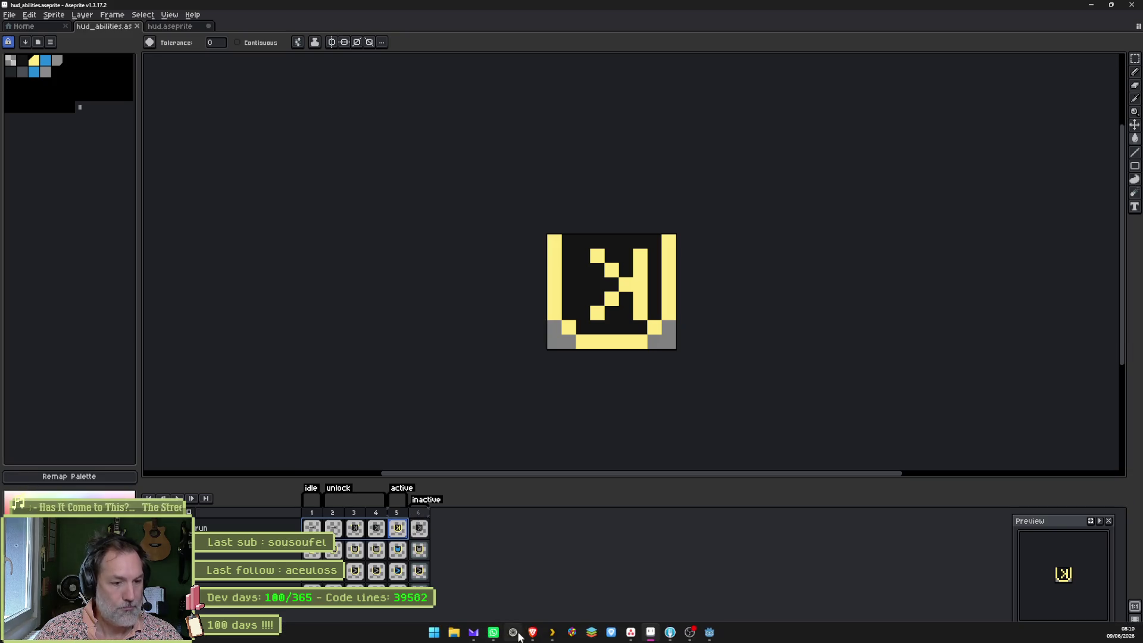
left_click(689, 633)
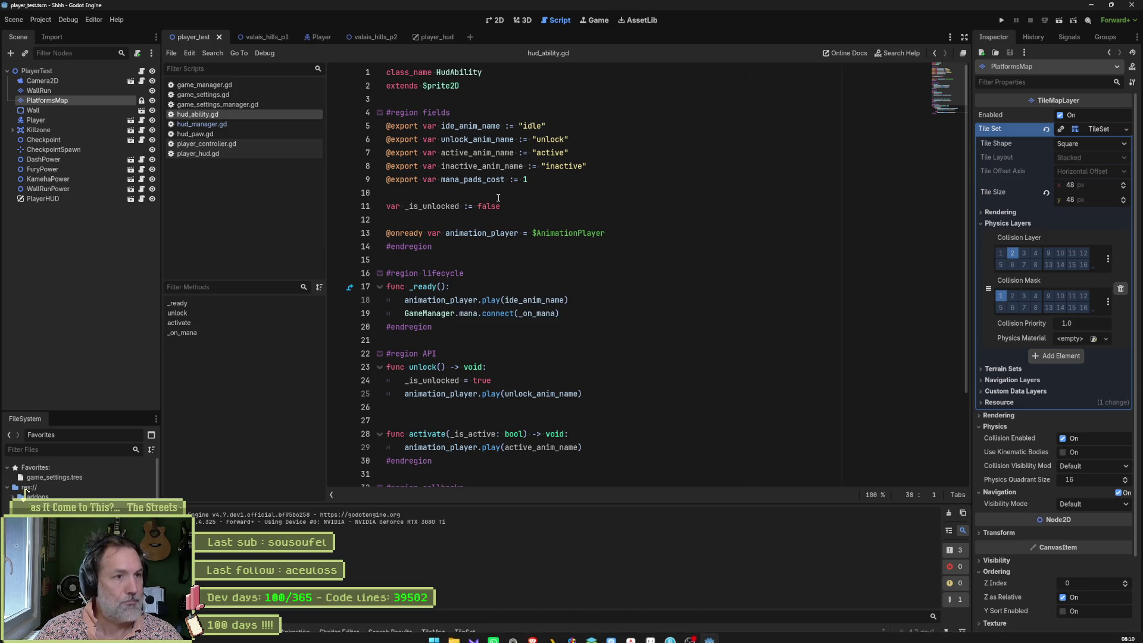
left_click(498, 20)
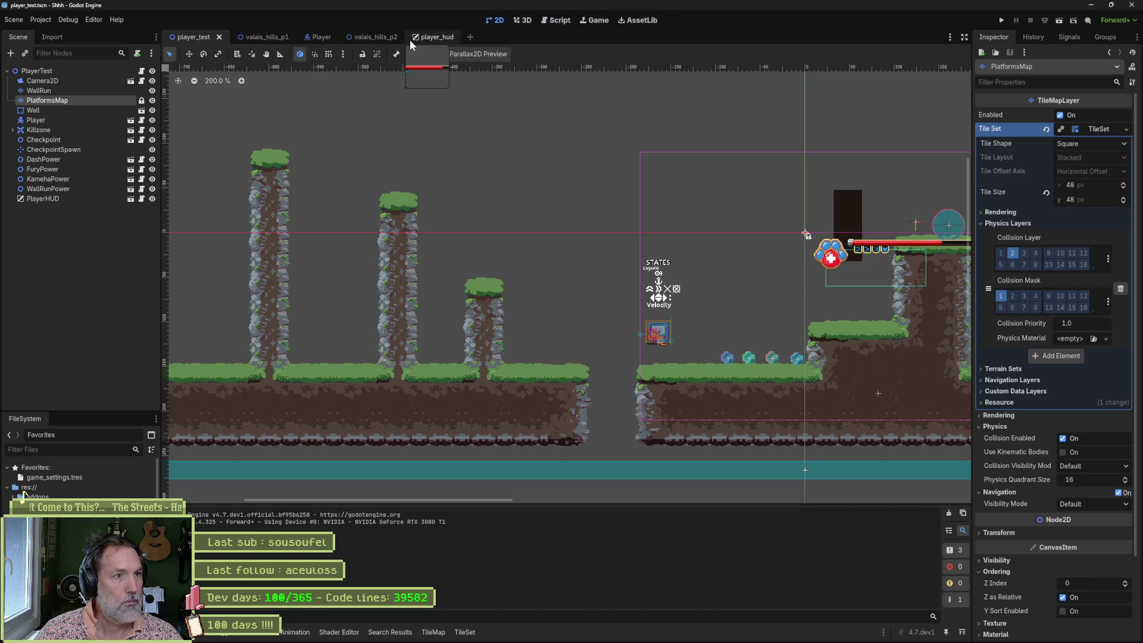
left_click(426, 35)
left_click(54, 169)
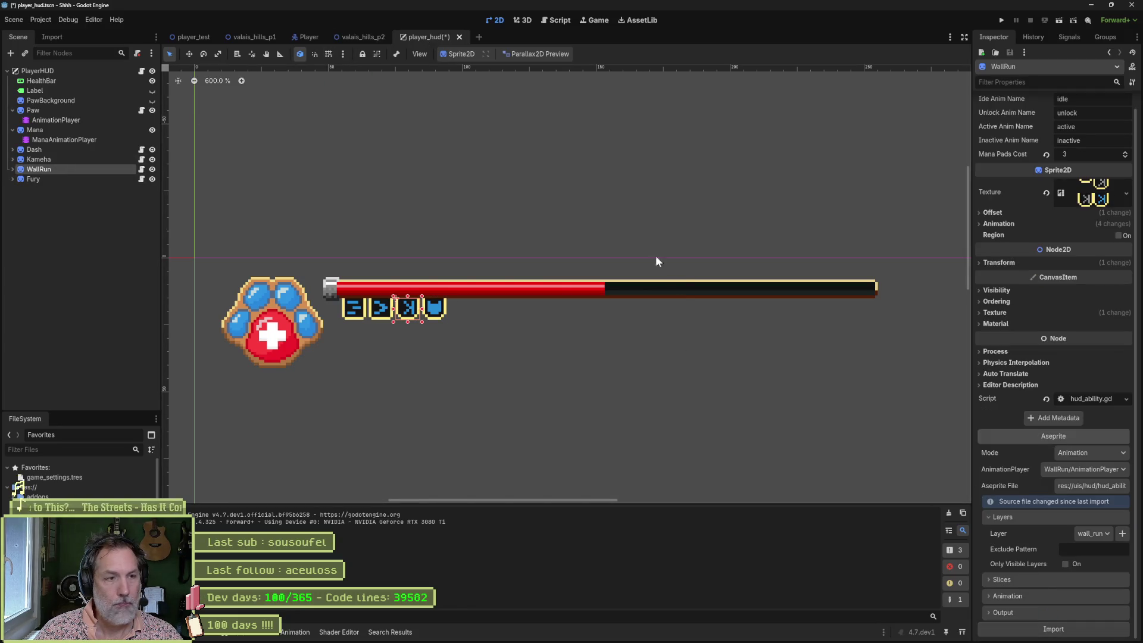
Step: Run the player_test level, move the player right to check the HUD, then stop the game
left_click(205, 38)
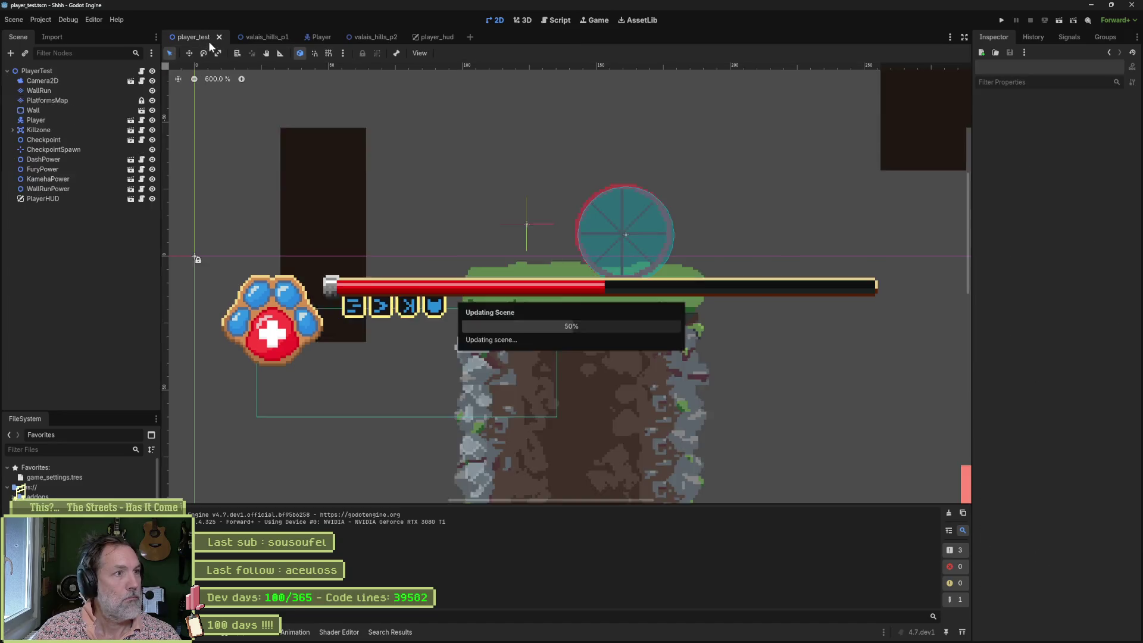
key("F6")
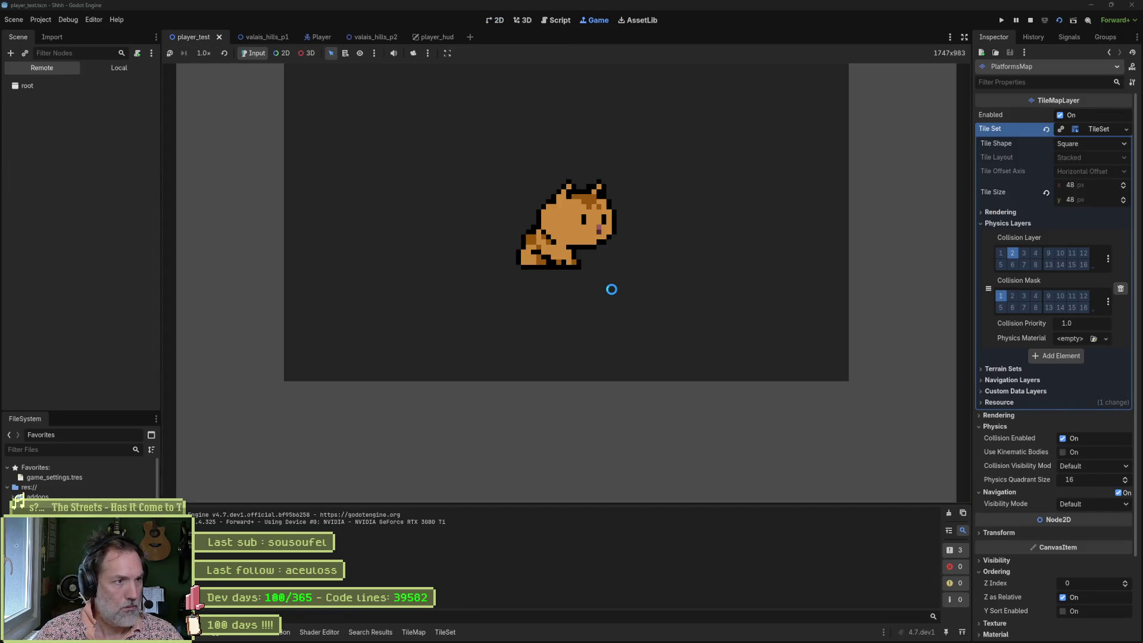
key("Right")
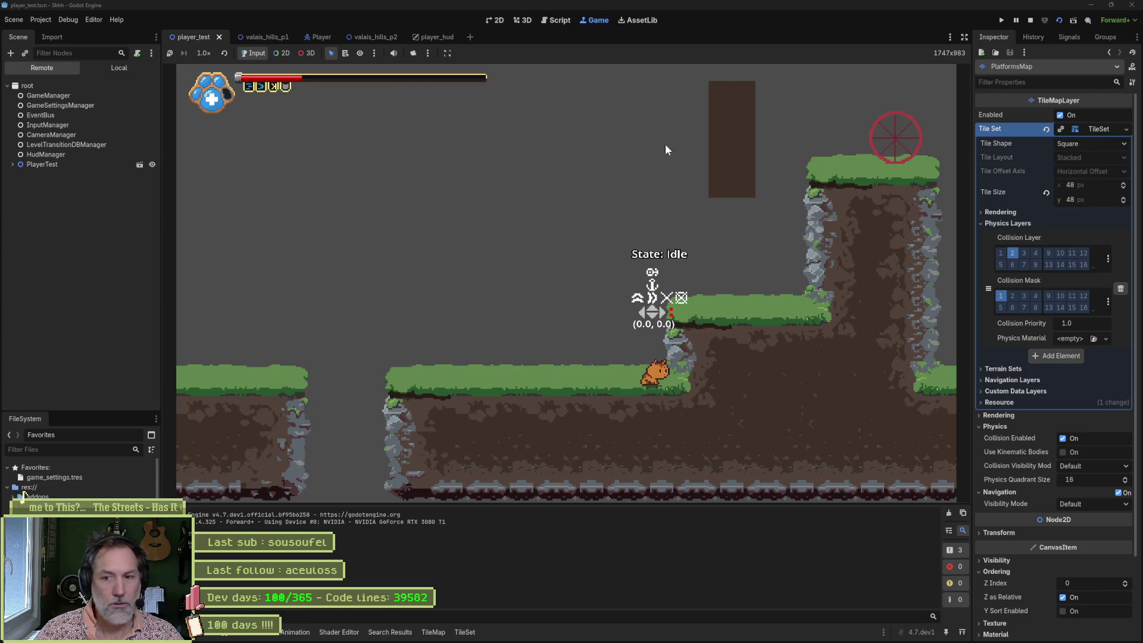
left_click(1030, 20)
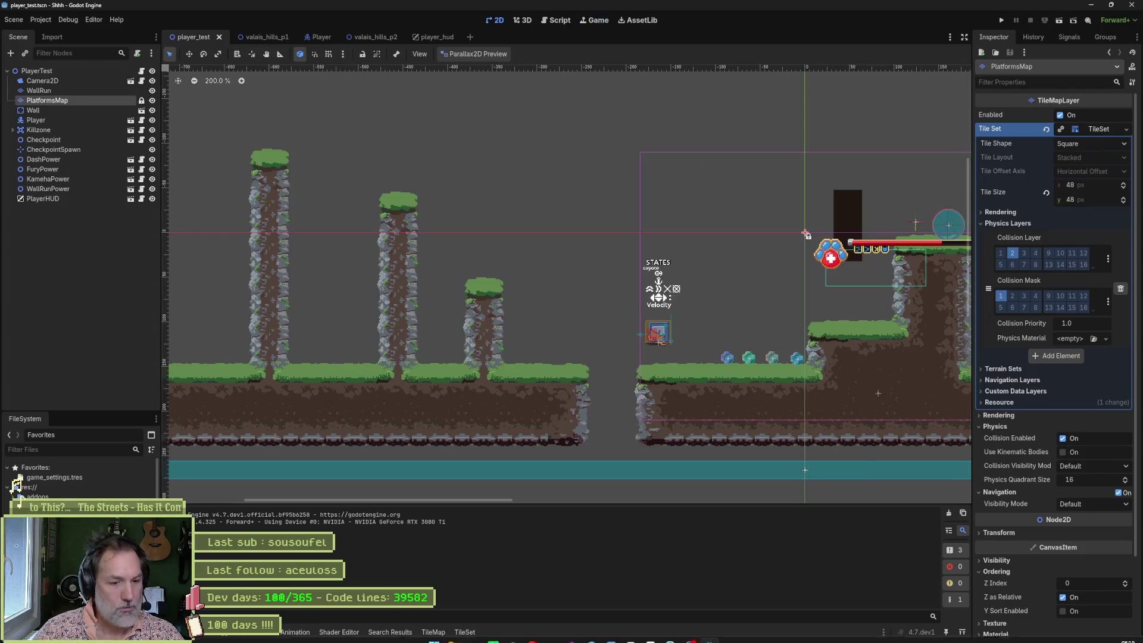
Step: Return to Aseprite and go to frame 5 of the hud_abilities sprite
left_click(654, 634)
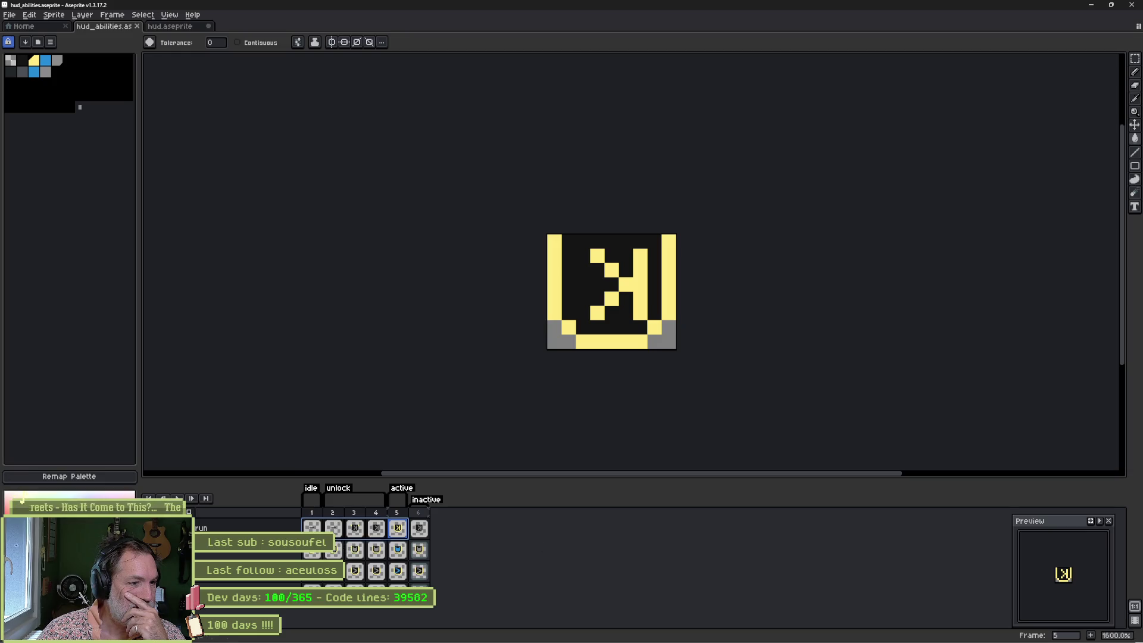
key("Home")
left_click(376, 528)
left_click(409, 531)
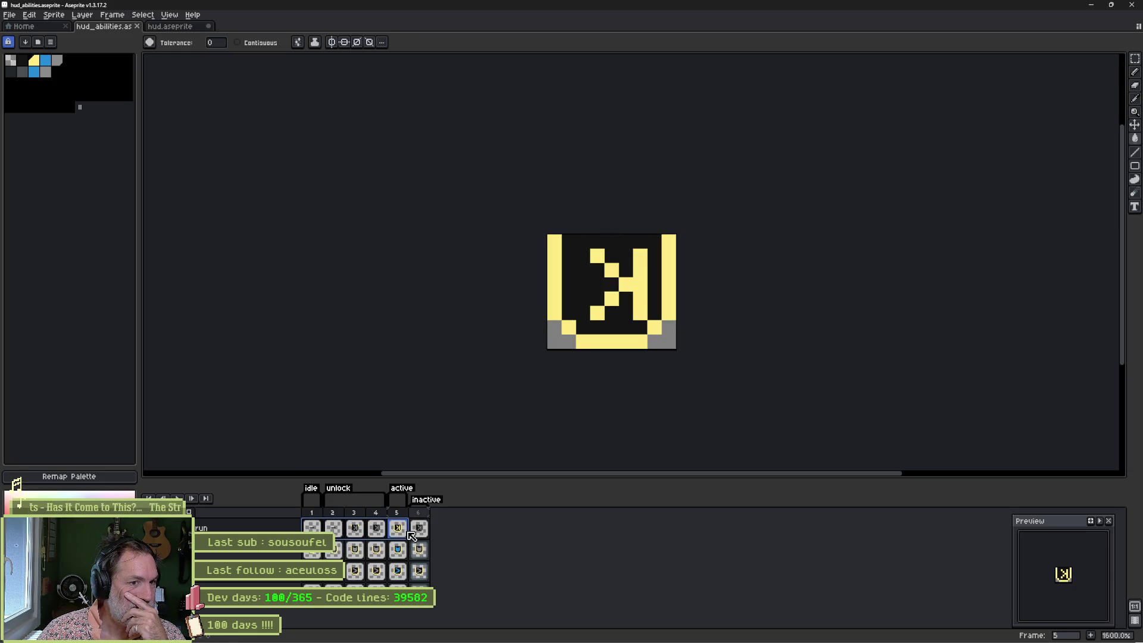
Step: Flip between frames 5 and 6 to compare them, ending on frame 5's yellow icon
key("Right")
key("Left")
key("Right")
key("Left")
key("Right")
key("Left")
key("Right")
key("Left")
key("Right")
left_click(399, 529)
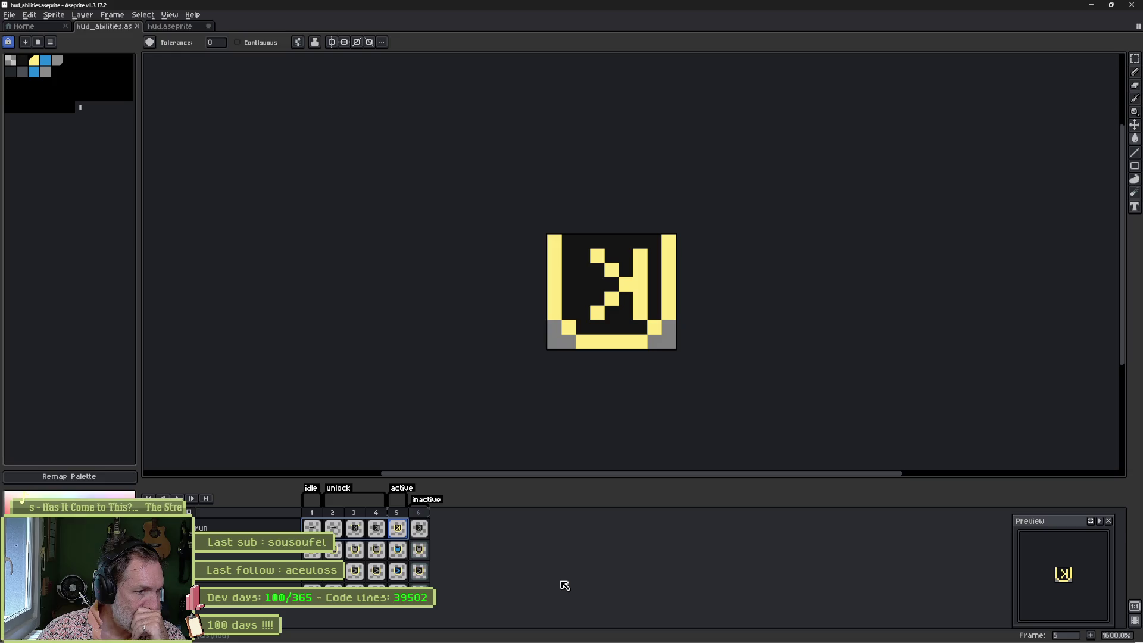
Step: Resize the hud_abilities canvas to 9×9 px, adding one pixel row below the icon
key("ctrl+alt+c")
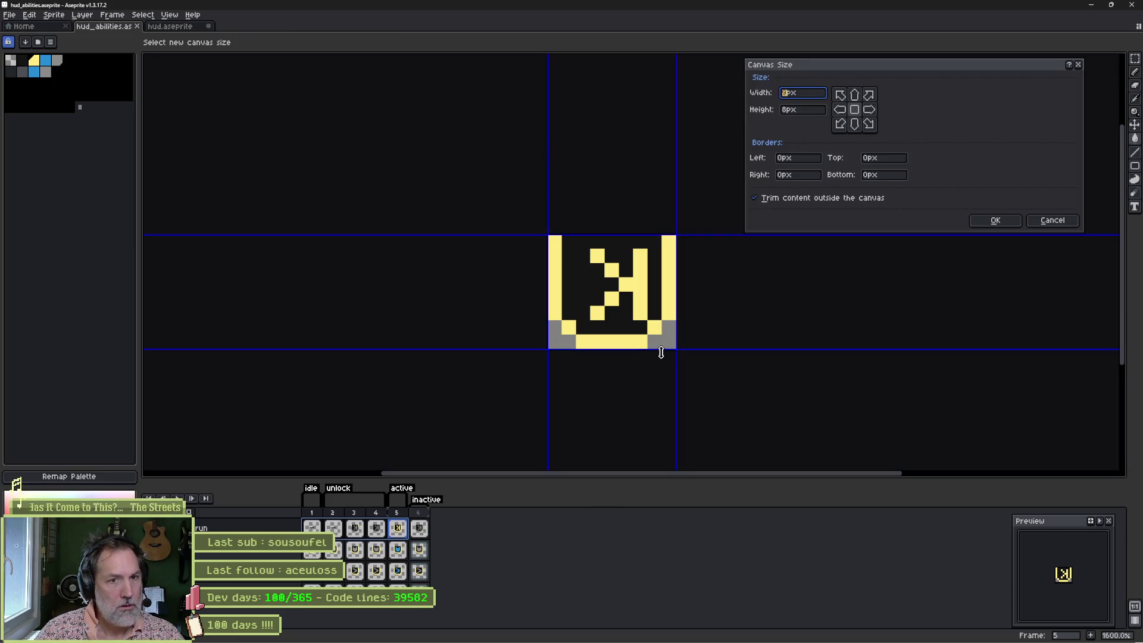
type("9")
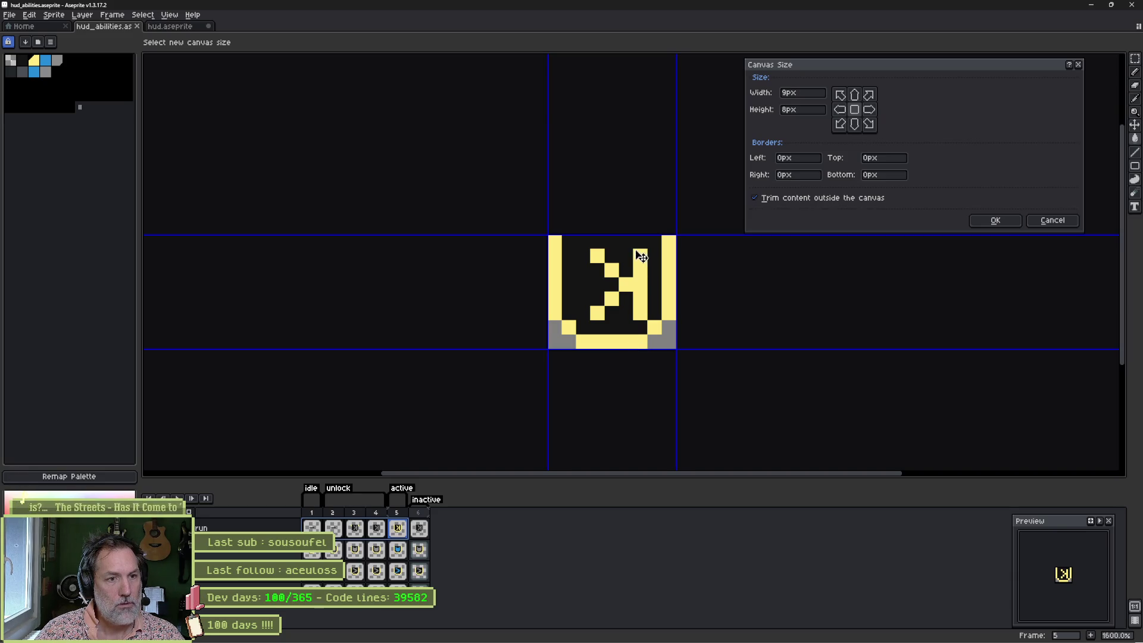
left_click_drag(643, 359, 644, 365)
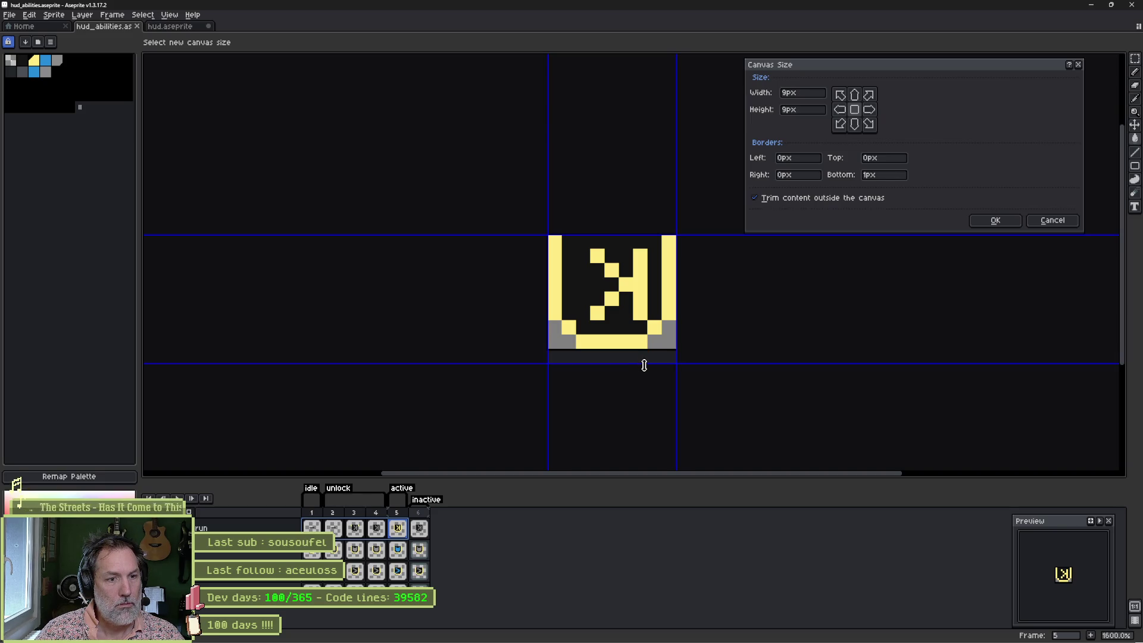
left_click(1016, 222)
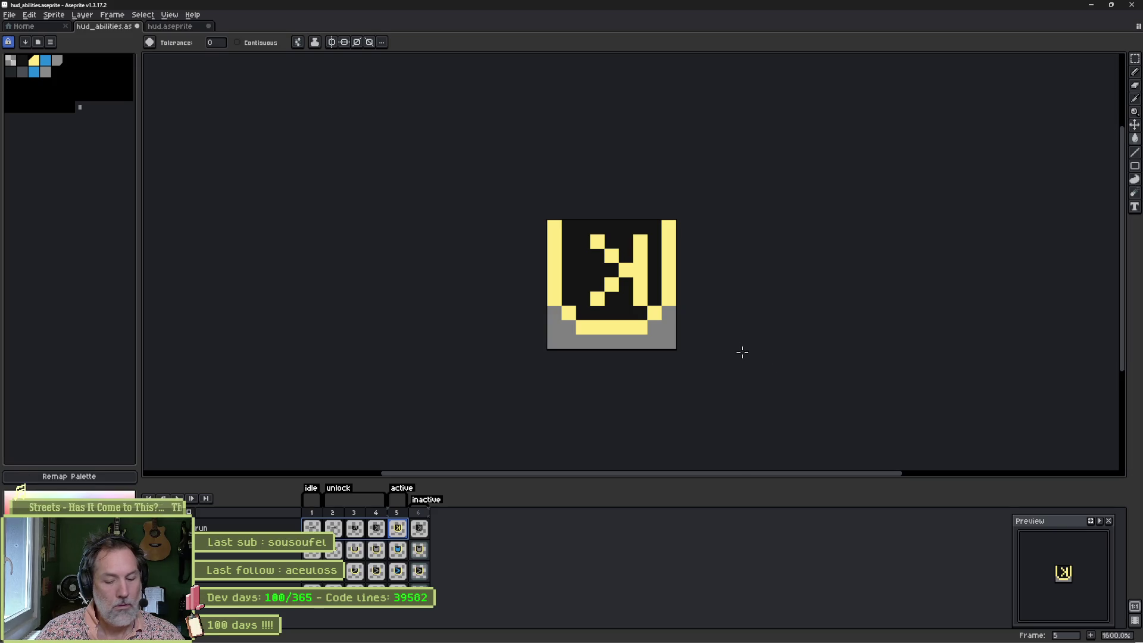
Step: On frame 5, shift the icon's bottom rows down a pixel, fill the grey row black, and paint the bottom corners grey
key("m")
mouse_move(556, 314)
left_mouse_down()
mouse_move(672, 348)
mouse_move(655, 344)
left_mouse_up()
key("Return")
key("b")
left_click(555, 311)
left_click(670, 314)
left_click(599, 300, "alt")
key("g")
left_click(659, 316)
key("b")
left_click_drag(670, 328, 654, 342)
mouse_move(569, 343)
left_mouse_down()
mouse_move(555, 343)
mouse_move(553, 328)
left_mouse_up()
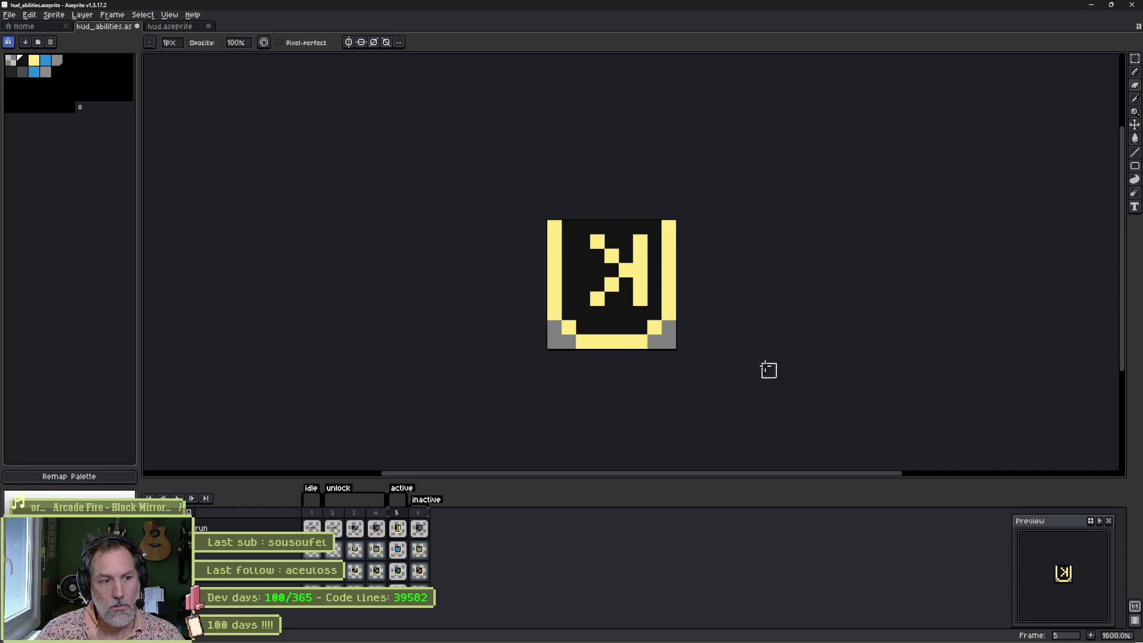
Step: On frame 4, shift the dimmed icon's bottom rows down a pixel and fill the grey bar dark
left_click(377, 529)
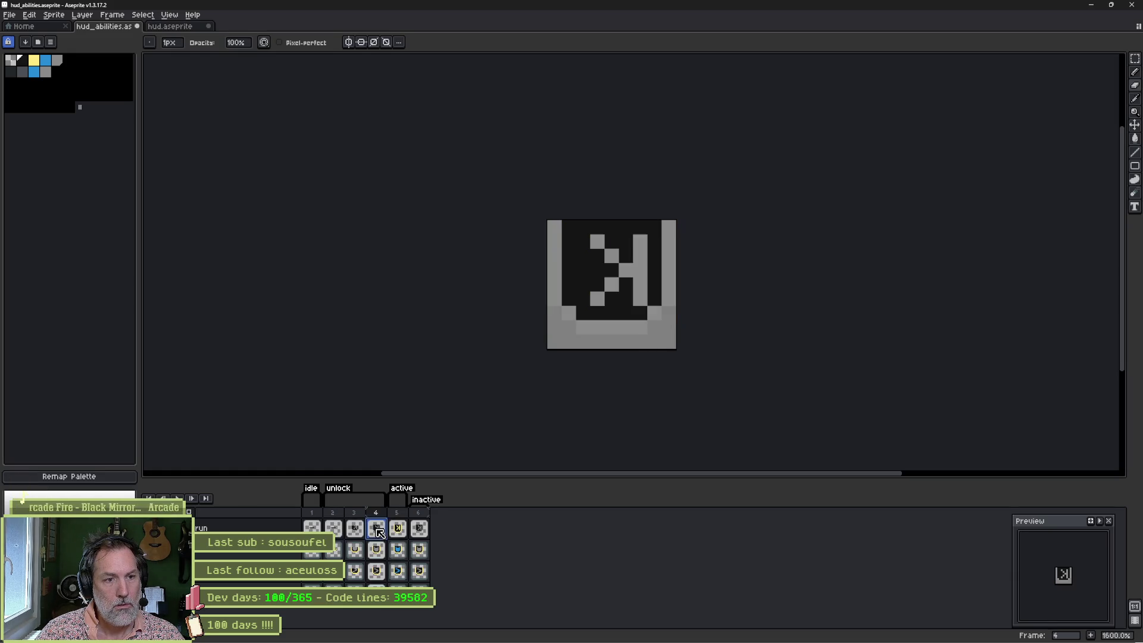
key("m")
mouse_move(552, 308)
left_mouse_down()
mouse_move(679, 351)
mouse_move(652, 329)
mouse_move(653, 341)
left_mouse_up()
key("ctrl+d")
key("b")
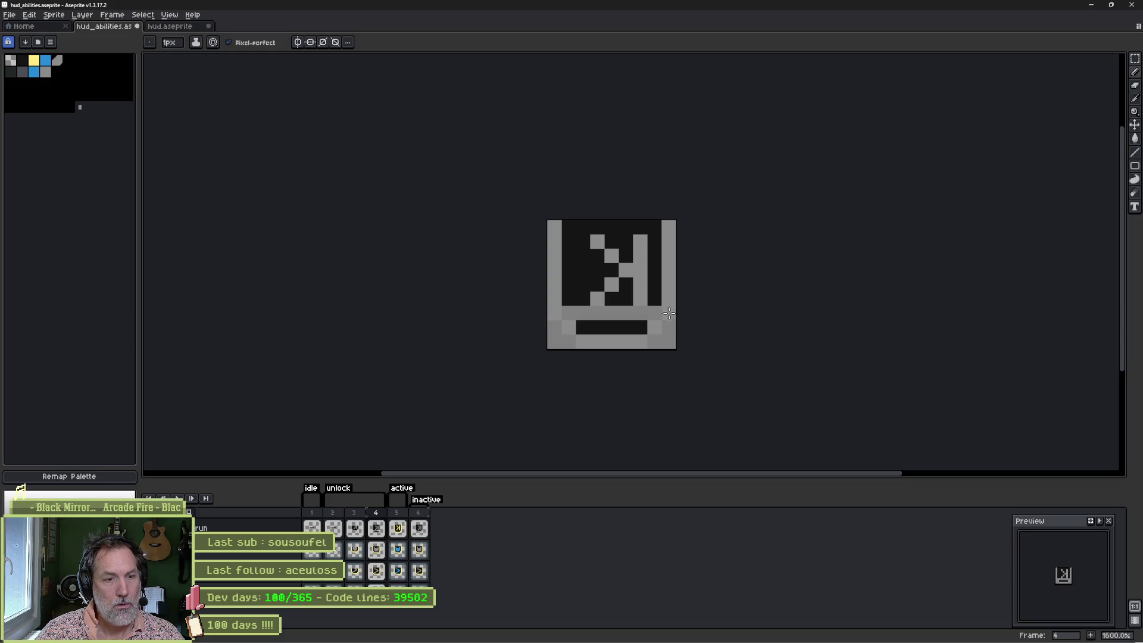
key("g")
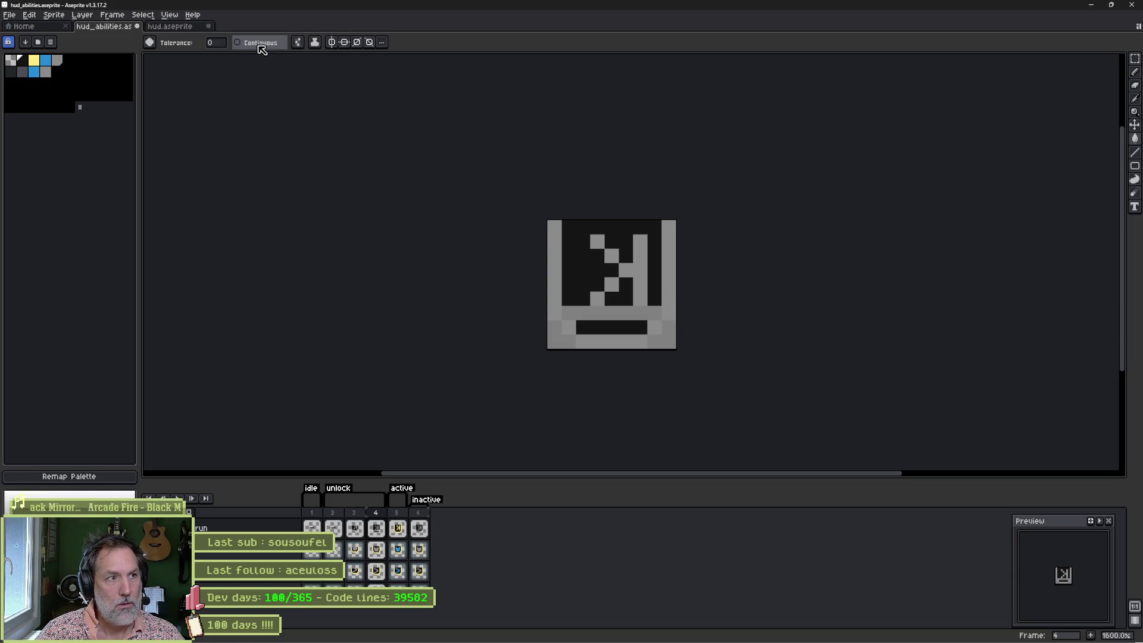
left_click(575, 307)
left_click(577, 309)
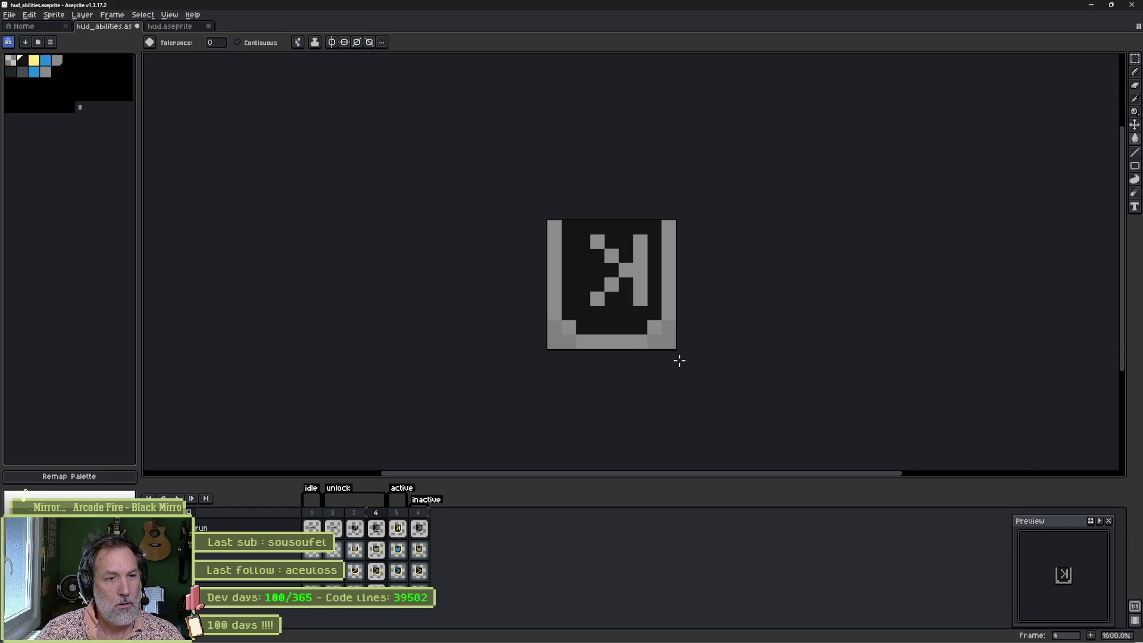
Step: Play the animation to compare frames, undo the frame 6 bottom change, and reselect frame 5
left_click(356, 528)
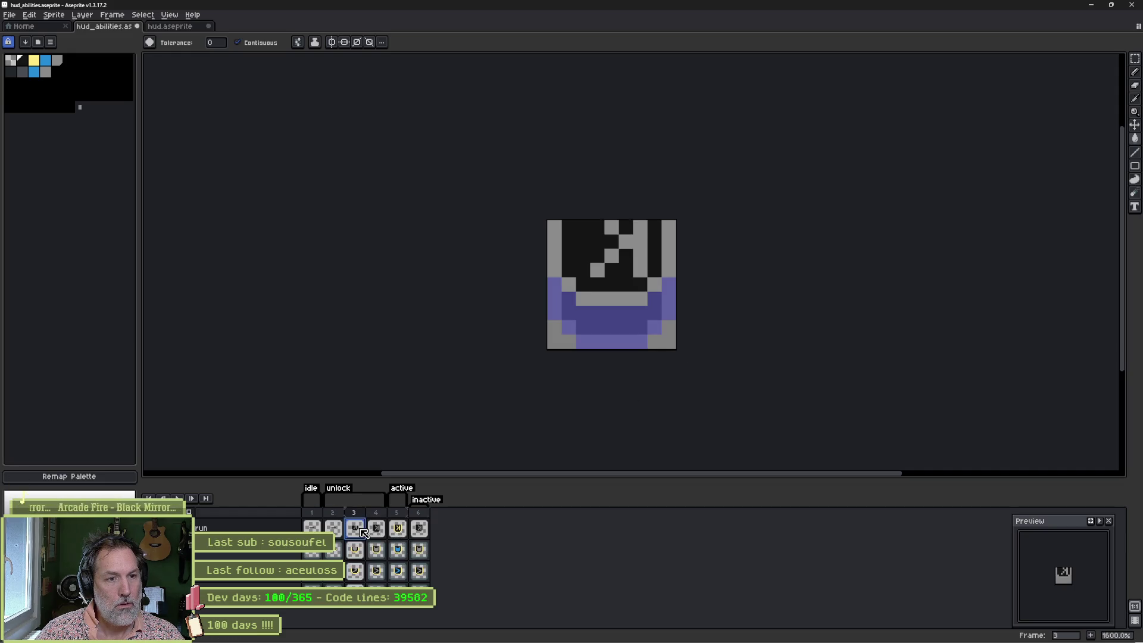
key("Return")
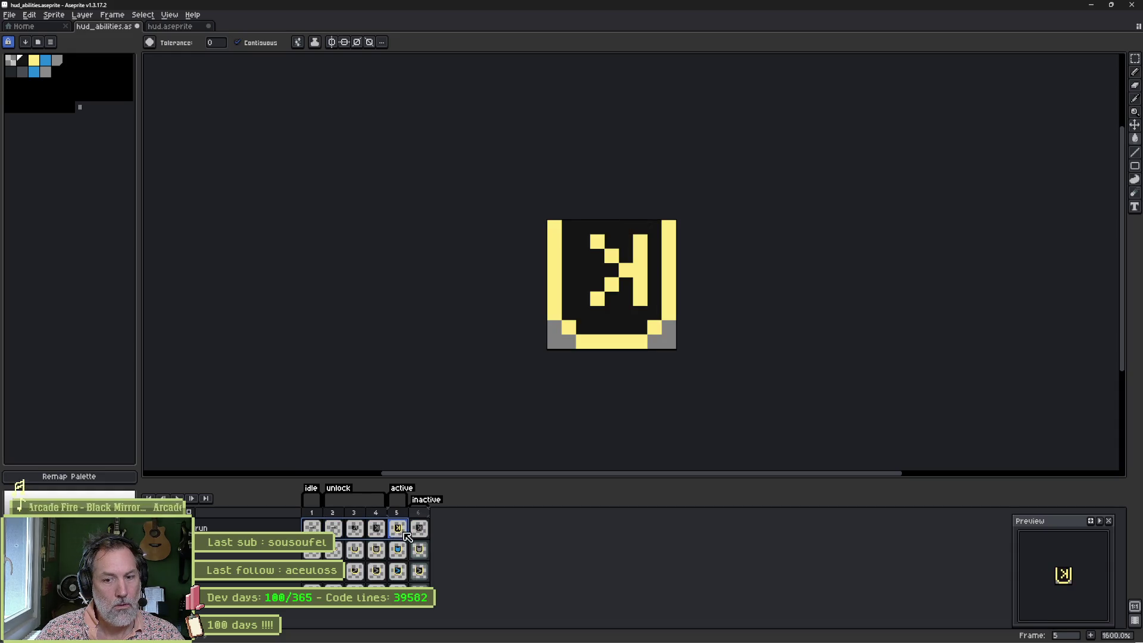
left_click(415, 536)
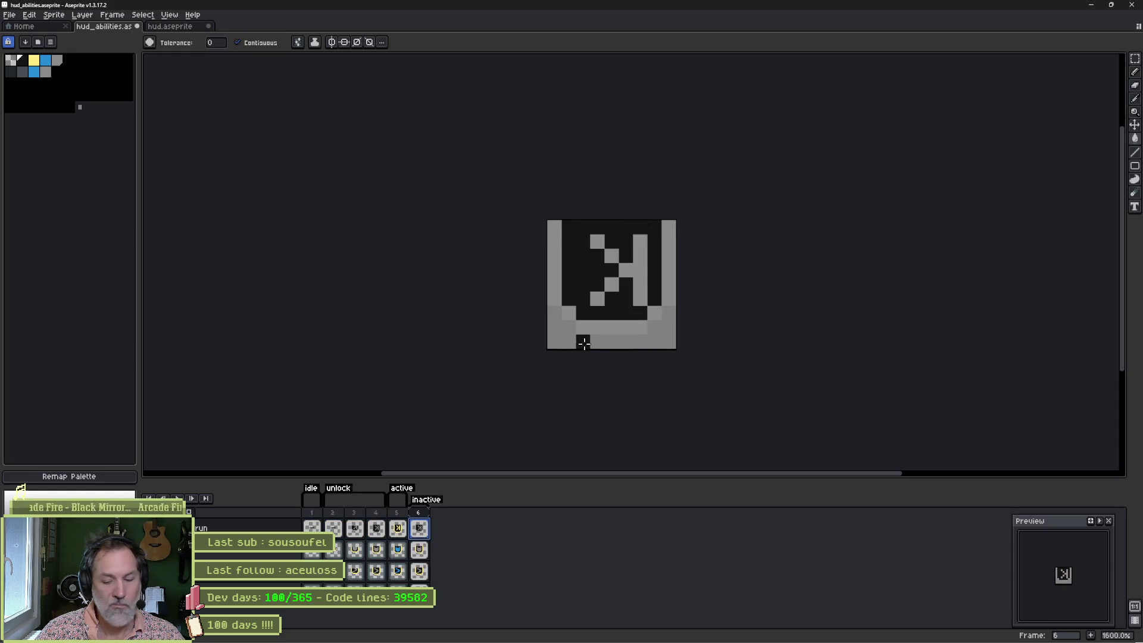
key("ctrl+z")
key("ctrl+y")
key("ctrl+z")
key("Return")
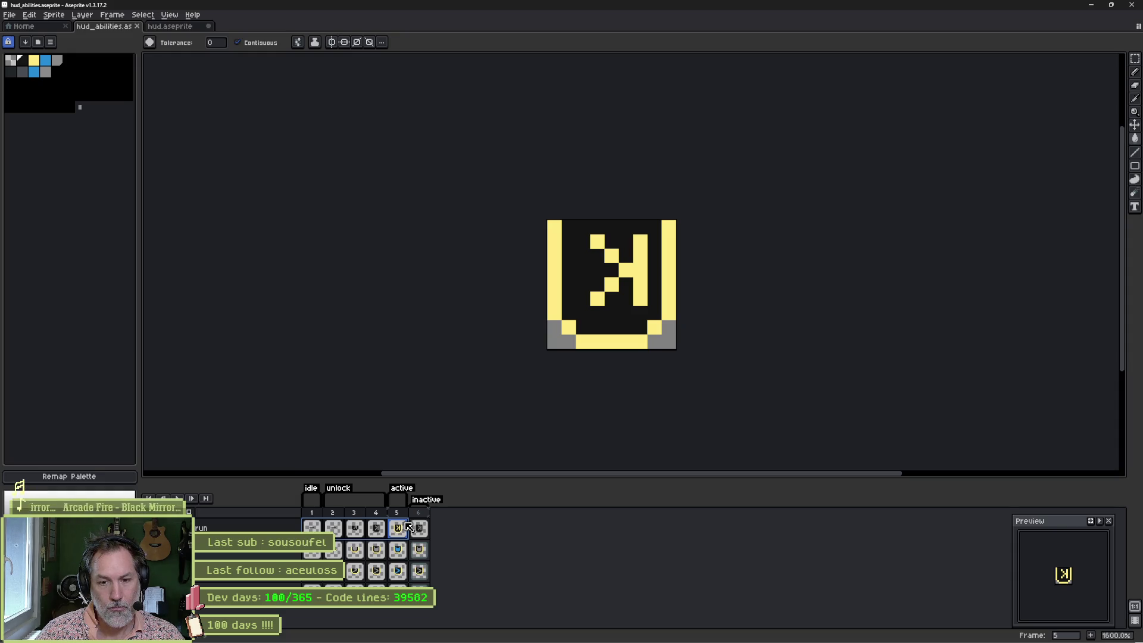
left_click(399, 530)
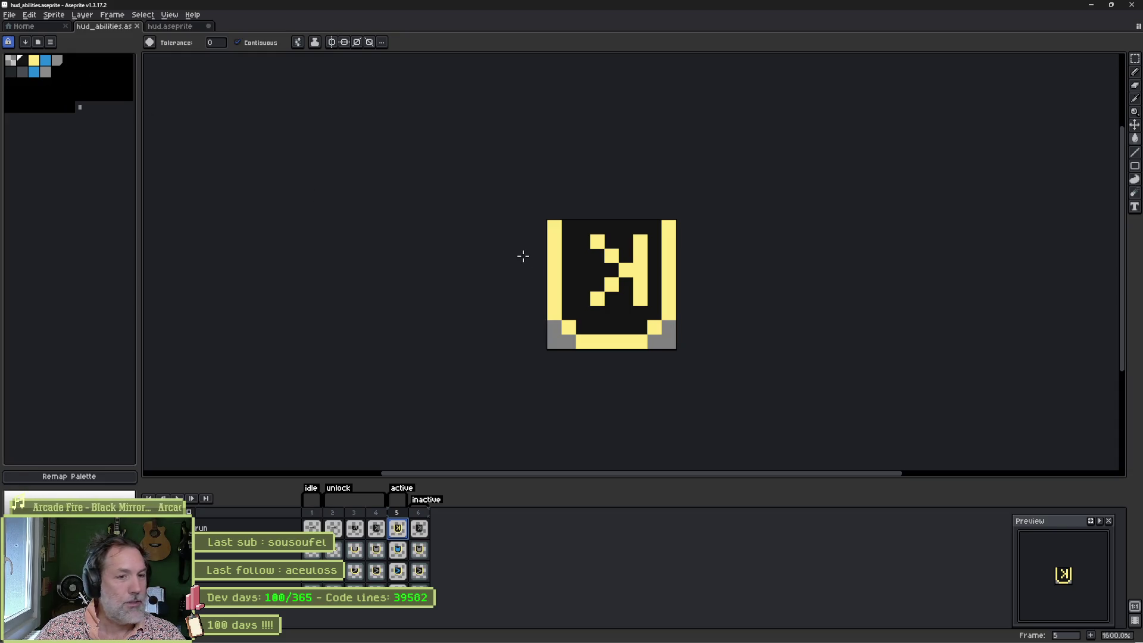
Step: Bucket-fill every section of frame 5's yellow glyph blue
left_click(45, 60)
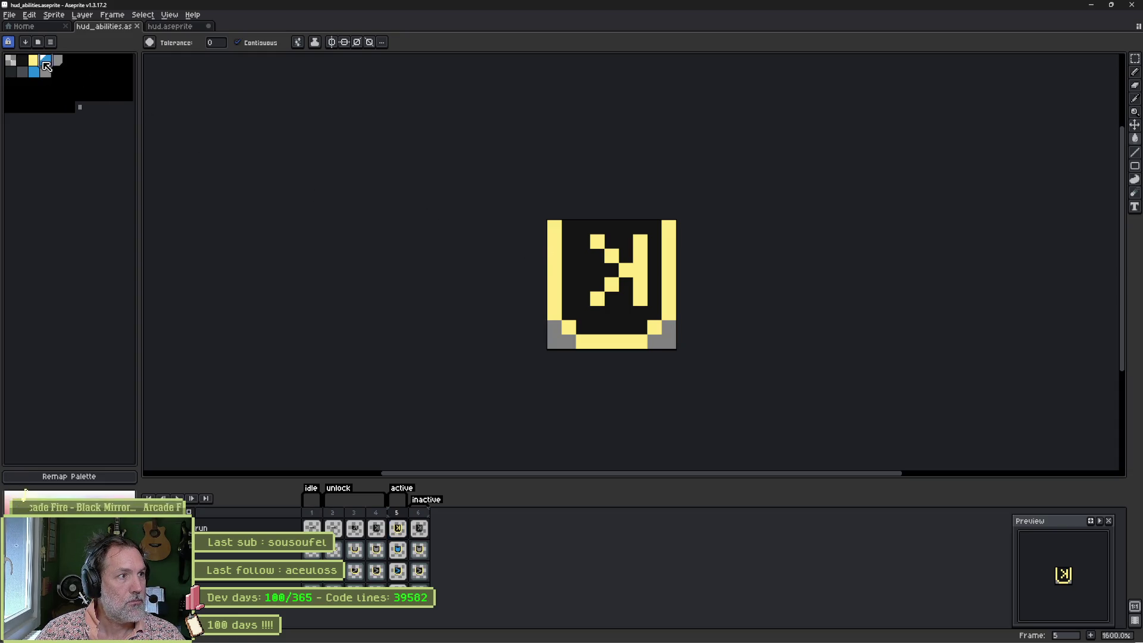
left_click(614, 274)
key("ctrl+z")
left_click(626, 271)
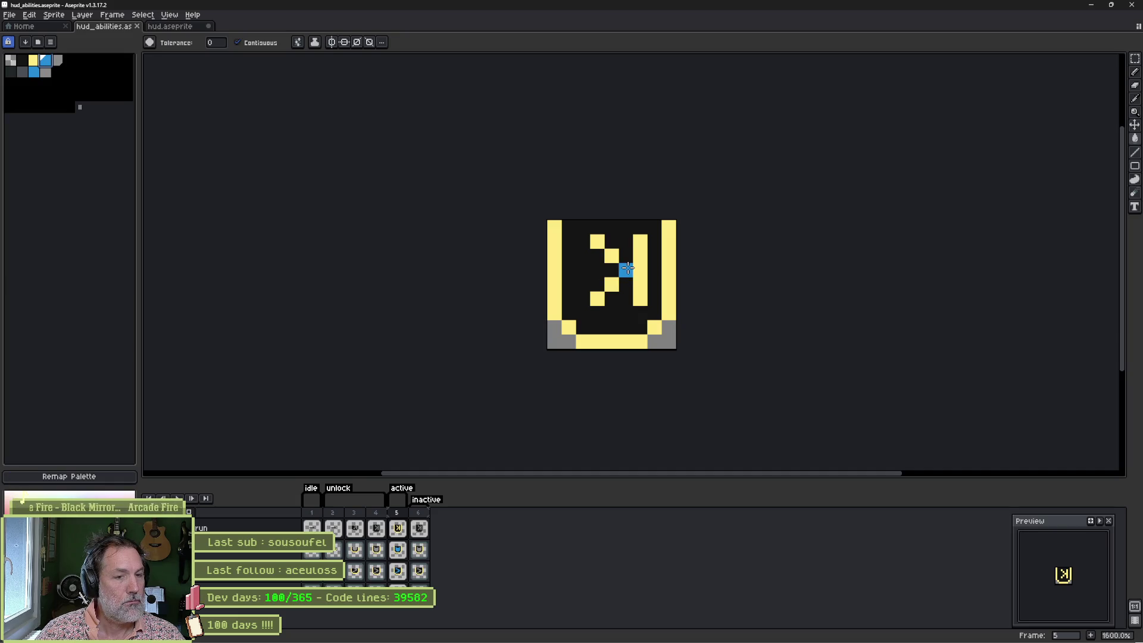
left_click(613, 256)
left_click(637, 271)
left_click(612, 285)
left_click(597, 299)
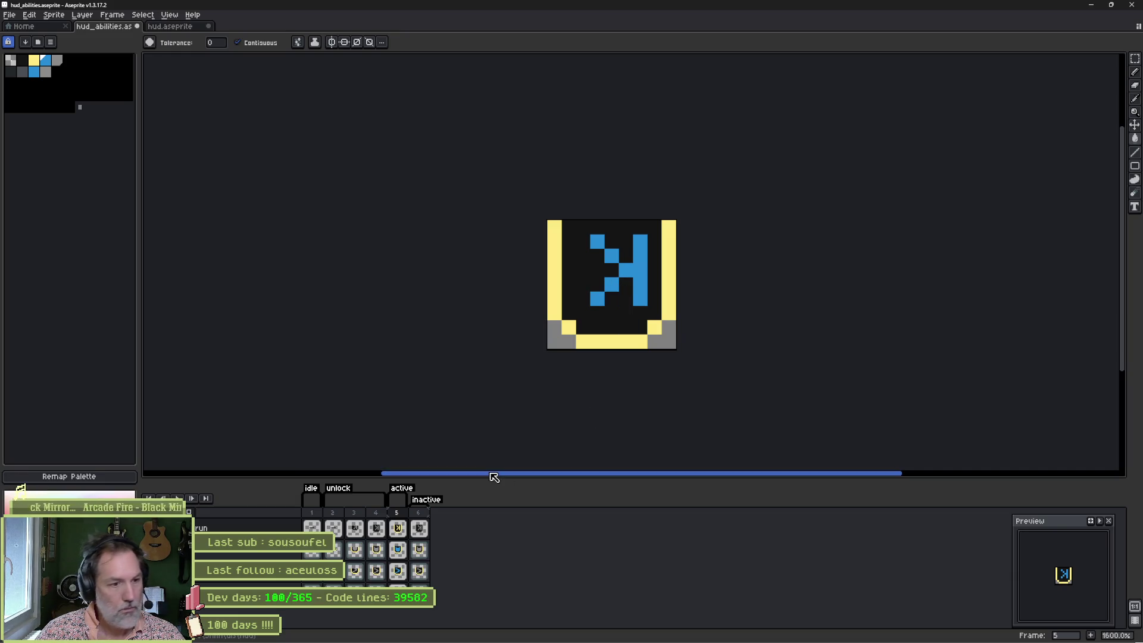
Step: Add a red palette colour, recolour the whole glyph red with a non-contiguous fill, then return to Godot
left_click(59, 73)
left_click(10, 83)
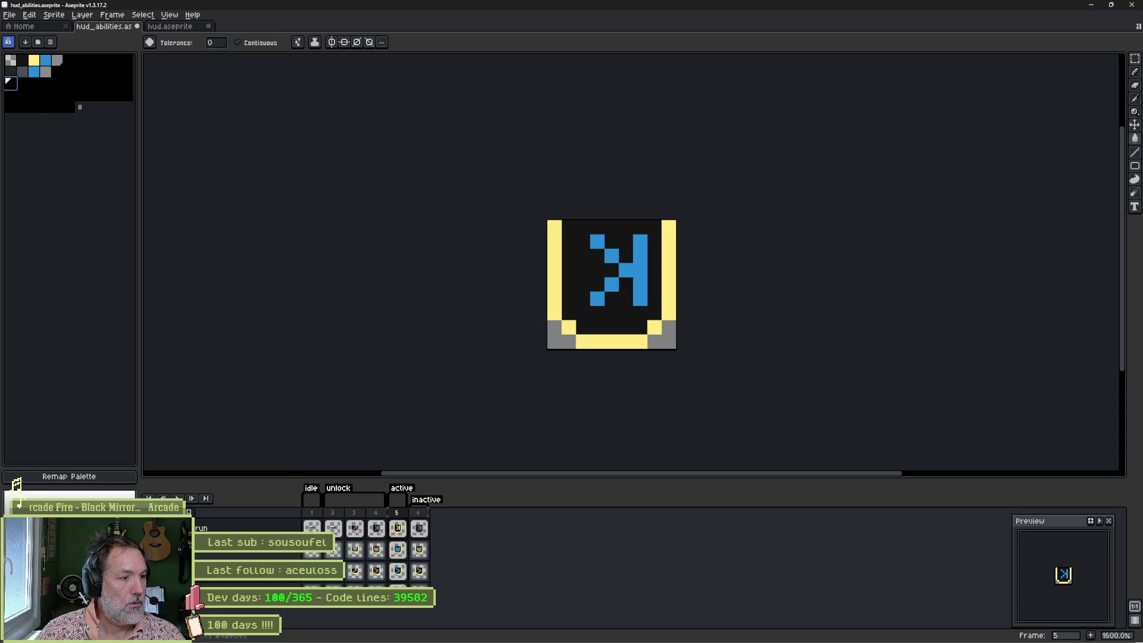
left_click(27, 493)
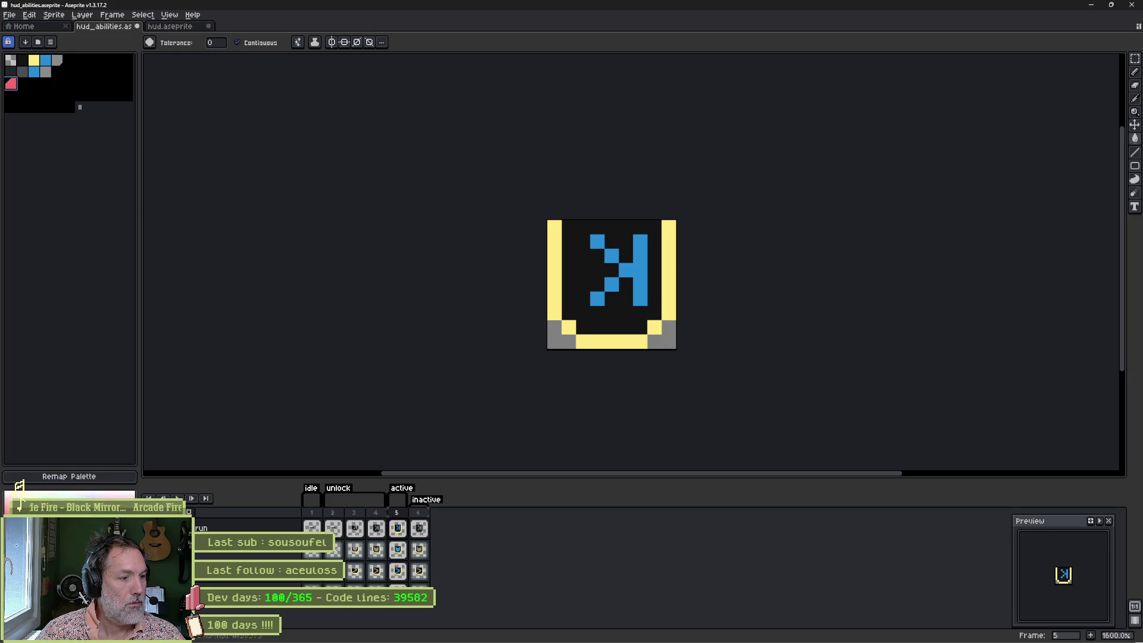
left_click(555, 240)
left_click(238, 42)
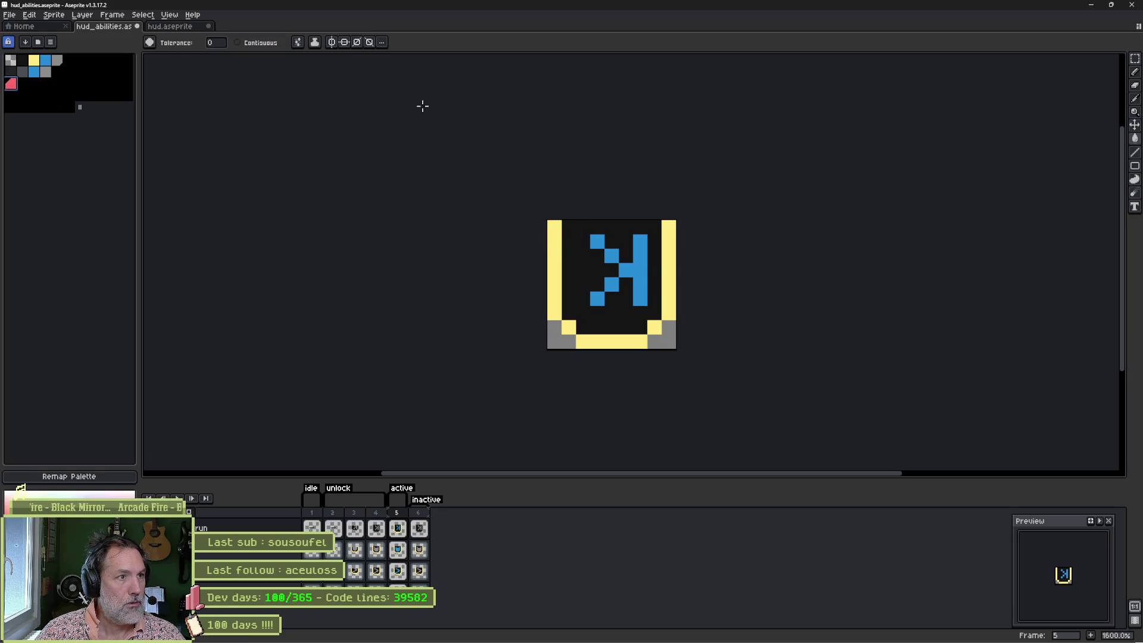
left_click(640, 268)
right_click(600, 310)
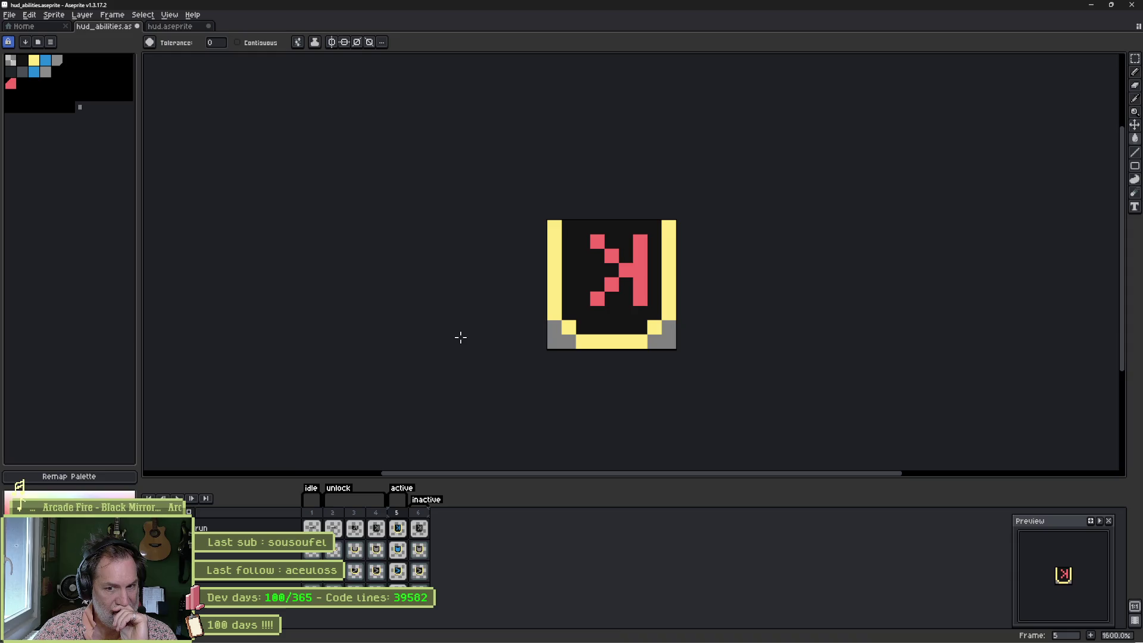
mouse_move(611, 640)
left_click(709, 632)
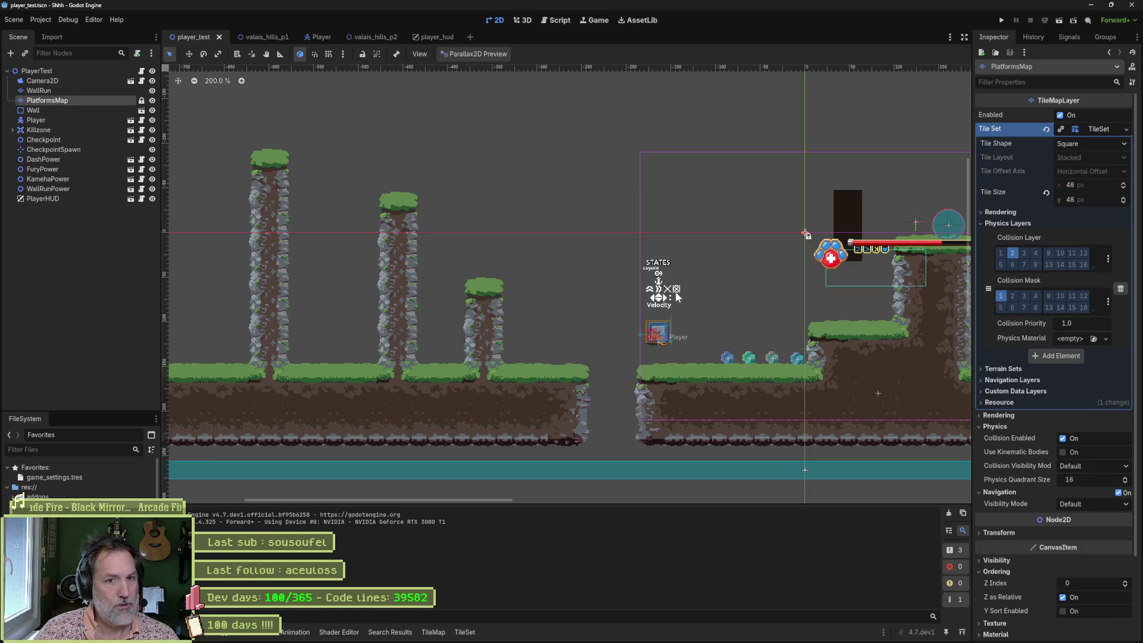
Step: Test-run the game in the embedded view, restarting it once, then stop it
key("F6")
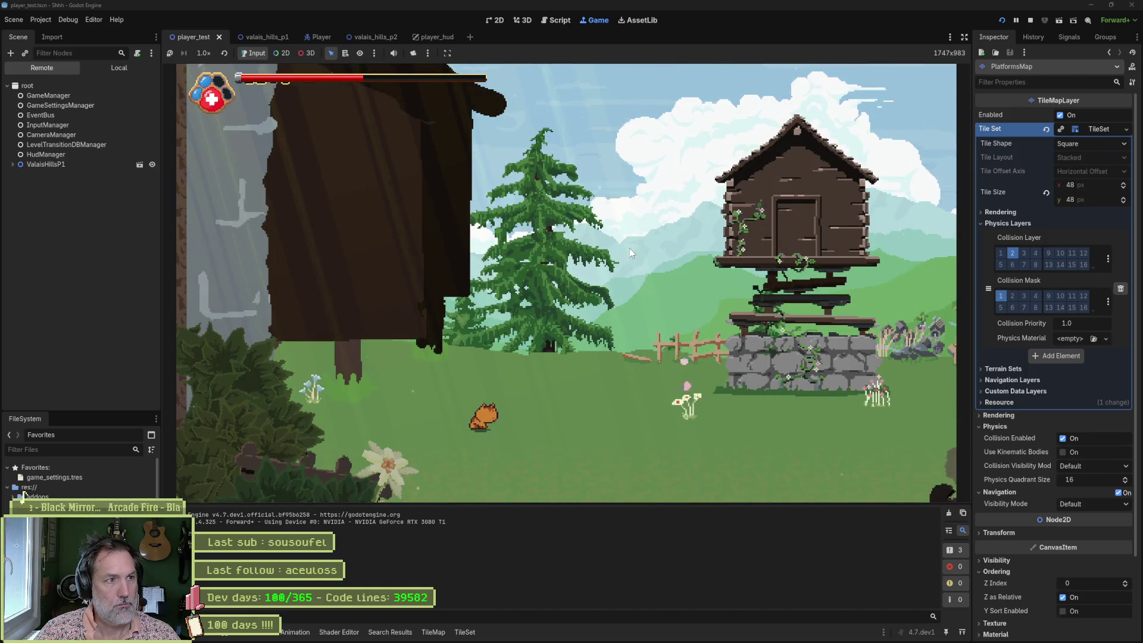
key("F8")
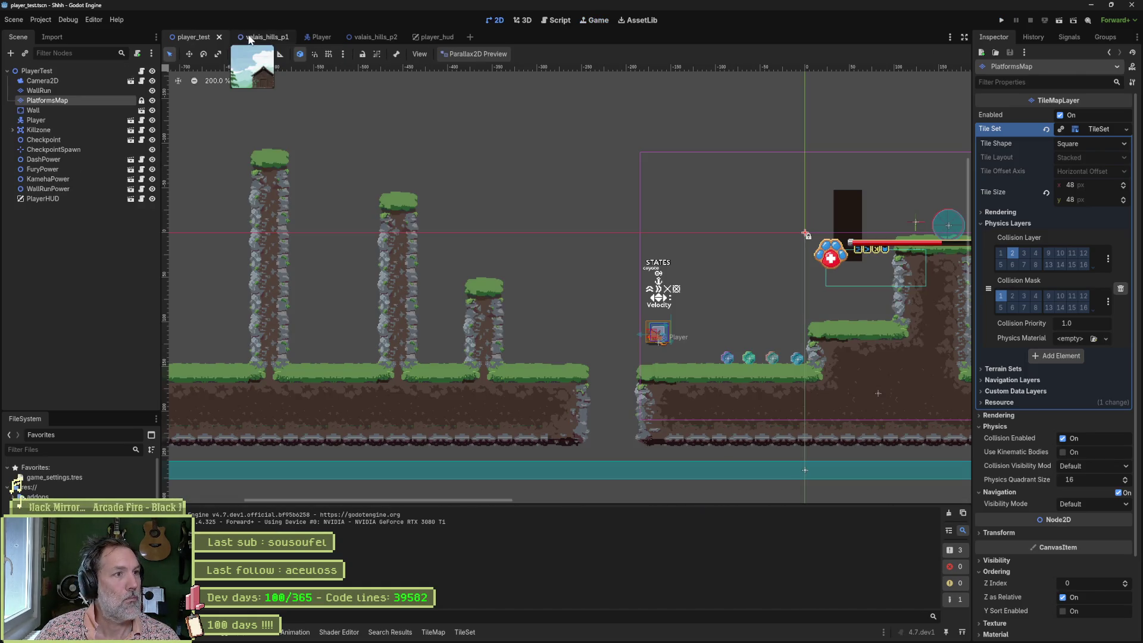
key("F6")
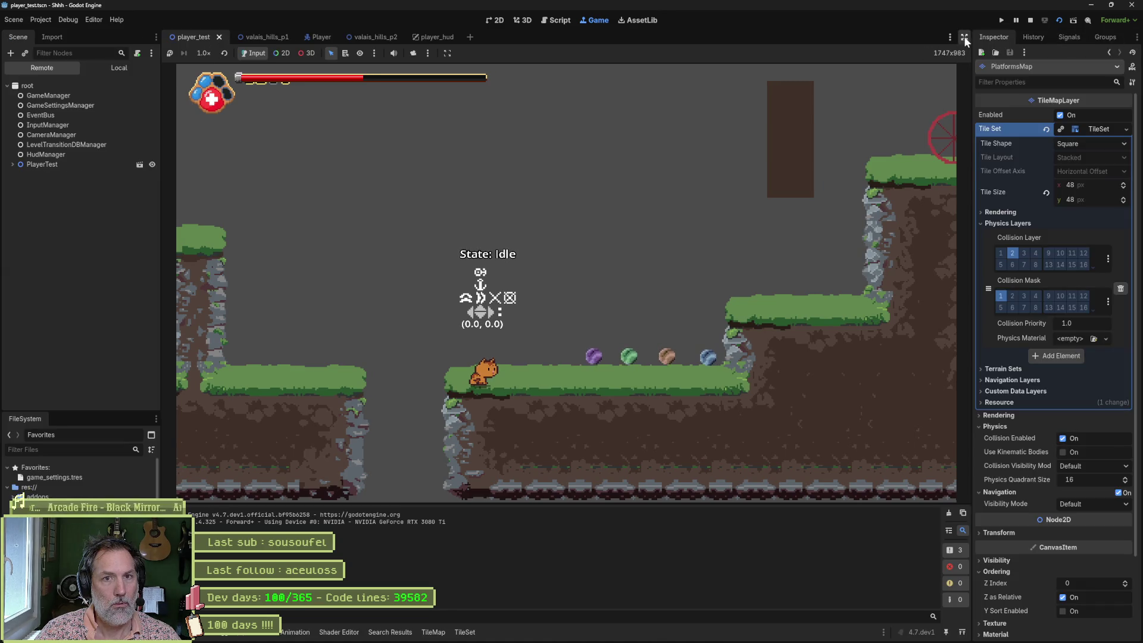
left_click(951, 36)
left_click(577, 106)
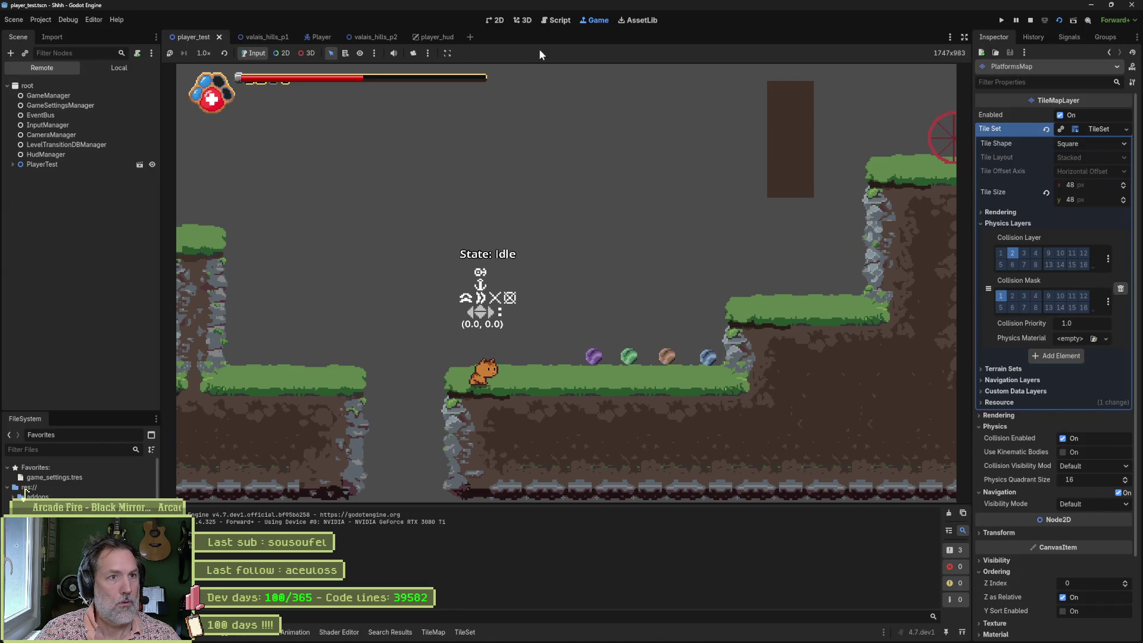
left_click(1031, 20)
Step: Disable game embedding, run the game in its own window, move the cat, and snip the HUD area
left_click(599, 20)
left_click(448, 53)
left_click(524, 67)
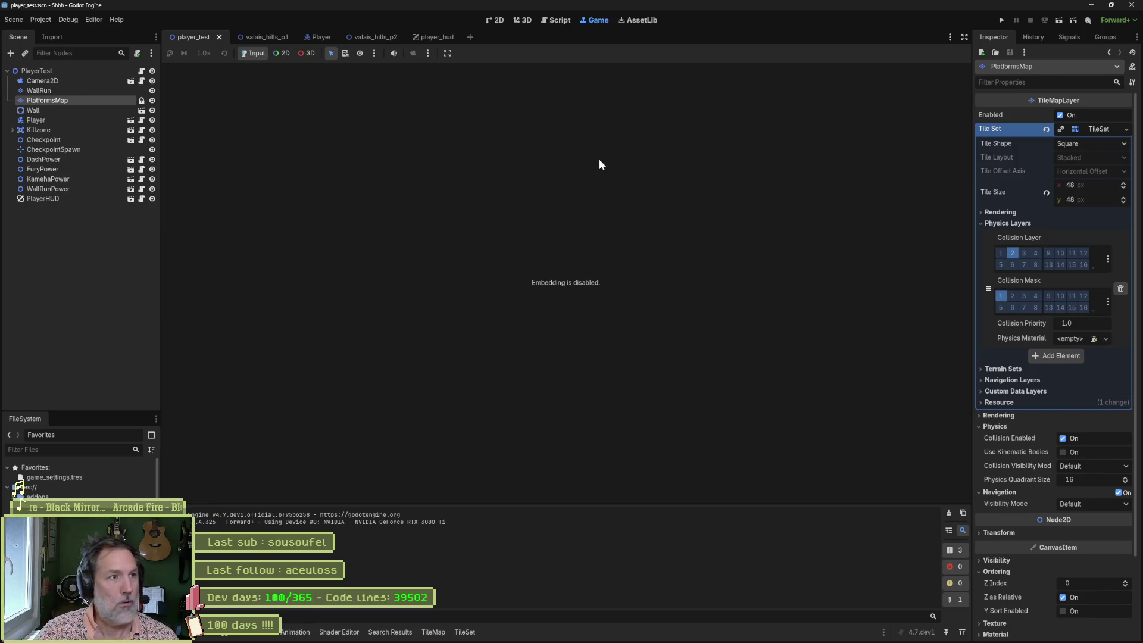
key("F6")
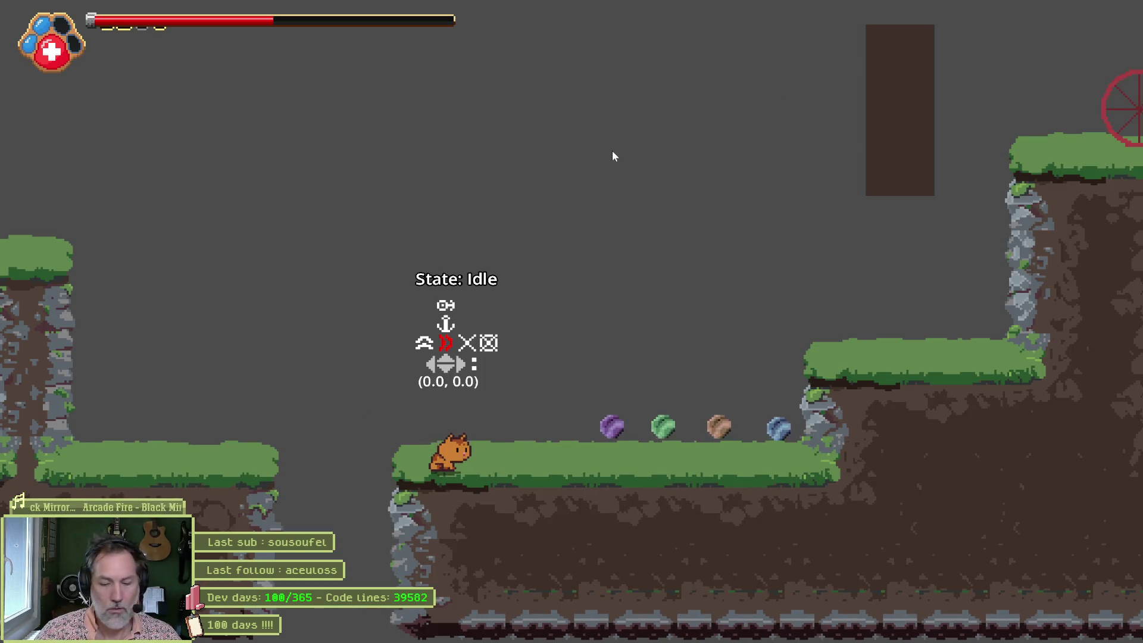
key("Right")
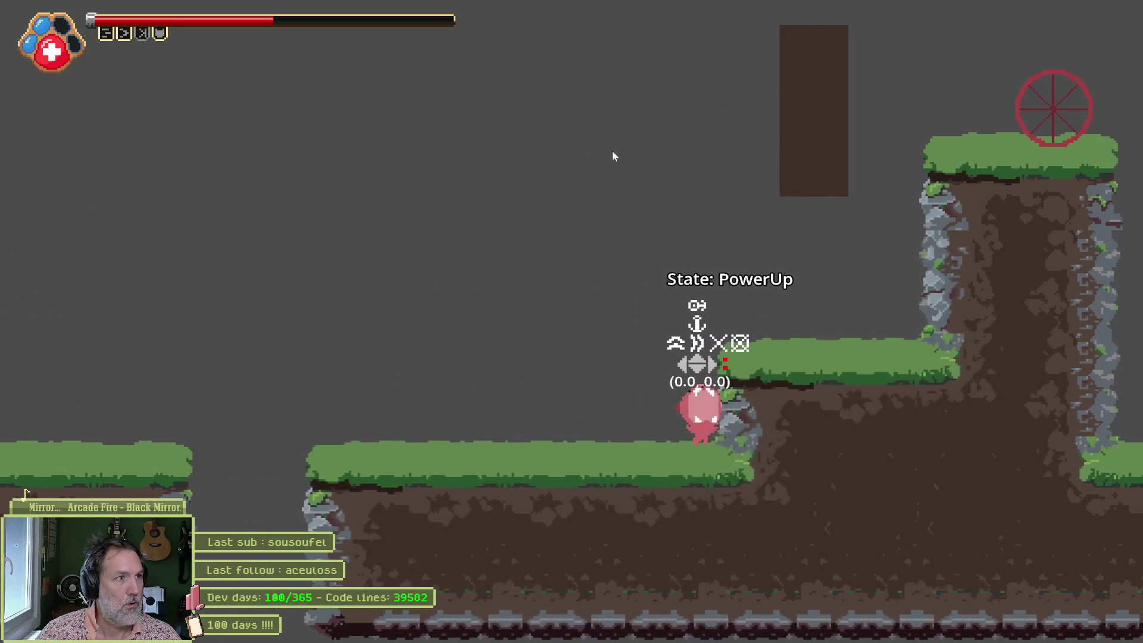
key("super+shift+s")
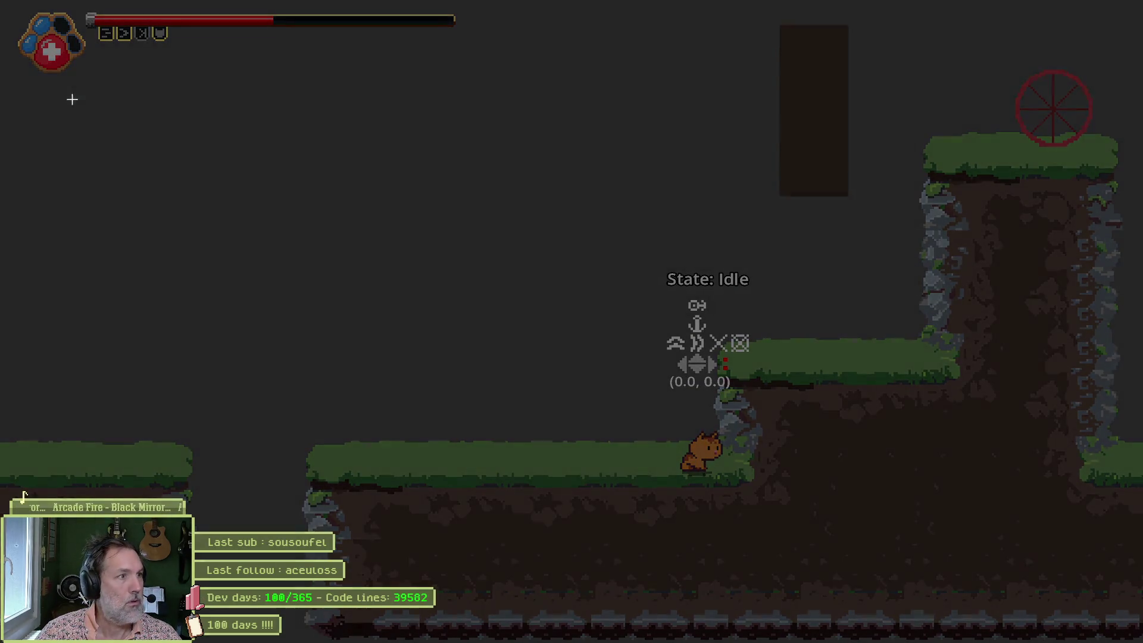
mouse_move(2, 2)
left_mouse_down()
mouse_move(76, 33)
mouse_move(466, 76)
left_mouse_up()
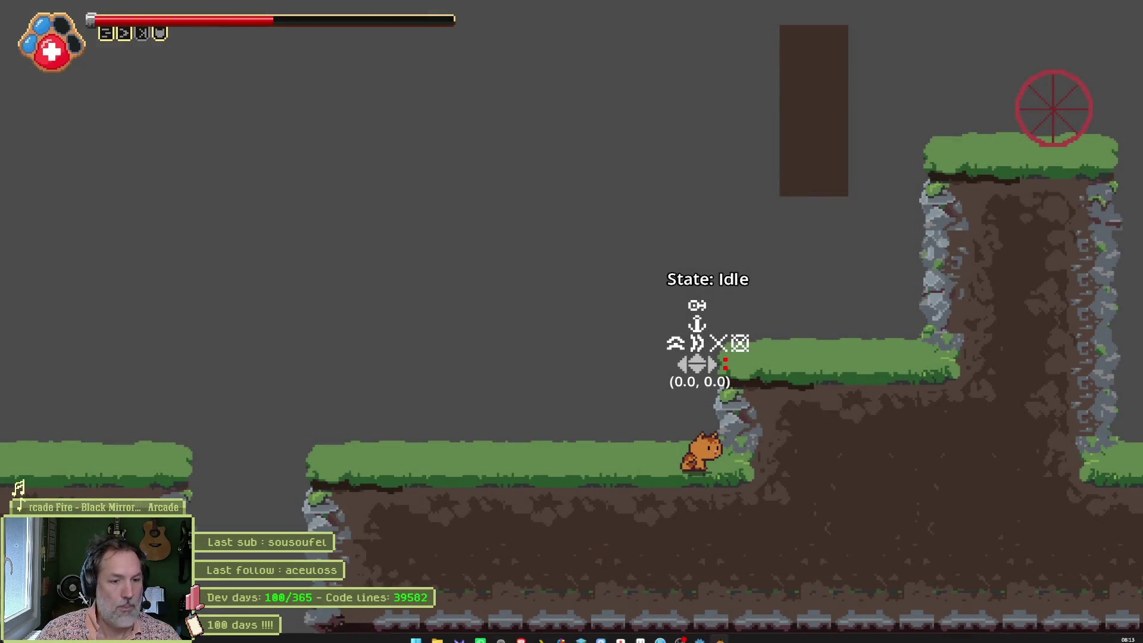
Step: In Aseprite, create a new 1033x169 sprite and paste the captured HUD image into it
mouse_move(641, 636)
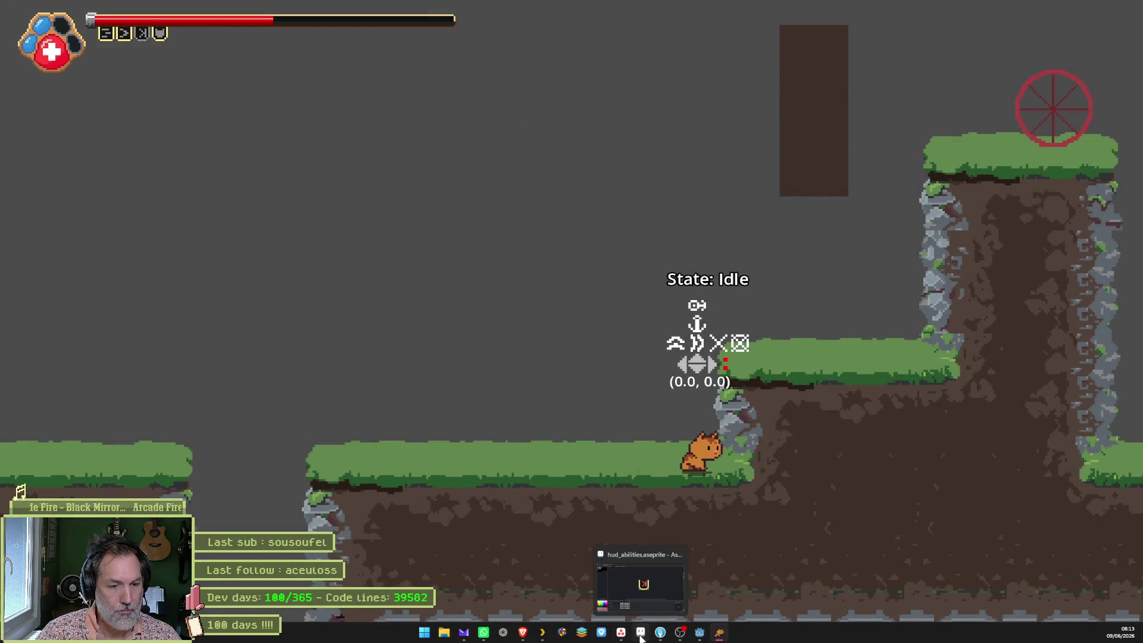
left_click(641, 635)
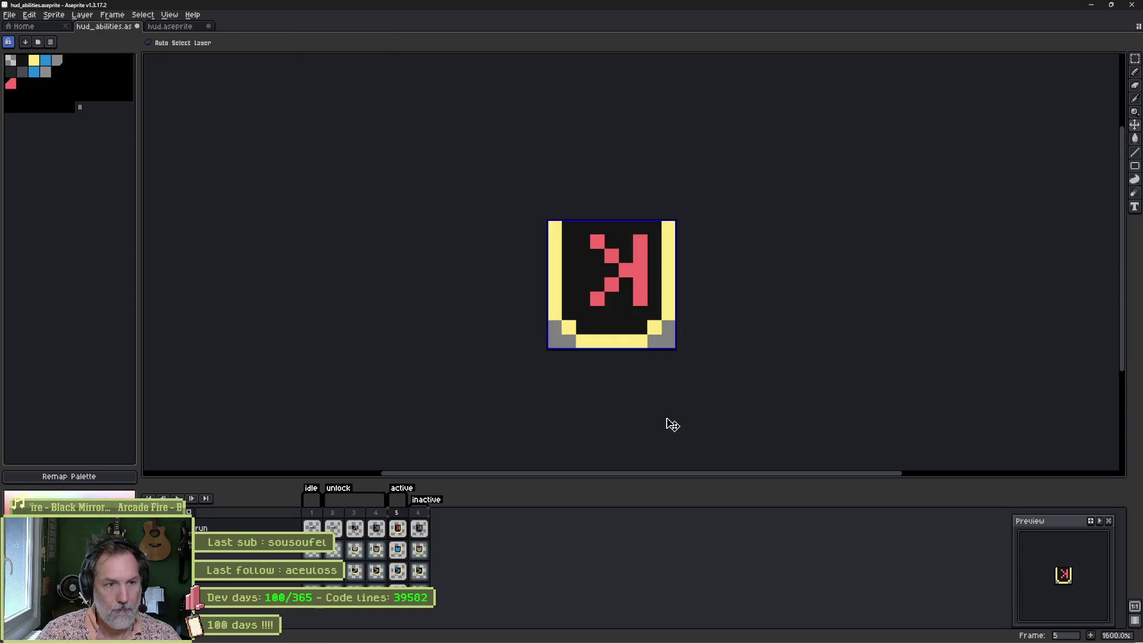
key("ctrl+n")
left_click(544, 422)
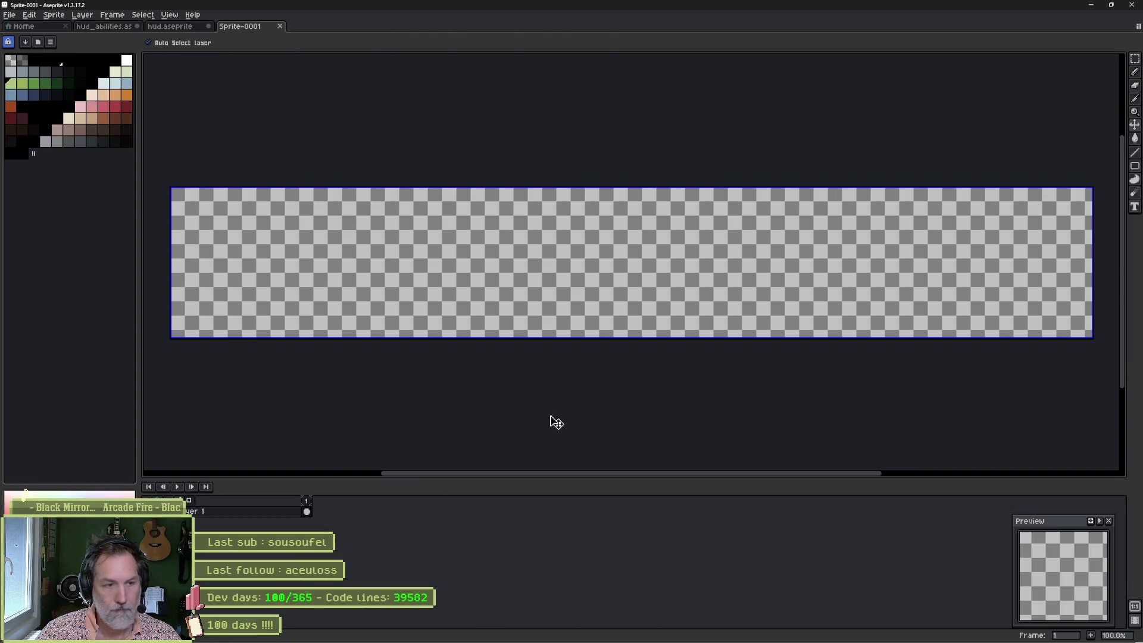
key("ctrl+v")
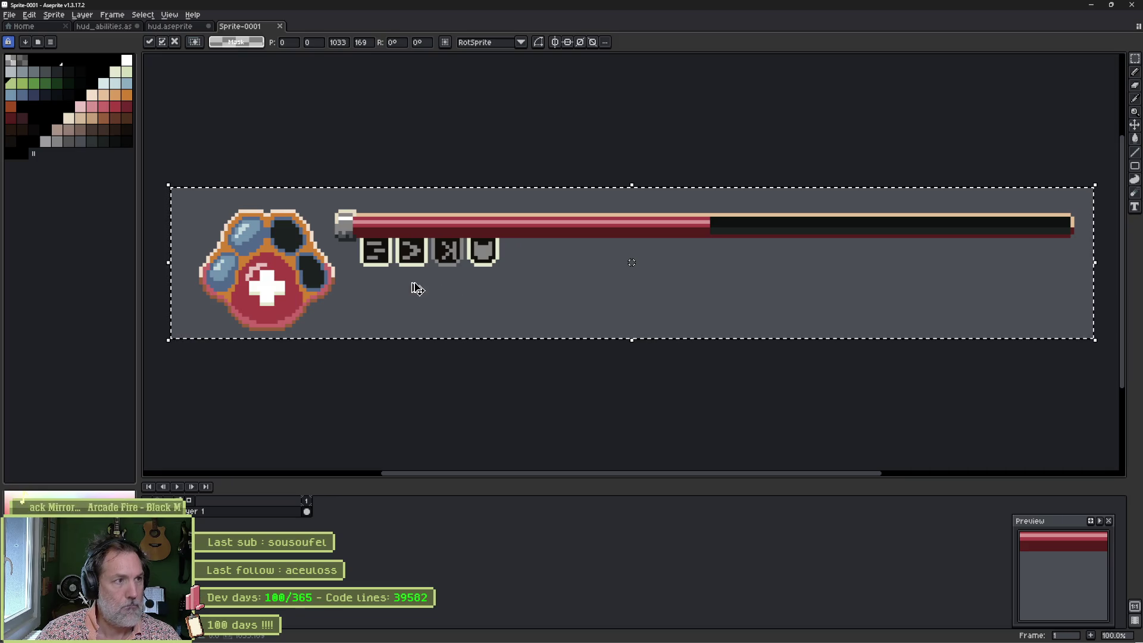
Step: Convert the new sprite to RGB colour and drop the pasted artwork in place
left_click(54, 15)
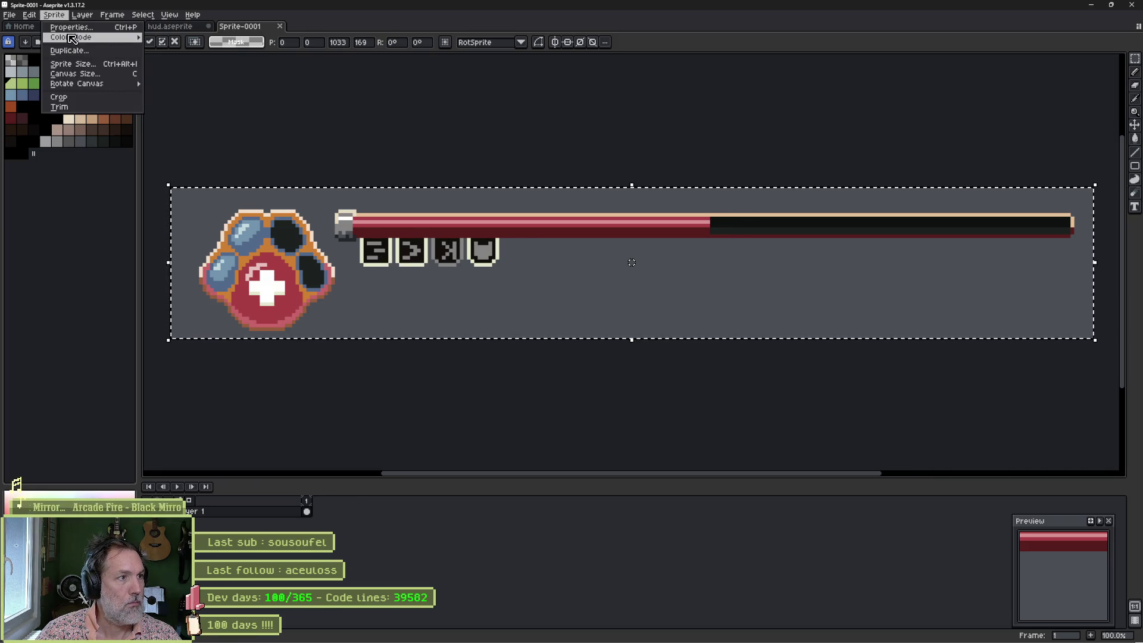
mouse_move(90, 37)
left_click(188, 39)
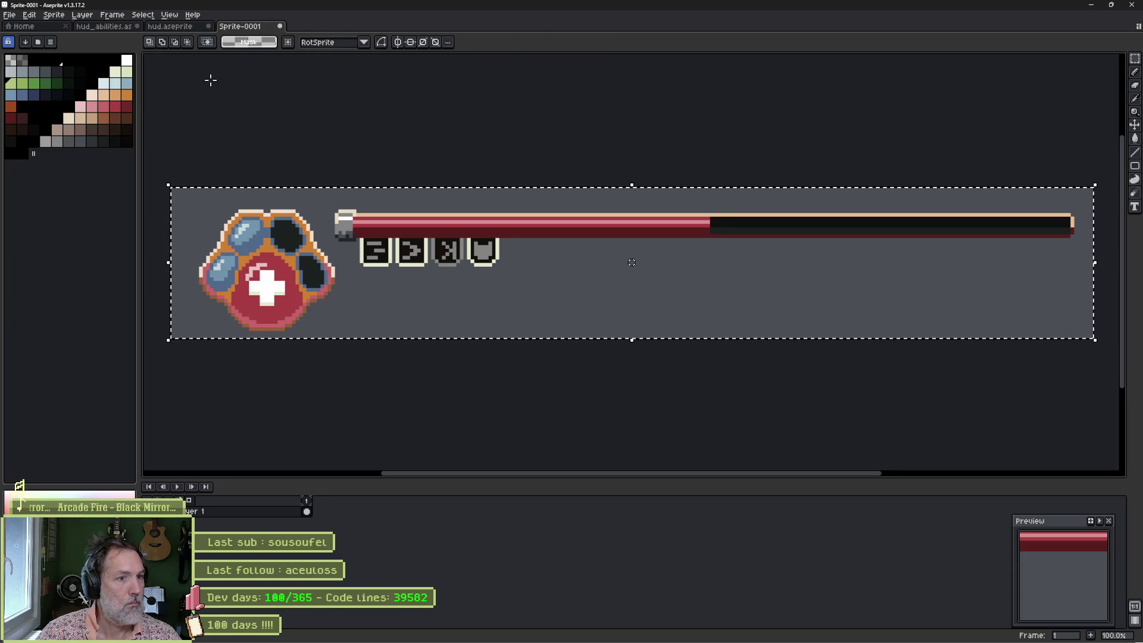
left_click(346, 185)
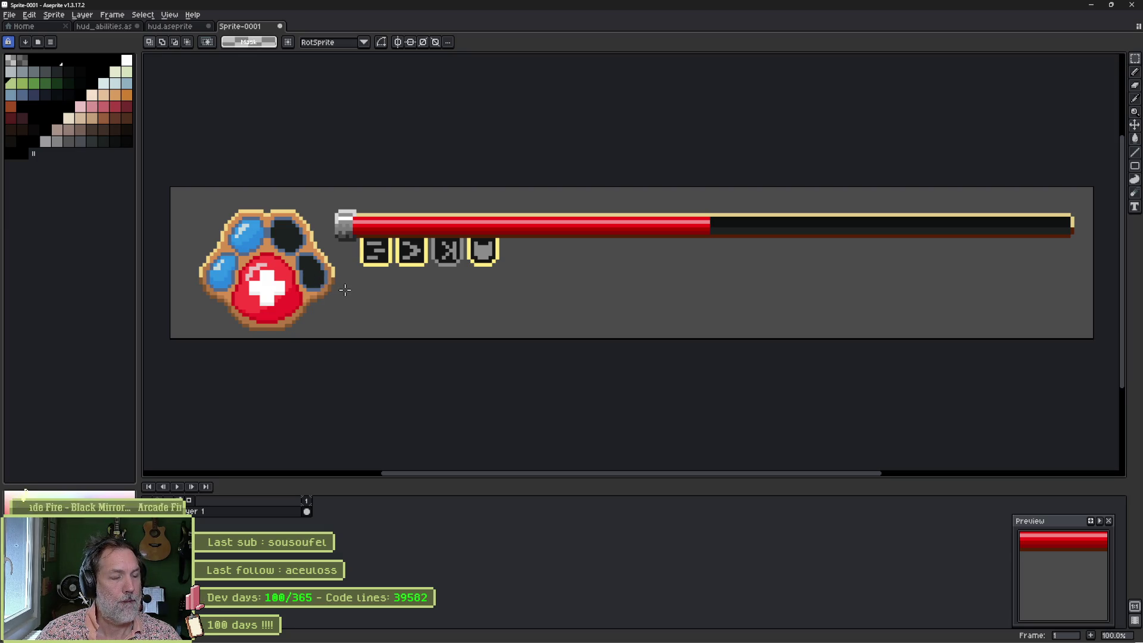
scroll(345, 290, "up", 1)
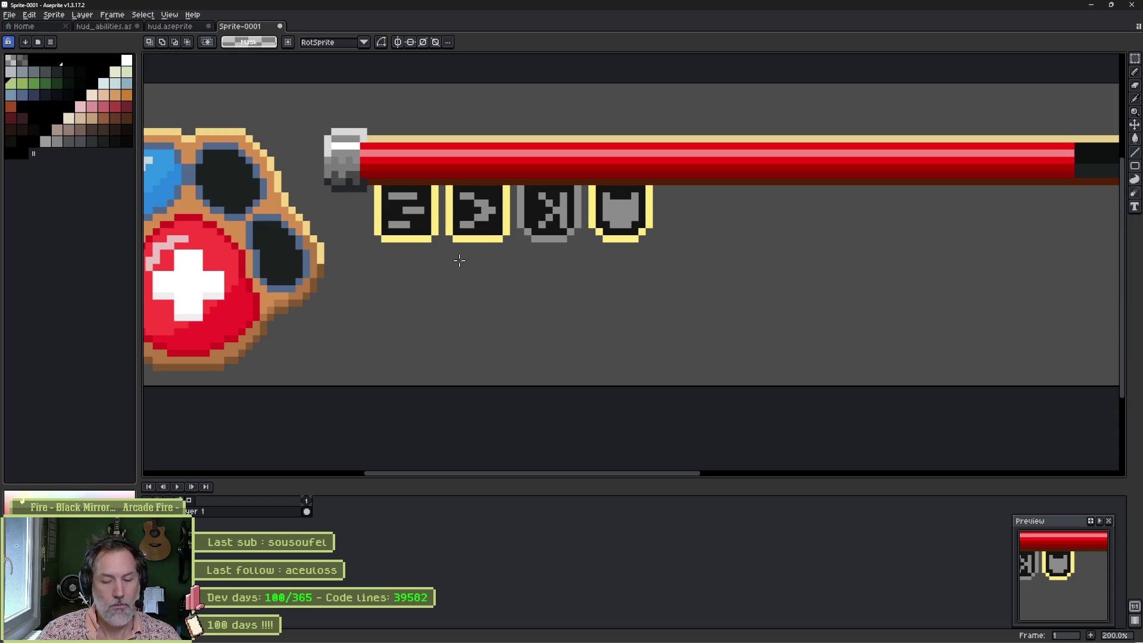
Step: Copy the grey third icon onto a new layer, toggling the original layer to check the paste
left_click_drag(517, 181, 585, 244)
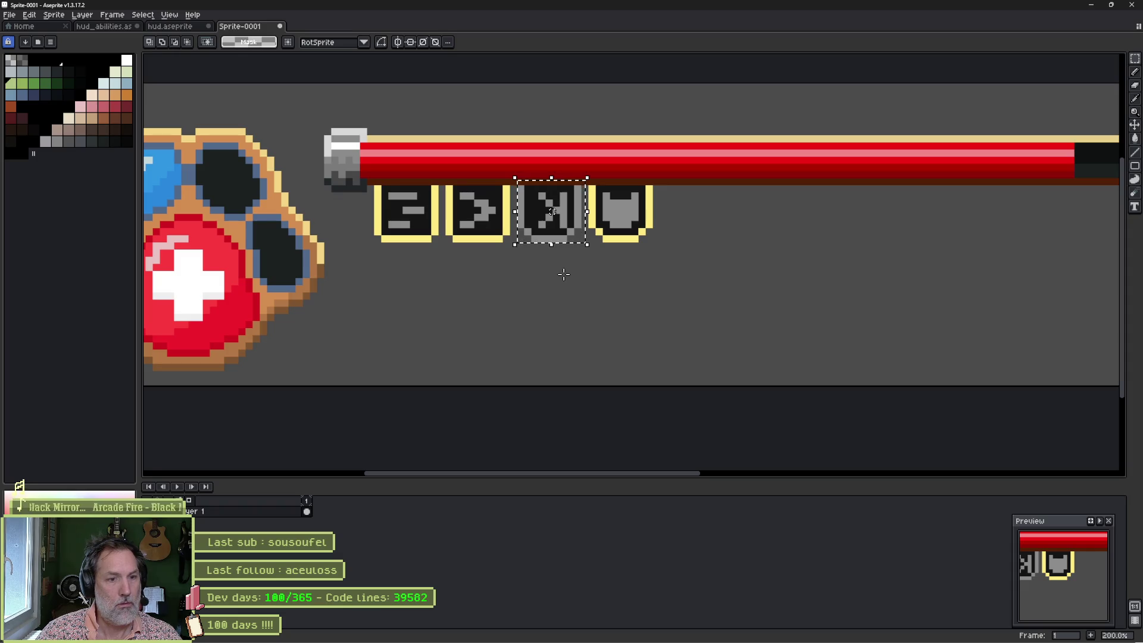
key("shift+n")
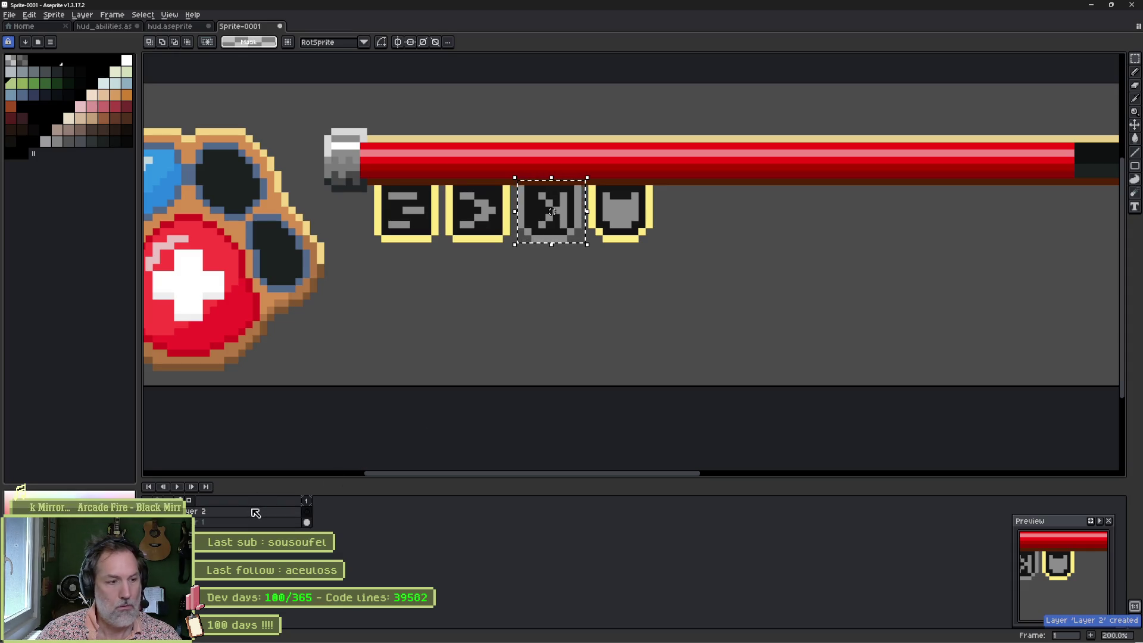
key("ctrl+v")
key("Return")
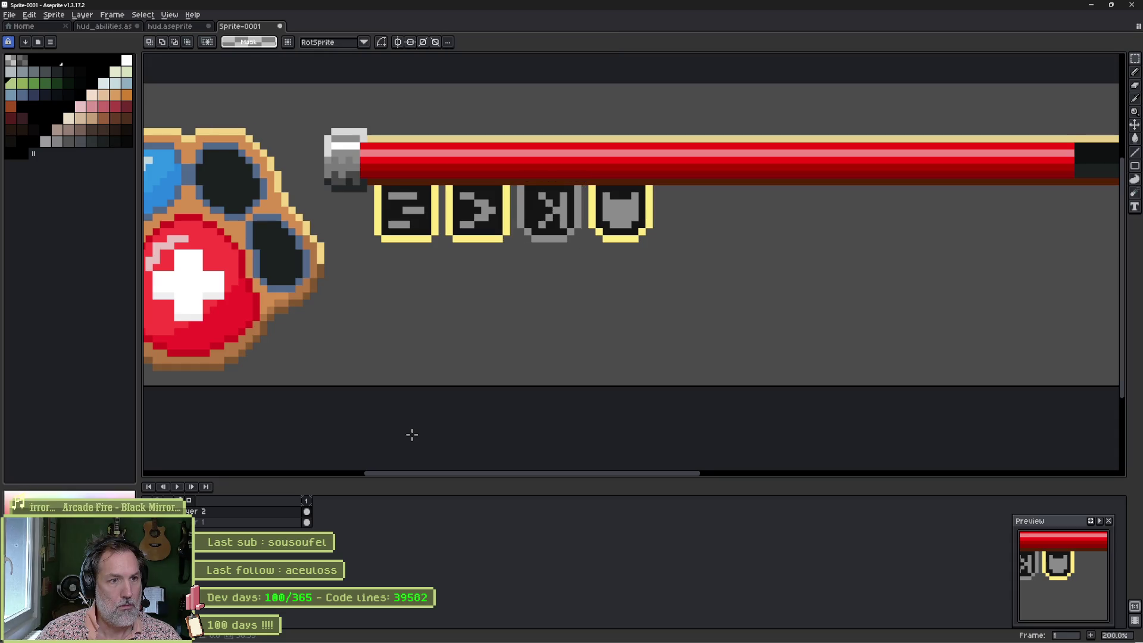
left_click(154, 522)
left_click(153, 523)
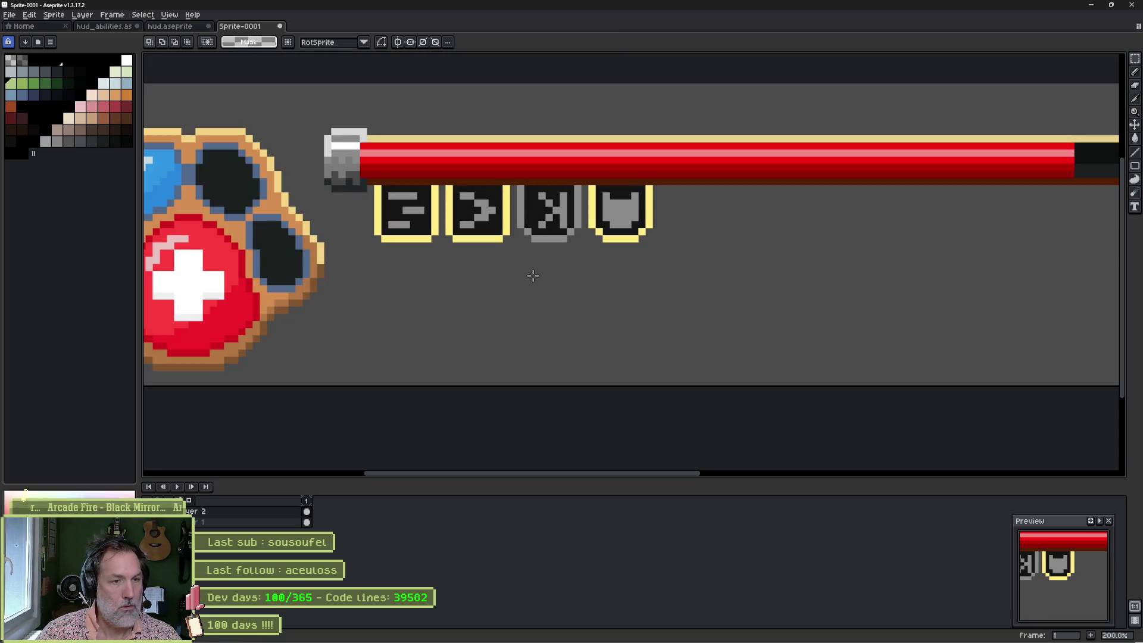
Step: Bucket-fill the grey frame around the pasted K icon yellow
key("w")
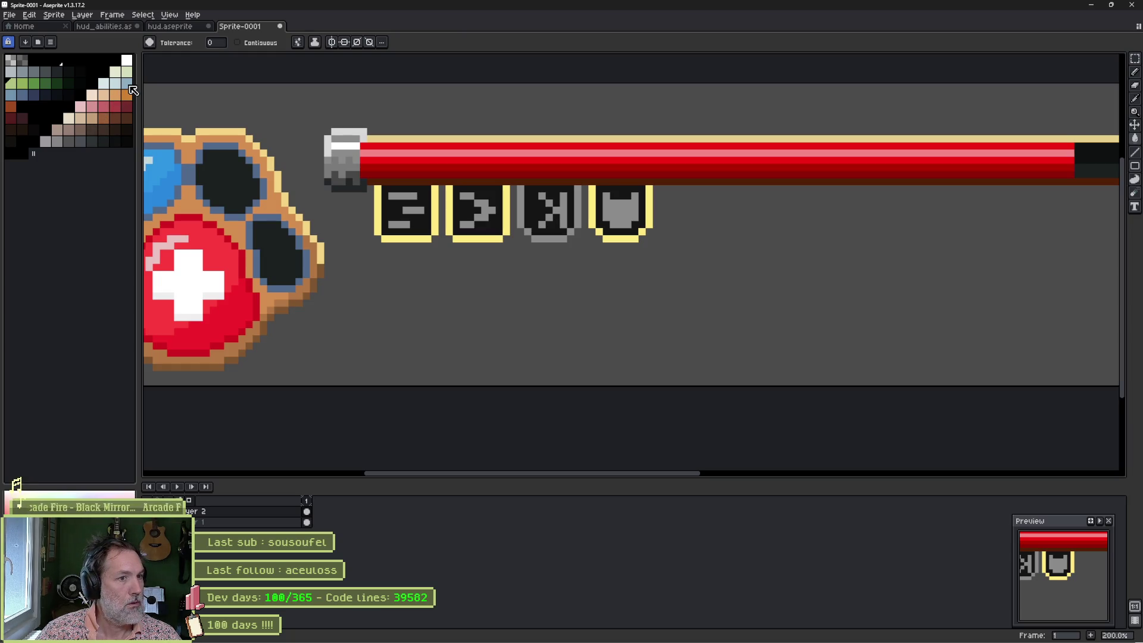
key("i")
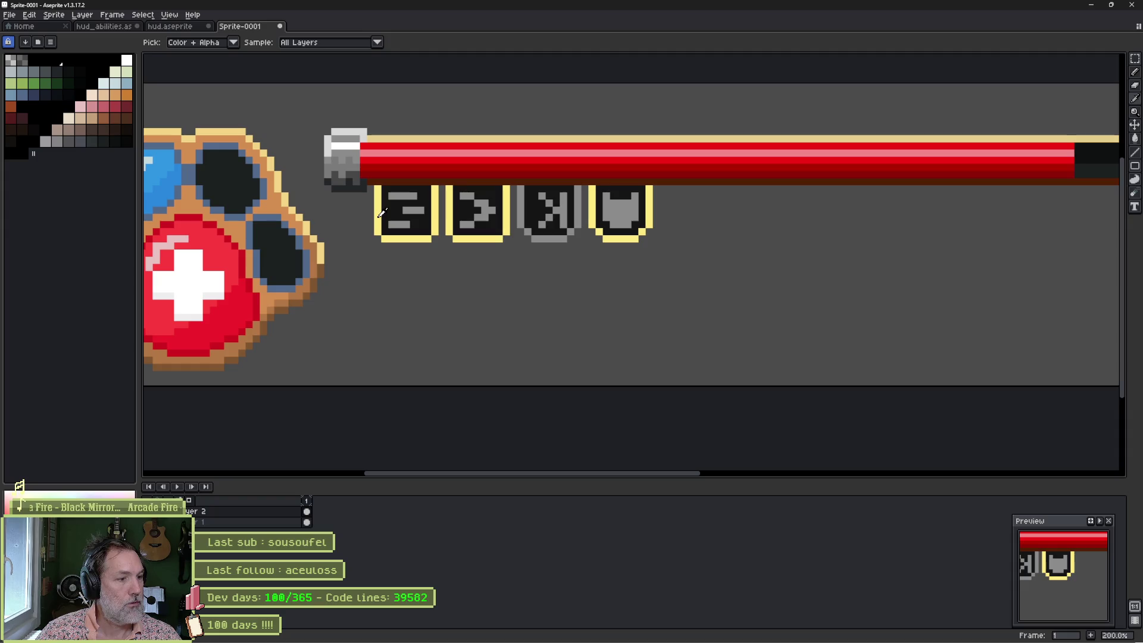
key("g")
left_click(522, 213)
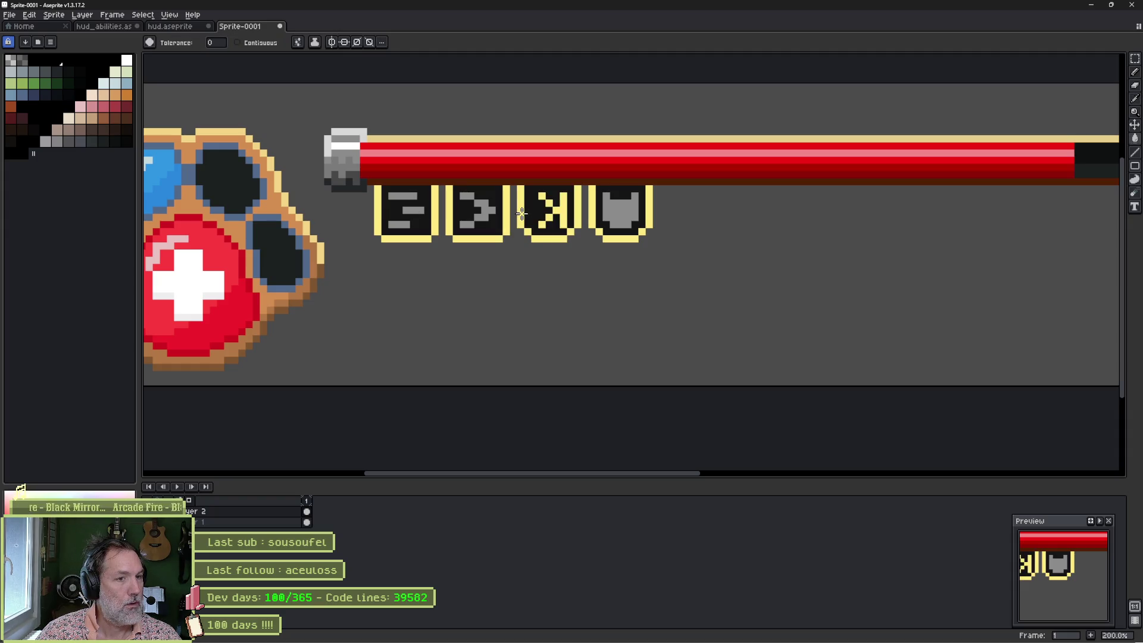
Step: Recolour every part of the K glyph light blue using contiguous fills
left_click(126, 83)
left_click(237, 43)
scroll(538, 212, "up", 1)
scroll(538, 212, "up", 2)
left_click(545, 172)
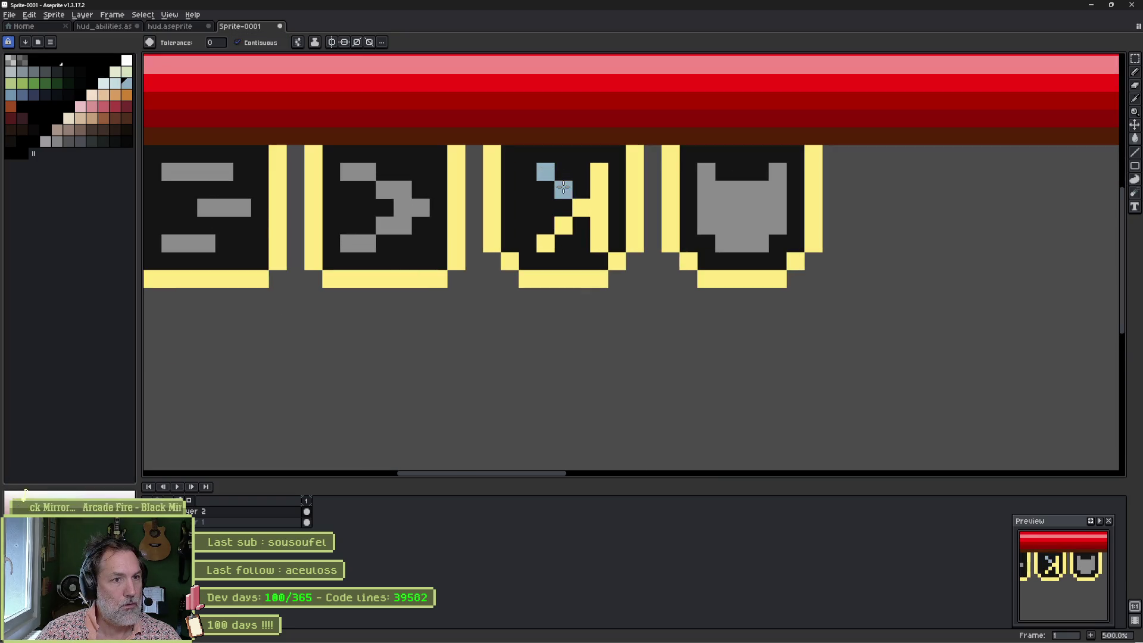
left_click(563, 191)
left_click(581, 208)
left_click(563, 226)
left_click(555, 239)
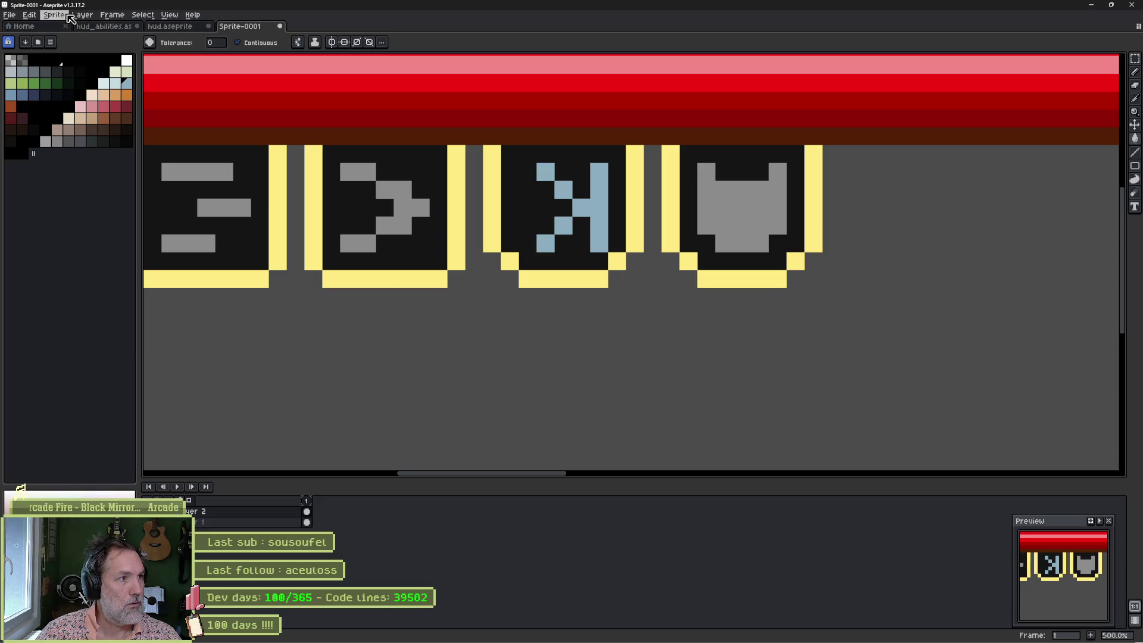
left_click(51, 41)
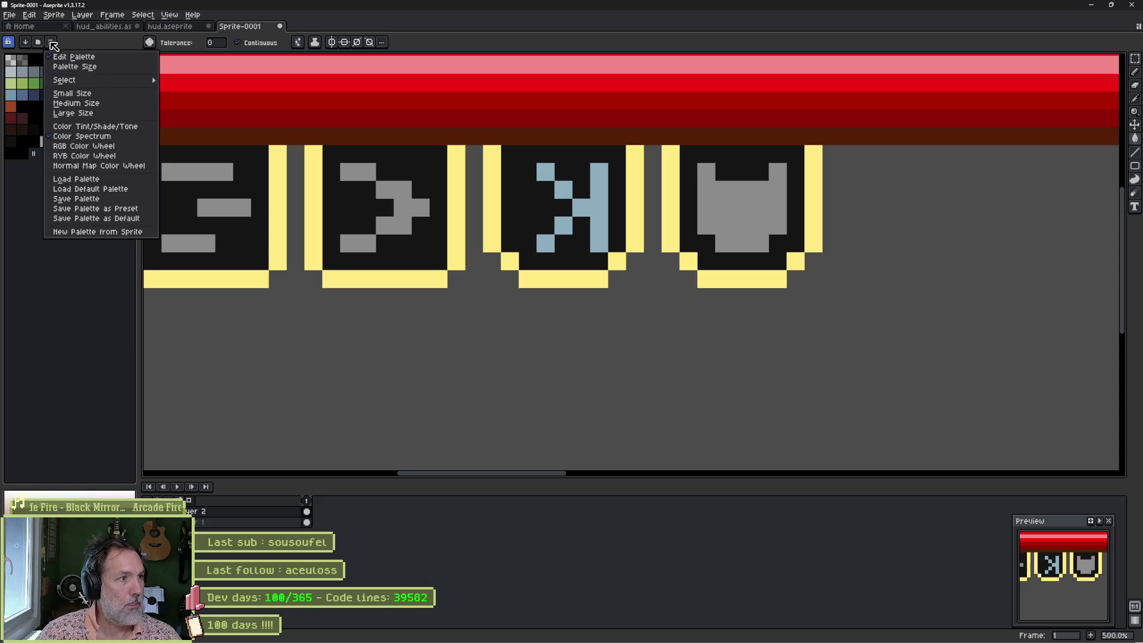
Step: Build a new palette from the sprite, switch to indexed colour, and reposition the light-blue swatch
left_click(100, 234)
left_click(618, 384)
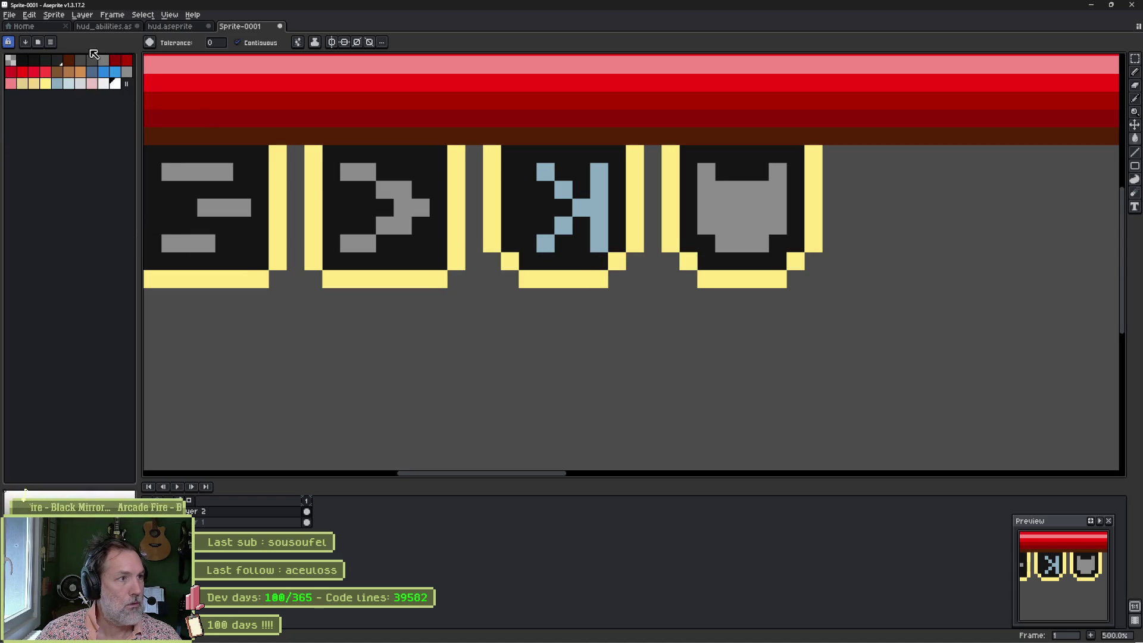
left_click(53, 15)
mouse_move(70, 38)
left_click(169, 56)
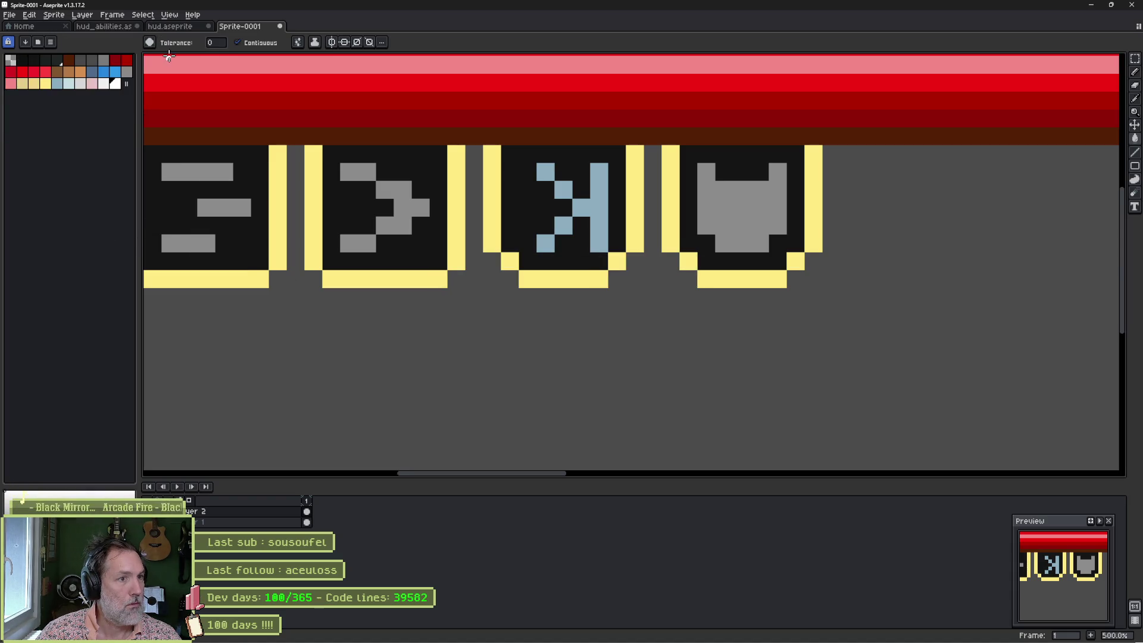
left_click(602, 196, "alt")
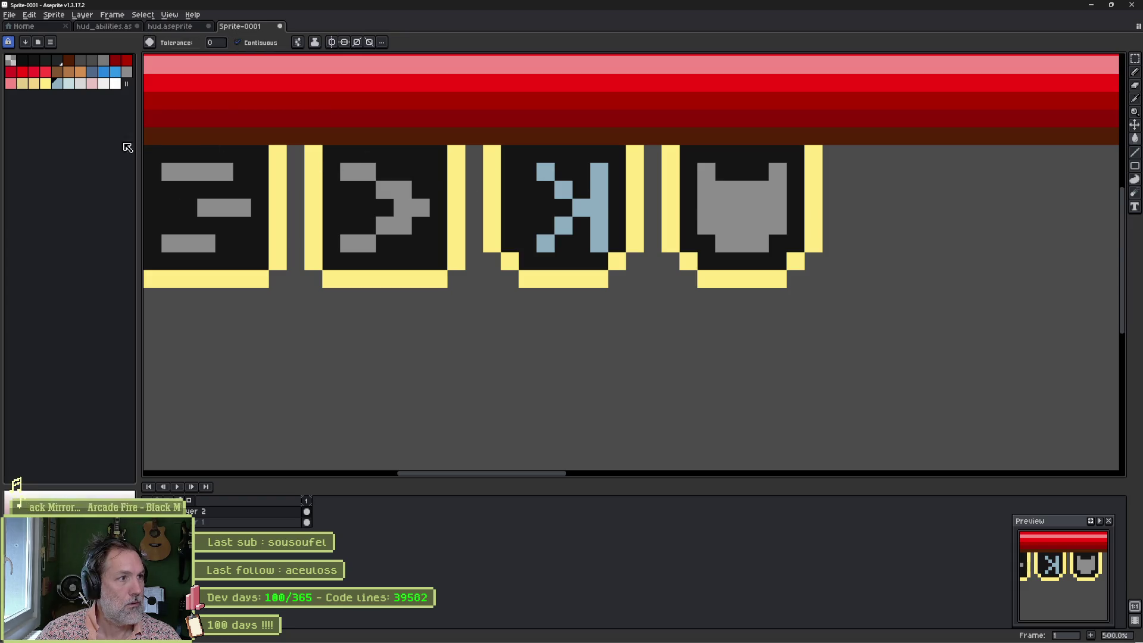
left_click_drag(127, 83, 127, 107)
left_click(57, 84)
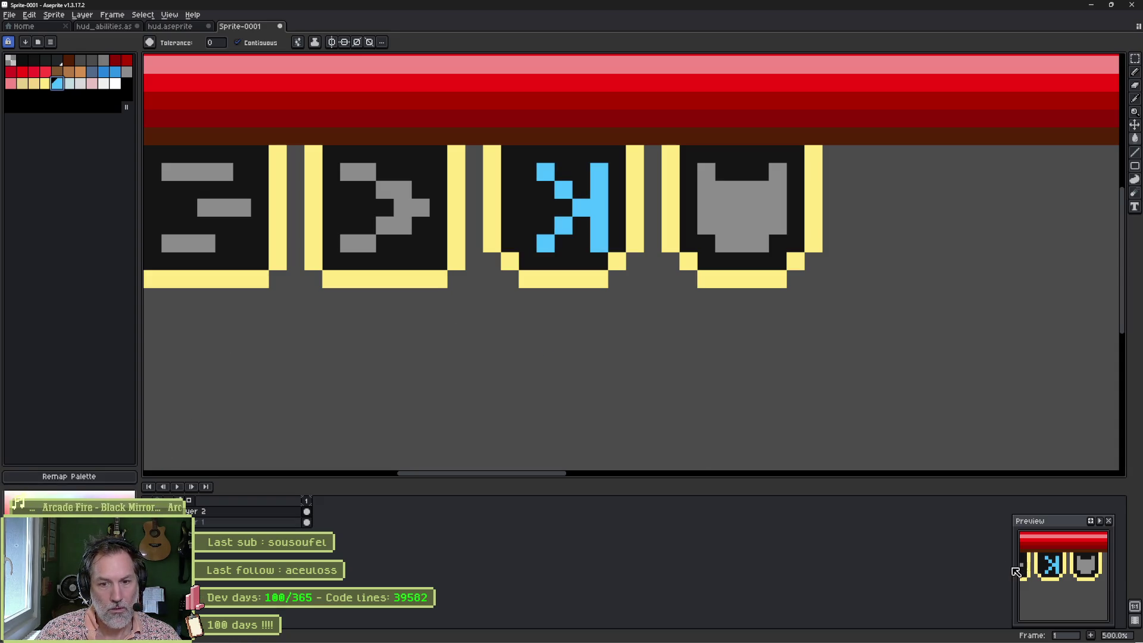
Step: Resize the Preview panel wider and taller to show the icons larger
left_click_drag(1014, 570, 567, 570)
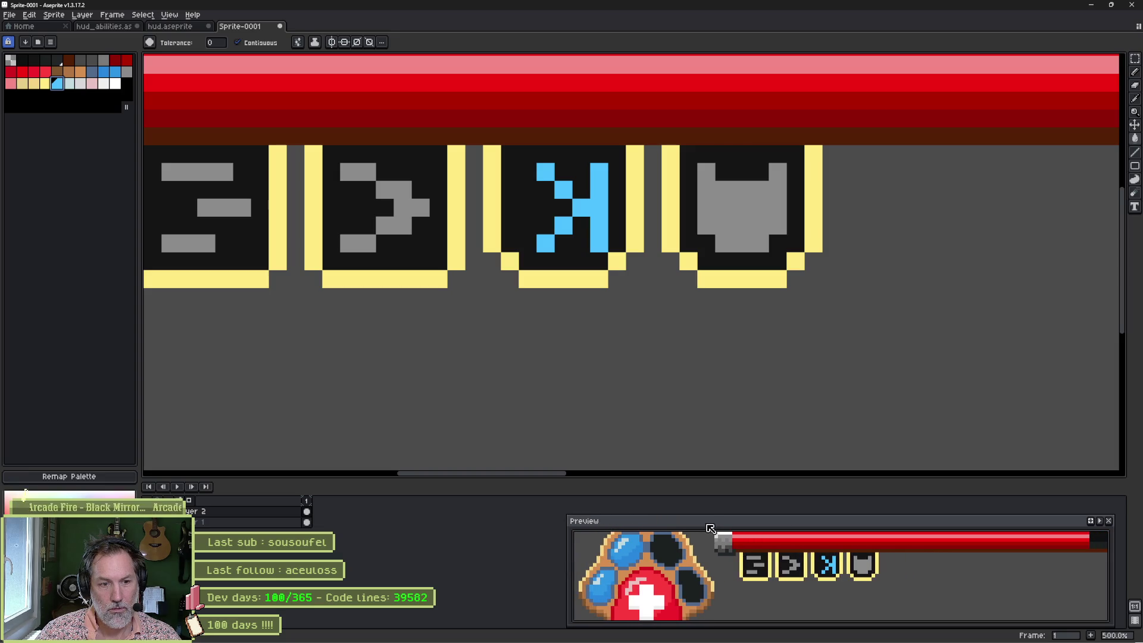
left_click_drag(709, 515, 702, 477)
scroll(733, 539, "down", 2)
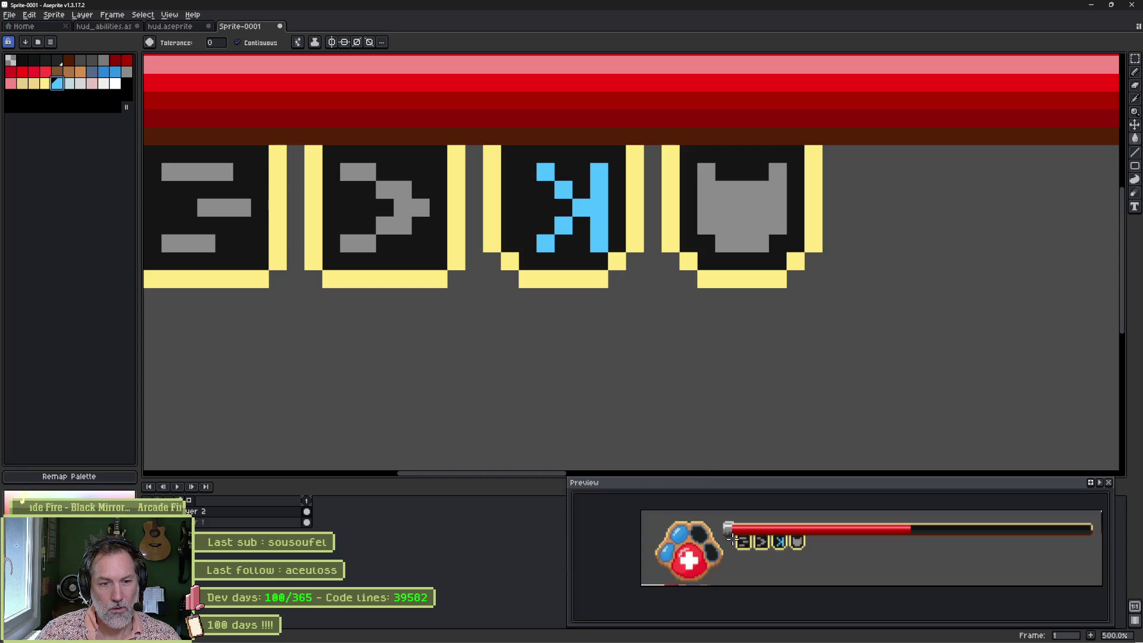
mouse_move(569, 480)
left_mouse_down()
mouse_move(837, 493)
mouse_move(697, 487)
left_mouse_up()
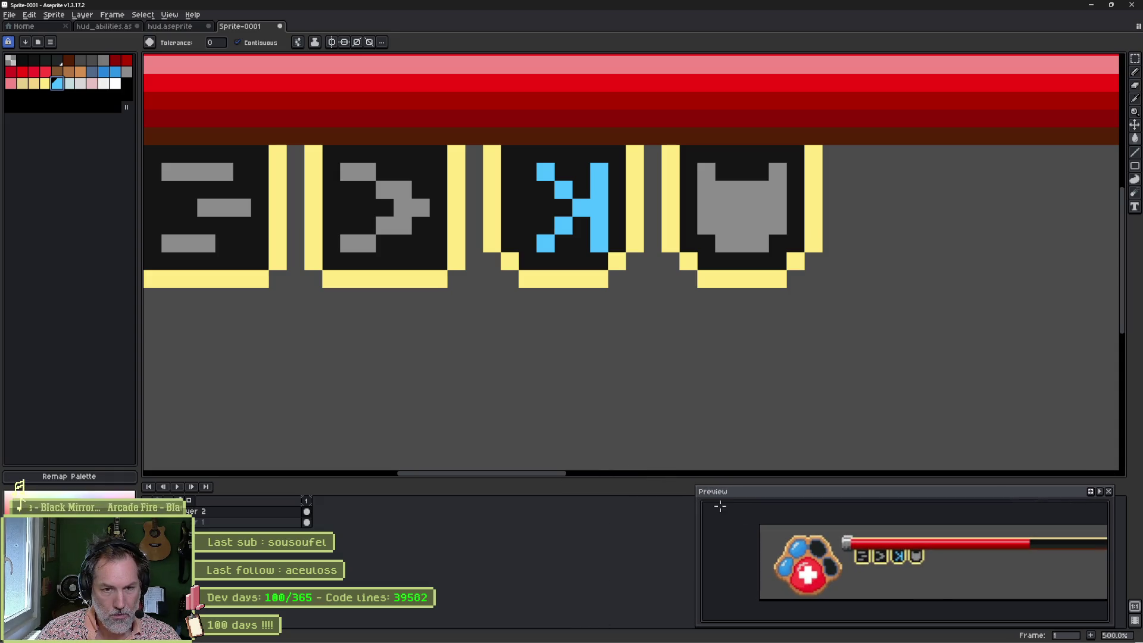
left_click_drag(924, 582, 874, 569)
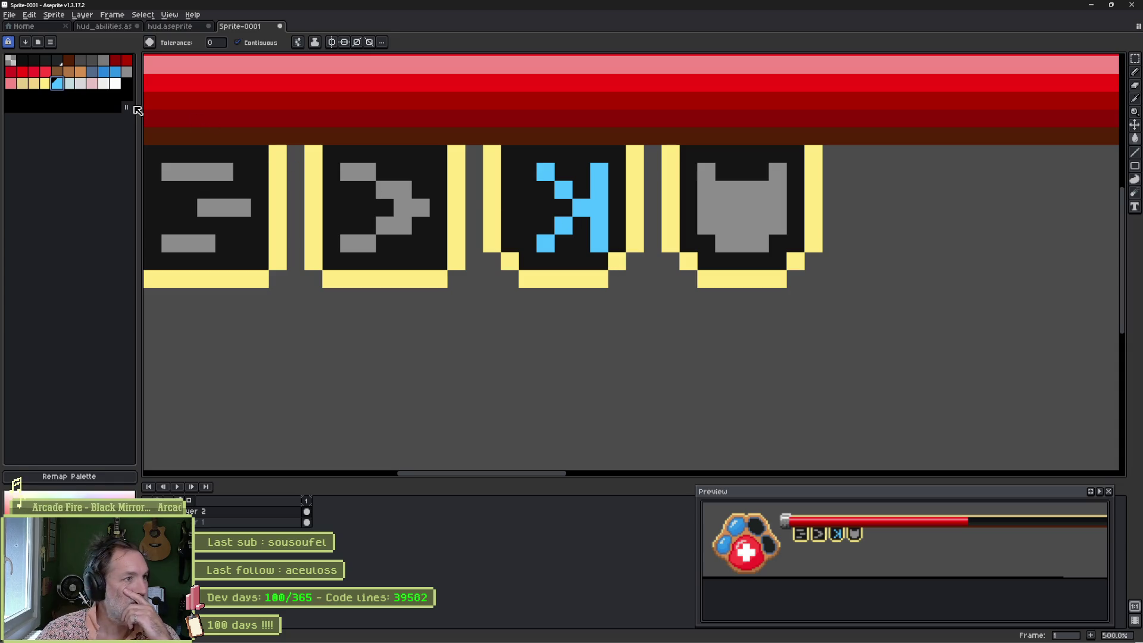
Step: Undo the recent recolourings so the third icon's X returns to red
key("ctrl+z")
key("ctrl+z")
key("ctrl+z")
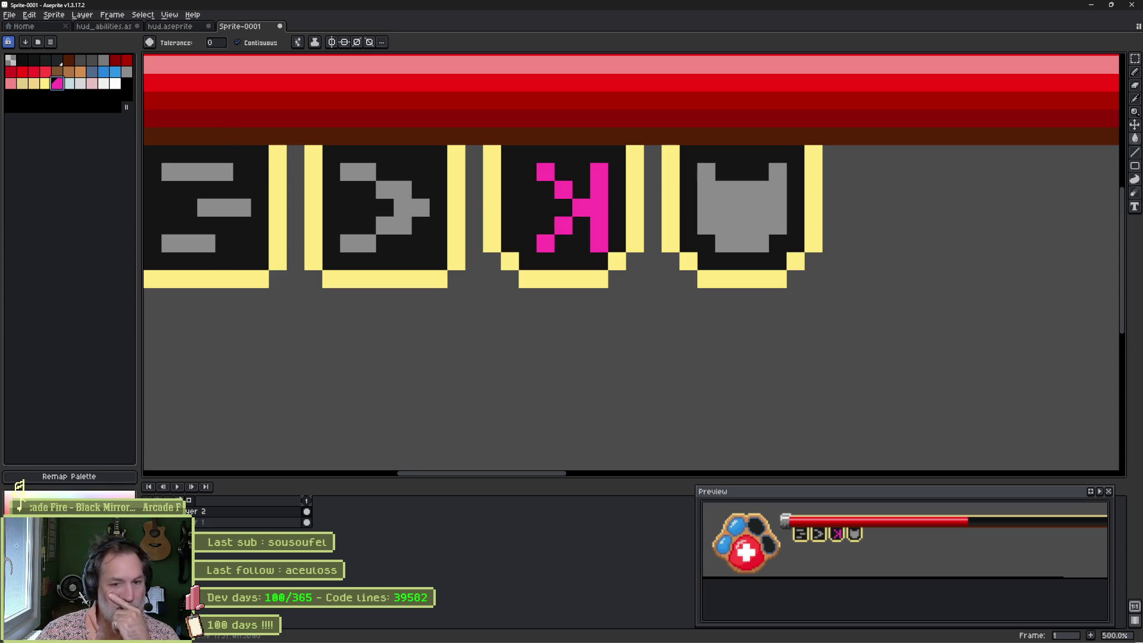
key("ctrl+z")
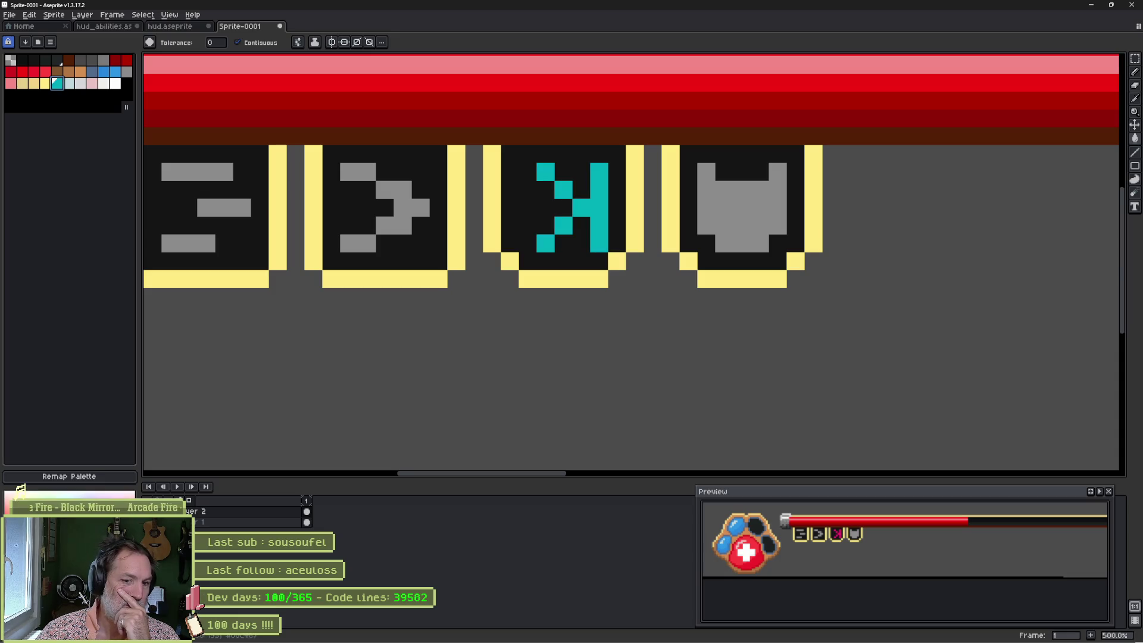
key("ctrl+z")
key("ctrl+z")
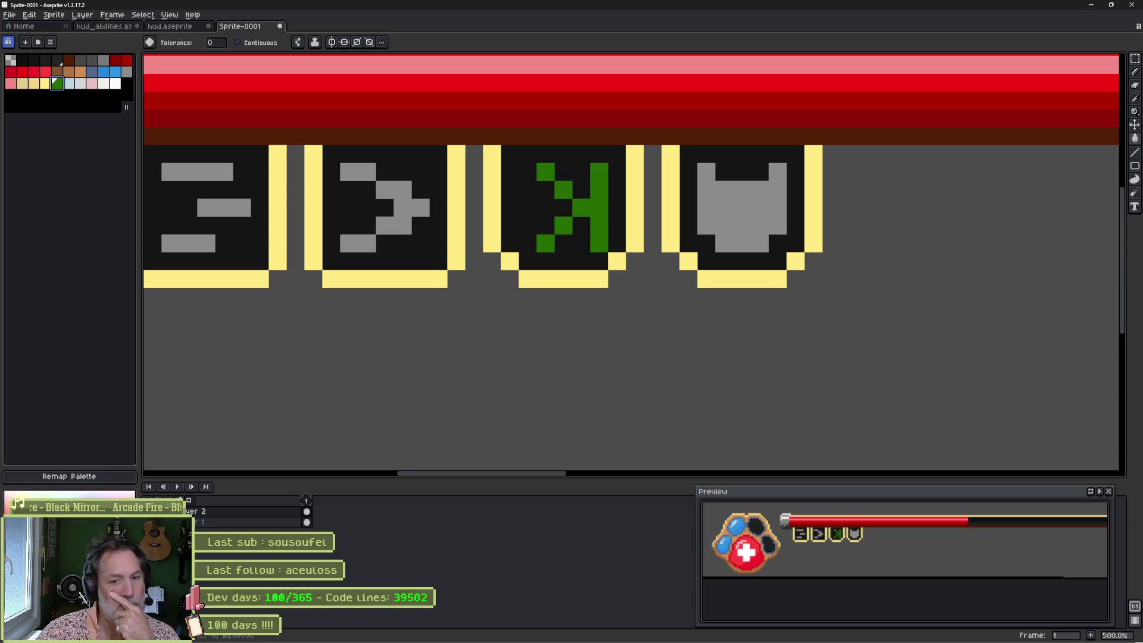
key("ctrl+z")
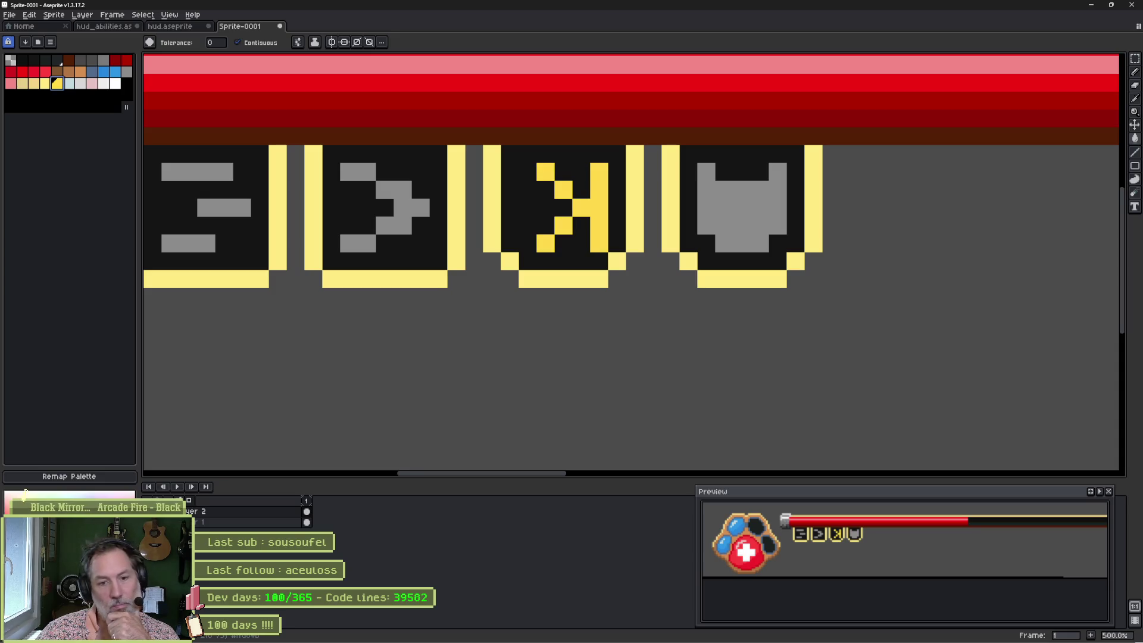
key("ctrl+z")
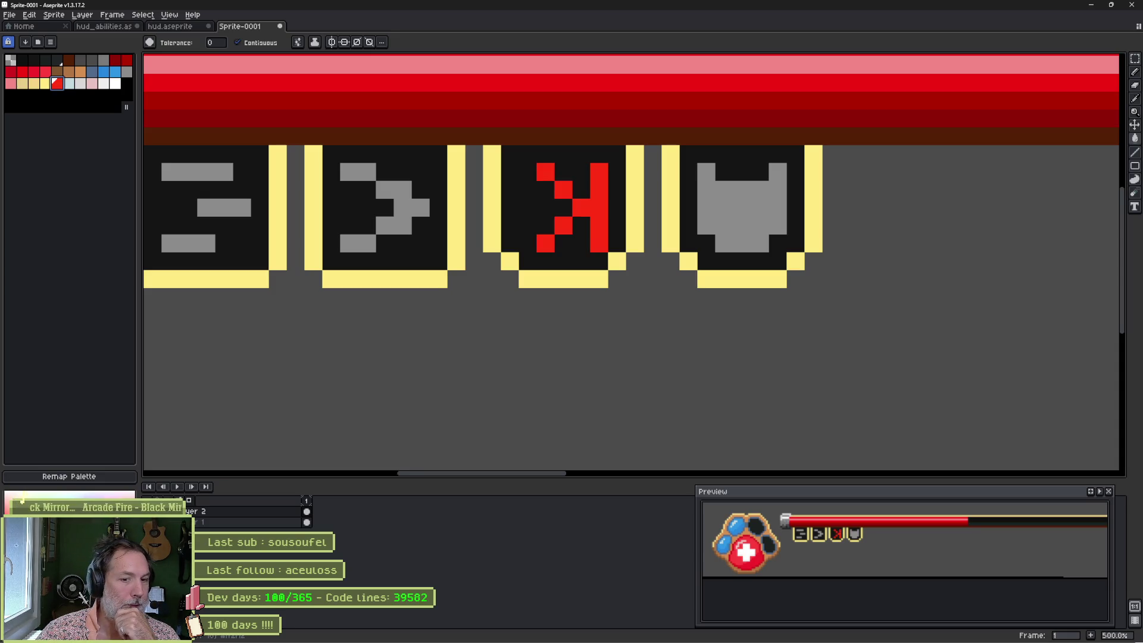
key("ctrl+z")
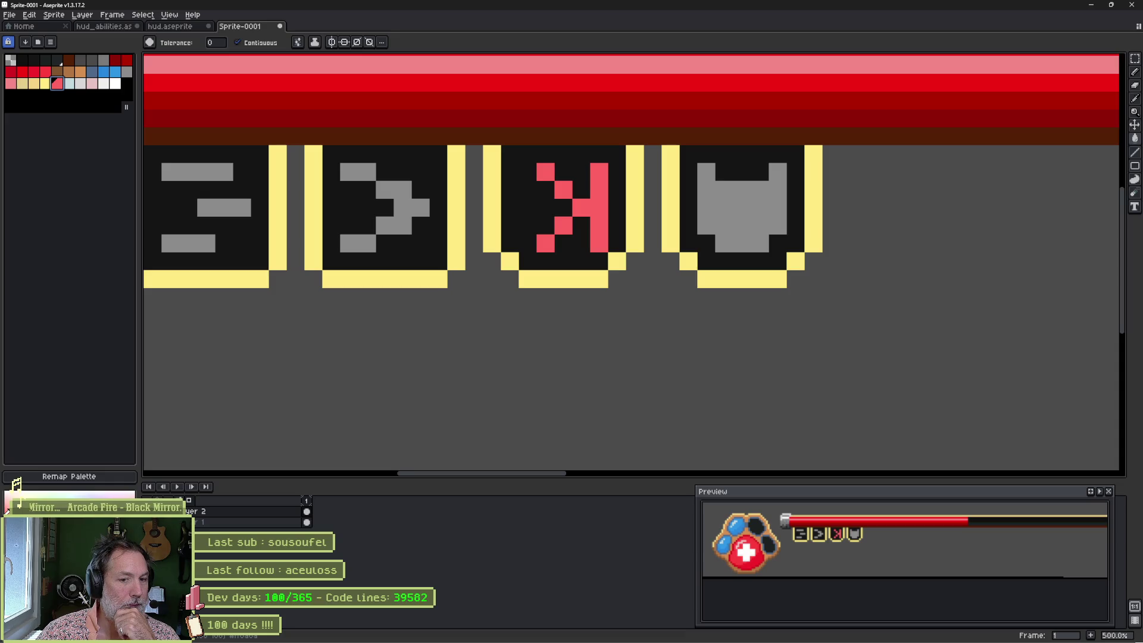
key("ctrl+z")
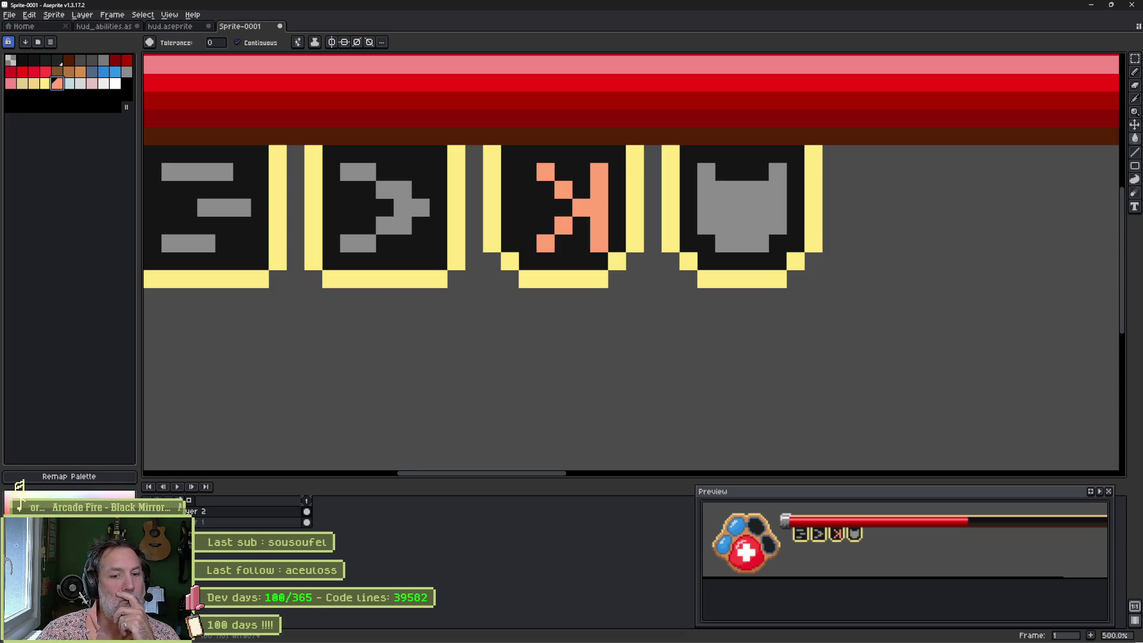
key("ctrl+z")
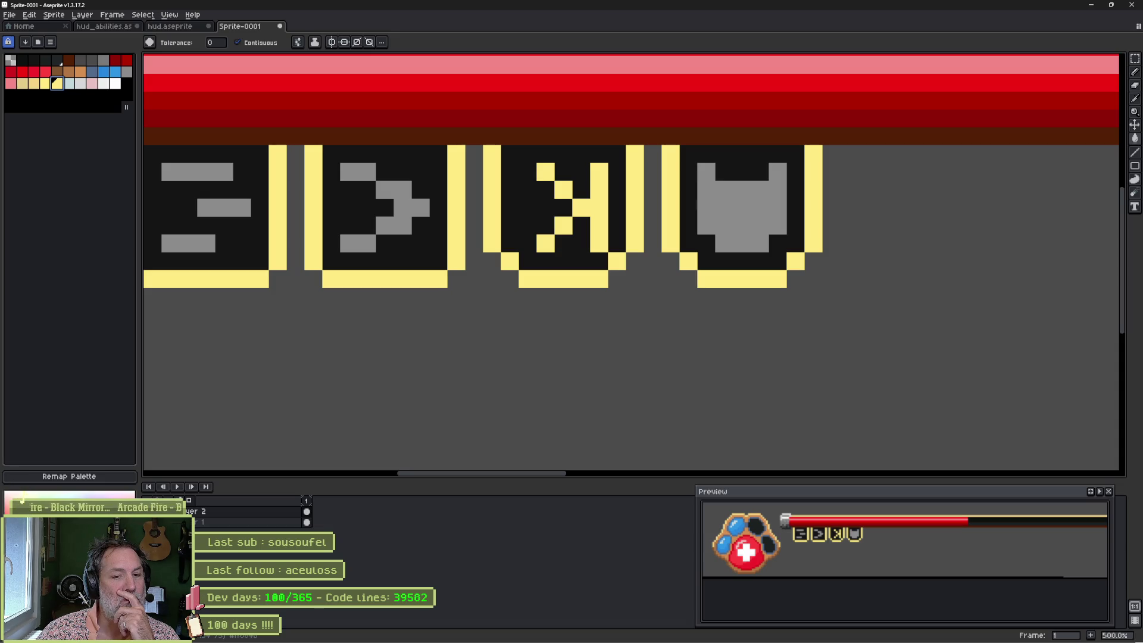
key("ctrl+y")
key("ctrl+z")
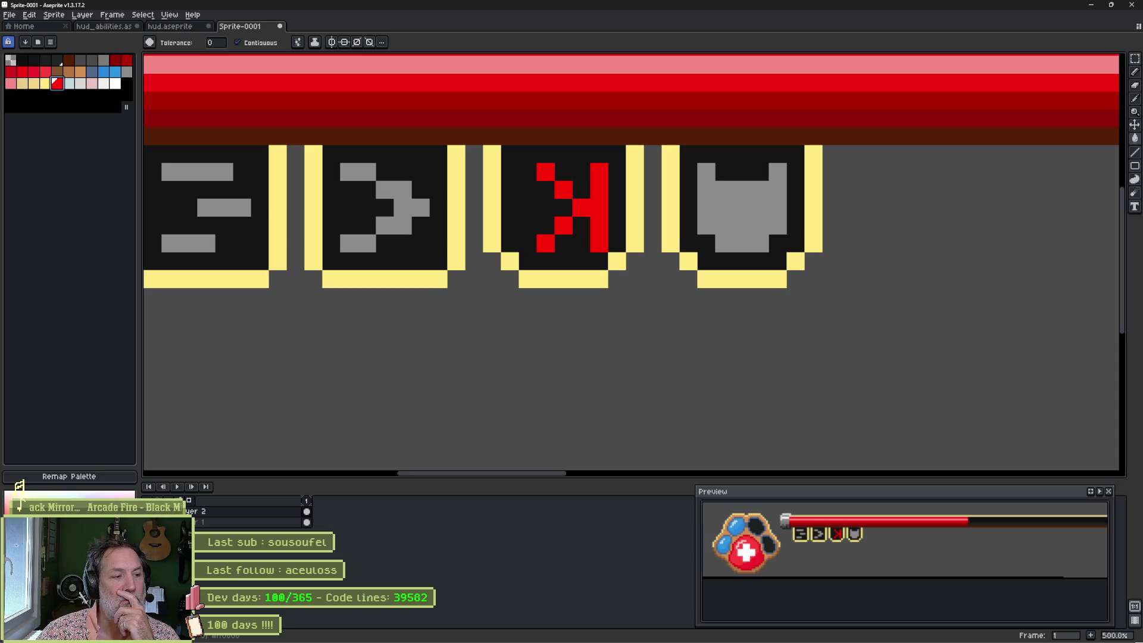
Step: Bucket-fill the X symbol's red pixels blue, then undo back to an all-grey third icon
left_click(116, 72)
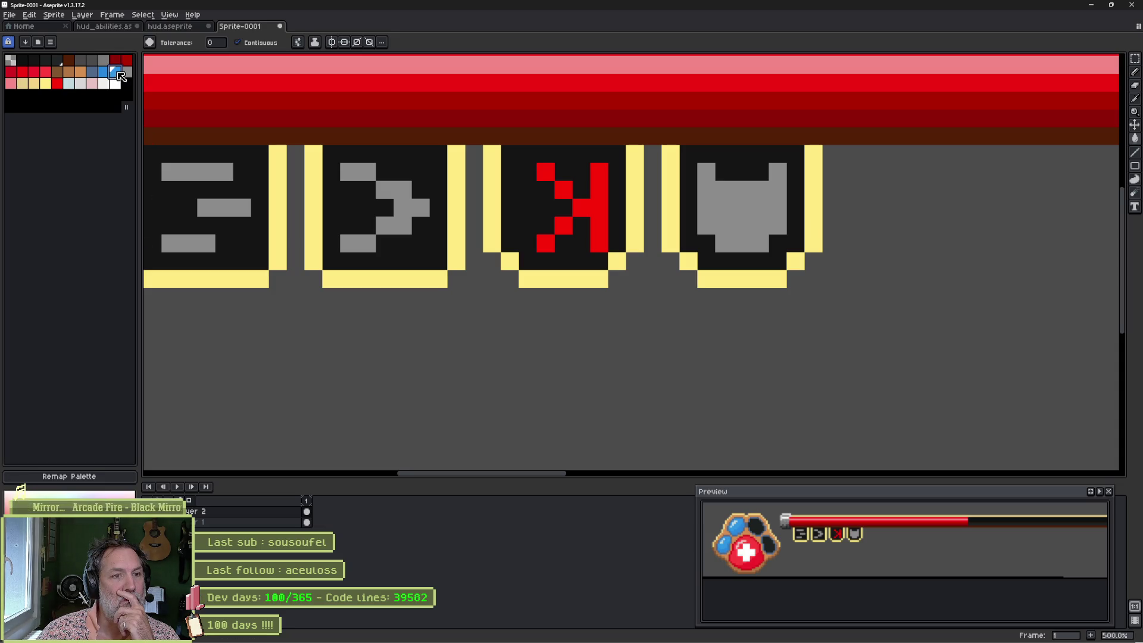
left_click(591, 206)
left_click(557, 183)
left_click(545, 173)
left_click(564, 225)
left_click(545, 244)
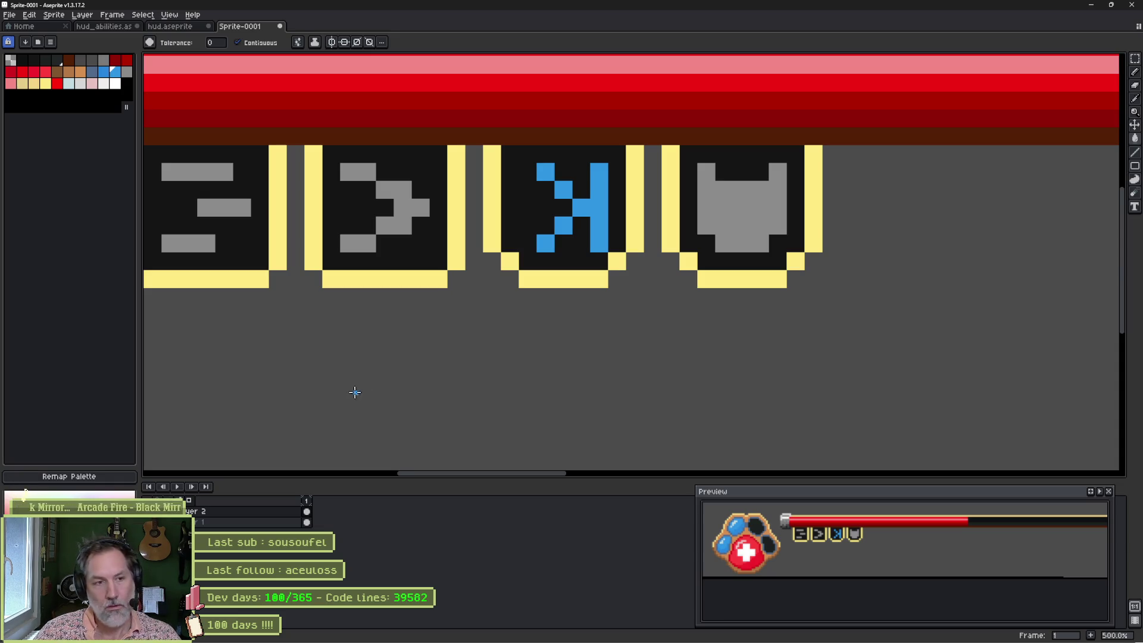
key("ctrl+z")
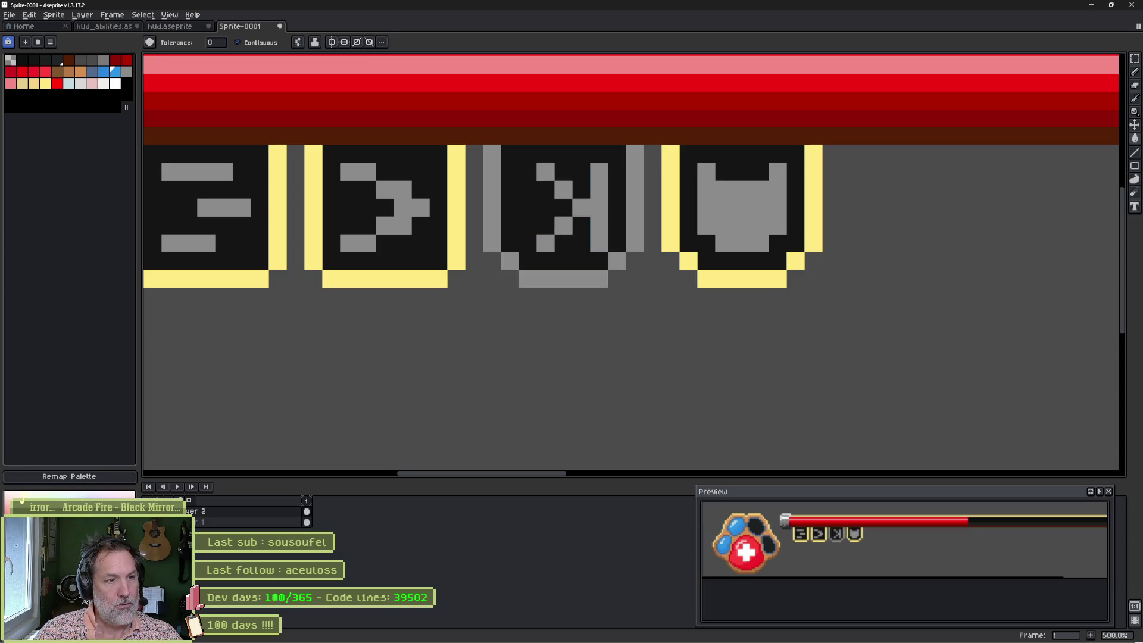
Step: On Layer 1, recolour every grey icon pixel blue with a non-contiguous fill
left_click_drag(356, 298, 439, 293)
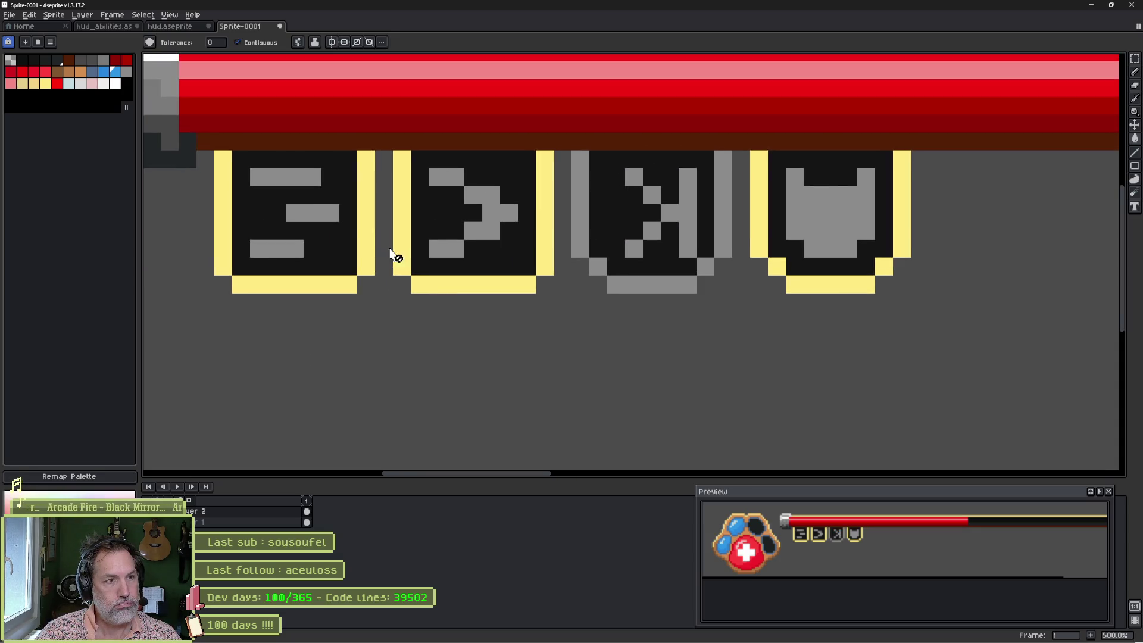
left_click(221, 521)
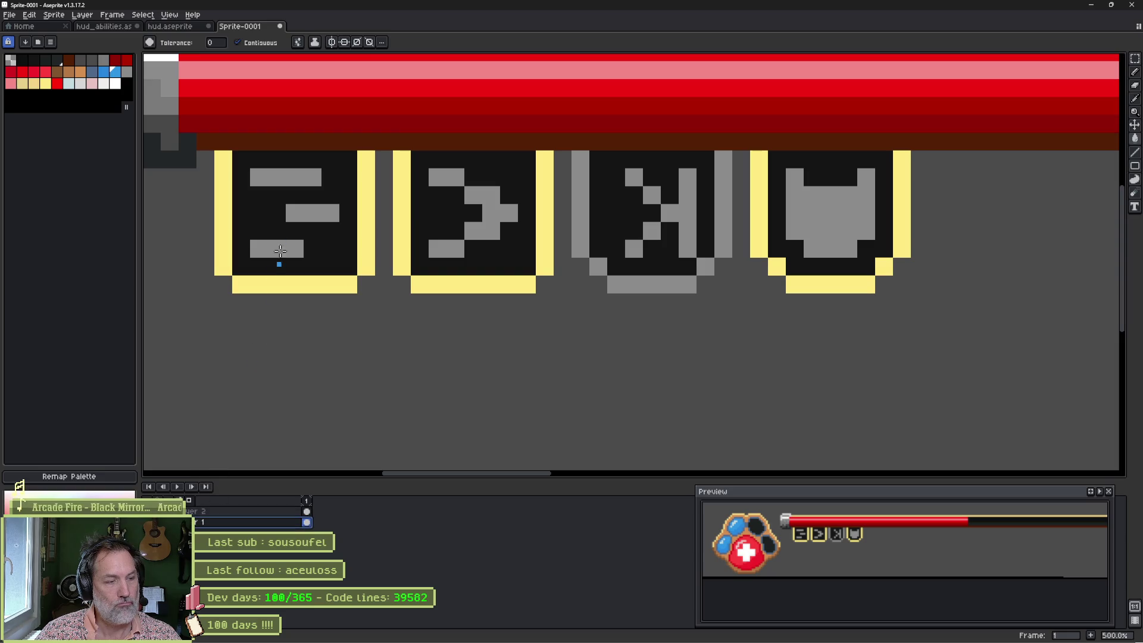
left_click(242, 43)
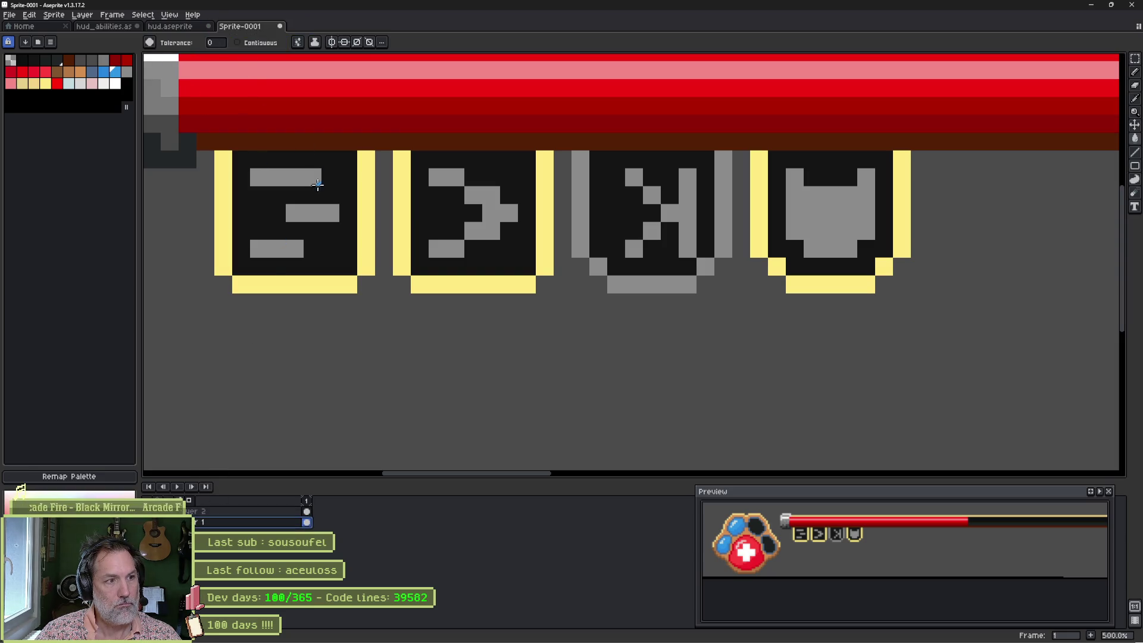
left_click(305, 178)
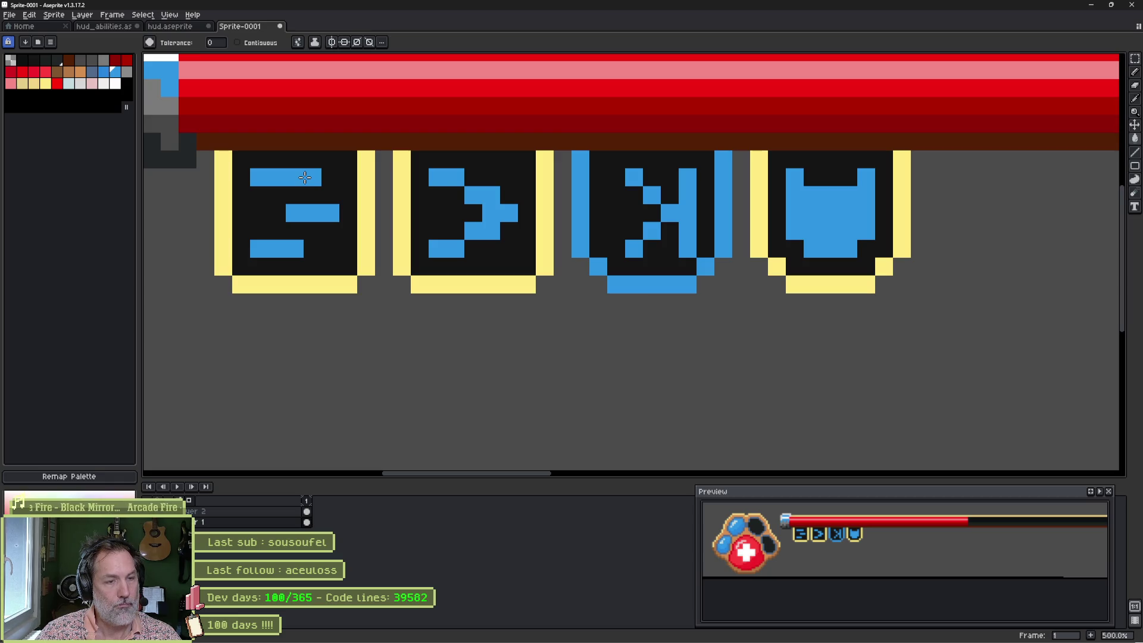
Step: Refill the third icon's frame sides and corners with the yellow frame colour
left_click(410, 192, "alt")
left_click(270, 42)
left_click(581, 215)
left_click(599, 267)
left_click(675, 276)
left_click(706, 266)
left_click(723, 232)
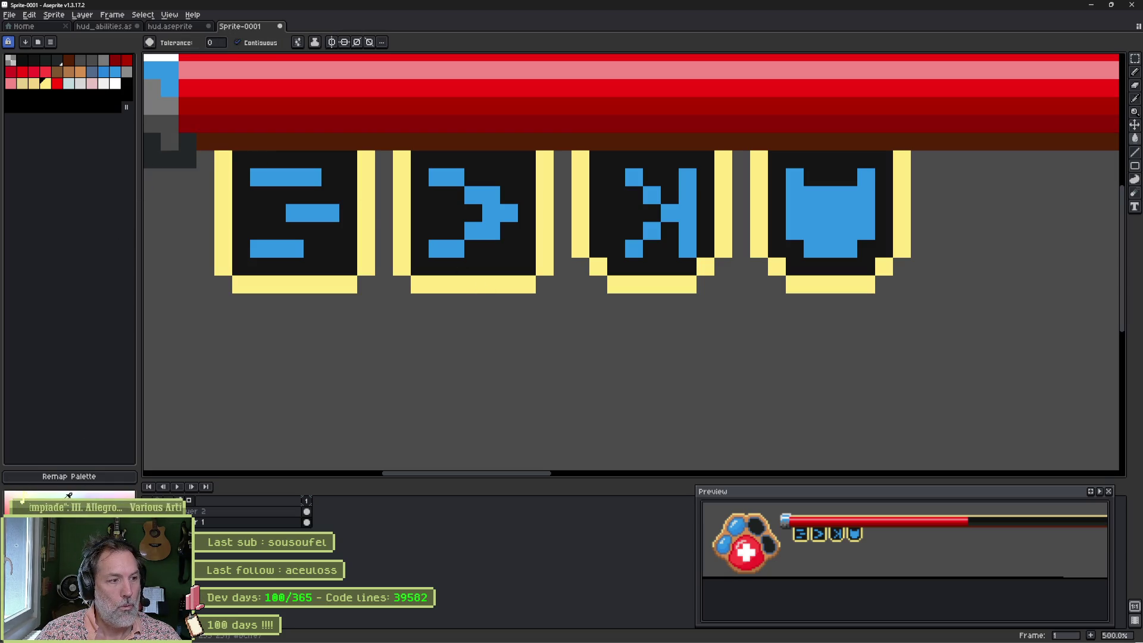
Step: Lighten the yellow palette entry to pale cream, then test a tan frame fill and undo it
left_click(30, 492)
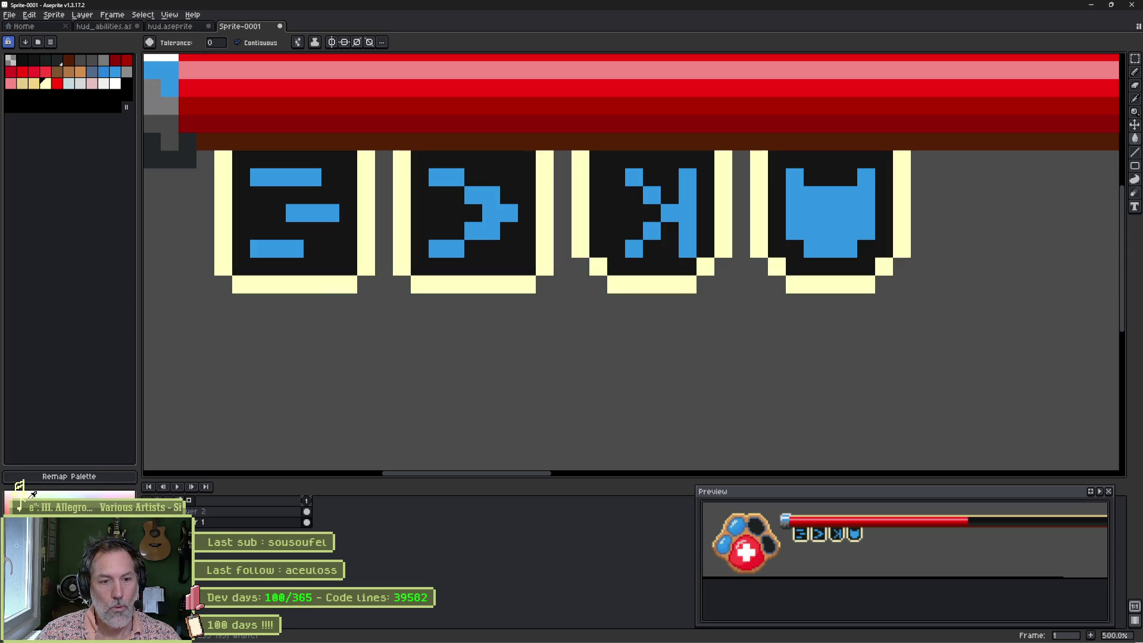
scroll(268, 301, "down", 1)
left_click_drag(268, 301, 641, 291)
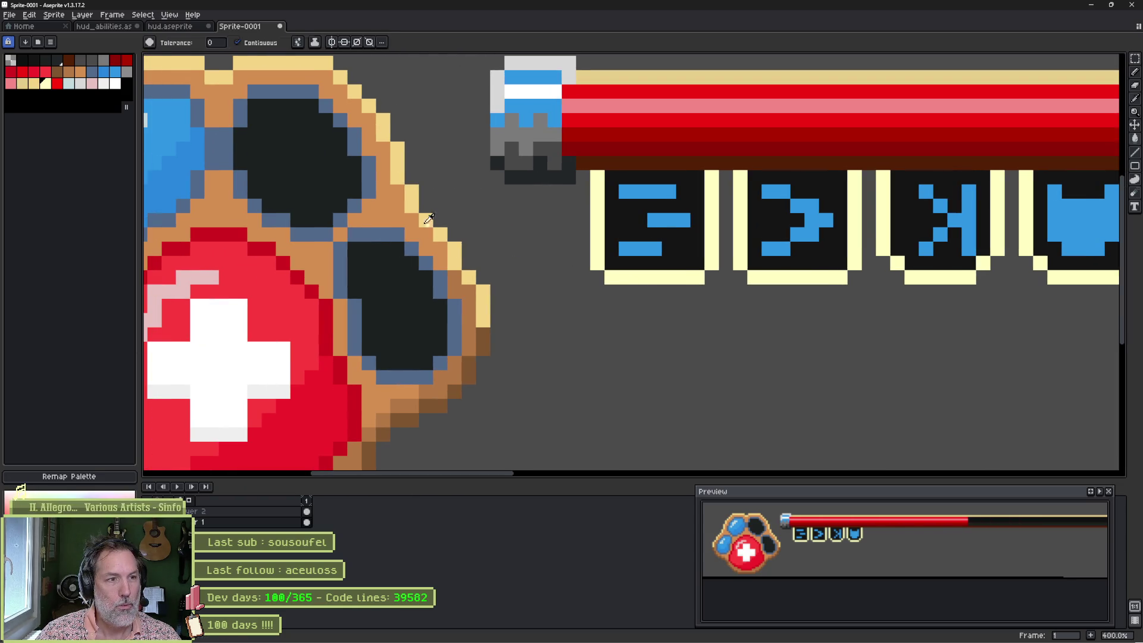
key("i")
key("g")
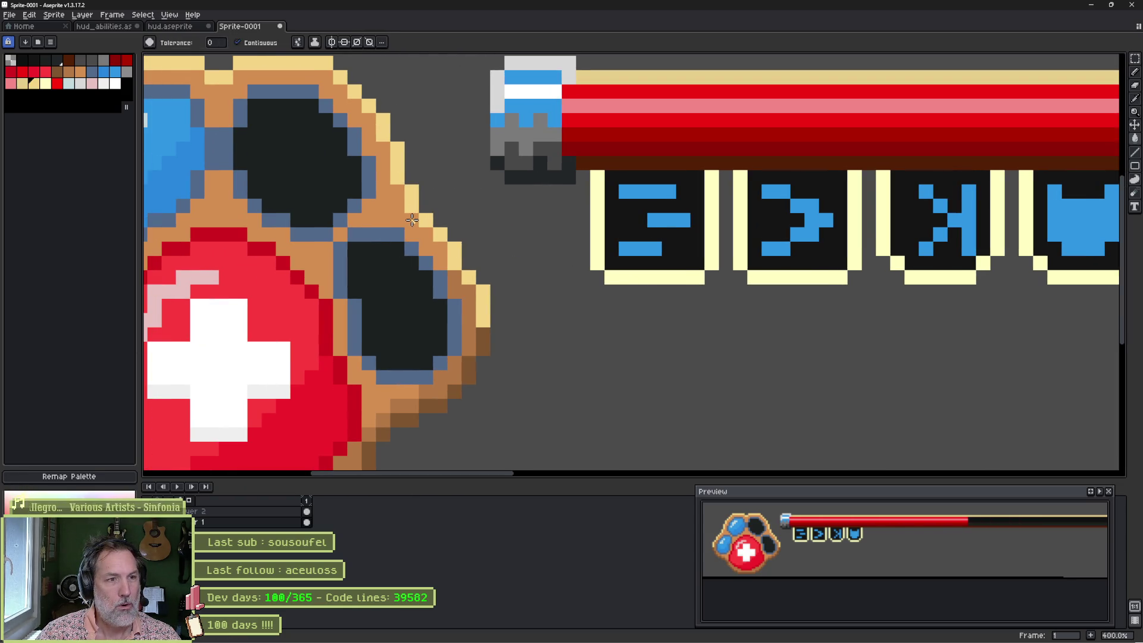
key("i")
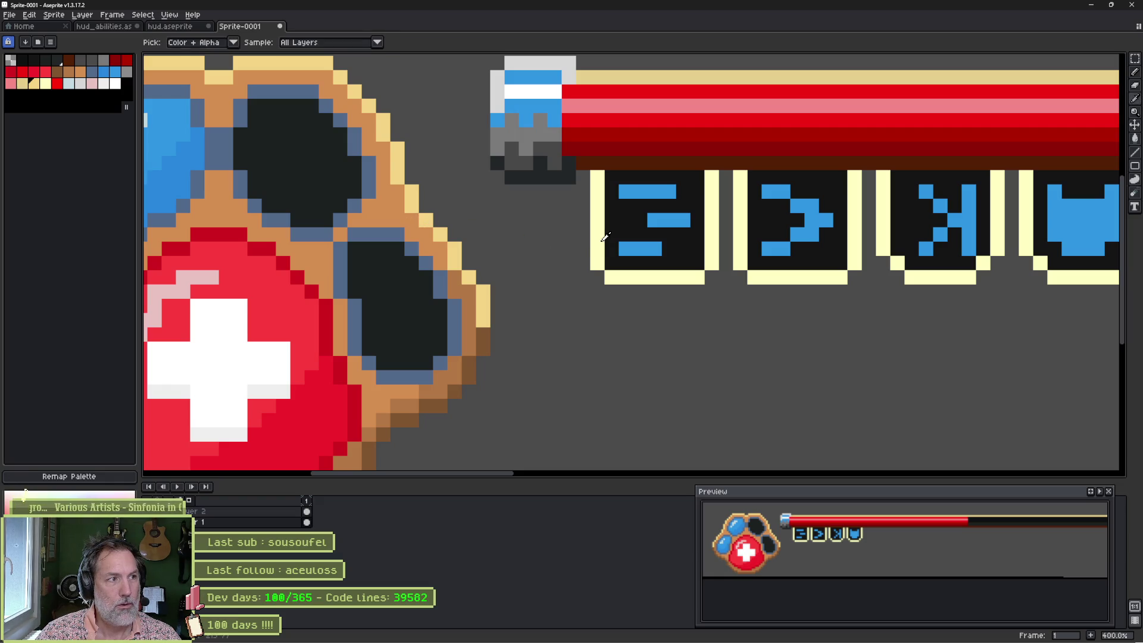
key("g")
left_click(35, 85)
left_click(595, 227)
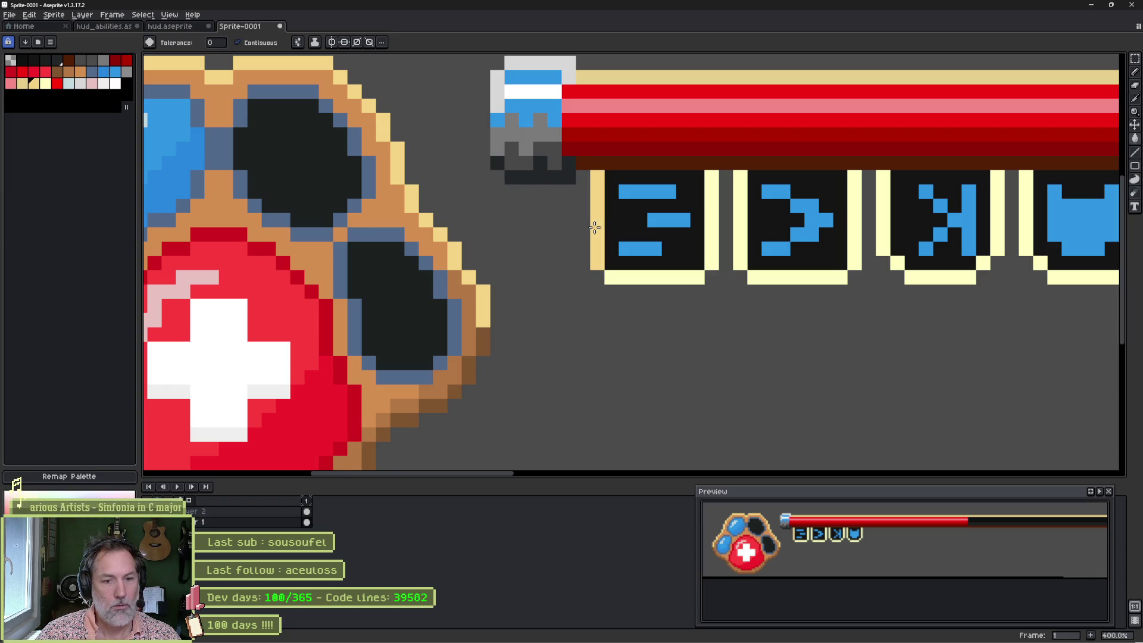
key("ctrl+z")
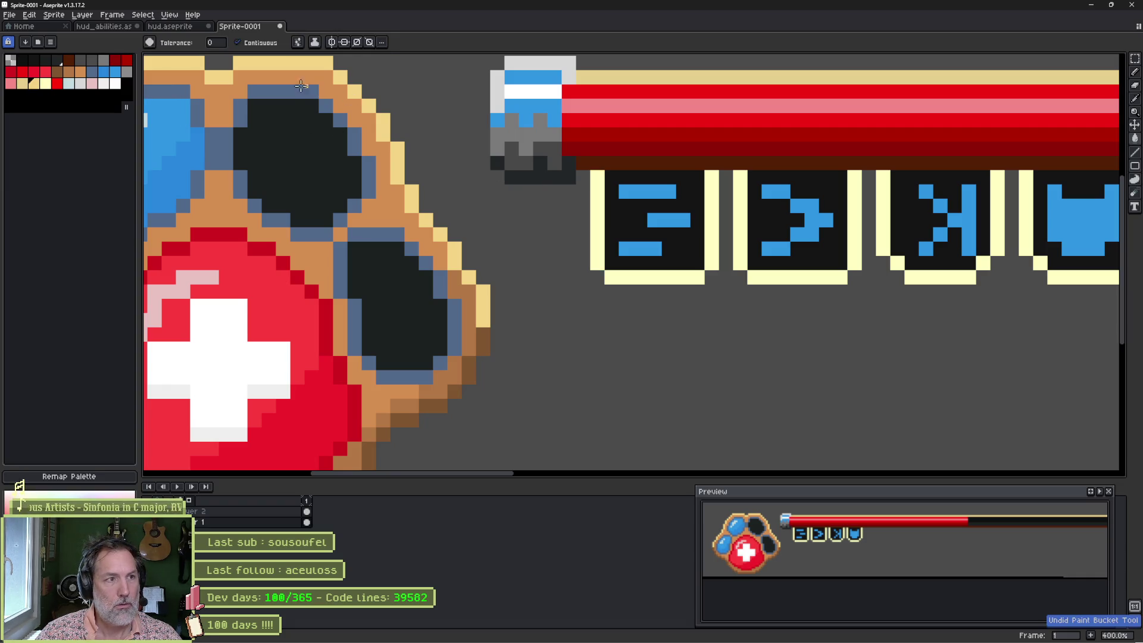
Step: Turn Contiguous off again and marquee-select the row of four ability icons
left_click(238, 42)
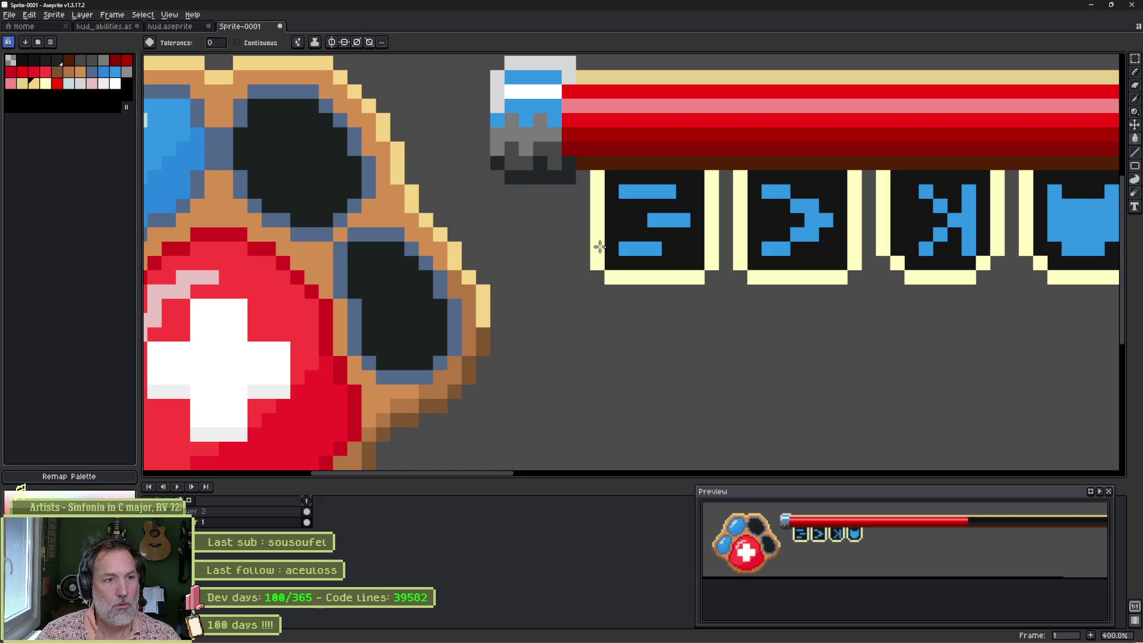
scroll(599, 247, "down", 1)
scroll(605, 282, "right", 2)
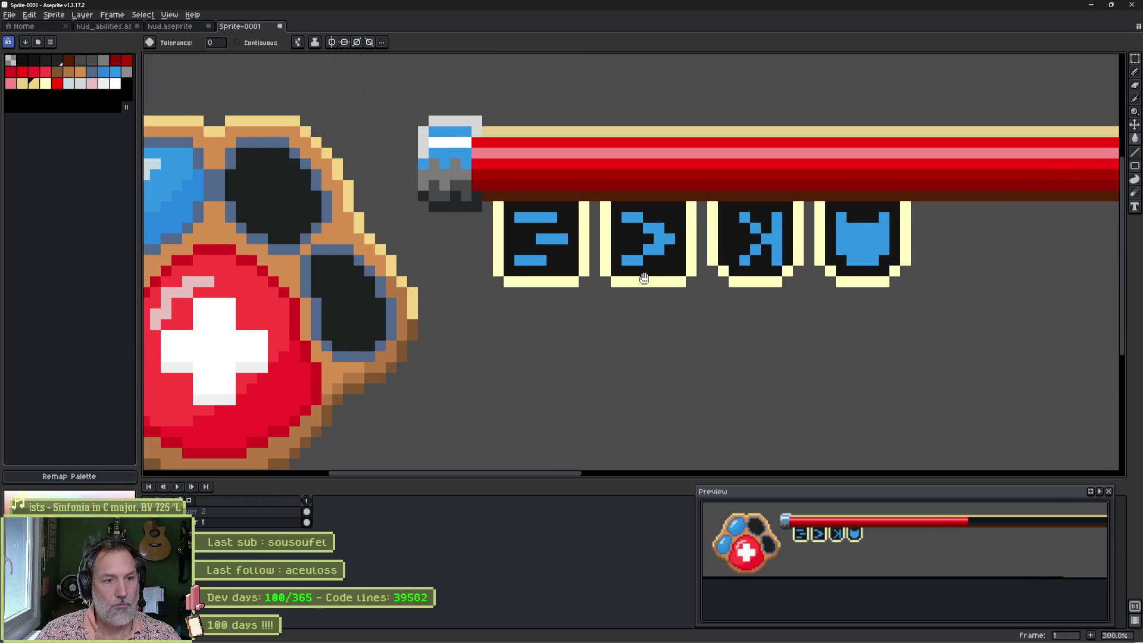
key("m")
mouse_move(492, 200)
left_mouse_down()
mouse_move(821, 290)
mouse_move(913, 293)
left_mouse_up()
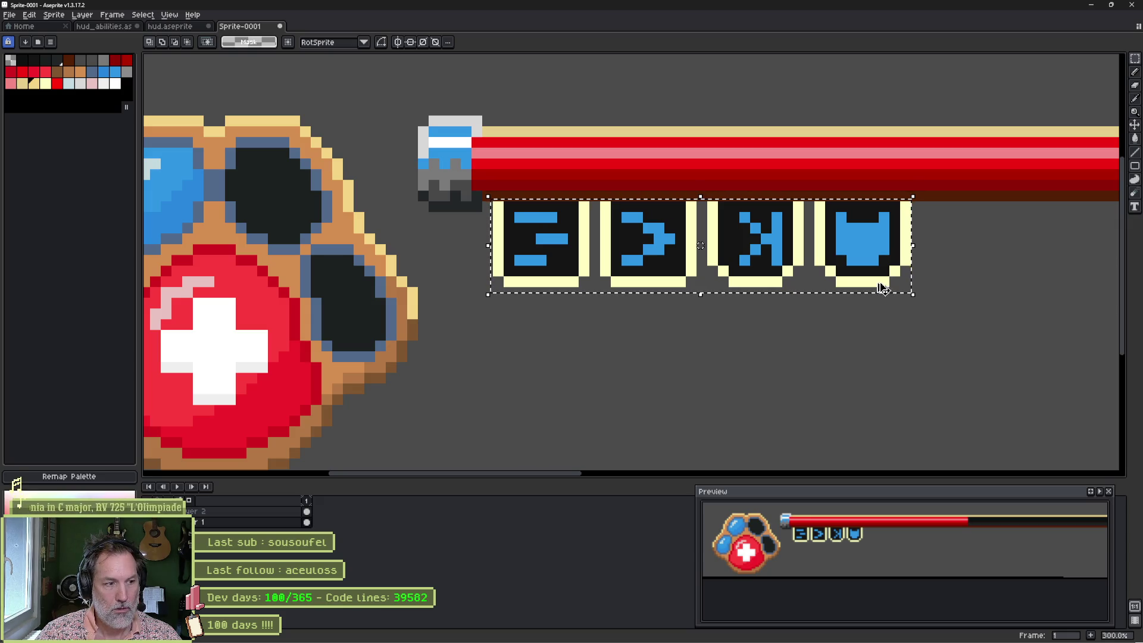
Step: Paste the copied icons onto a new Layer 3 in place
key("shift+n")
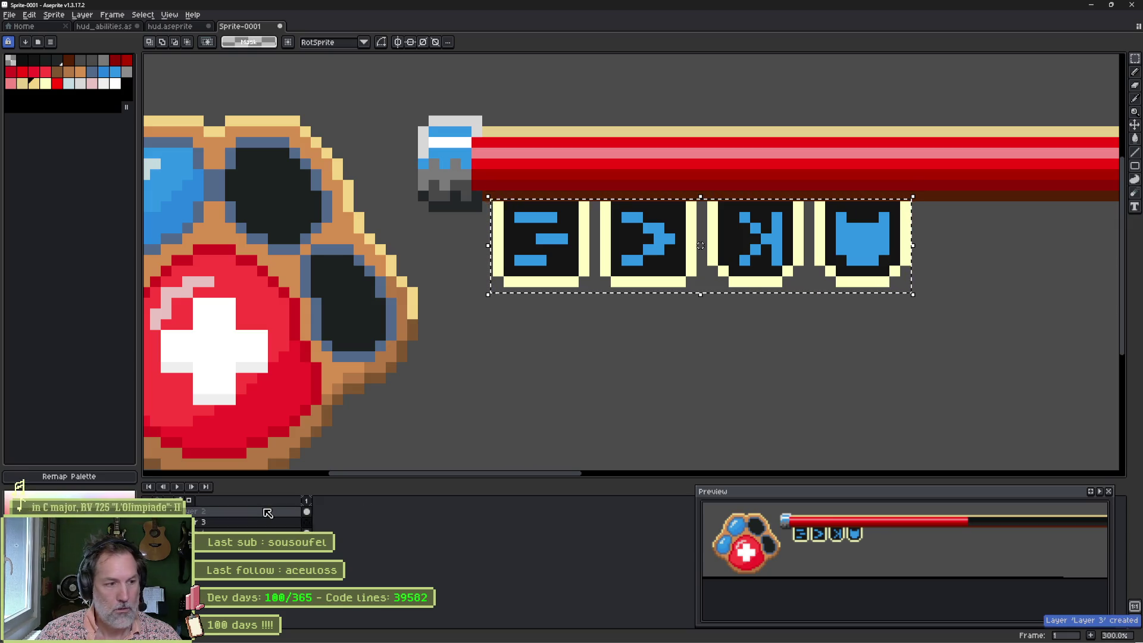
key("ctrl+v")
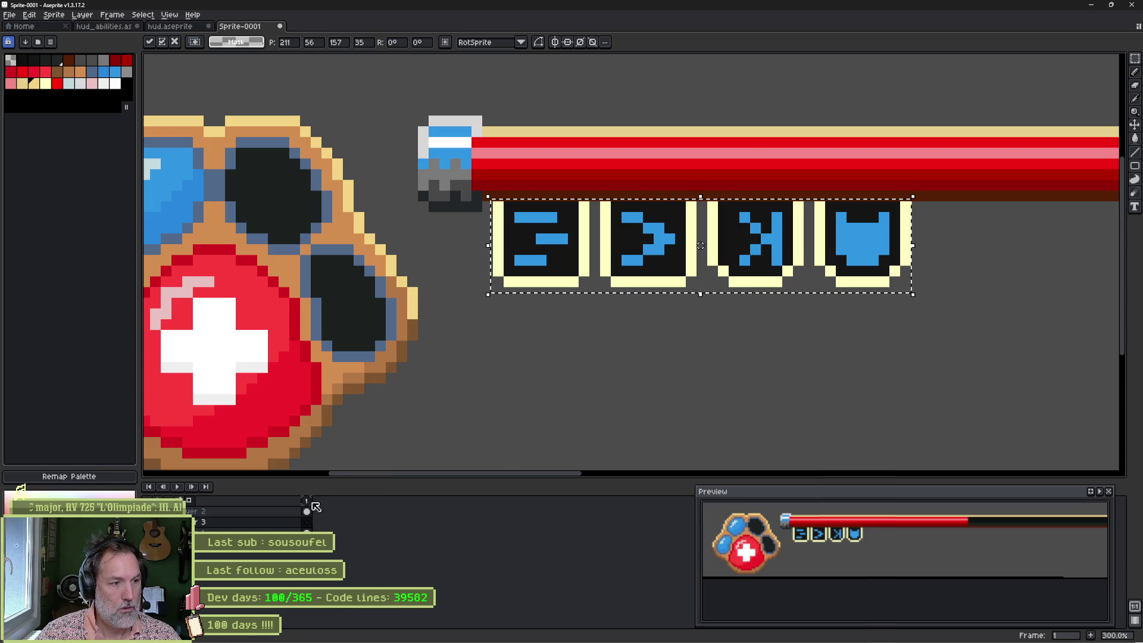
left_click(532, 320)
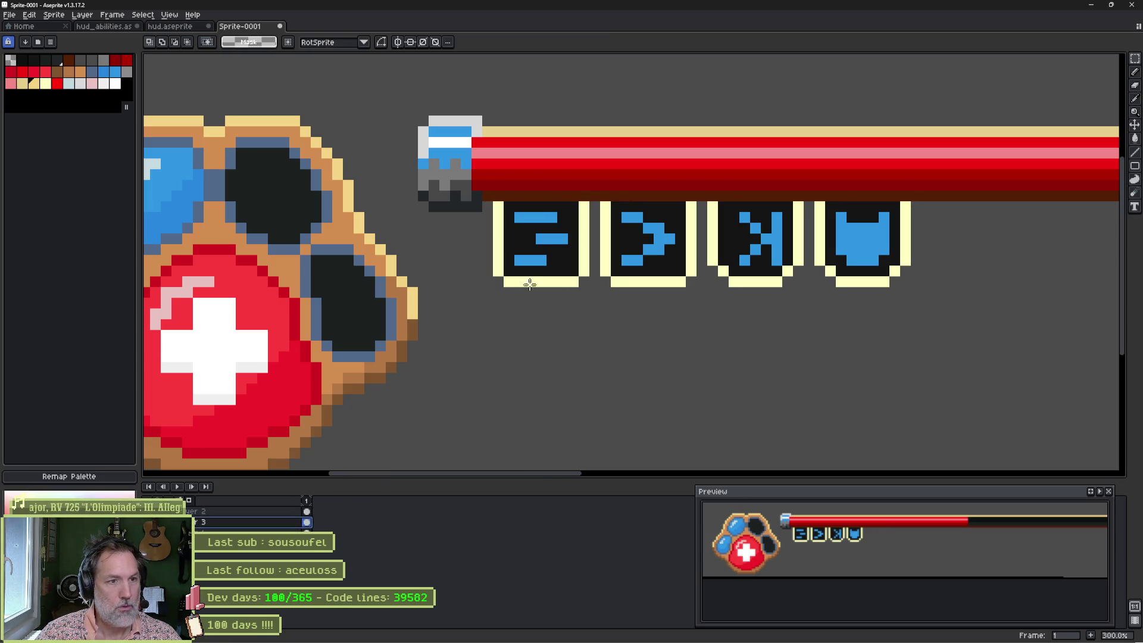
Step: Fill the pasted icon frames tan, then slate blue, finally near-black
left_click(23, 84)
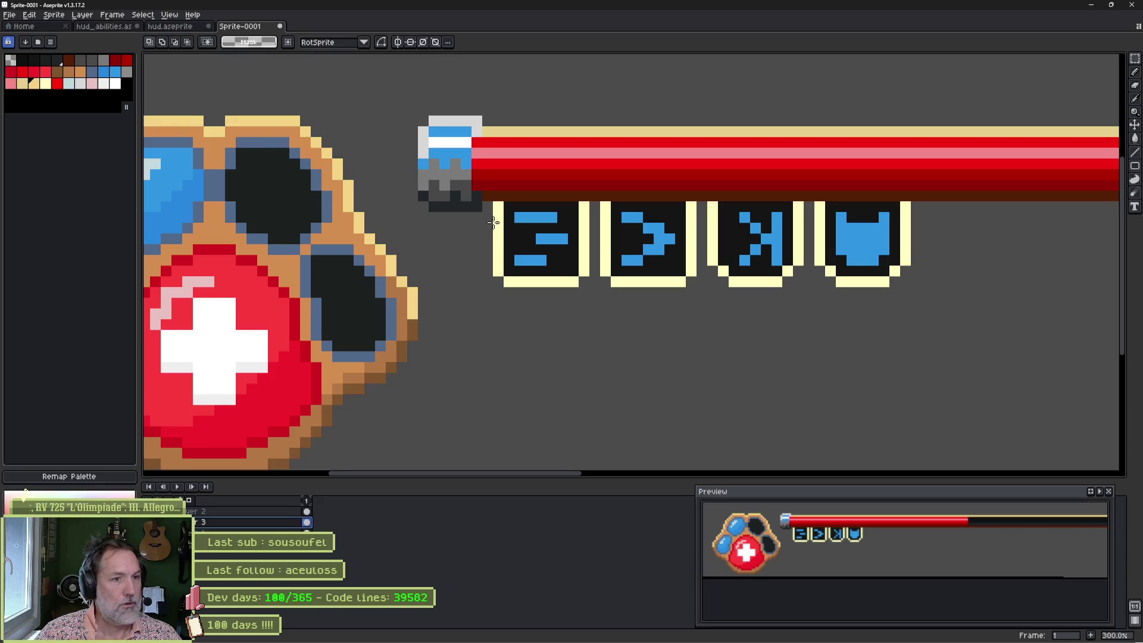
key("g")
left_click(500, 224)
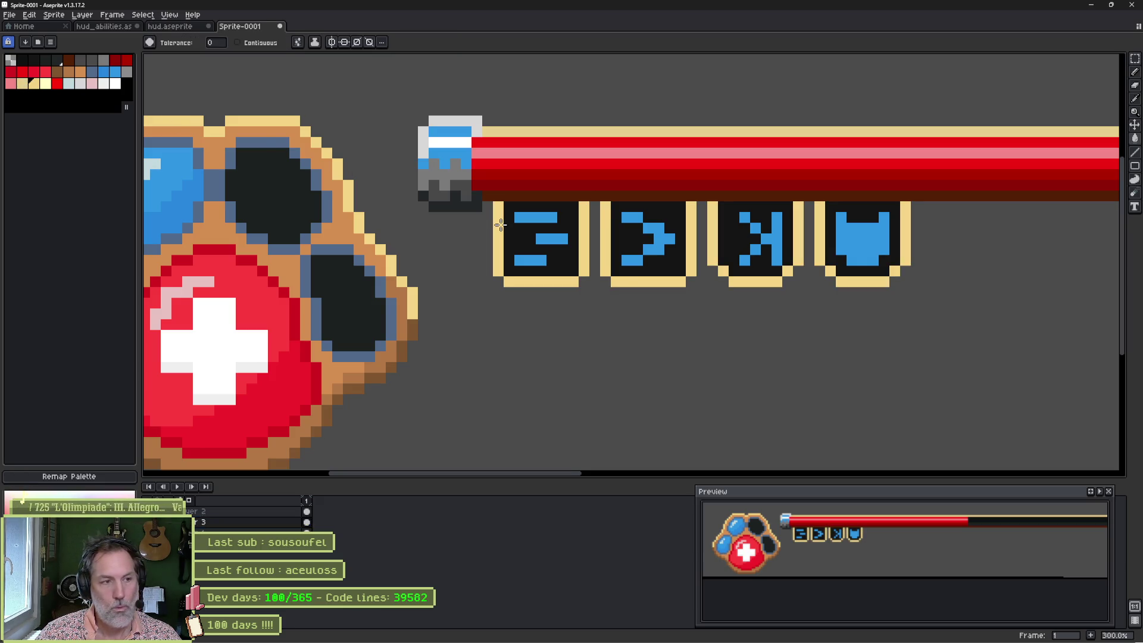
left_click(336, 248, "alt")
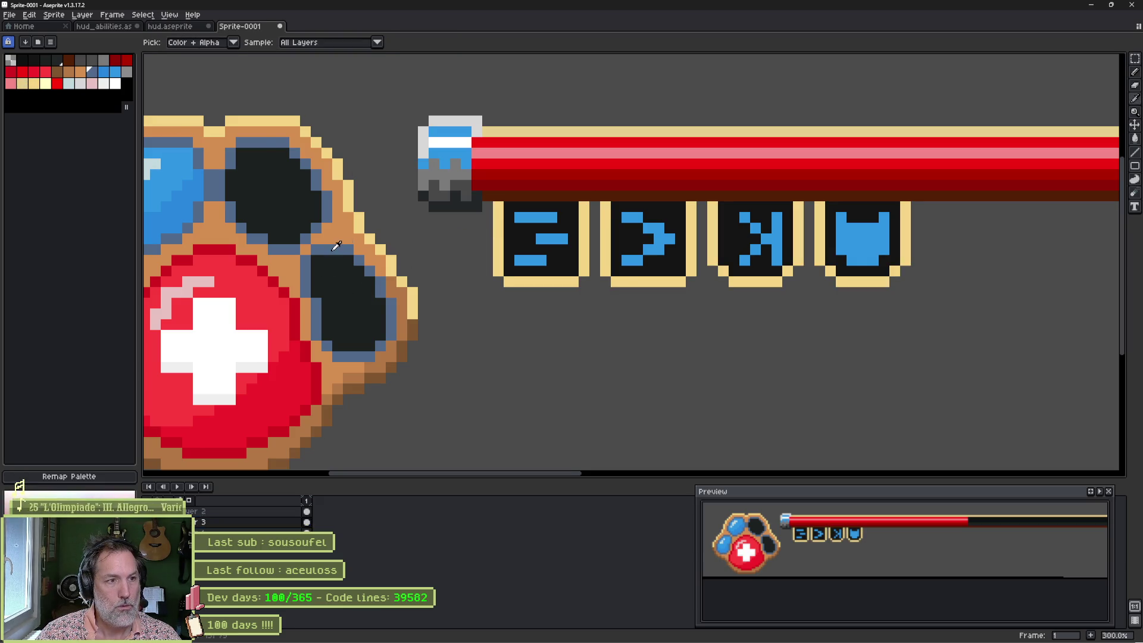
left_click(498, 245)
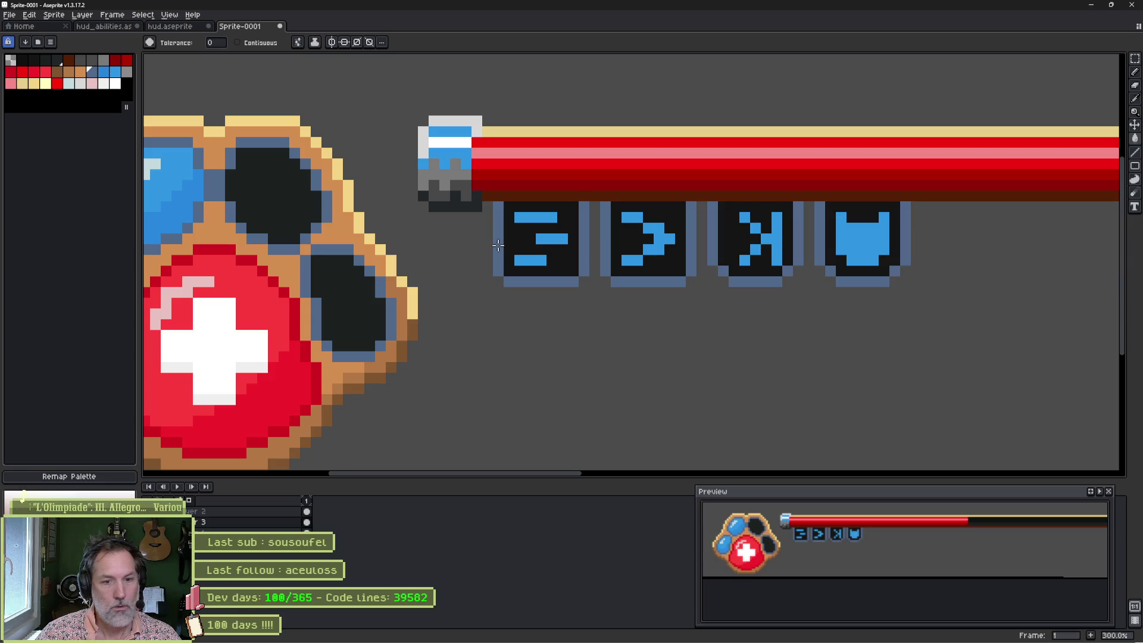
left_click(341, 282, "alt")
left_click(499, 252)
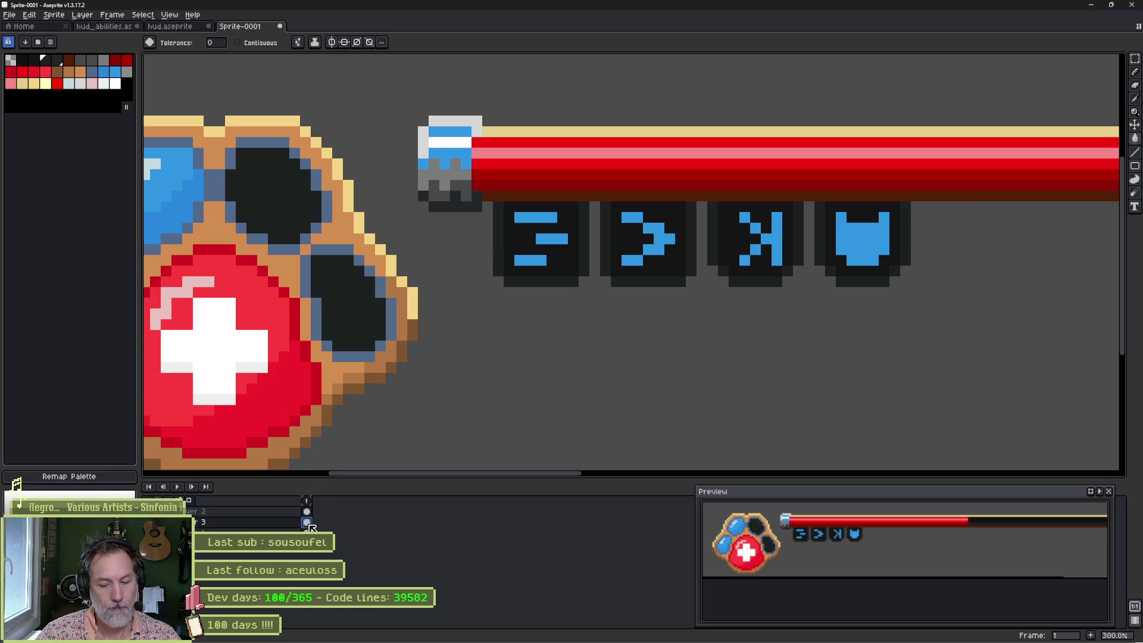
key("alt+n")
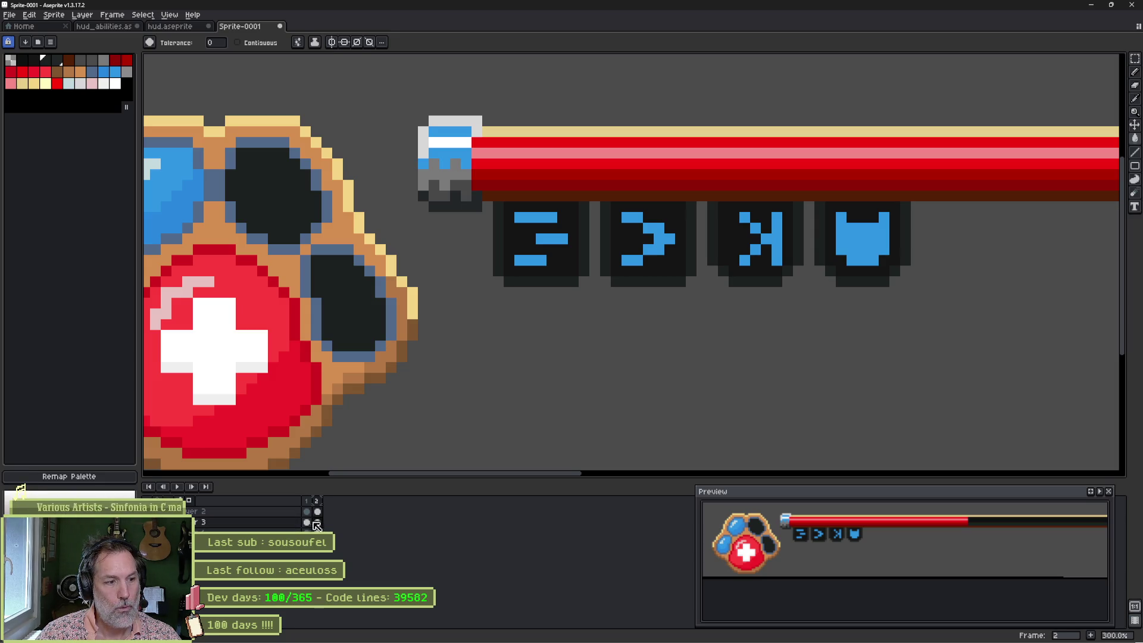
left_click(317, 522)
left_click(307, 522)
left_click(327, 210, "alt")
left_click(553, 236)
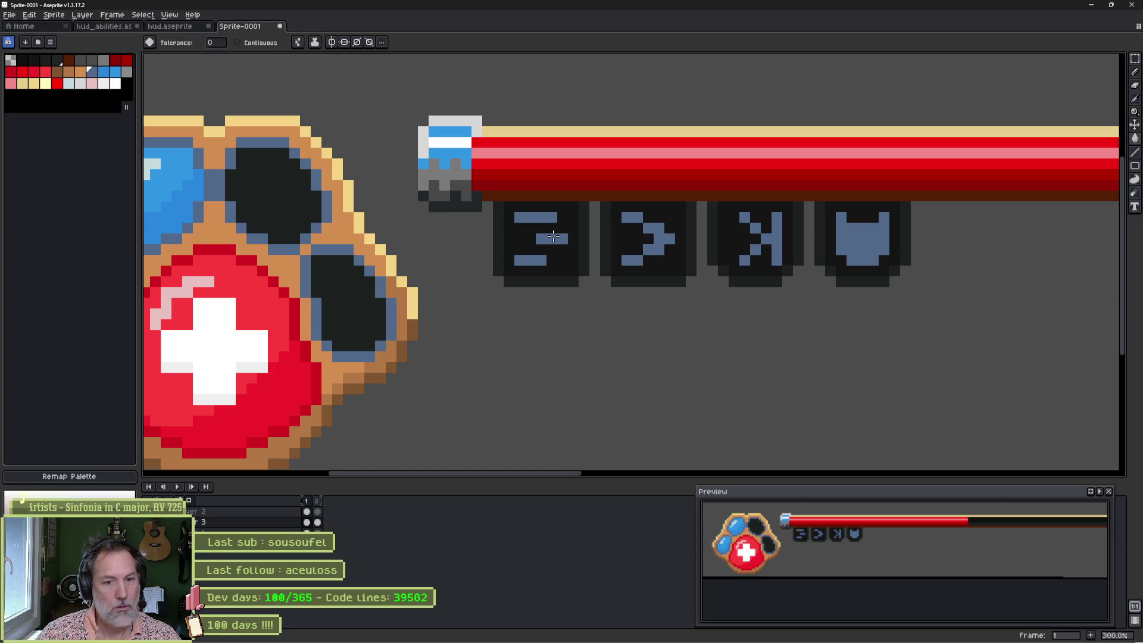
left_click(318, 524)
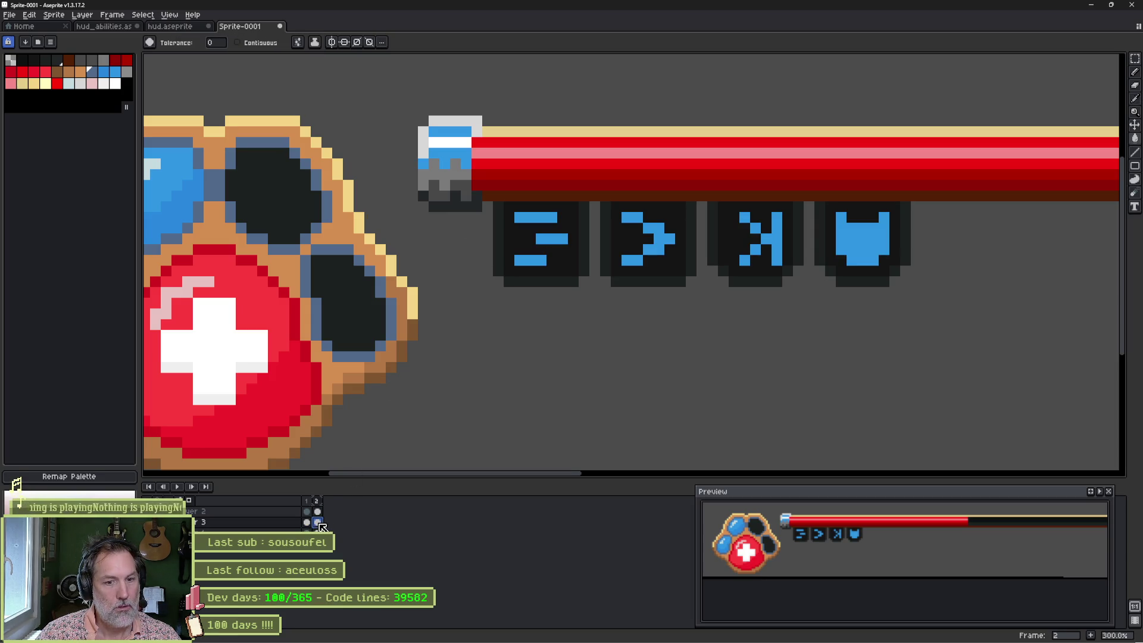
key("Left")
key("Right")
key("Left")
key("Right")
key("Left")
key("Right")
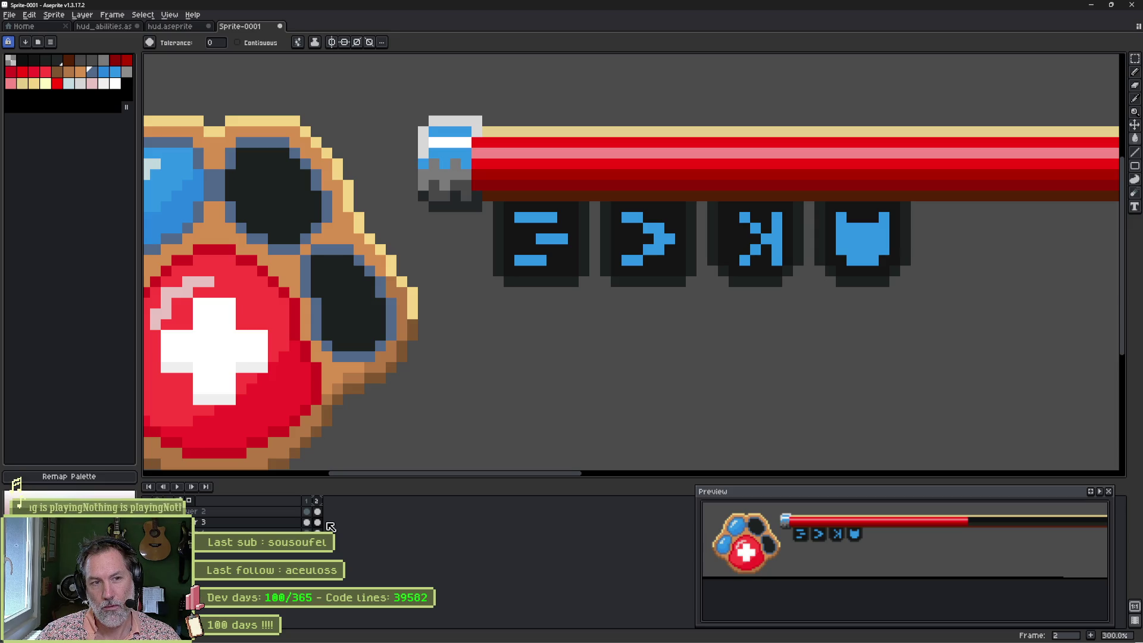
key("Left")
key("Right")
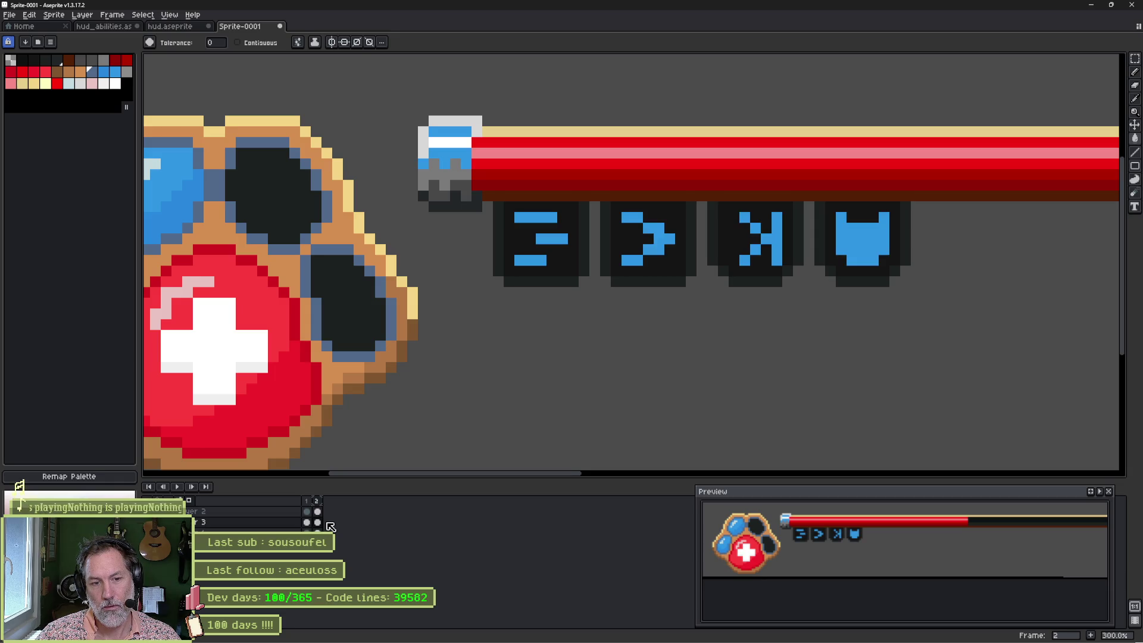
key("Left")
key("Right")
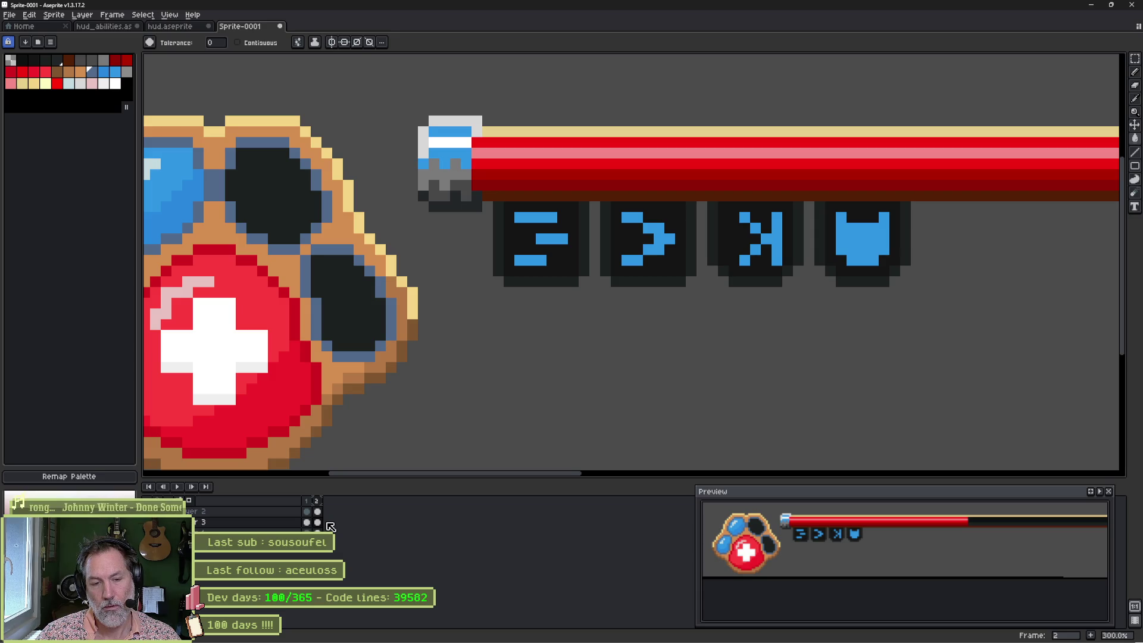
key("Left")
key("Right")
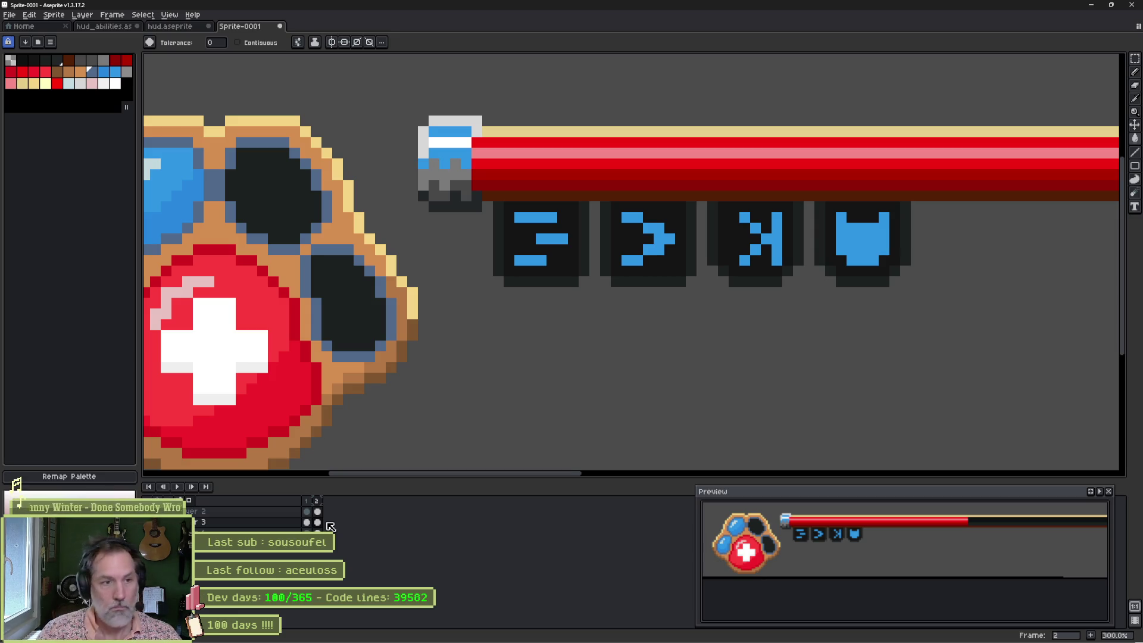
key("Left")
key("Right")
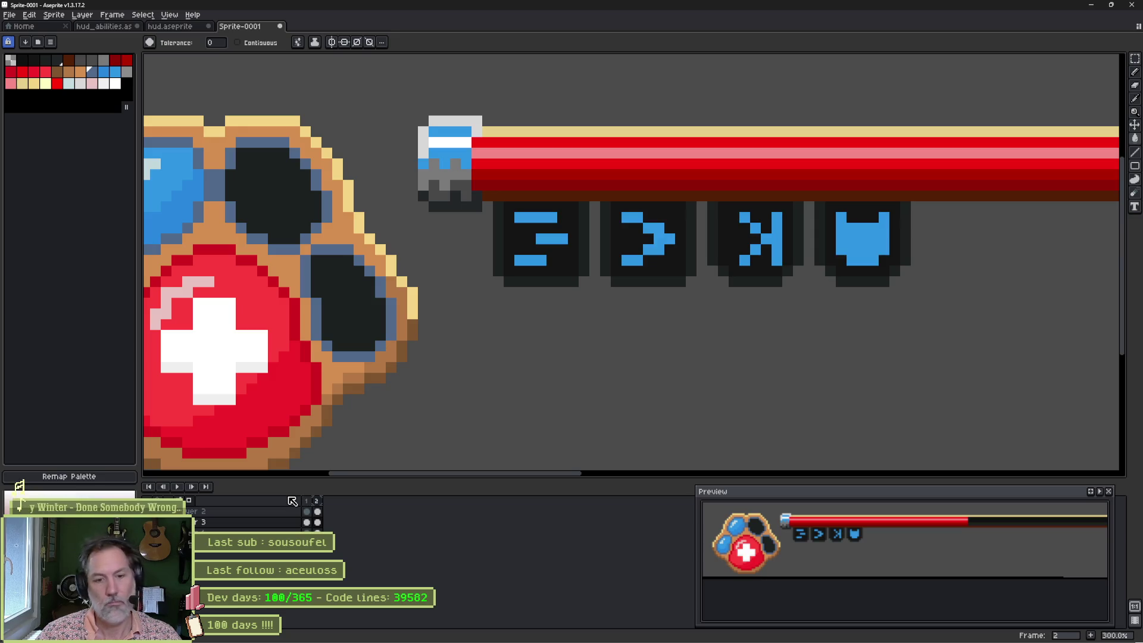
Step: Compare both frames, then move the slate-blue swatch to the end of the palette
left_click_drag(861, 552, 870, 585)
key("Left")
key("Right")
key("Left")
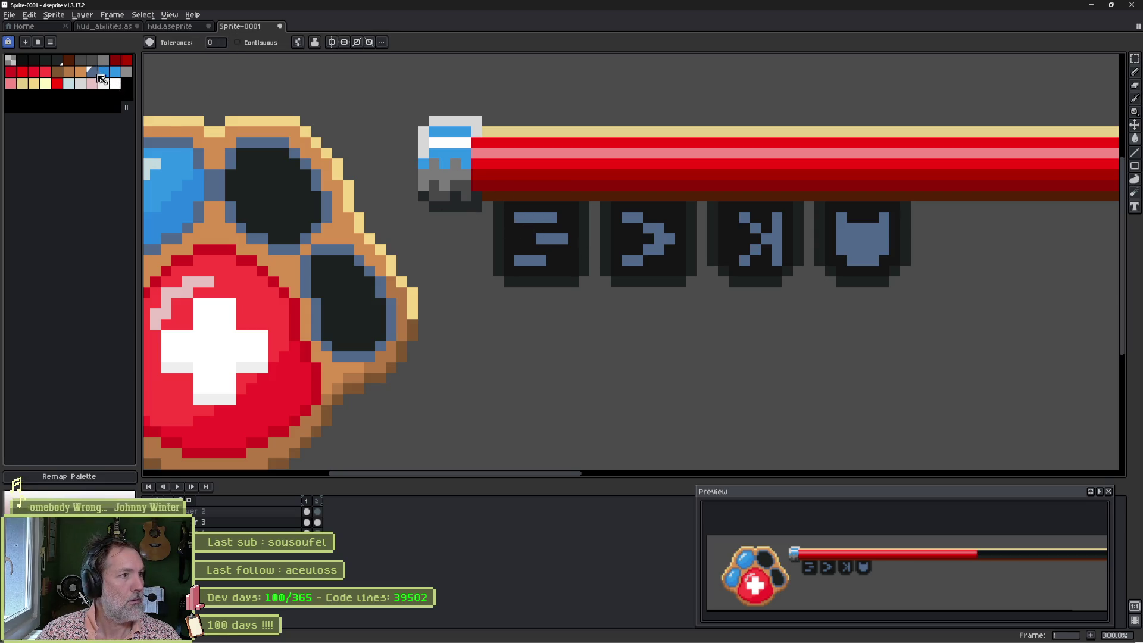
left_click_drag(97, 75, 129, 88)
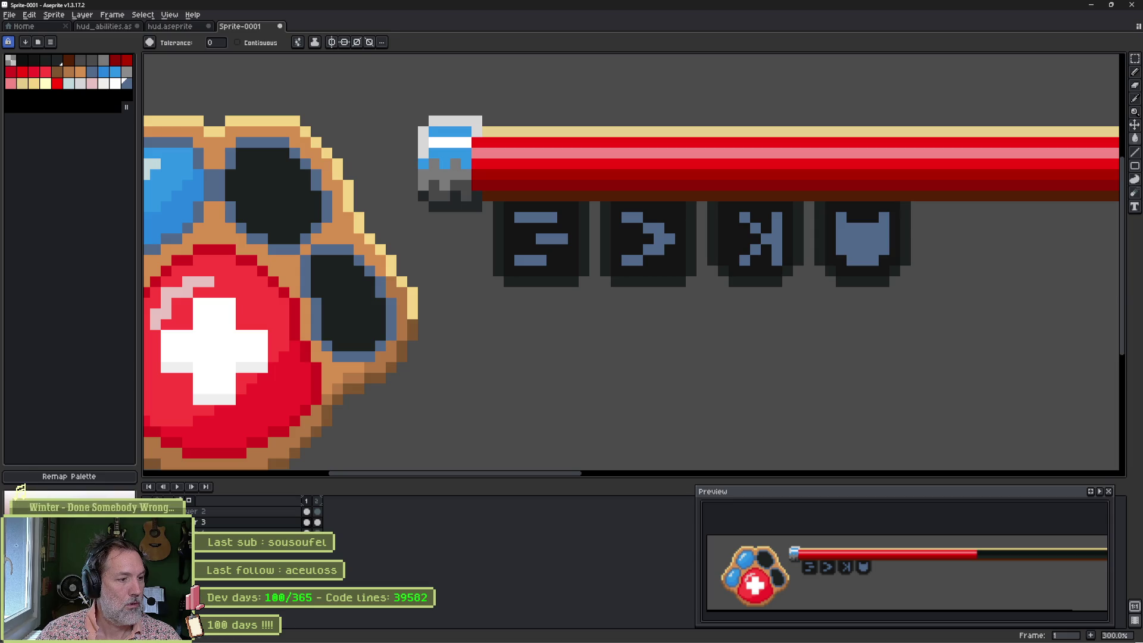
Step: Darken the blue of frame 1's dimmed icons, toggling undo/redo to compare
key("ctrl+z")
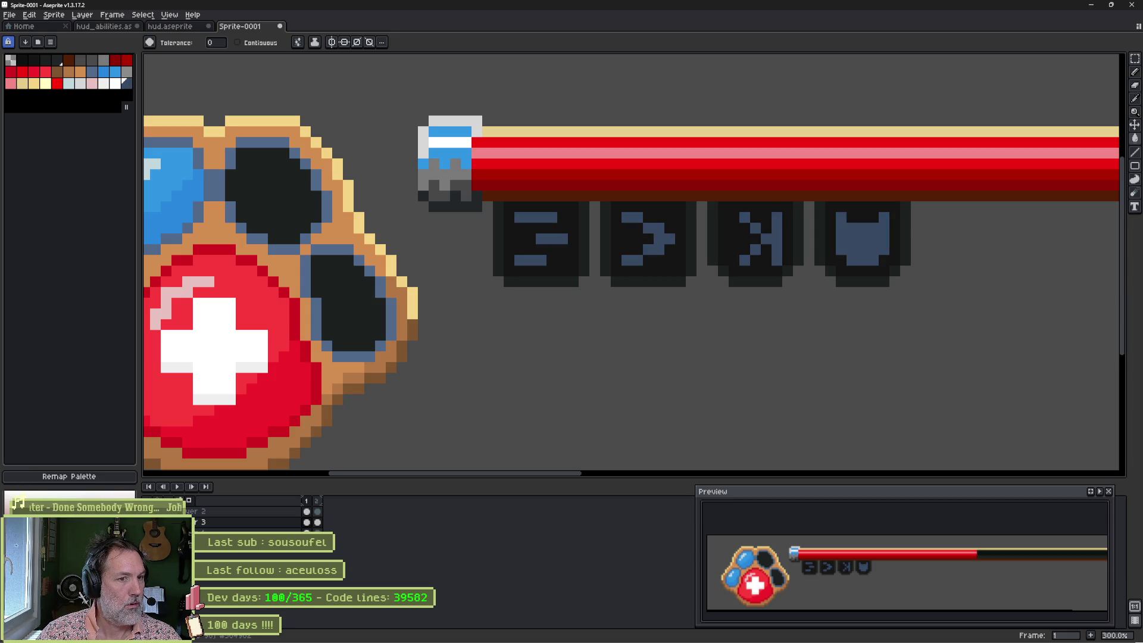
key("ctrl+y")
key("ctrl+z")
key("ctrl+y")
key("ctrl+z")
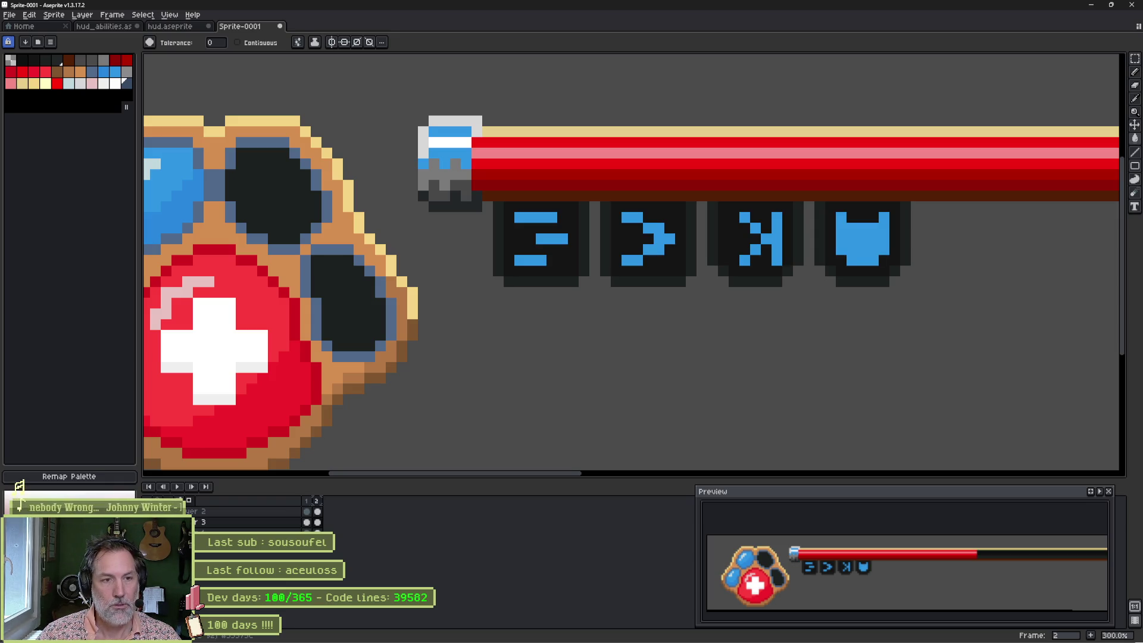
Step: Add a new layer above Layer 3 and name it fx
left_click(274, 526)
key("shift+n")
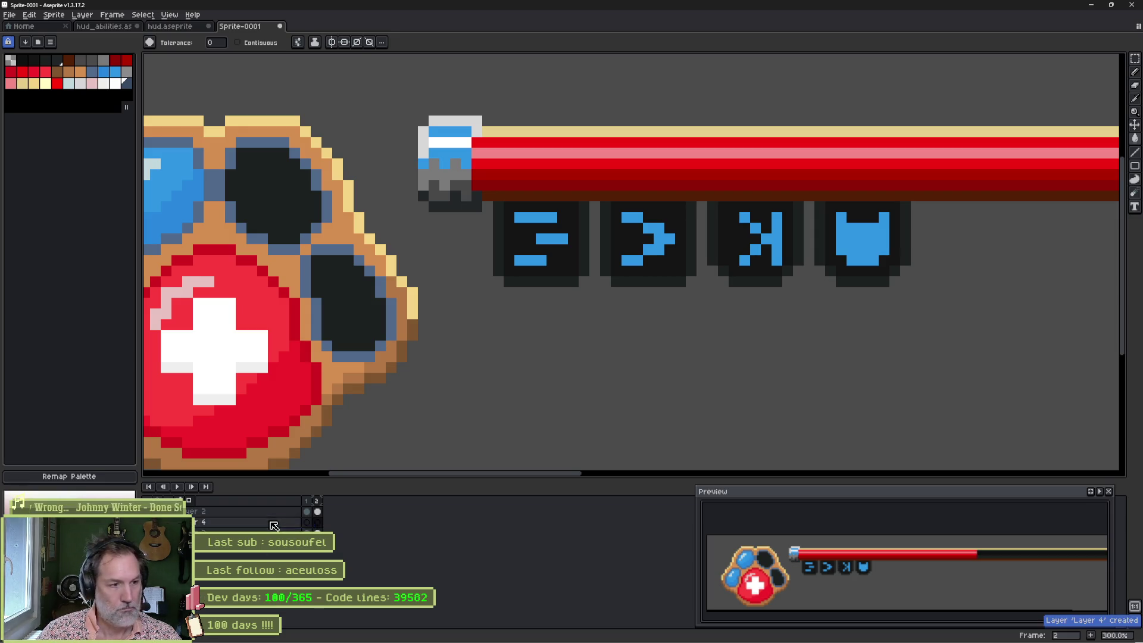
double_click(276, 526)
type("f")
key("Return")
Step: Paint a 31px blue Pencil dot over each of the four ability icons
key("b")
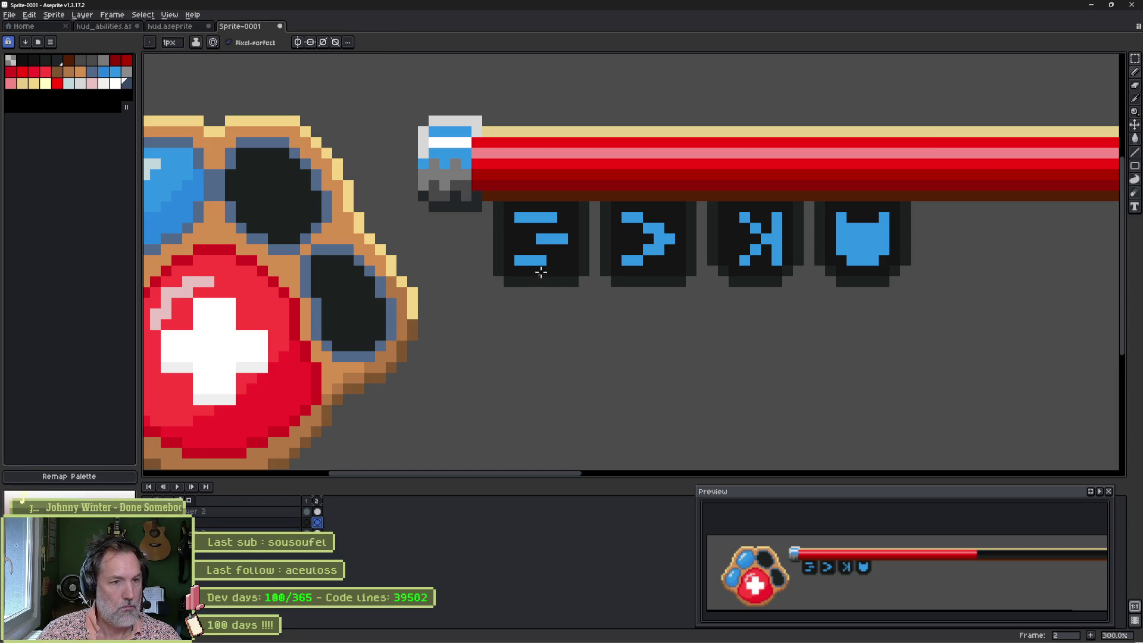
key("plus")
key("plus")
key("plus")
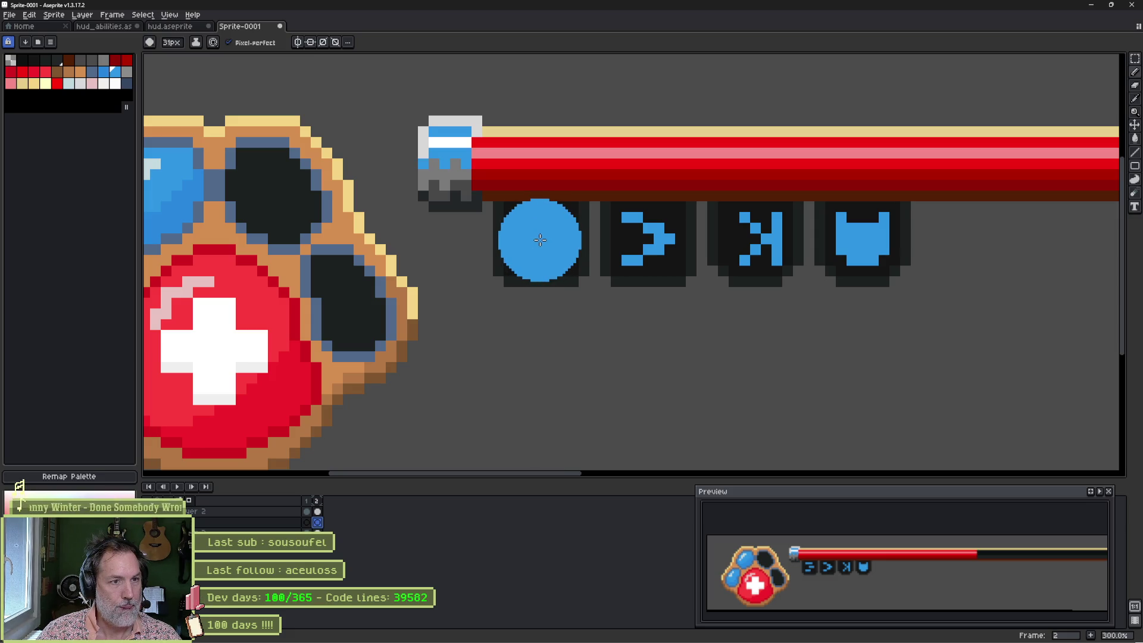
left_click(539, 239)
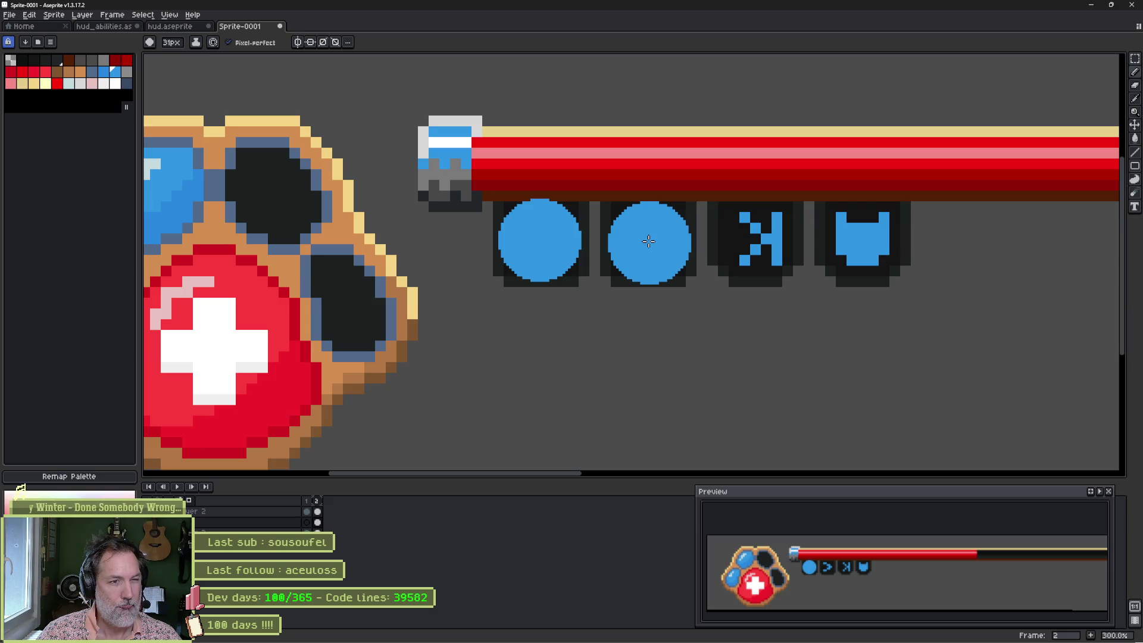
left_click(649, 241)
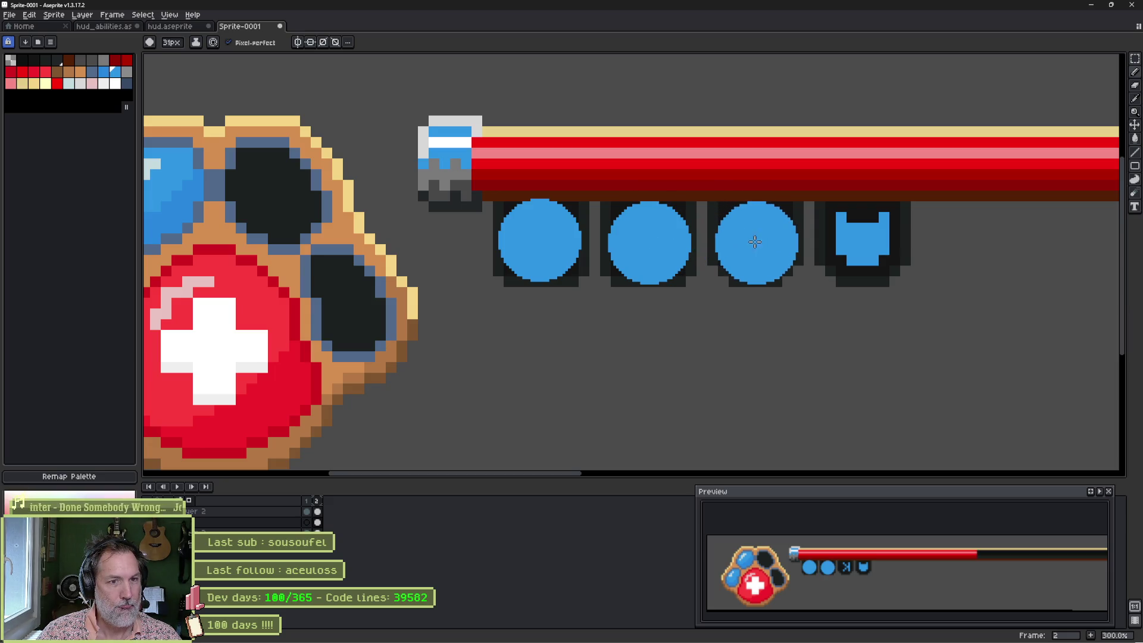
left_click(756, 241)
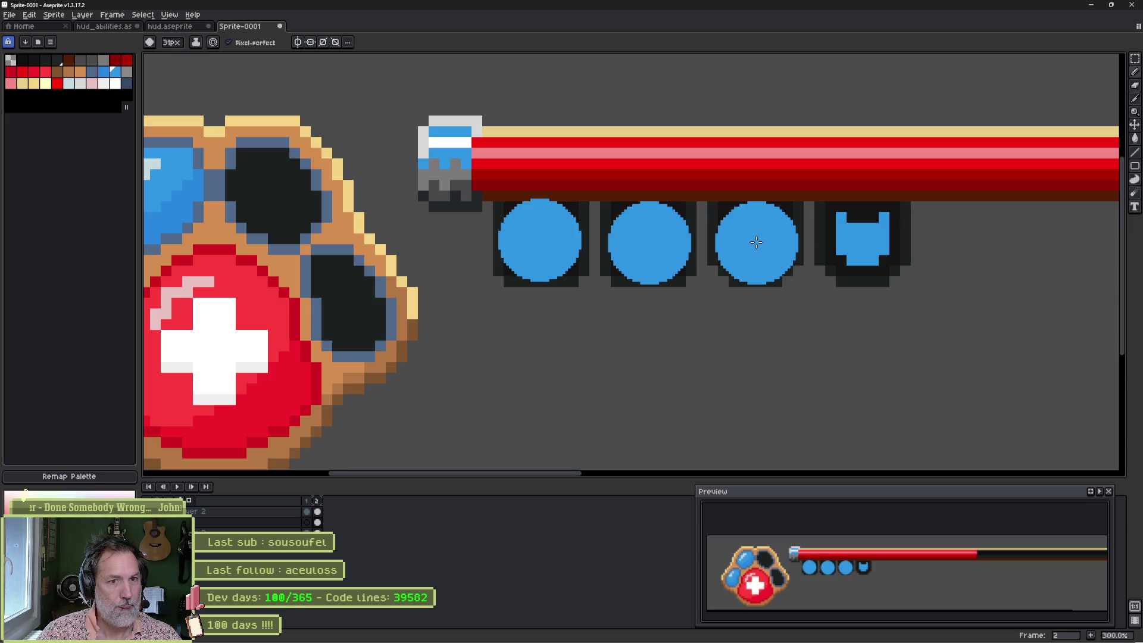
left_click(861, 241)
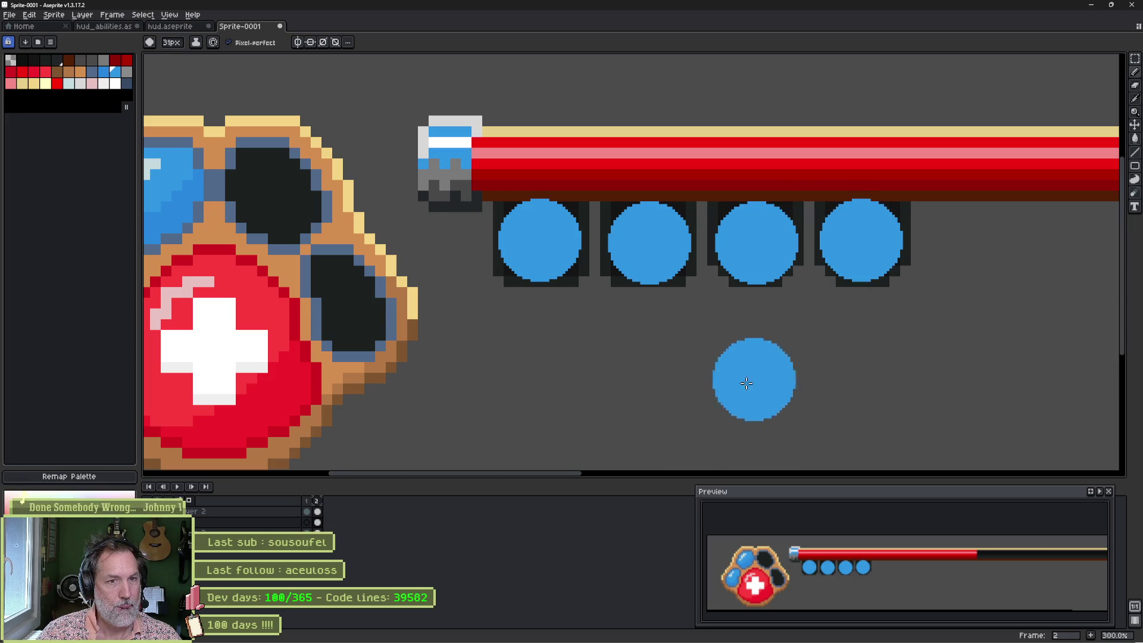
key("v")
key("b")
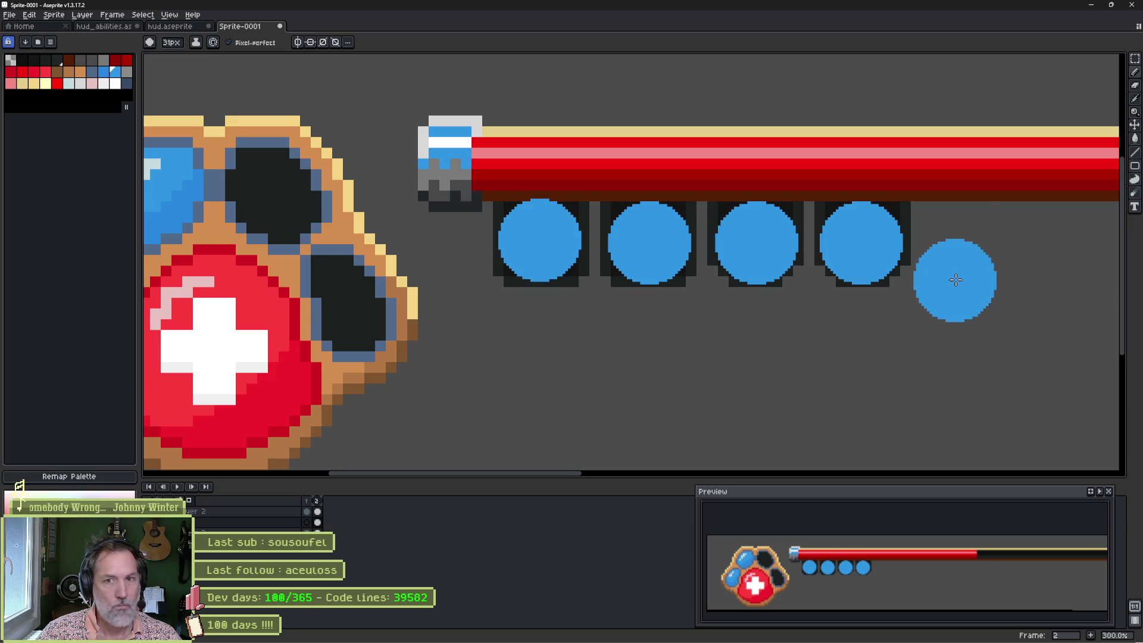
Step: Try Darken, Multiply and Lighten on the fx layer, then settle on Normal at 27% opacity
double_click(268, 522)
left_click(1066, 95)
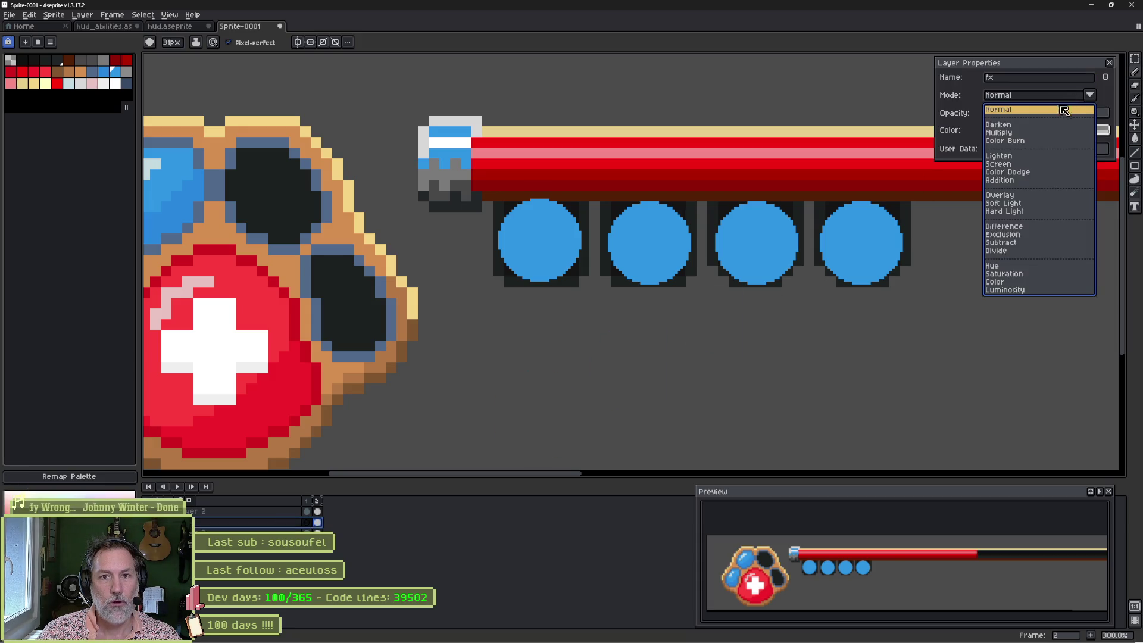
left_click(1048, 128)
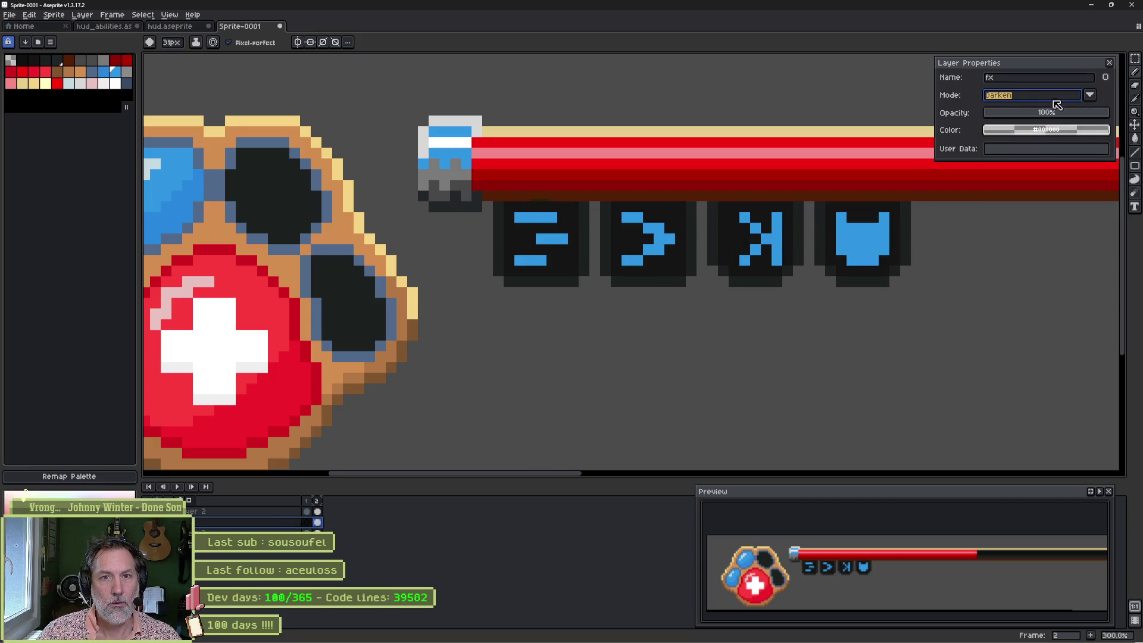
left_click(1055, 97)
left_click(1046, 134)
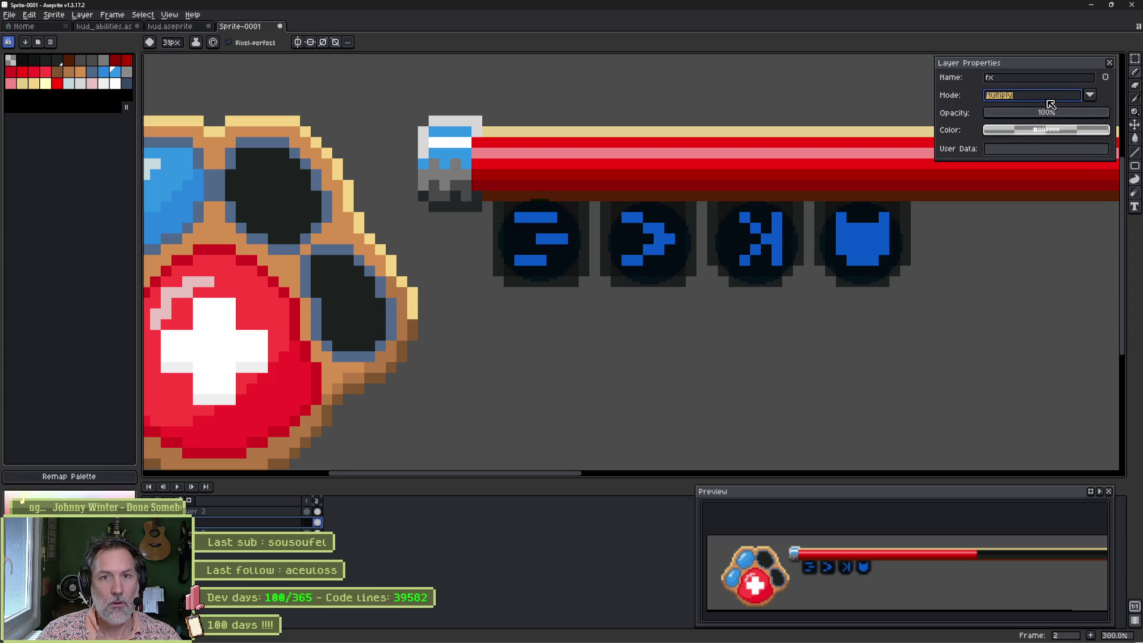
left_click(1048, 98)
left_click(1026, 156)
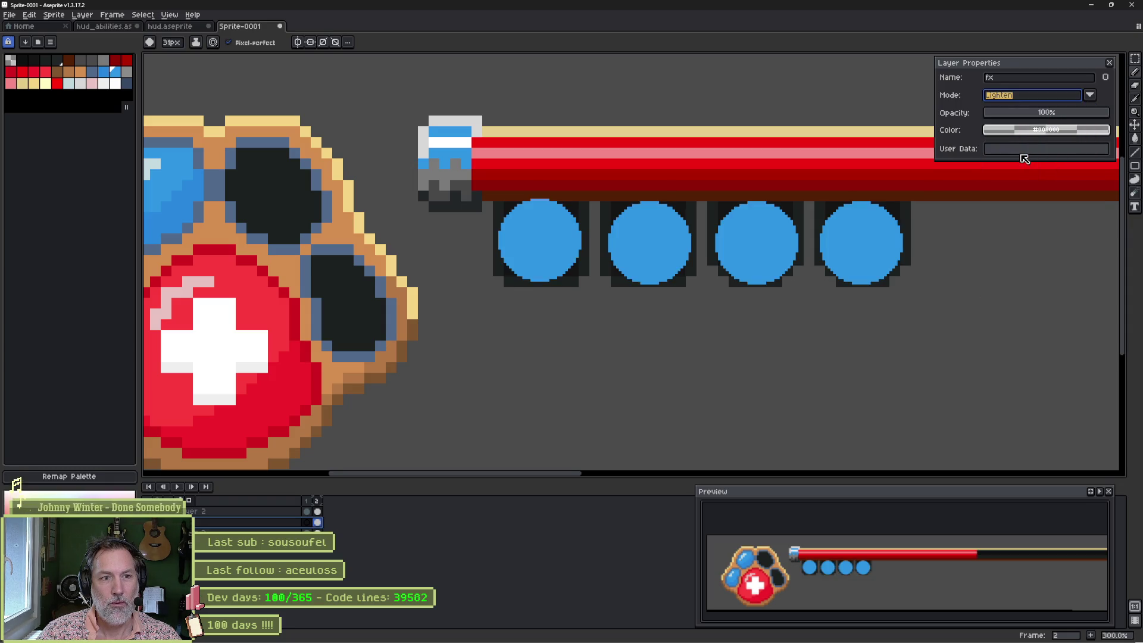
left_click(1048, 98)
left_click(1030, 110)
left_click(1045, 119)
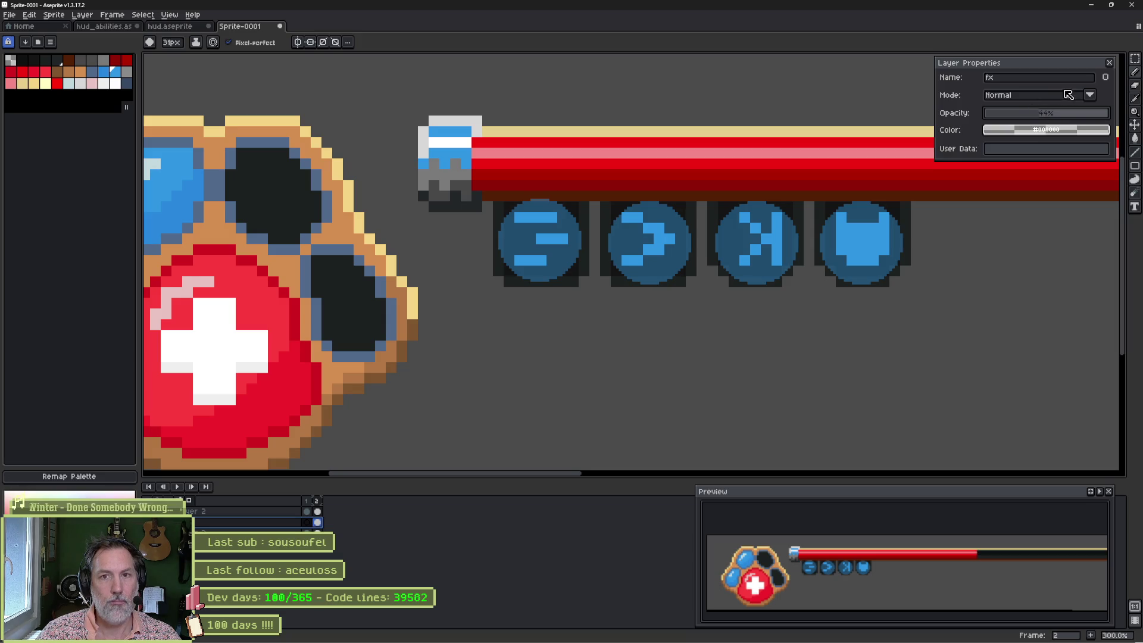
left_click(1023, 117)
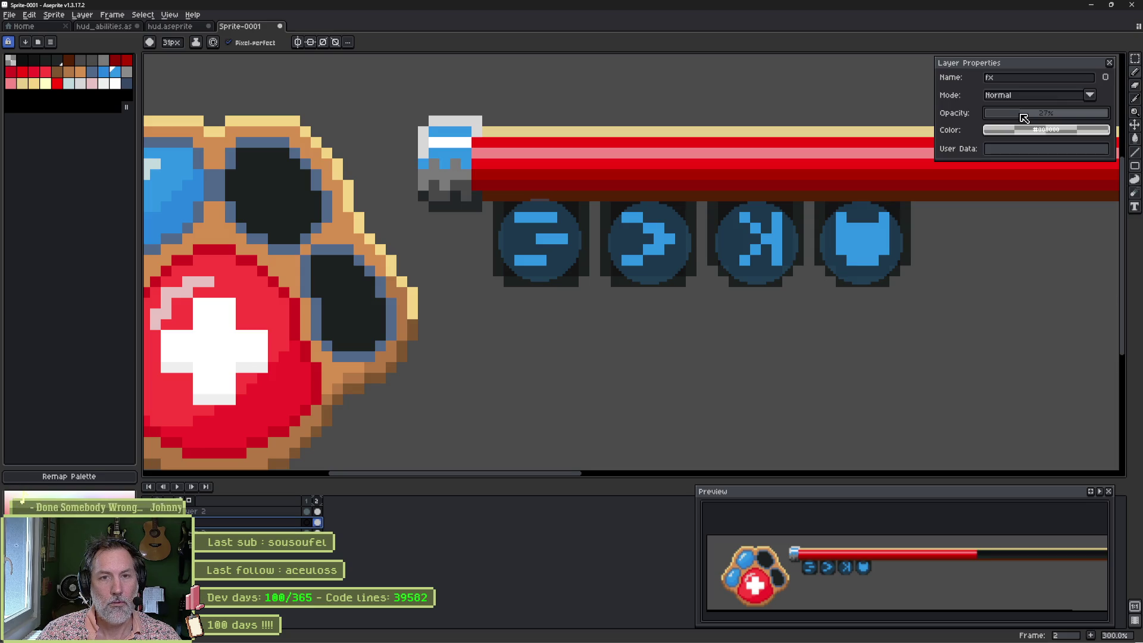
left_click(1110, 62)
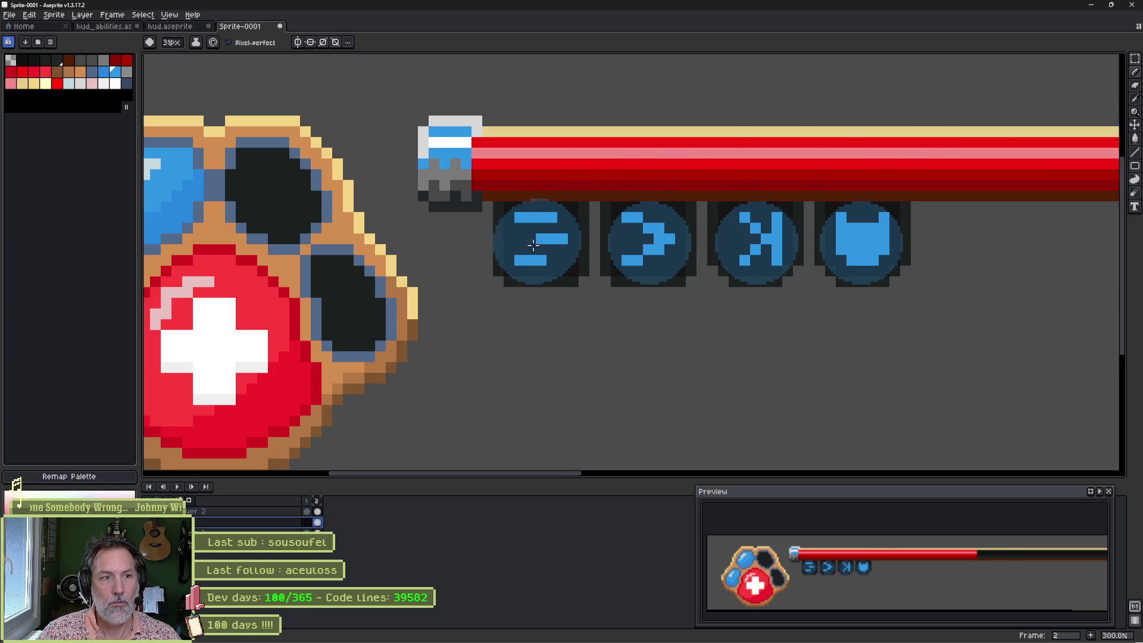
Step: With a 15px brush, paint translucent blue across the icon edges, undoing a stray mark by the cat-head
key("minus")
key("minus")
key("minus")
mouse_move(525, 231)
left_mouse_down()
mouse_move(508, 212)
mouse_move(524, 219)
mouse_move(500, 226)
mouse_move(537, 259)
mouse_move(569, 262)
mouse_move(623, 235)
mouse_move(654, 262)
mouse_move(667, 220)
mouse_move(753, 226)
mouse_move(737, 238)
mouse_move(765, 262)
mouse_move(775, 207)
mouse_move(850, 225)
left_mouse_up()
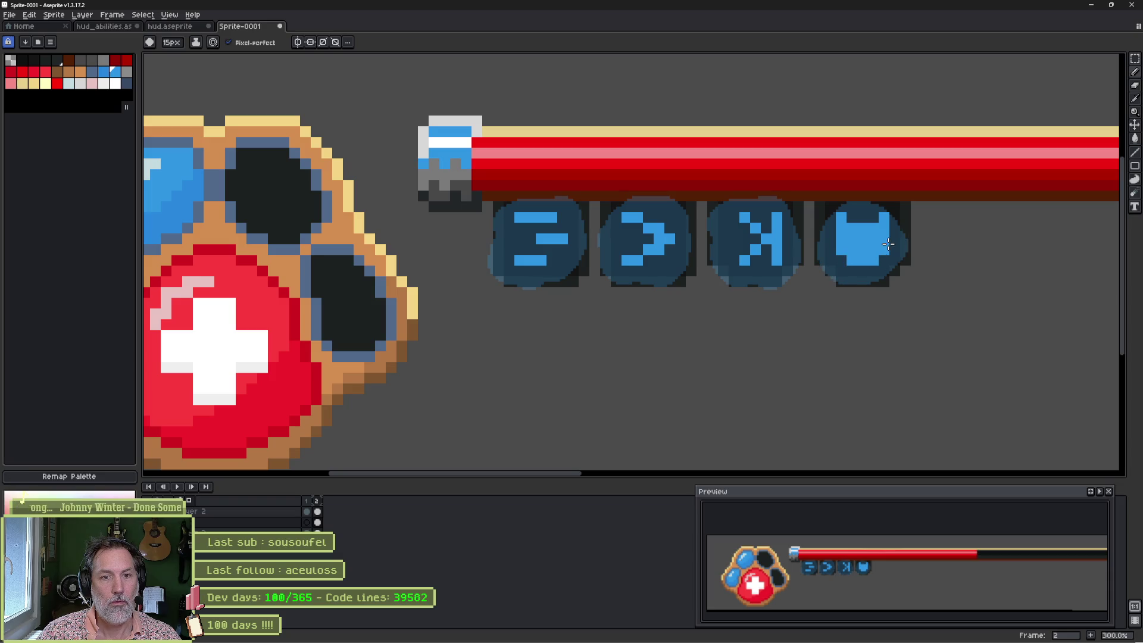
left_click_drag(905, 241, 903, 253)
key("ctrl+z")
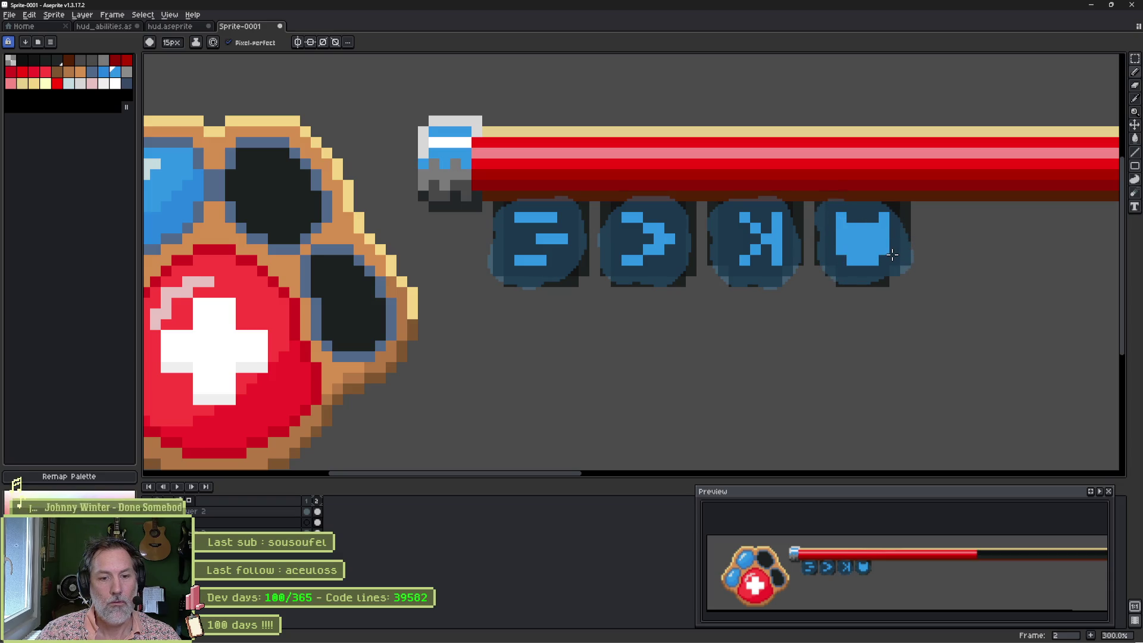
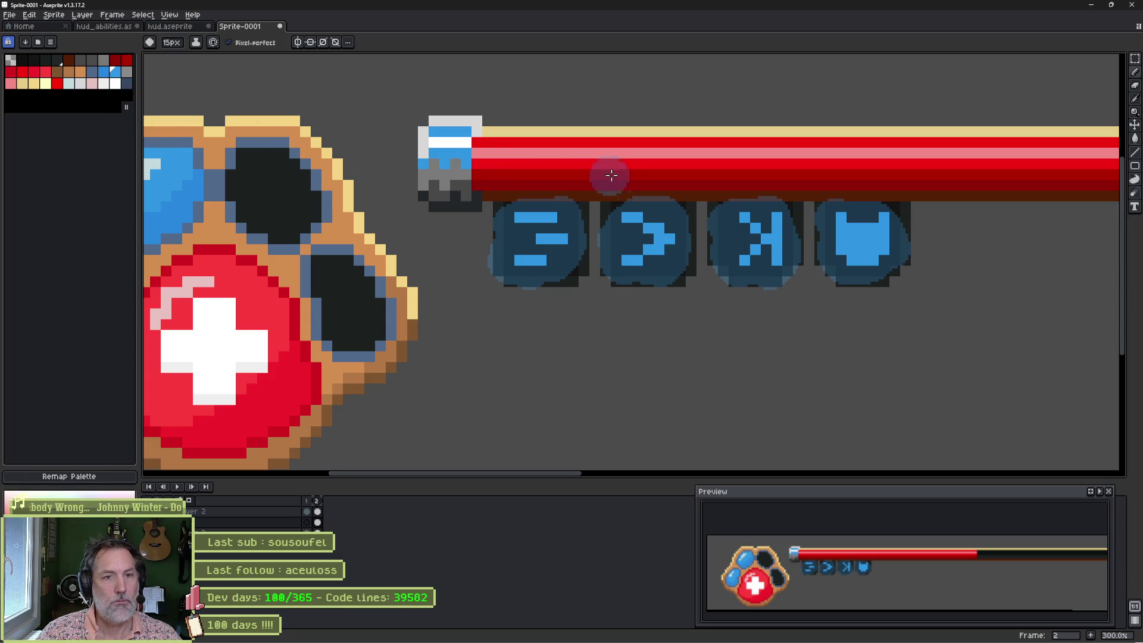
Step: Hide the glow layer, shrink the brush to 7px, zoom to 500% and outline the first icon's bars
left_click(318, 522)
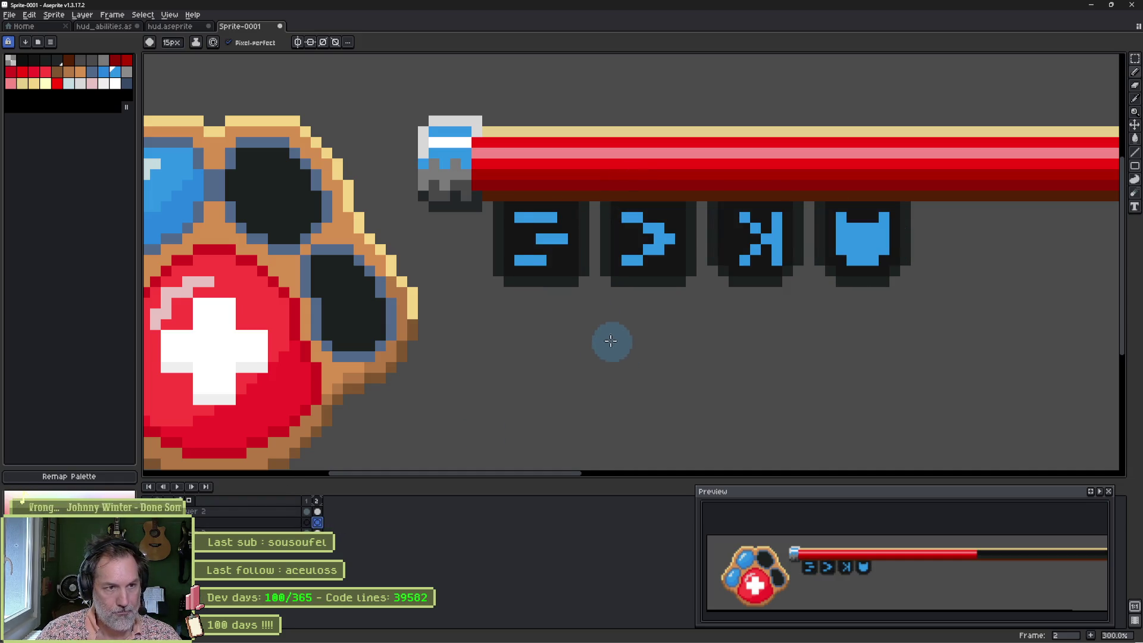
key("minus")
key("minus")
key("minus")
scroll(559, 266, "up", 2)
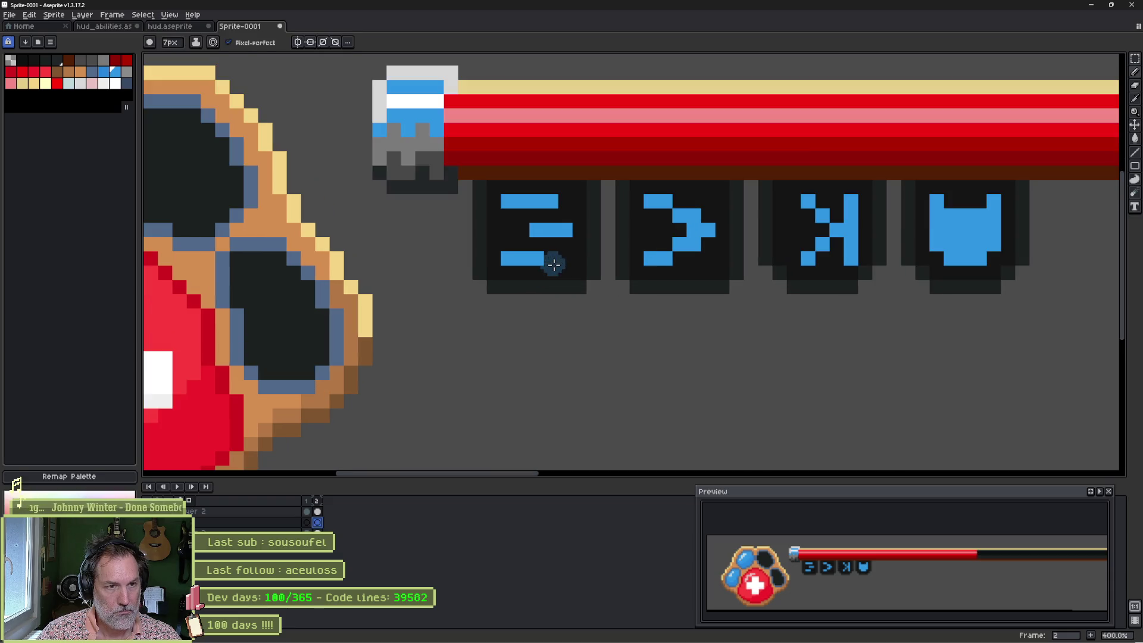
mouse_move(489, 186)
left_mouse_down()
mouse_move(559, 185)
mouse_move(554, 220)
mouse_move(574, 221)
left_mouse_up()
left_click_drag(485, 257, 544, 259)
Step: Paint dark outlines around the second, third and fourth ability icons
mouse_move(664, 192)
left_mouse_down()
mouse_move(667, 182)
mouse_move(703, 193)
mouse_move(762, 227)
mouse_move(685, 268)
mouse_move(661, 259)
left_mouse_up()
mouse_move(855, 182)
left_mouse_down()
mouse_move(864, 174)
mouse_move(890, 214)
mouse_move(876, 243)
mouse_move(907, 225)
mouse_move(922, 176)
mouse_move(939, 230)
mouse_move(929, 273)
mouse_move(912, 278)
left_mouse_up()
left_click_drag(1003, 231, 715, 253)
mouse_move(752, 206)
left_mouse_down()
mouse_move(742, 196)
mouse_move(729, 262)
mouse_move(795, 285)
mouse_move(831, 257)
mouse_move(825, 198)
mouse_move(780, 215)
mouse_move(751, 192)
mouse_move(721, 233)
mouse_move(745, 276)
left_mouse_up()
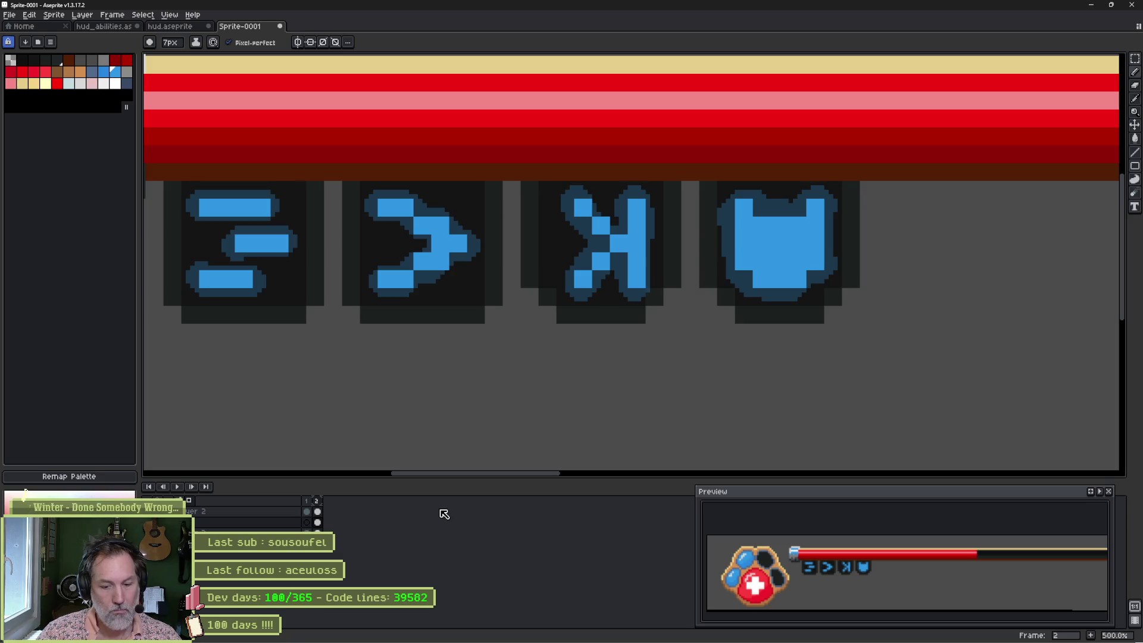
key("shift+n")
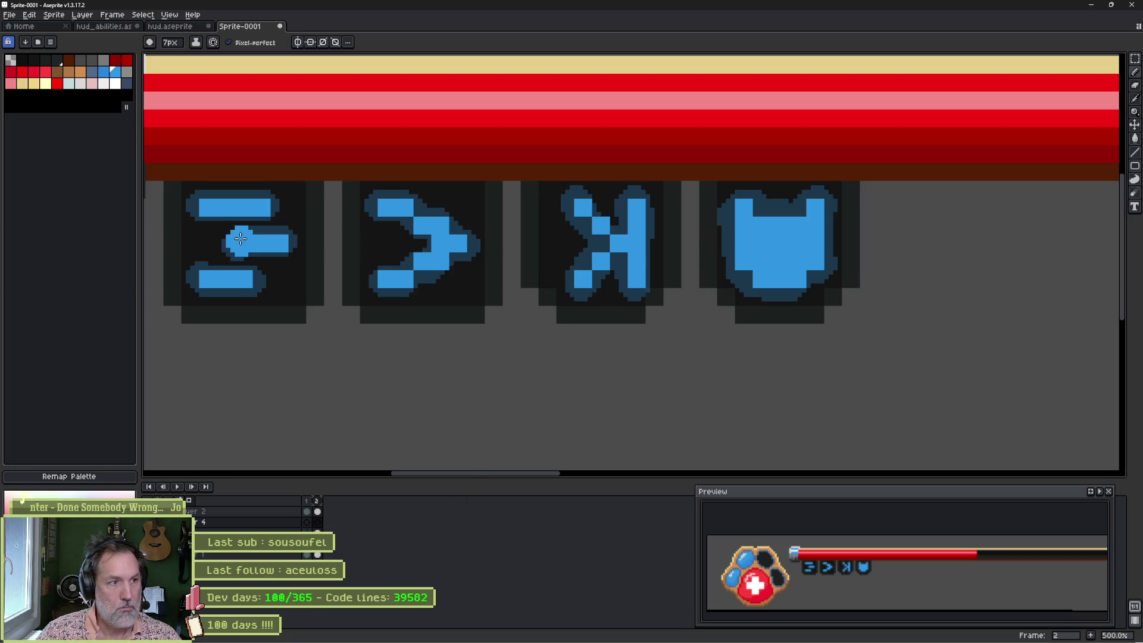
Step: On the new layer, paint 11px translucent blue glow around all four icons, comparing frames 1 and 2
double_click(256, 523)
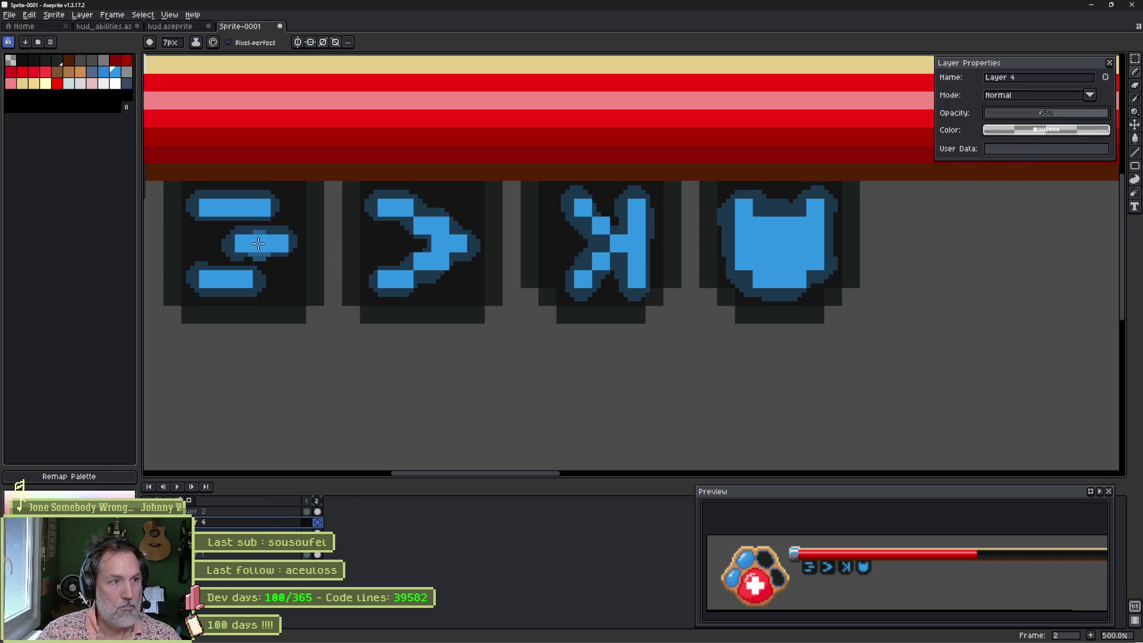
key("plus")
key("plus")
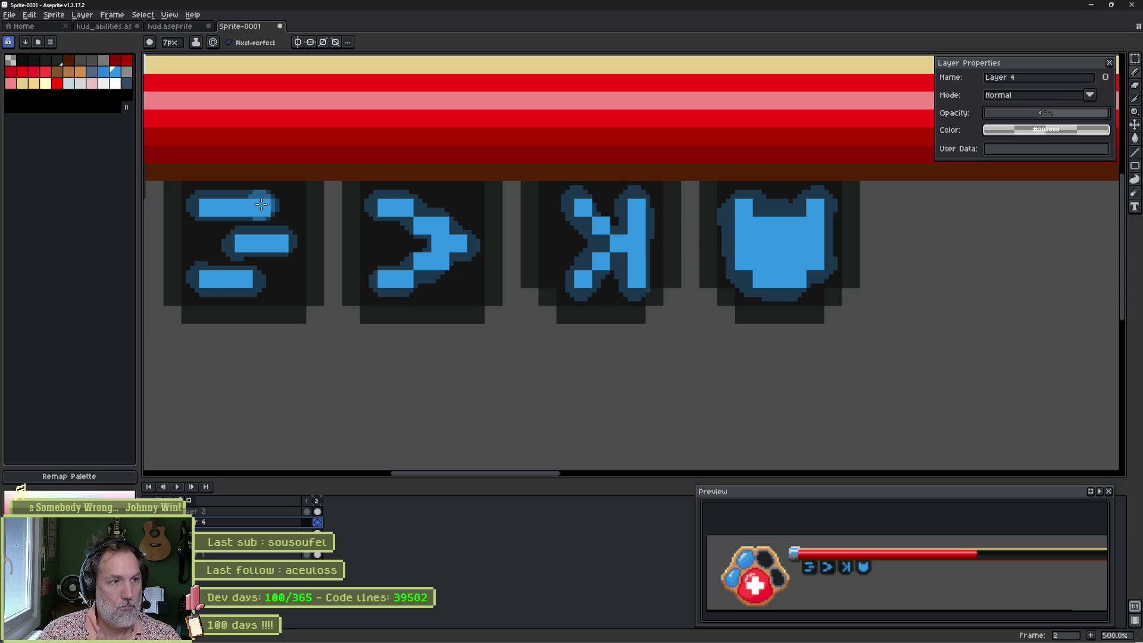
key("plus")
key("plus")
mouse_move(202, 205)
left_mouse_down()
mouse_move(279, 240)
mouse_move(238, 277)
mouse_move(193, 285)
left_mouse_up()
mouse_move(367, 224)
left_mouse_down()
mouse_move(369, 196)
mouse_move(425, 221)
mouse_move(416, 262)
mouse_move(381, 286)
mouse_move(367, 280)
left_mouse_up()
mouse_move(554, 232)
left_mouse_down()
mouse_move(536, 230)
mouse_move(584, 222)
mouse_move(566, 292)
mouse_move(631, 298)
mouse_move(626, 191)
mouse_move(658, 209)
left_mouse_up()
mouse_move(744, 193)
left_mouse_down()
mouse_move(714, 217)
mouse_move(750, 292)
mouse_move(839, 250)
mouse_move(776, 228)
mouse_move(718, 286)
mouse_move(774, 307)
mouse_move(819, 298)
mouse_move(803, 301)
left_mouse_up()
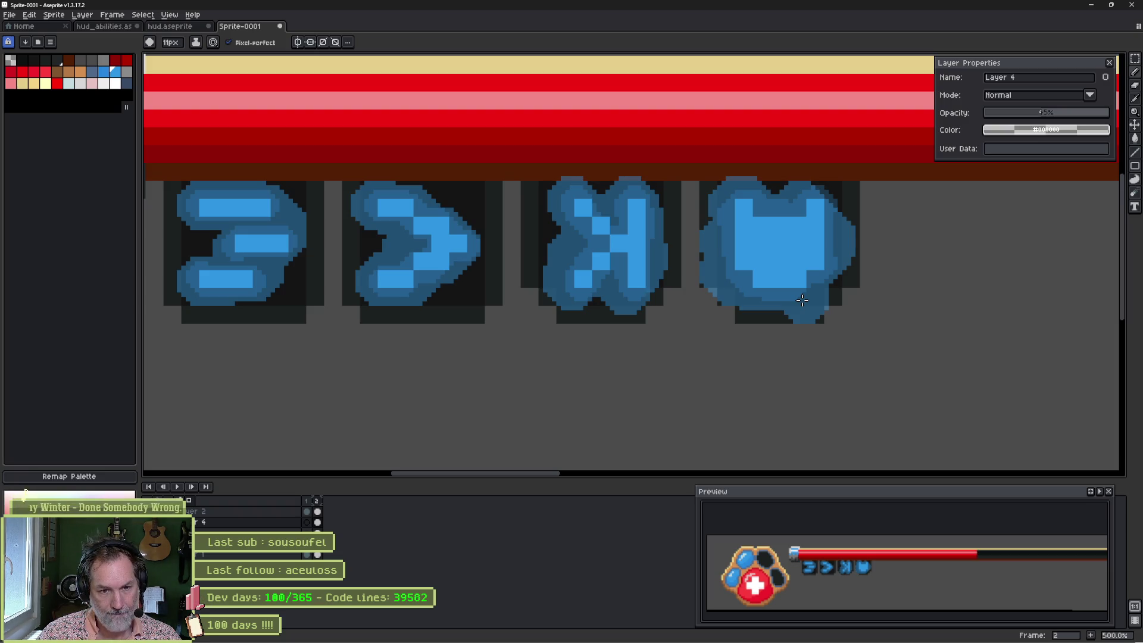
key("Left")
key("Right")
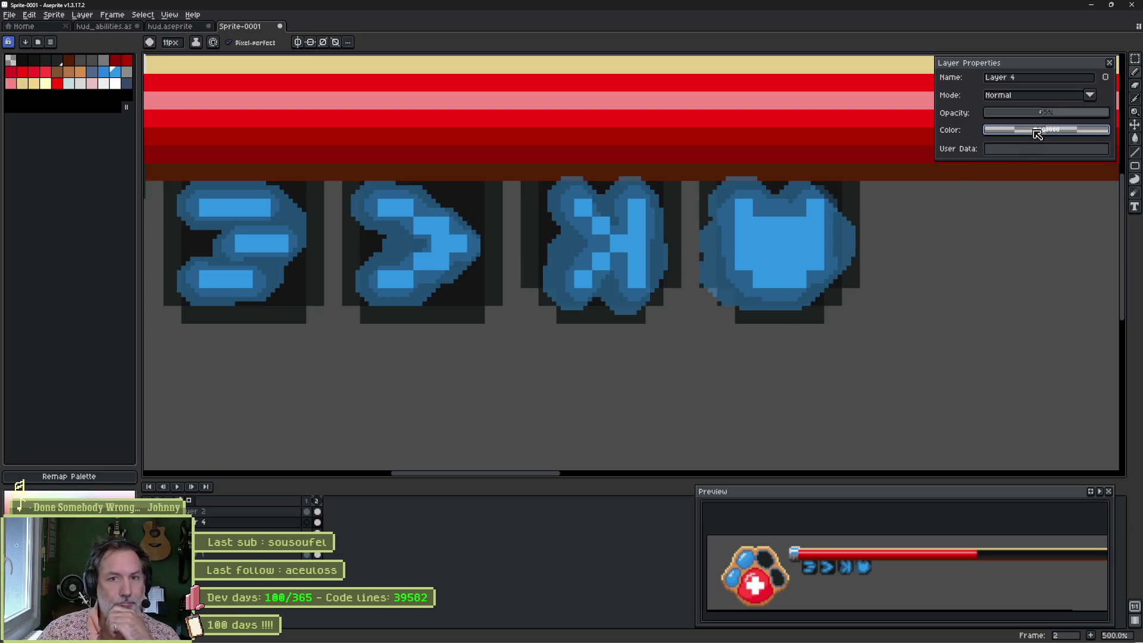
Step: Lower Layer 4's opacity to about 34% so the blue glow is subtler
mouse_move(1047, 115)
left_mouse_down()
mouse_move(1033, 113)
mouse_move(1084, 113)
mouse_move(1012, 114)
mouse_move(1066, 113)
mouse_move(1033, 117)
left_mouse_up()
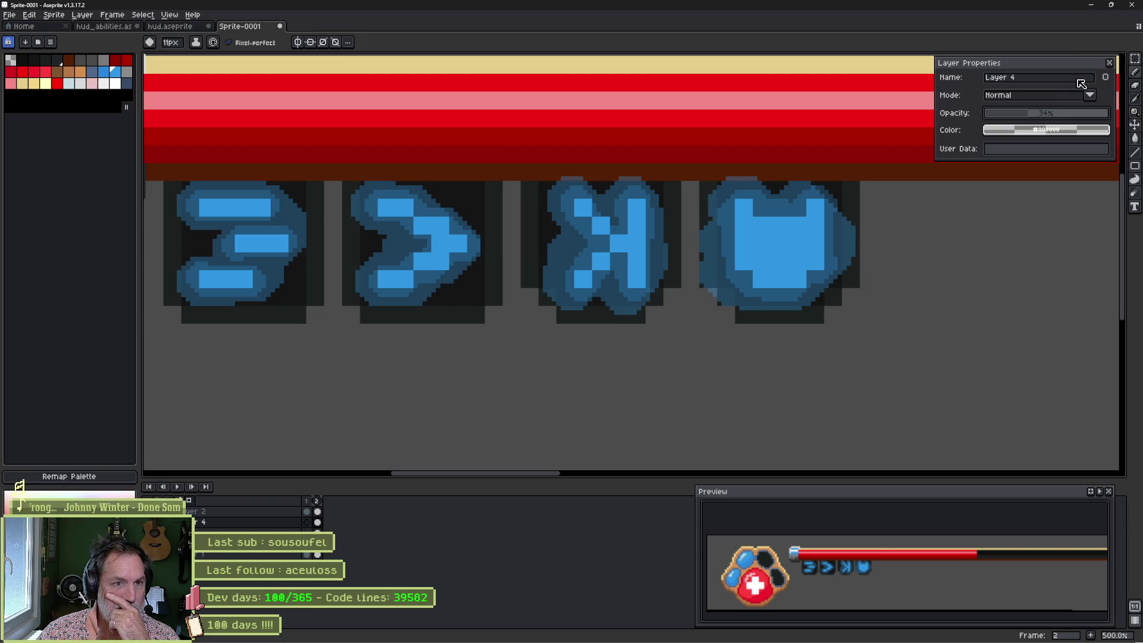
Step: Close Layer Properties, try merging the glow layer down, then undo the merge
left_click(1111, 63)
right_click(250, 523)
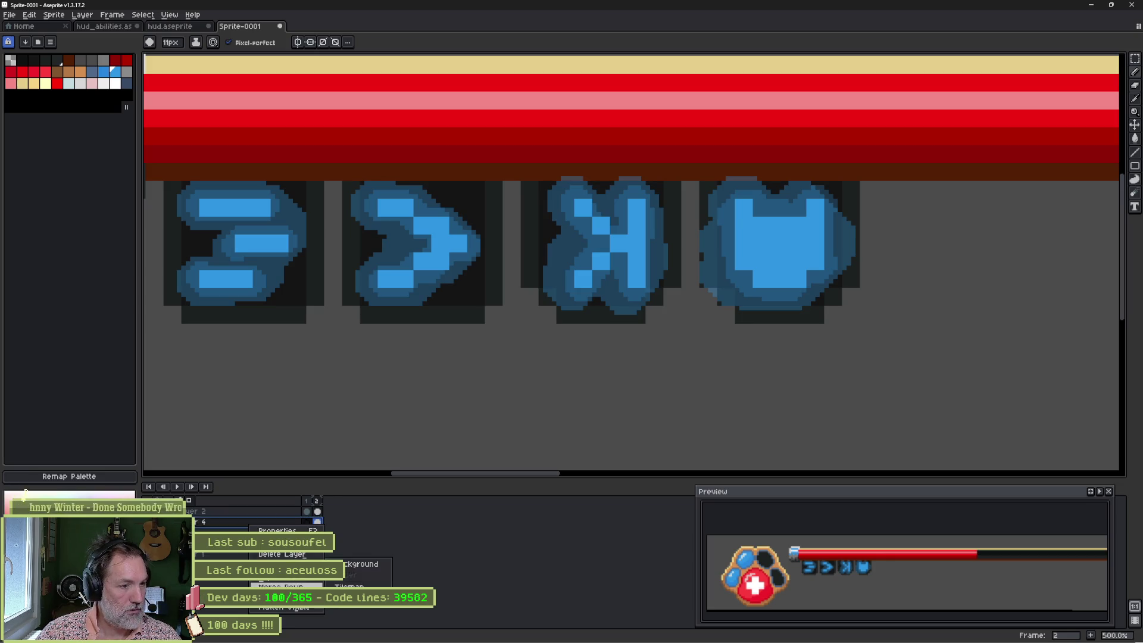
left_click(280, 586)
key("ctrl+z")
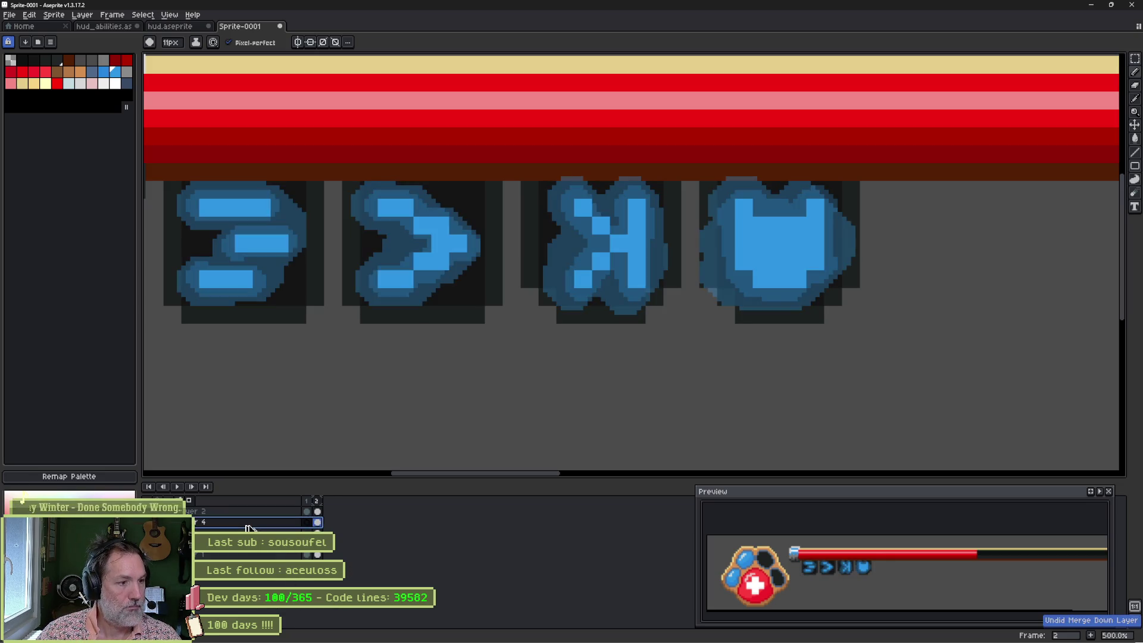
left_click(54, 14)
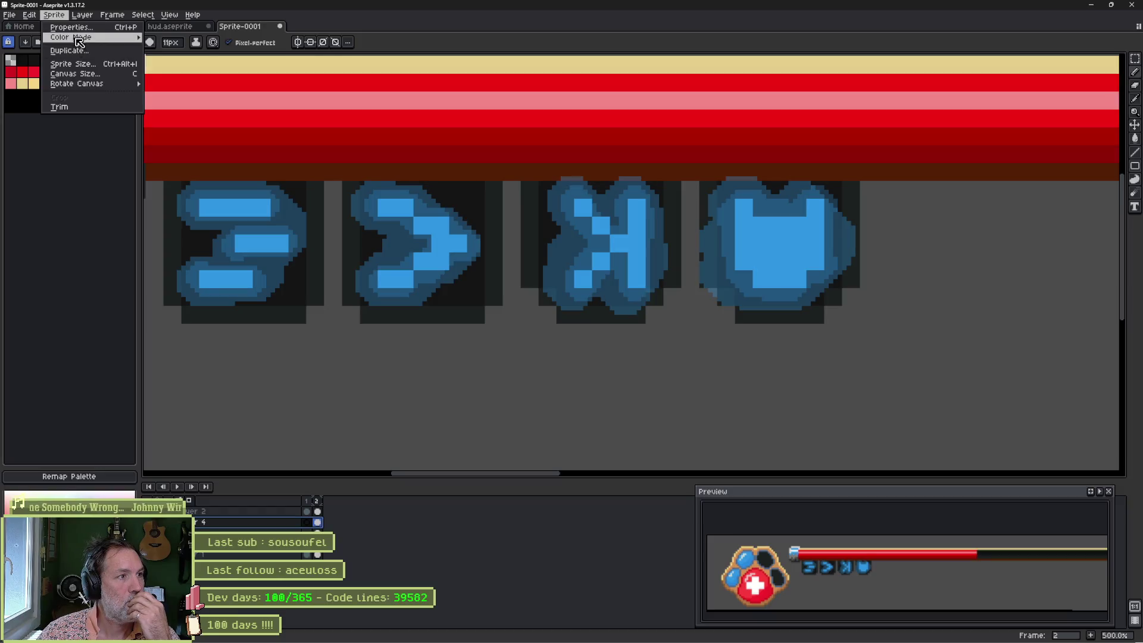
key("Escape")
left_click_drag(262, 523, 290, 588)
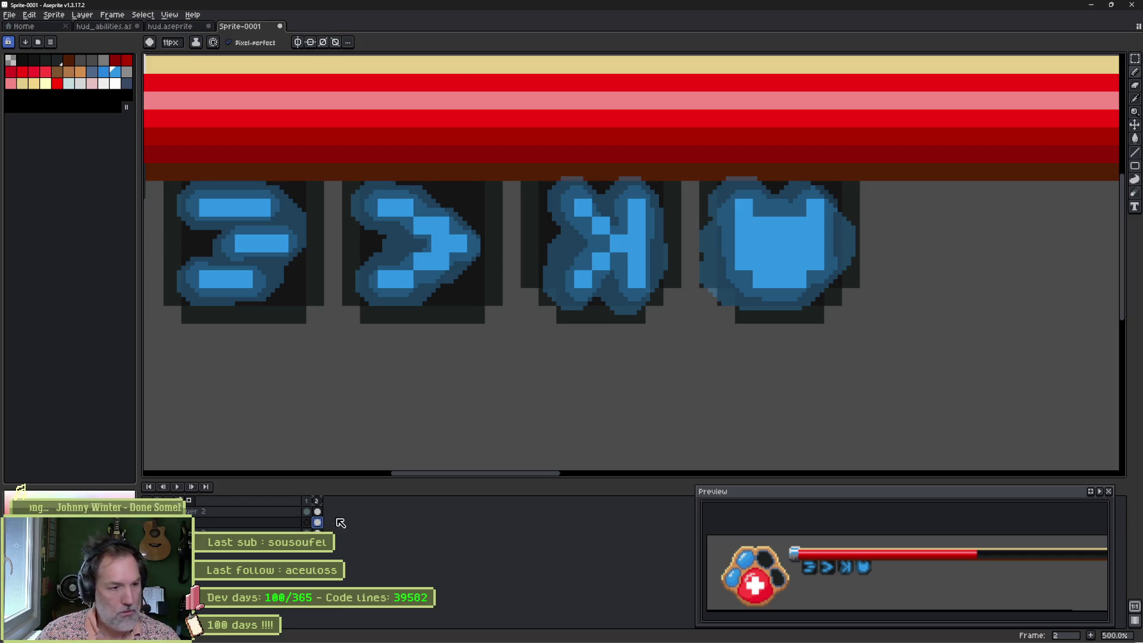
Step: Add new frames after frame 2 and tag frames 2–4 as 'glow'
key("alt+n")
key("alt+n")
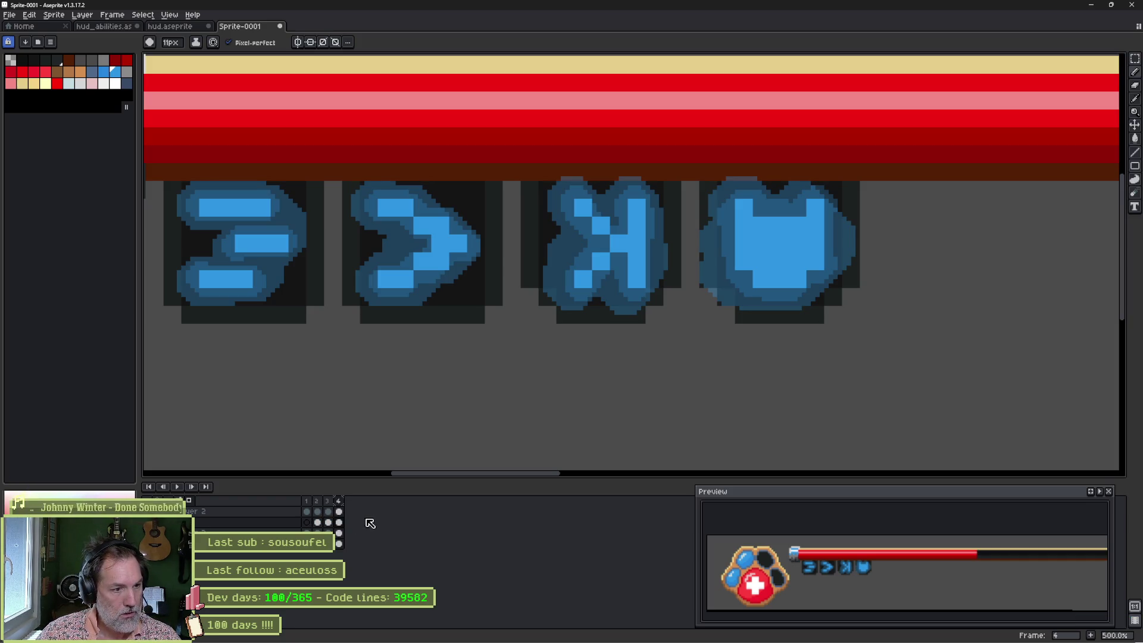
left_click_drag(316, 501, 344, 504)
right_click(344, 505)
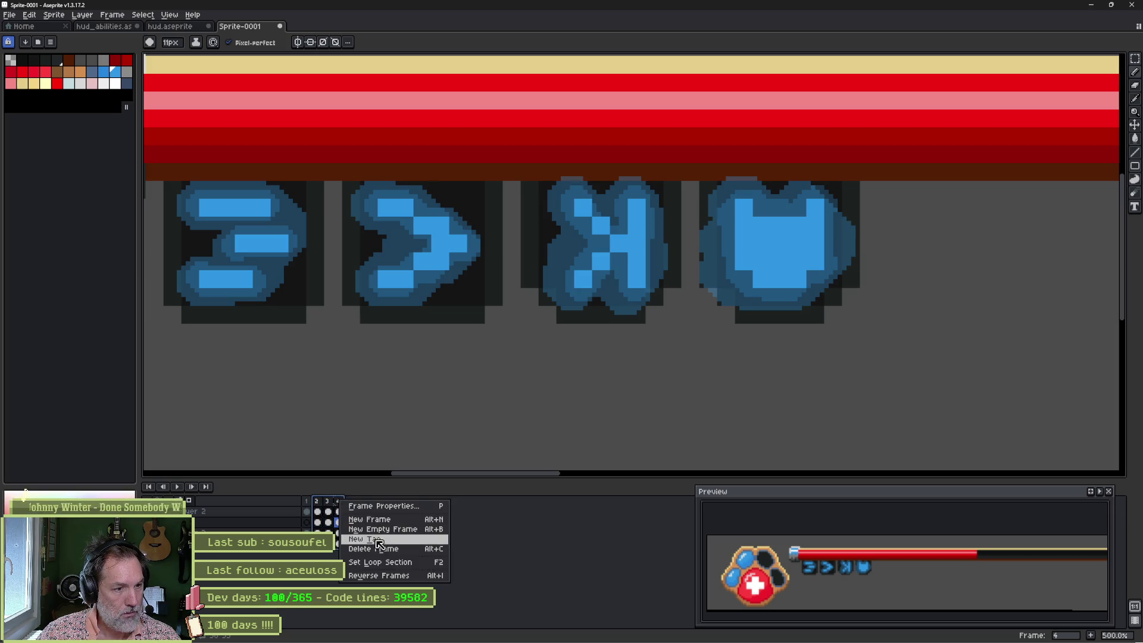
left_click(377, 545)
type("glow")
key("Return")
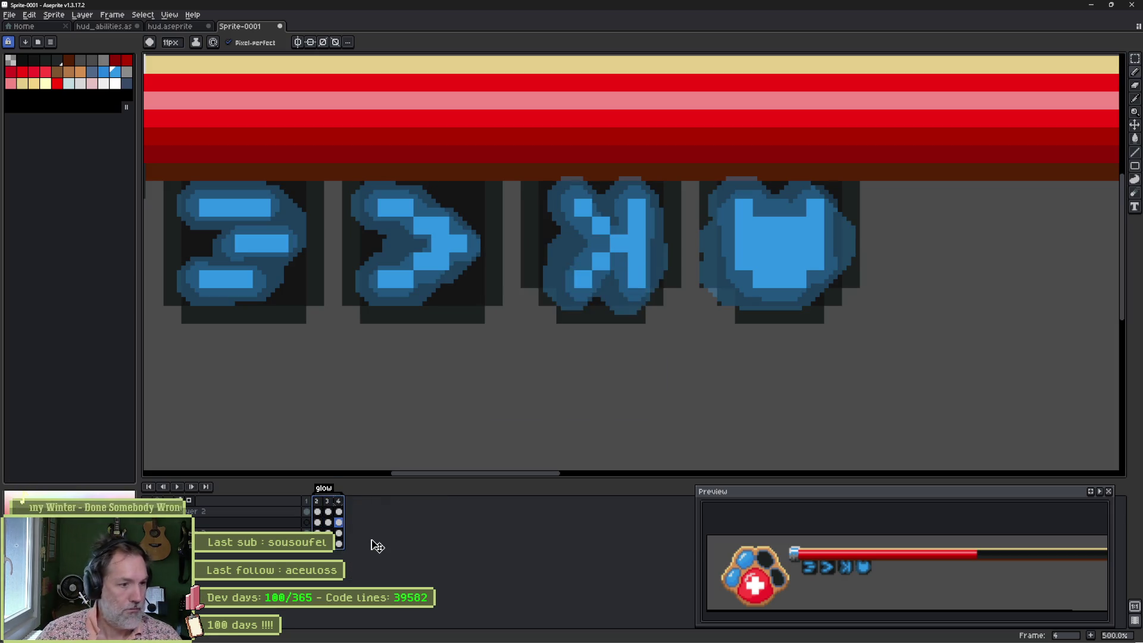
left_click(319, 523)
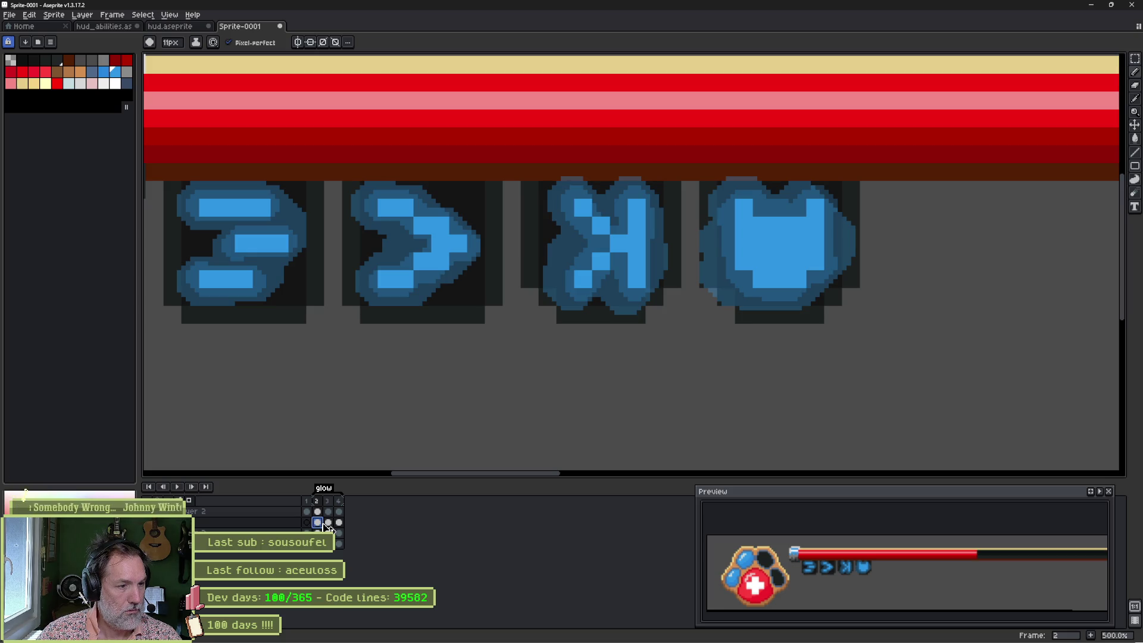
Step: Rename the glow layer to 'fx' and duplicate it as fx Copy
double_click(286, 524)
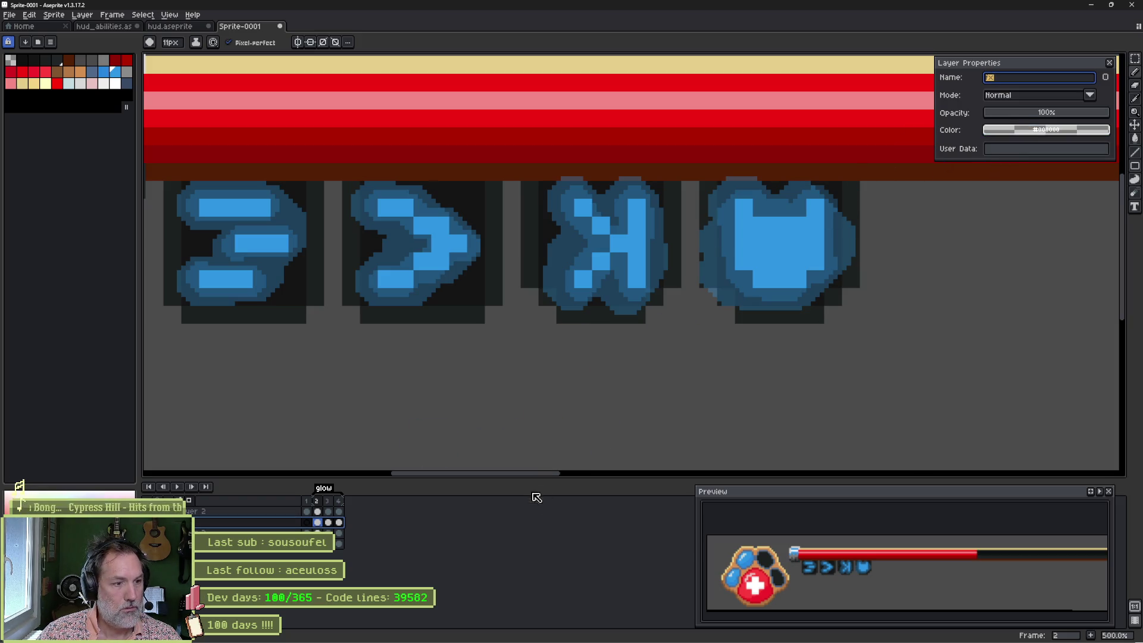
key("Return")
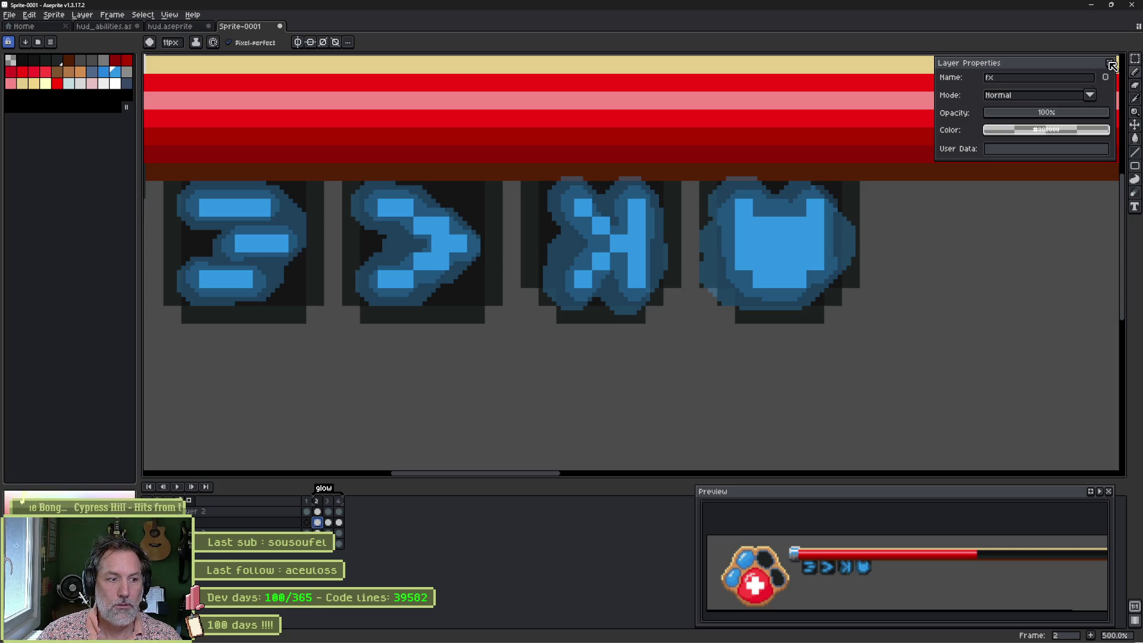
left_click(1111, 63)
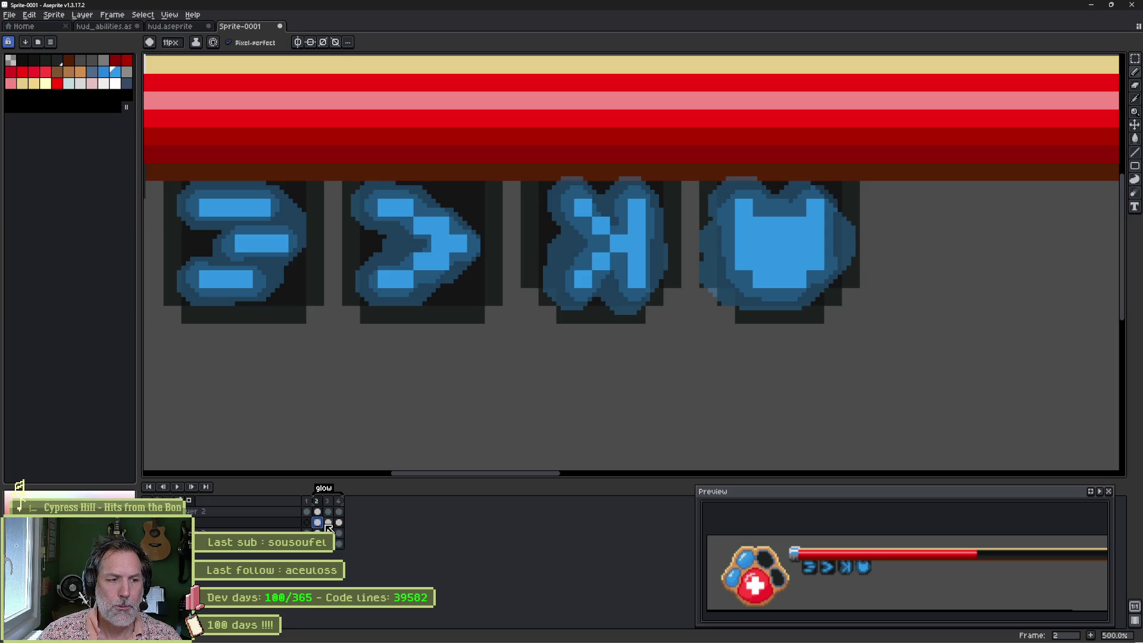
right_click(281, 531)
left_click(305, 583)
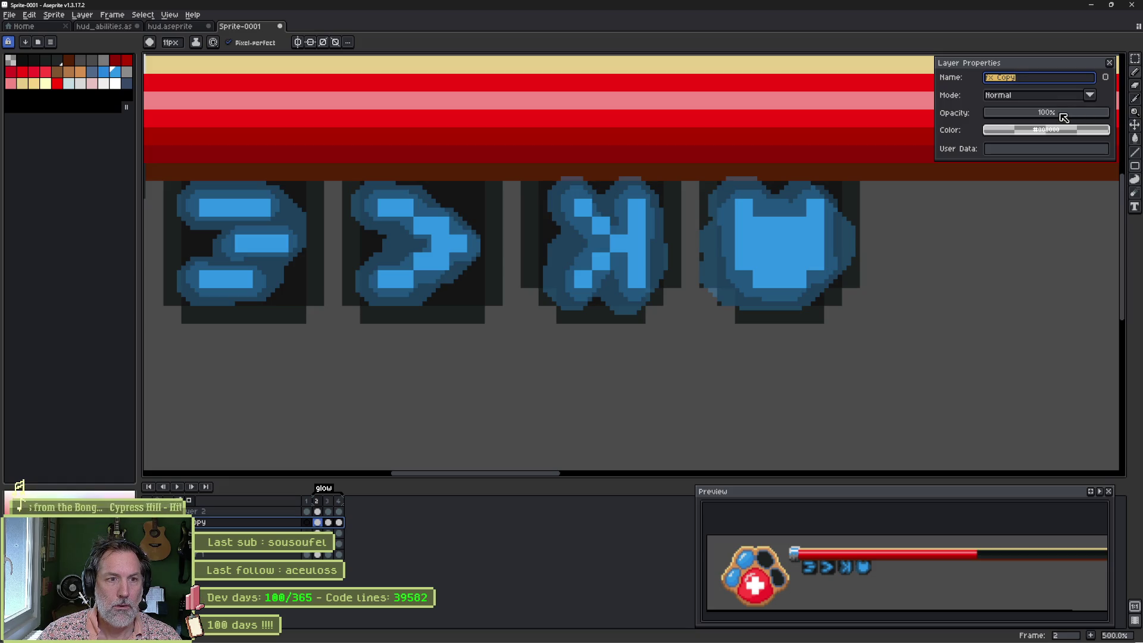
Step: Lower fx Copy's opacity, then check its layer options without changing anything
left_click_drag(1049, 117, 1039, 116)
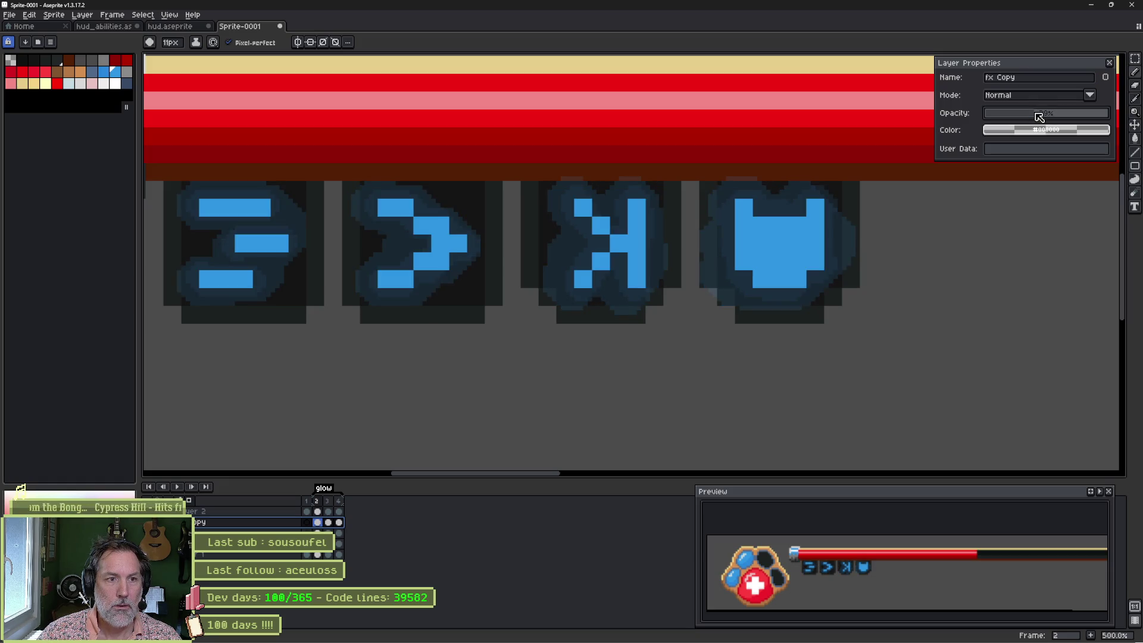
left_click(1110, 63)
right_click(246, 525)
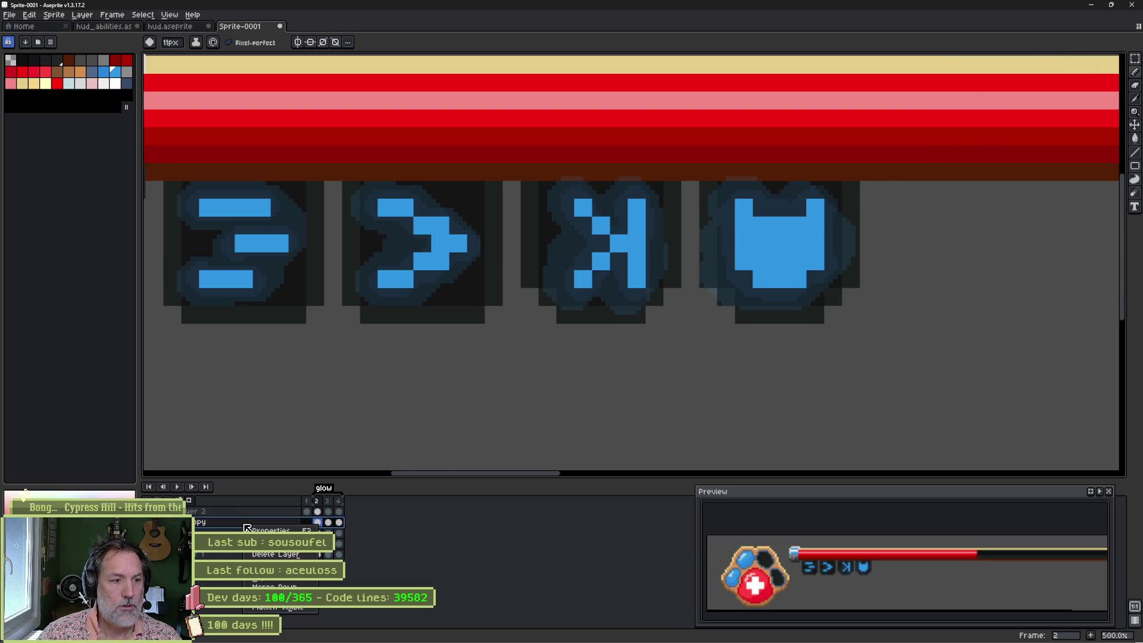
mouse_move(274, 563)
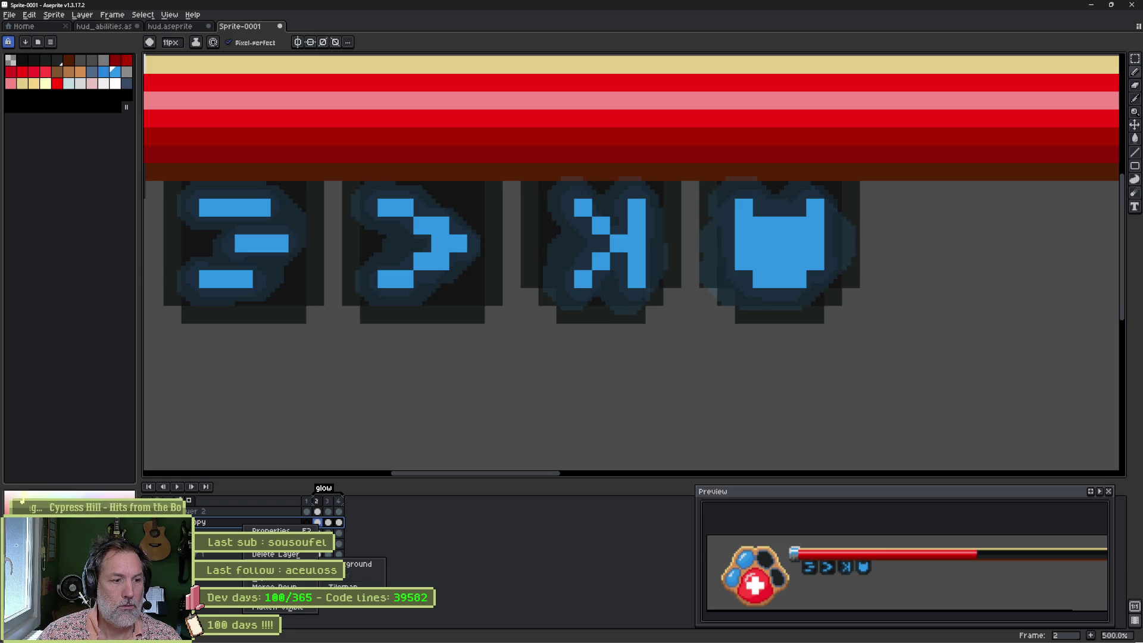
left_click(462, 560)
right_click(271, 524)
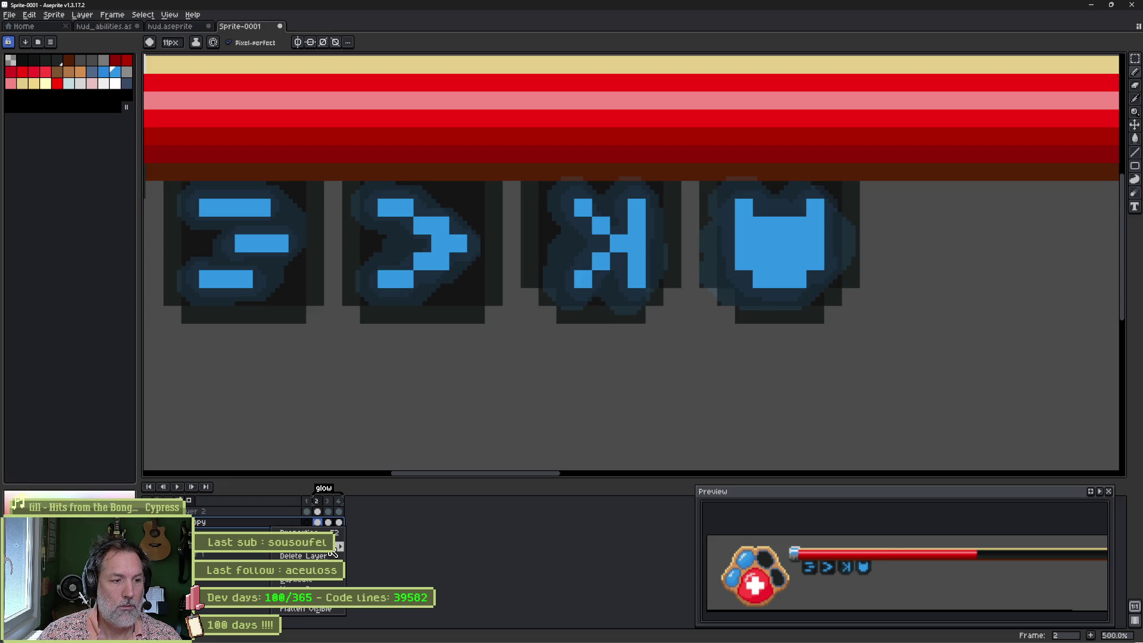
mouse_move(333, 548)
key("Escape")
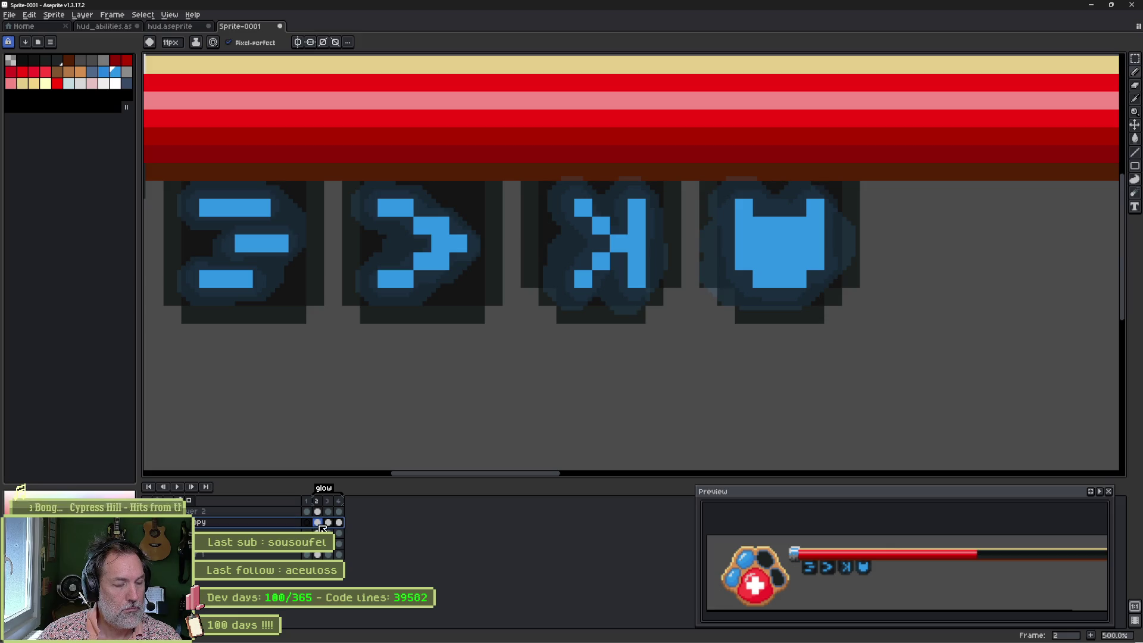
Step: Merge the fx Copy layer down into Layer 4
left_click(320, 527)
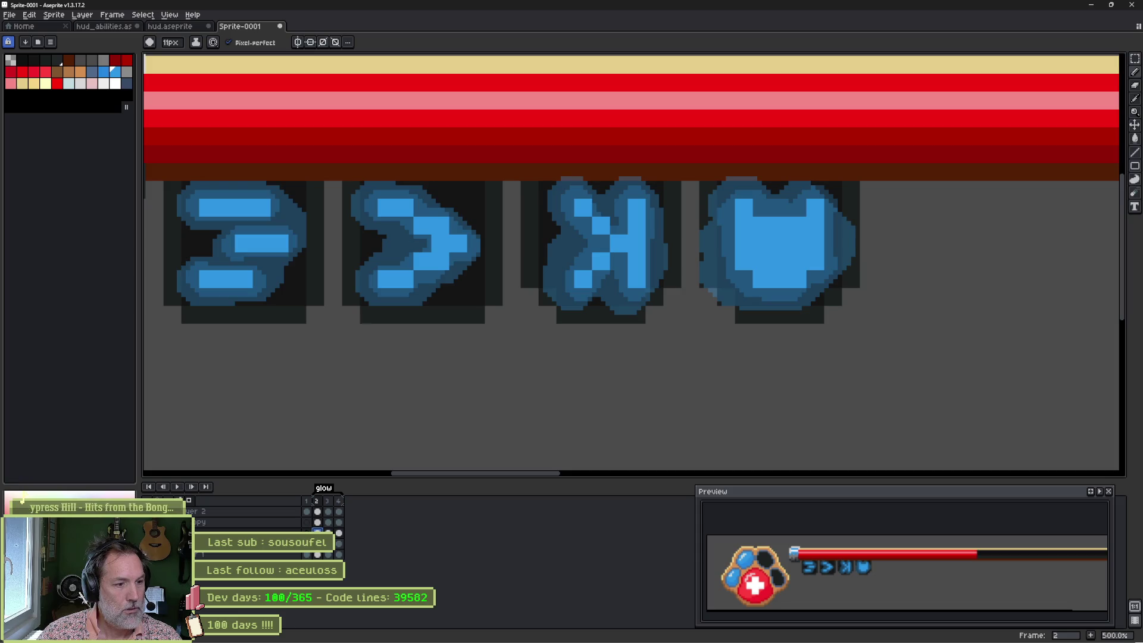
left_click(211, 525)
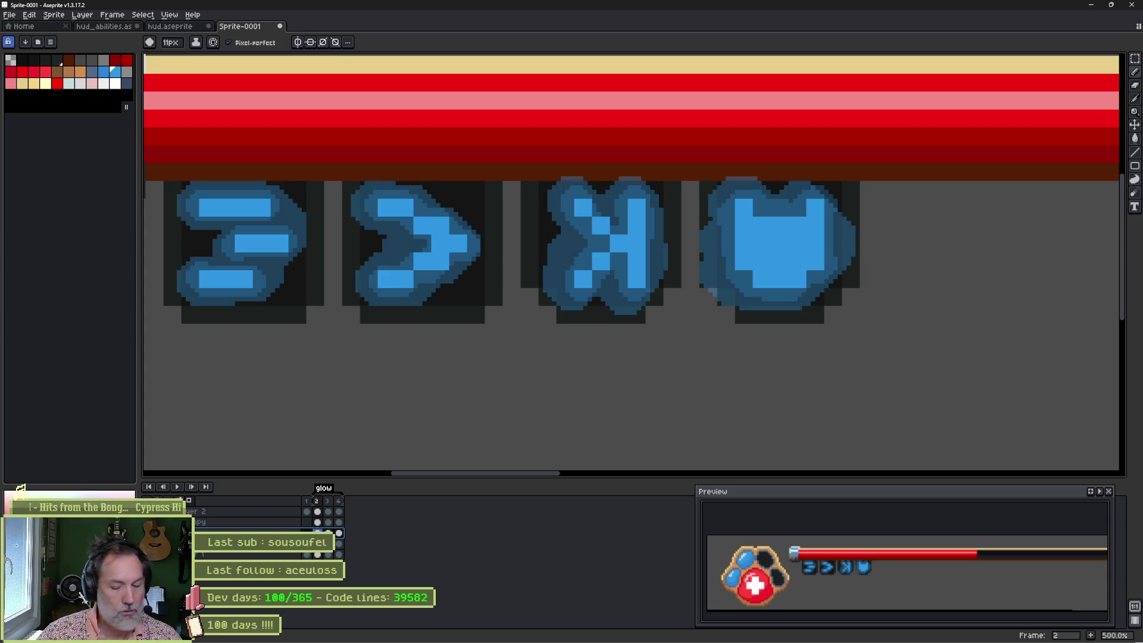
key("shift+n")
left_click(211, 524)
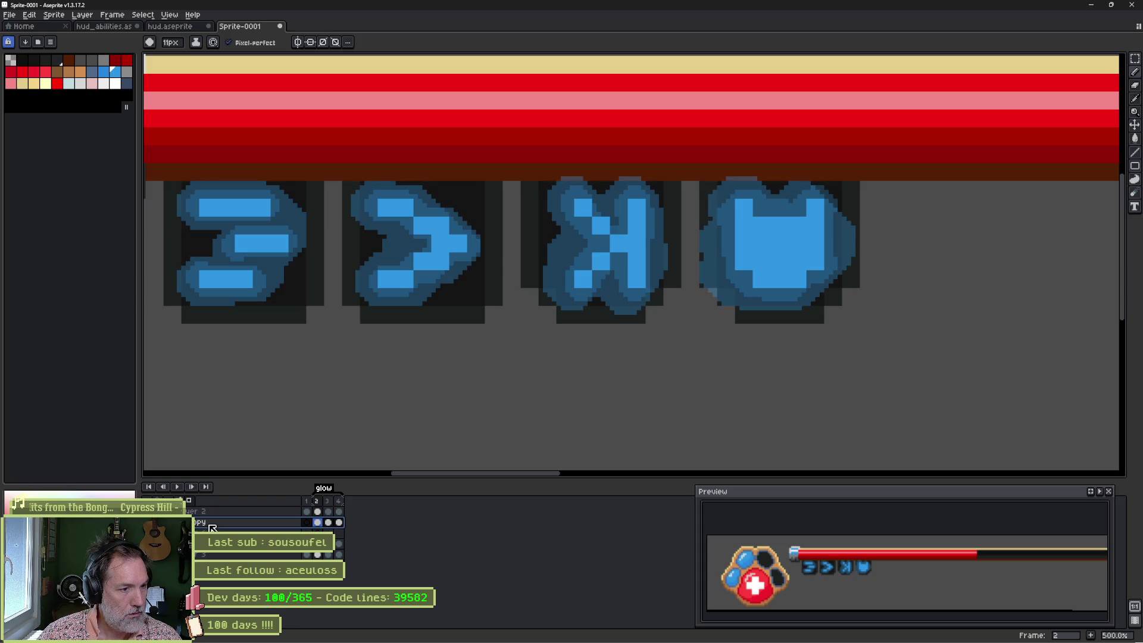
right_click(224, 522)
left_click(254, 582)
Step: Check Layer 4's properties, then select frames 2–3 and loop-play the brighter glow
double_click(270, 524)
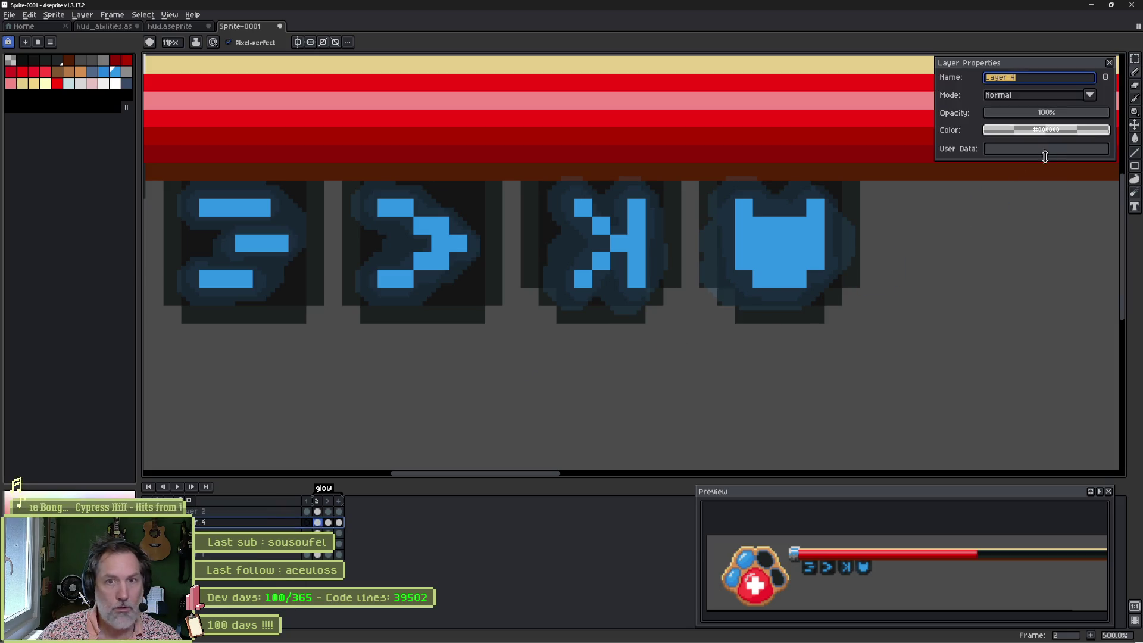
left_click(1111, 63)
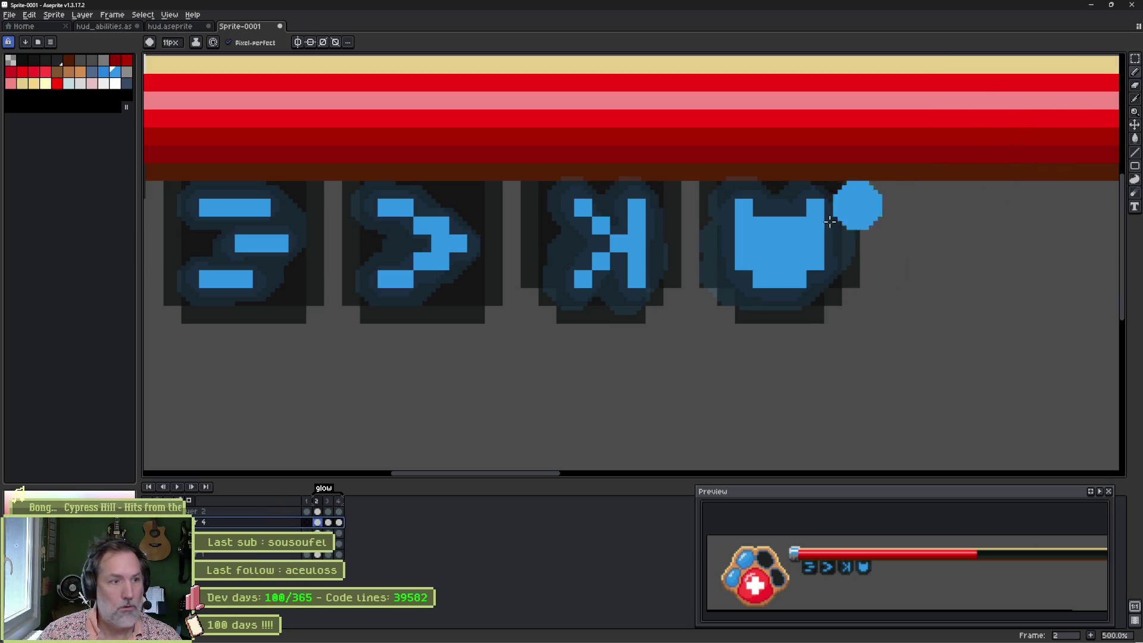
left_click(322, 524)
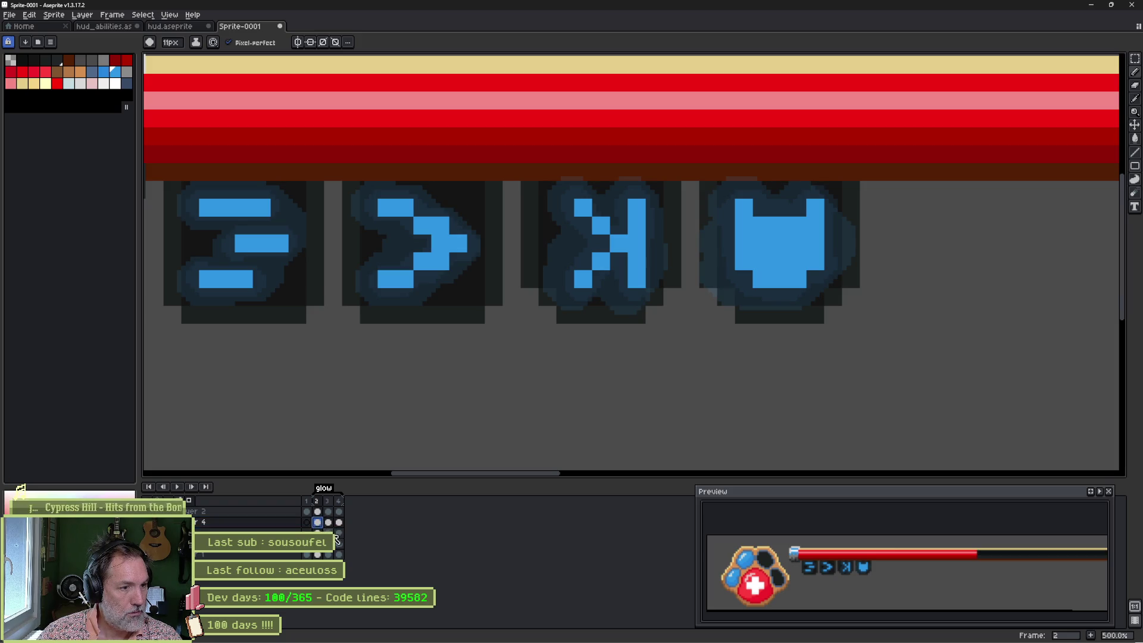
left_click(328, 523)
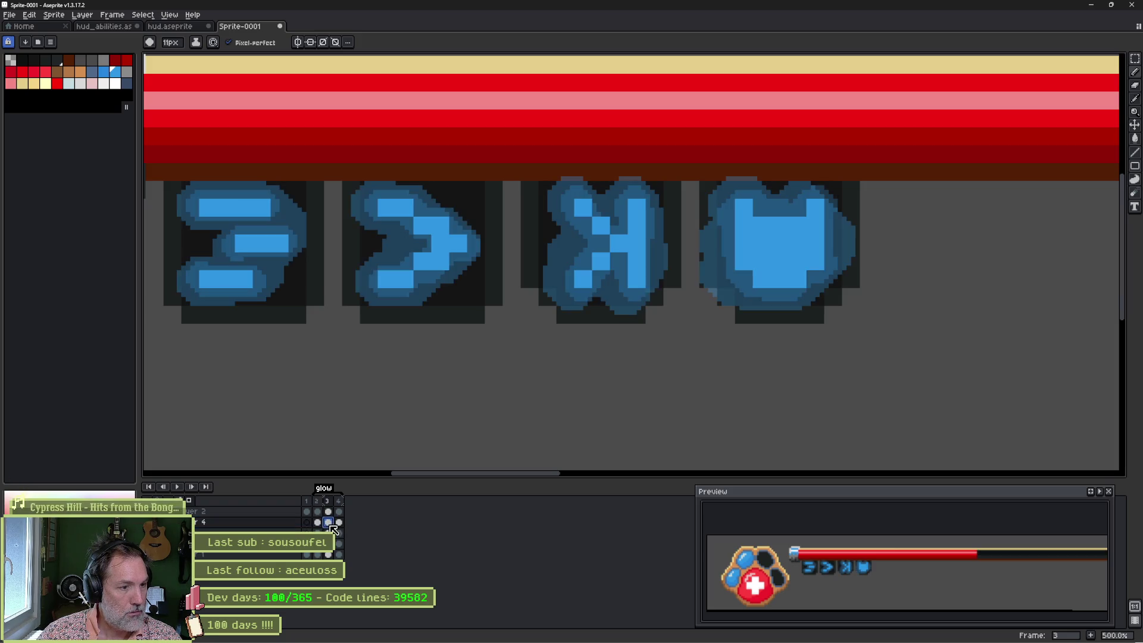
left_click(322, 528, "shift")
key("Return")
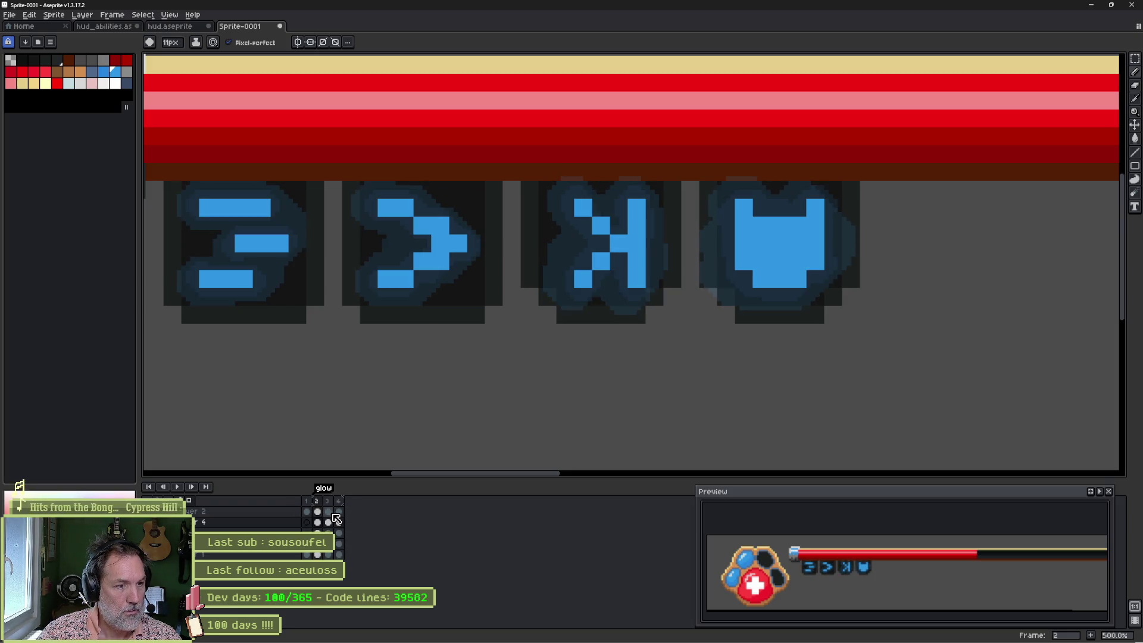
Step: Change the glow tag to span frames 2–3
double_click(330, 489)
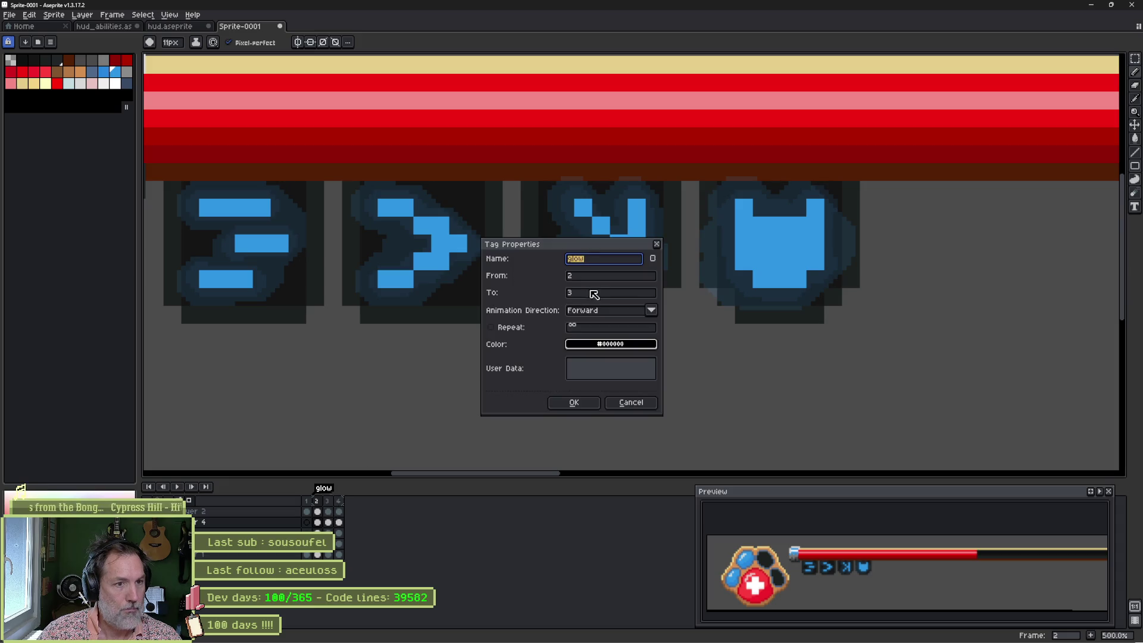
left_click(573, 403)
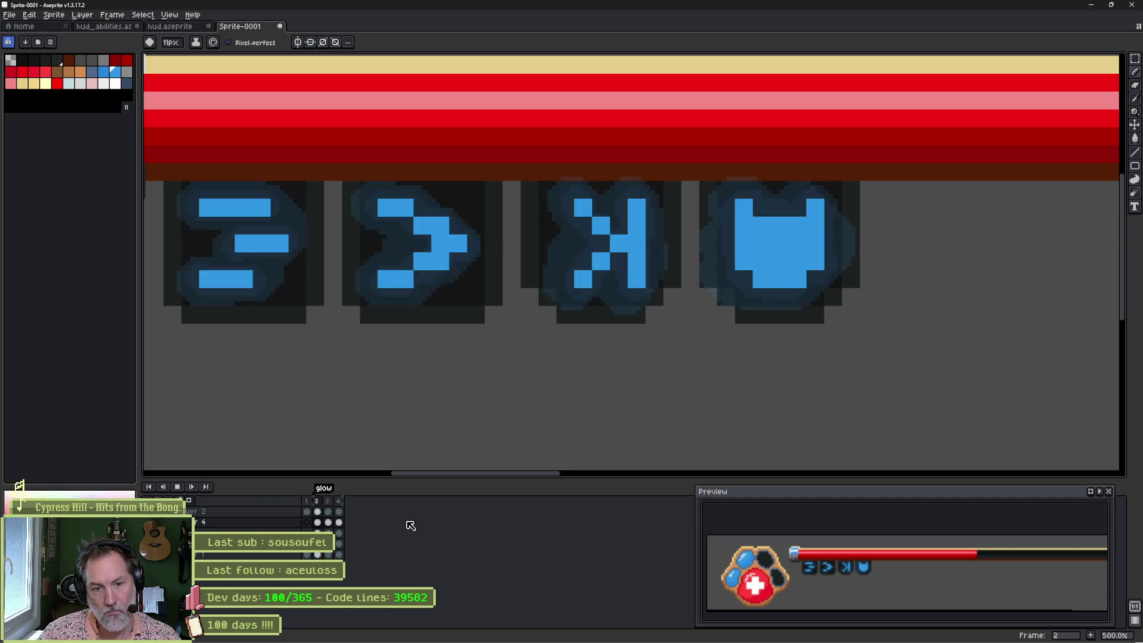
scroll(873, 590, "down", 1)
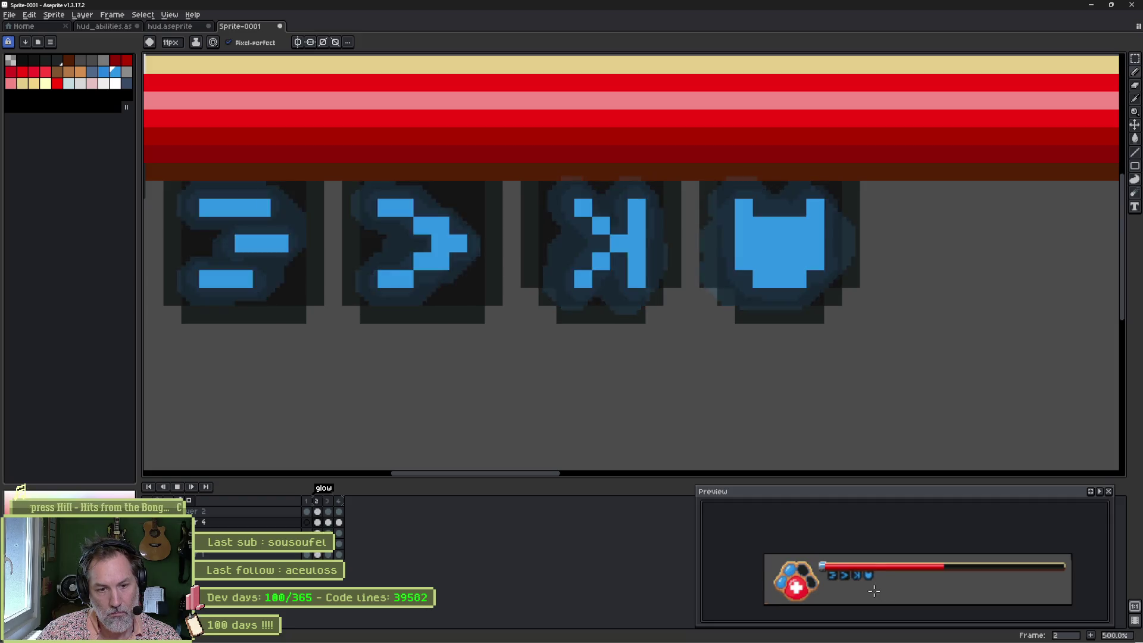
scroll(873, 590, "up", 1)
Step: Zoom and pan the Preview to inspect the paw icon and bar, then pick black from the sprite
scroll(873, 590, "up", 1)
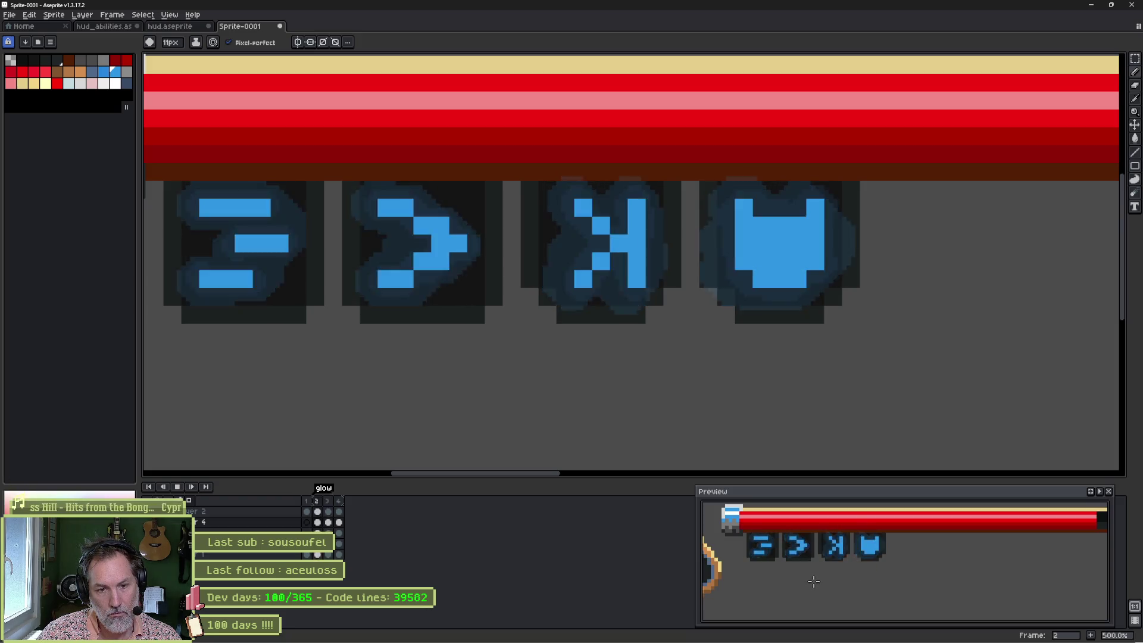
scroll(816, 581, "down", 1)
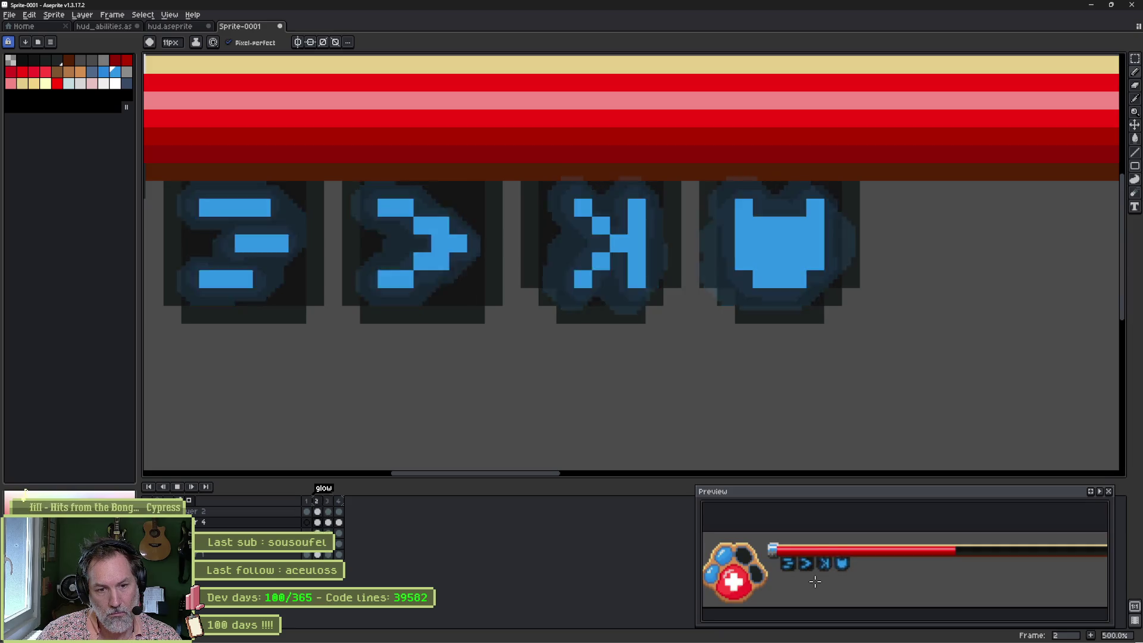
left_click_drag(815, 582, 854, 574)
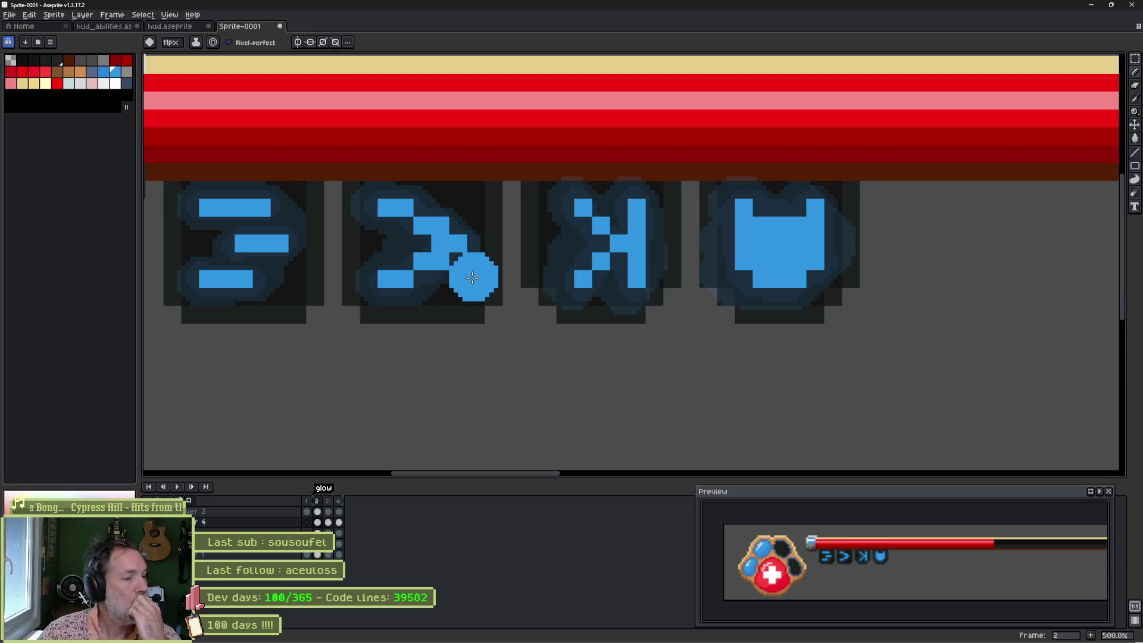
left_click(357, 237, "alt")
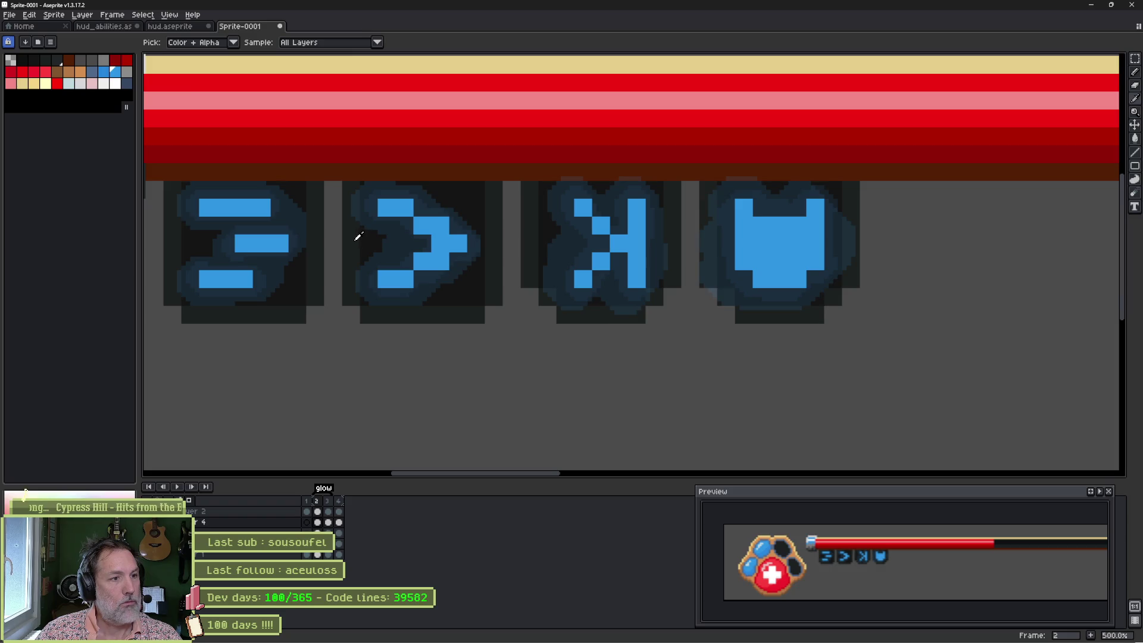
Step: Switch to the hud_abilities sprite, select the Paint Bucket and check the colour mode options
left_click(170, 27)
left_click(107, 28)
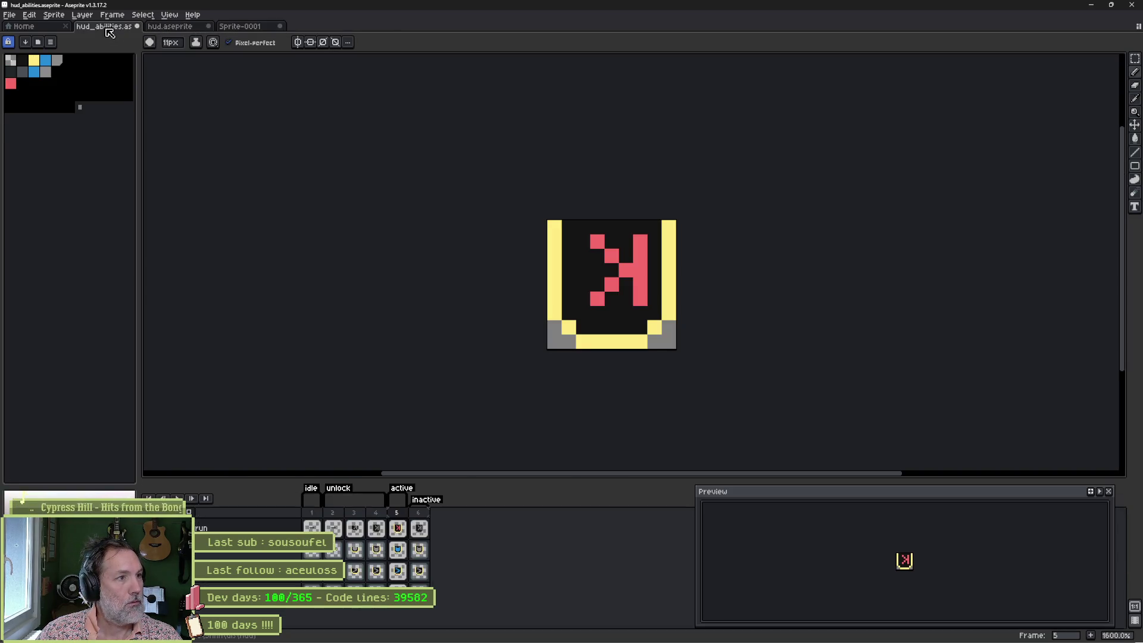
key("g")
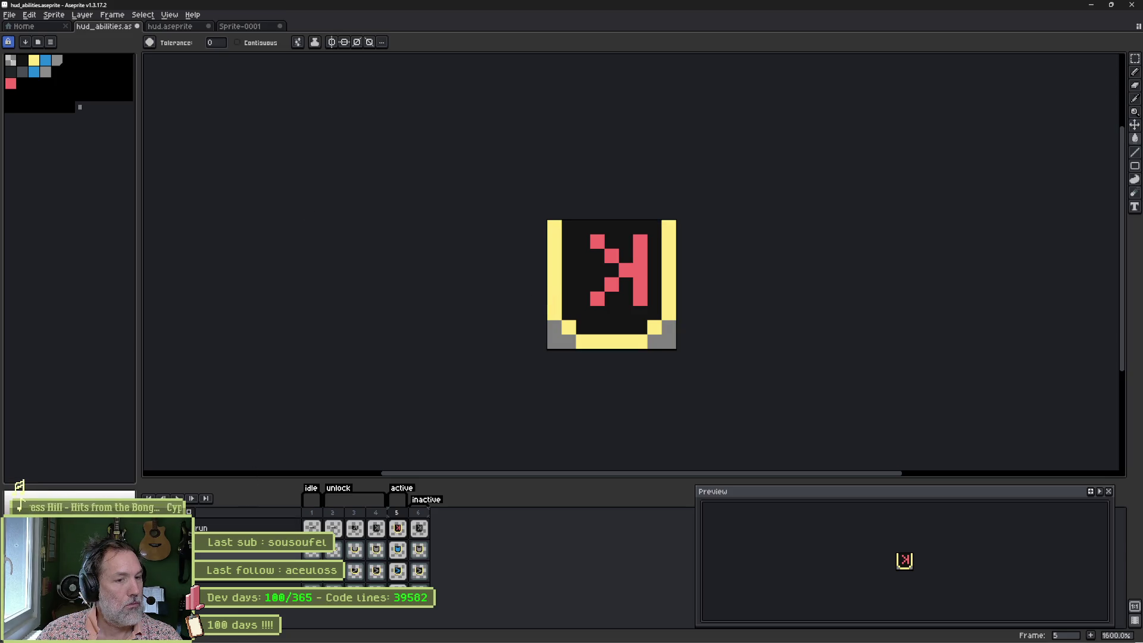
left_click(61, 18)
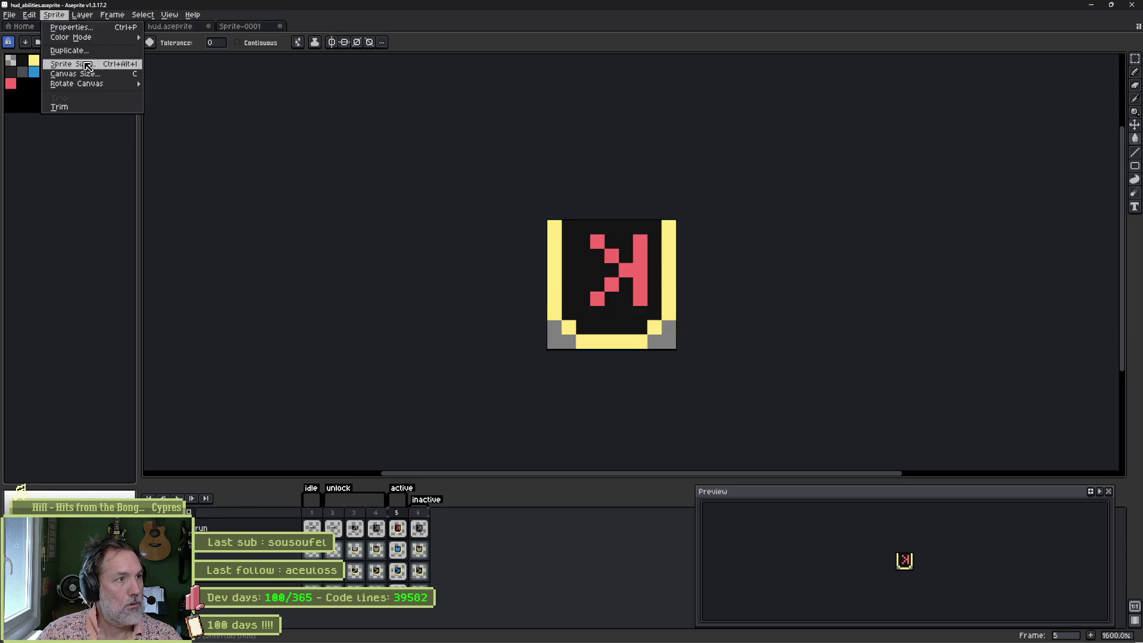
mouse_move(119, 37)
left_click(113, 211)
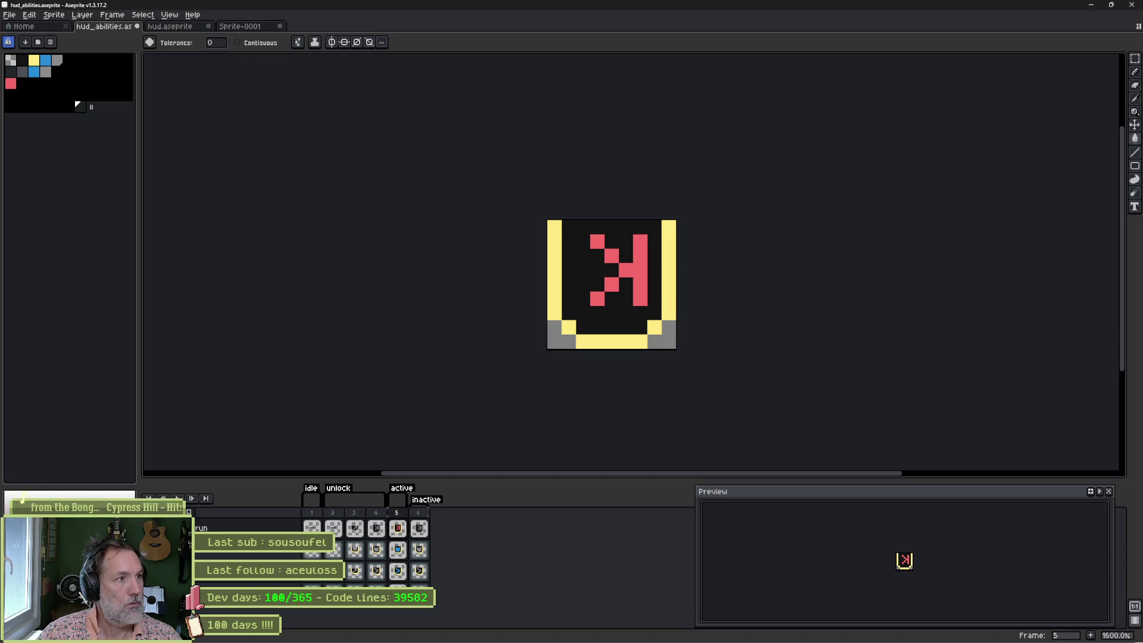
Step: Close hud.aseprite, discarding its unsaved changes
left_click(249, 28)
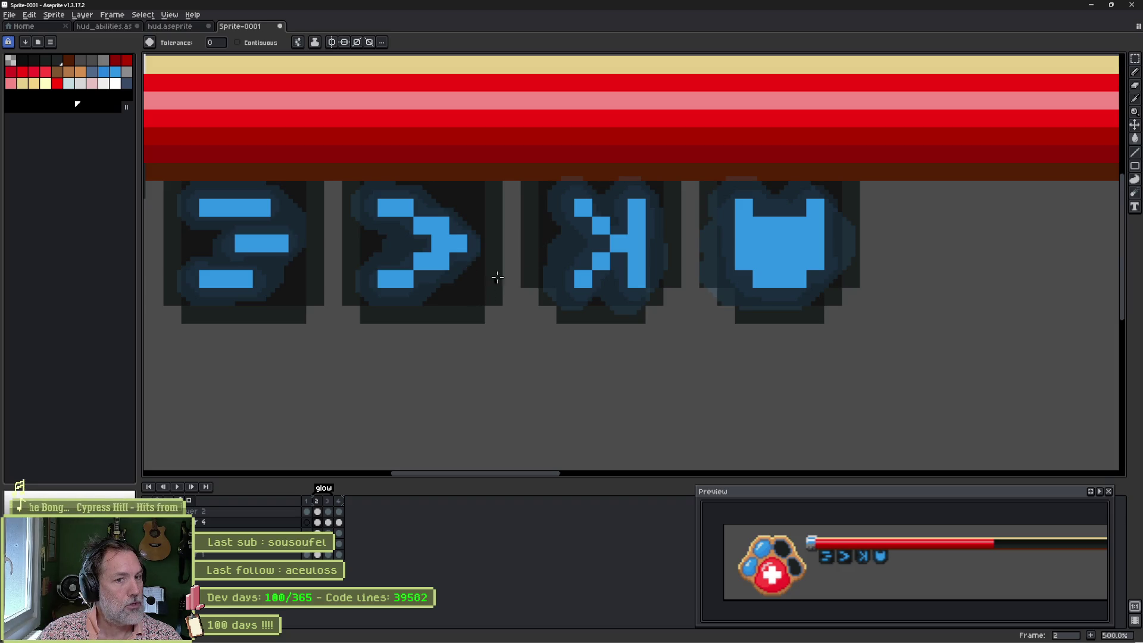
left_click(170, 27)
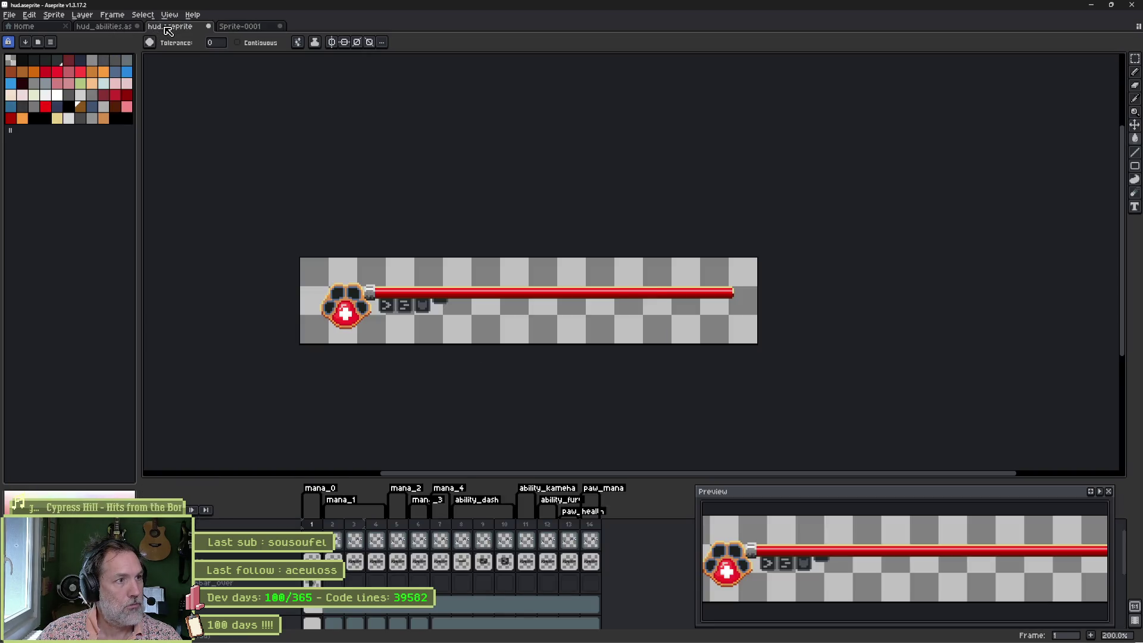
key("ctrl+w")
left_click(578, 348)
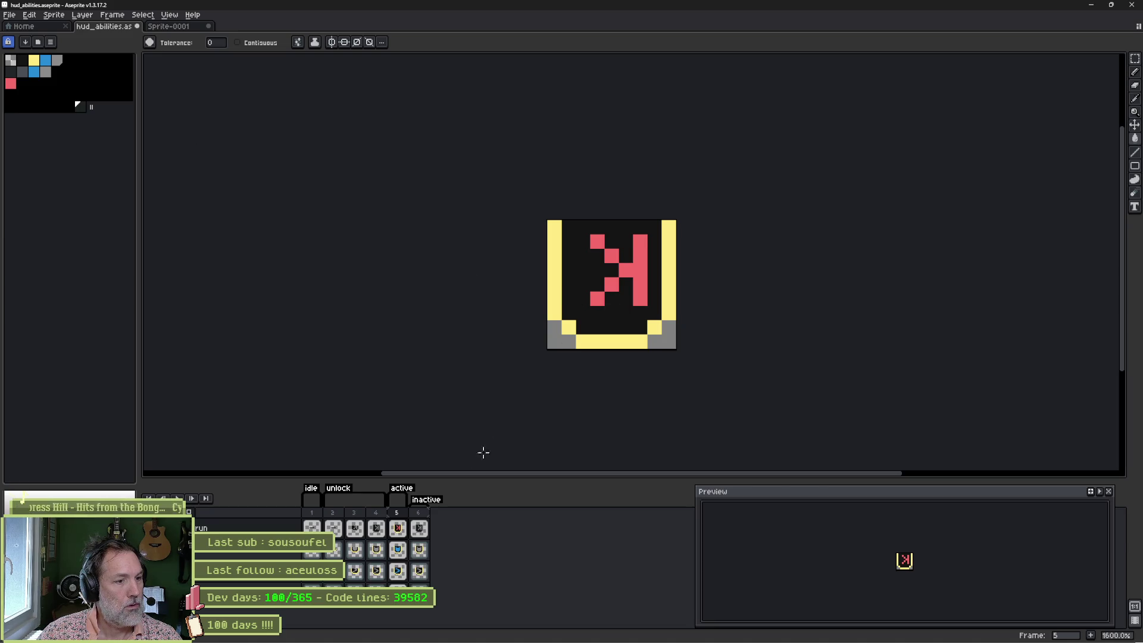
Step: Fill the light top-bar pixels dark on frames 1 and 2 of the icon
left_click(312, 528)
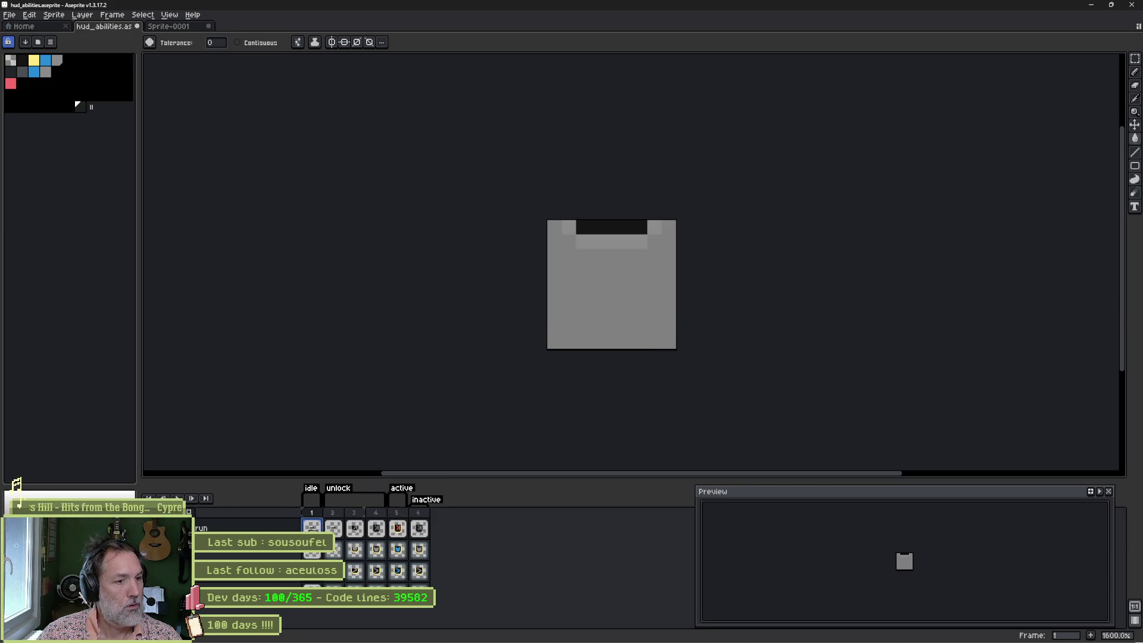
left_click(575, 227)
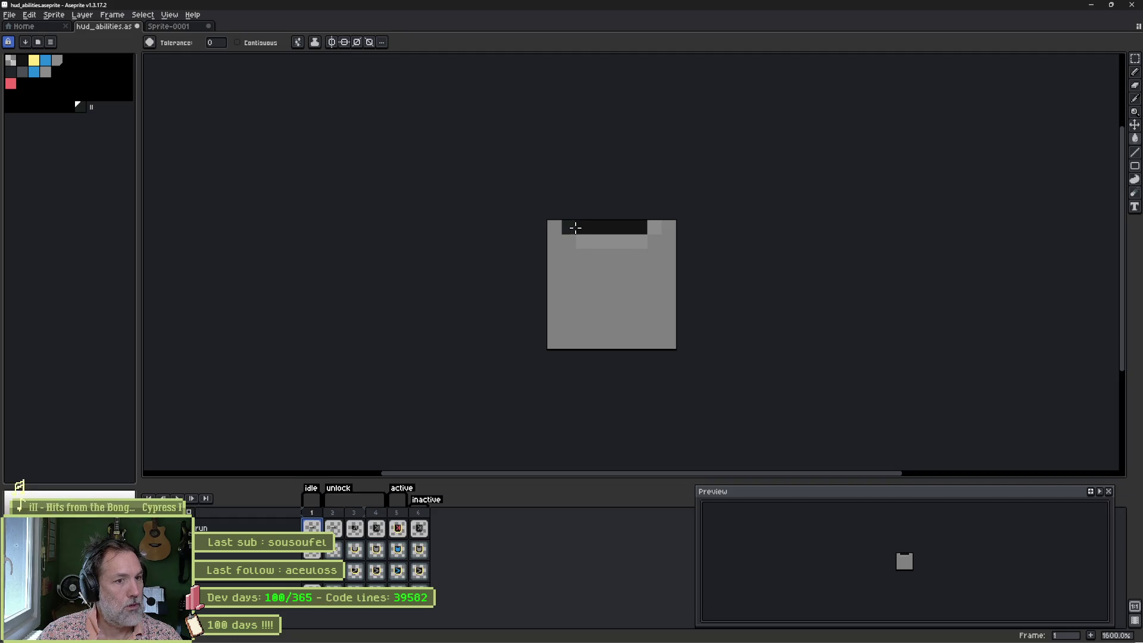
left_click(568, 227)
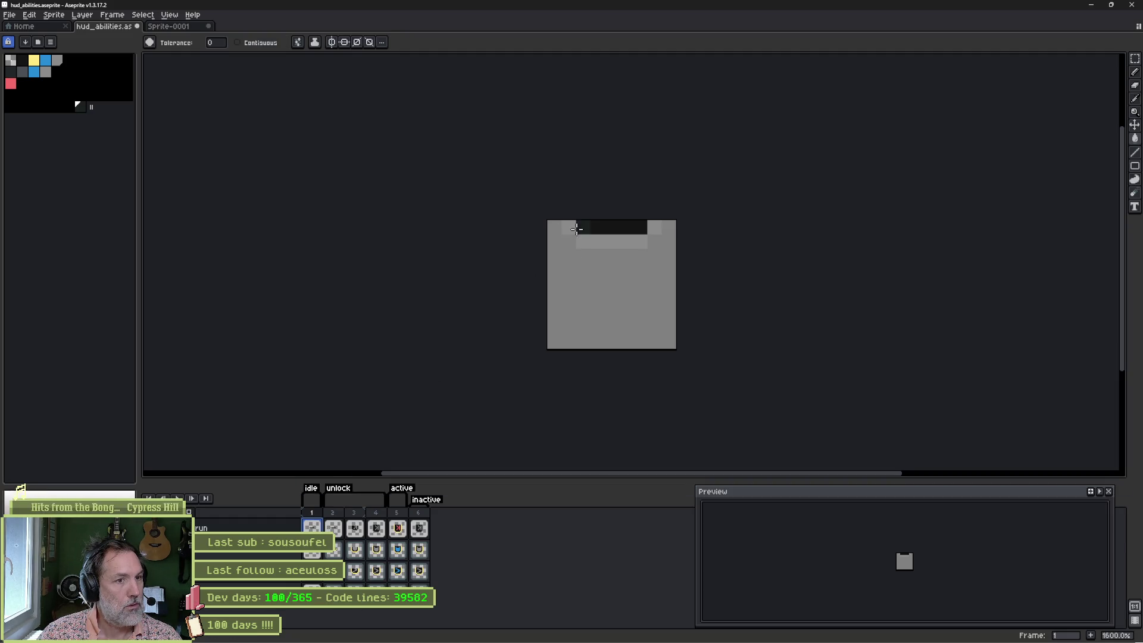
left_click(584, 241)
left_click(333, 528)
left_click(571, 228)
left_click(573, 231)
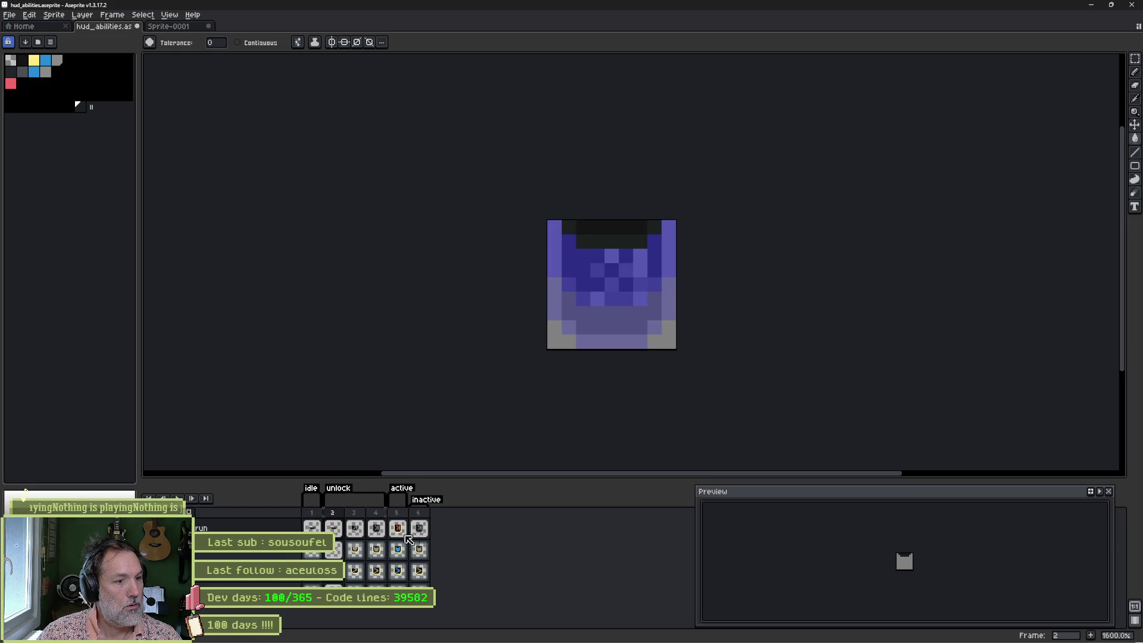
Step: Fill the light grey pixels dark on frames 3, 4 and 6, restoring frame 6's bottom-left corner
left_click(355, 528)
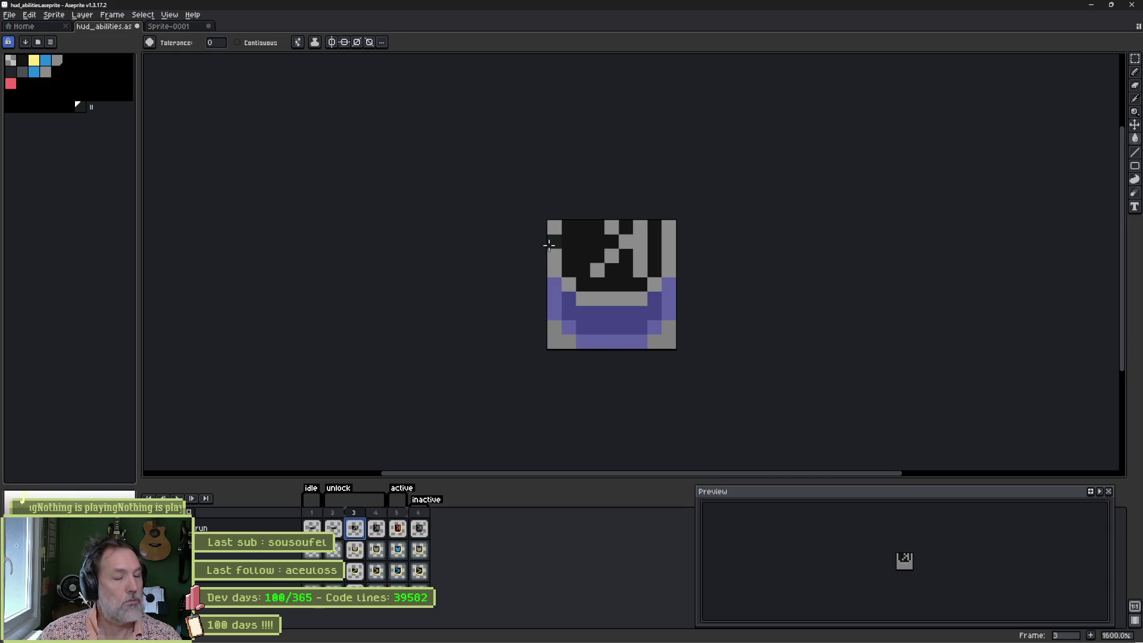
left_click(549, 245)
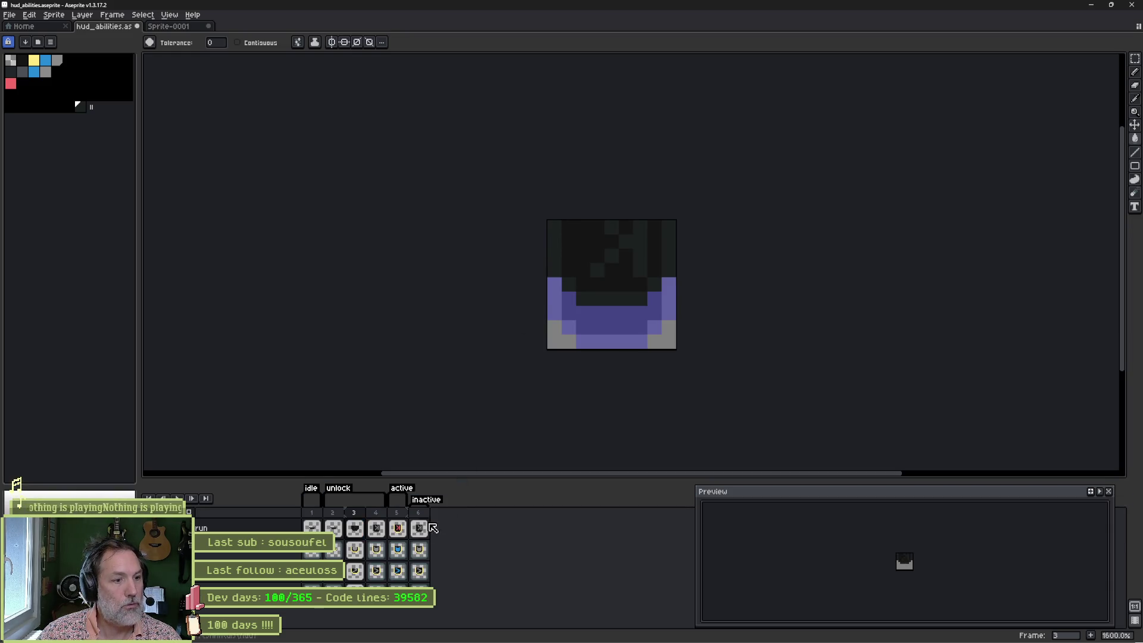
left_click(376, 529)
left_click(558, 260)
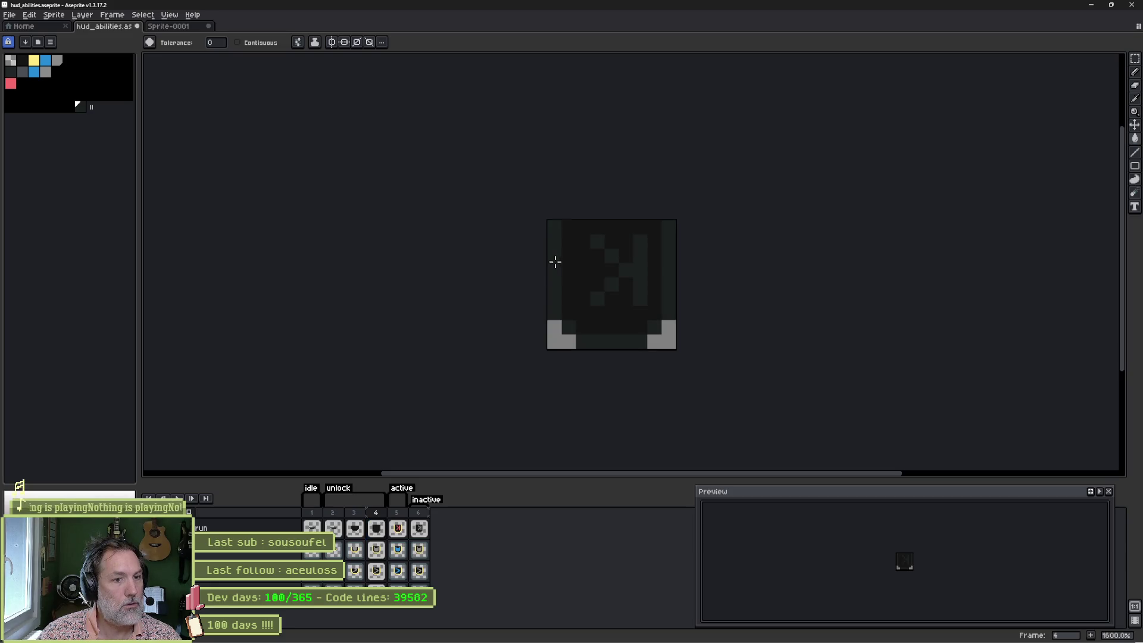
left_click(397, 528)
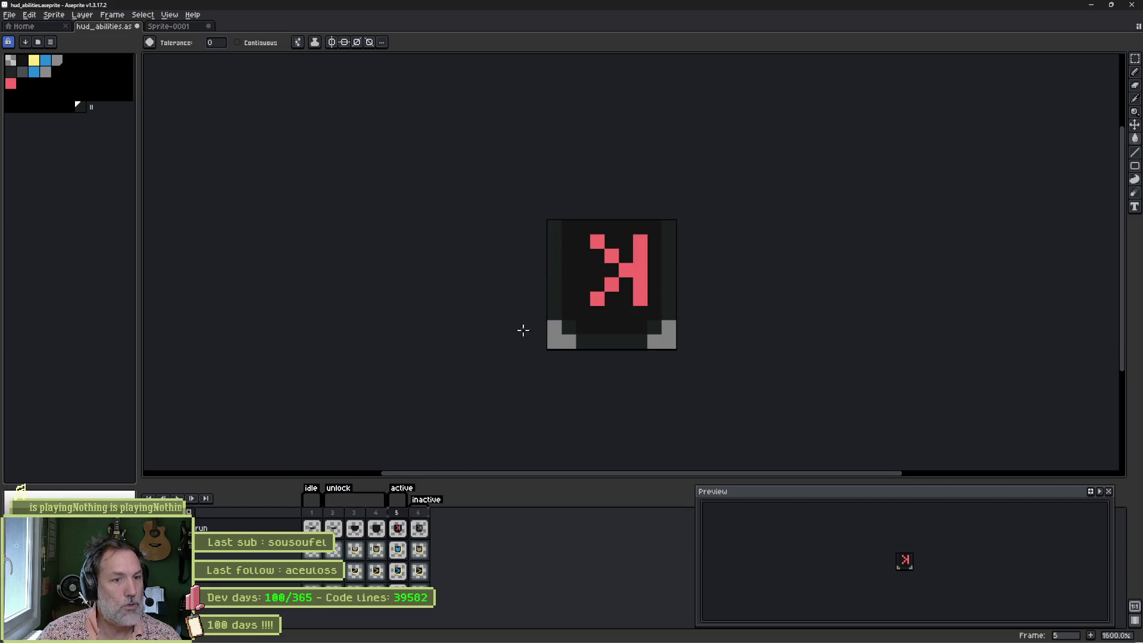
left_click(420, 529)
left_click(553, 275)
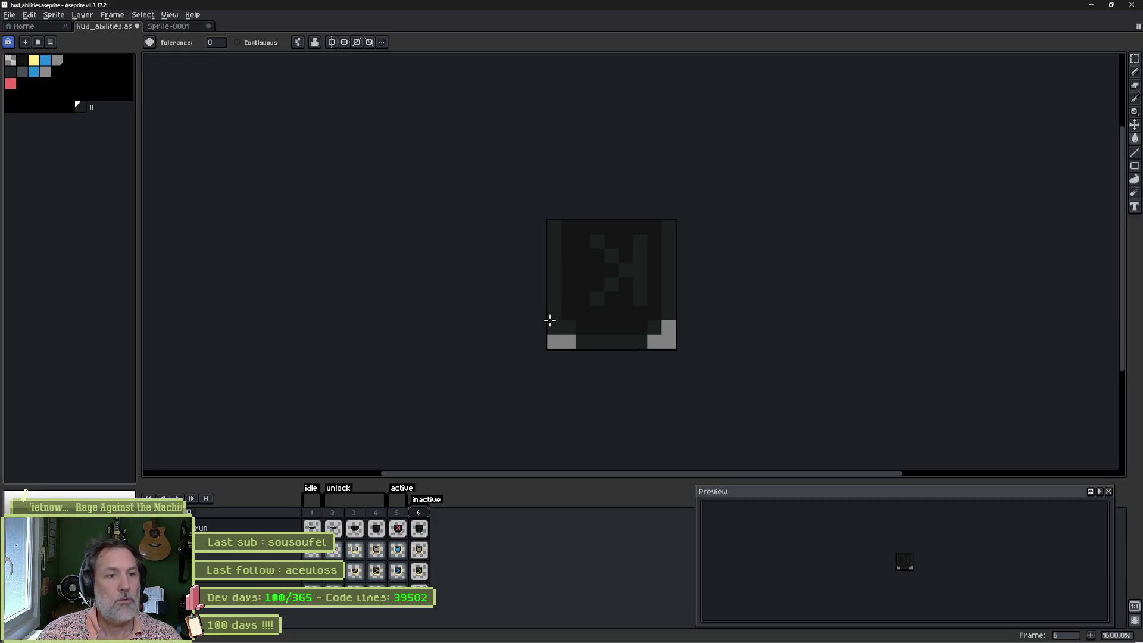
left_click(554, 327)
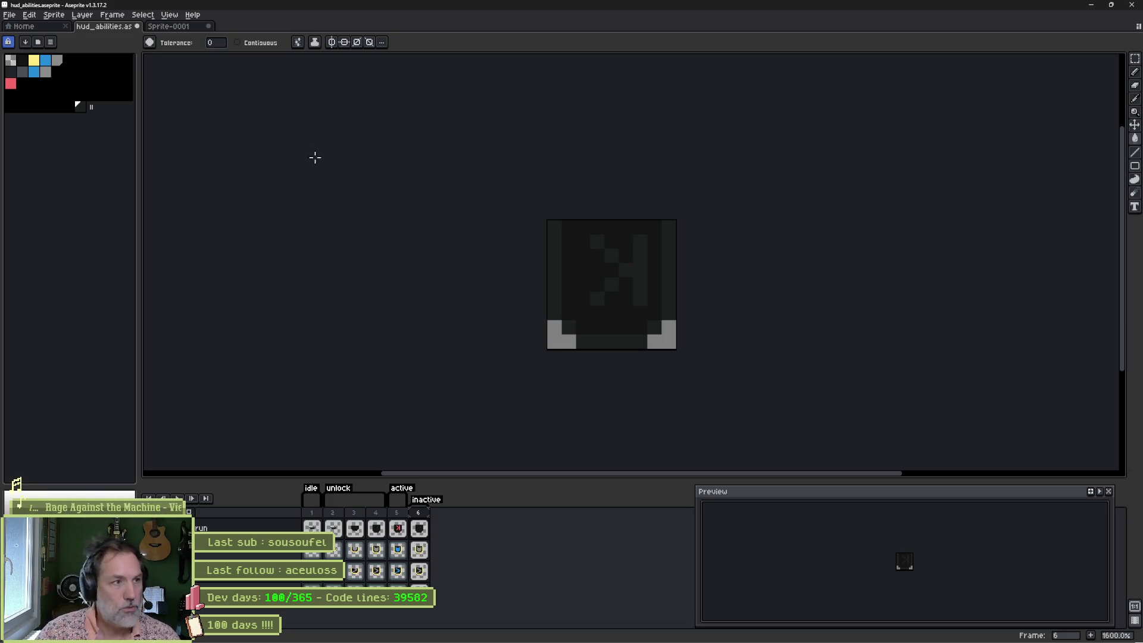
Step: View the HUD mockup's frame 1 icons without glow, then return to the icon sheet
left_click(178, 30)
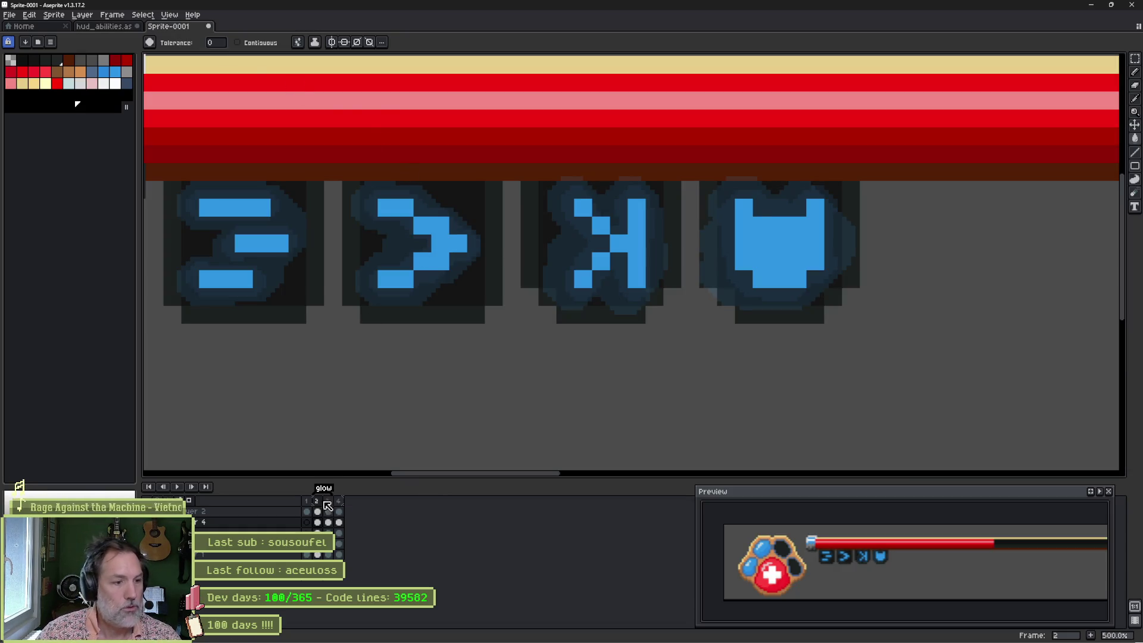
left_click(307, 511)
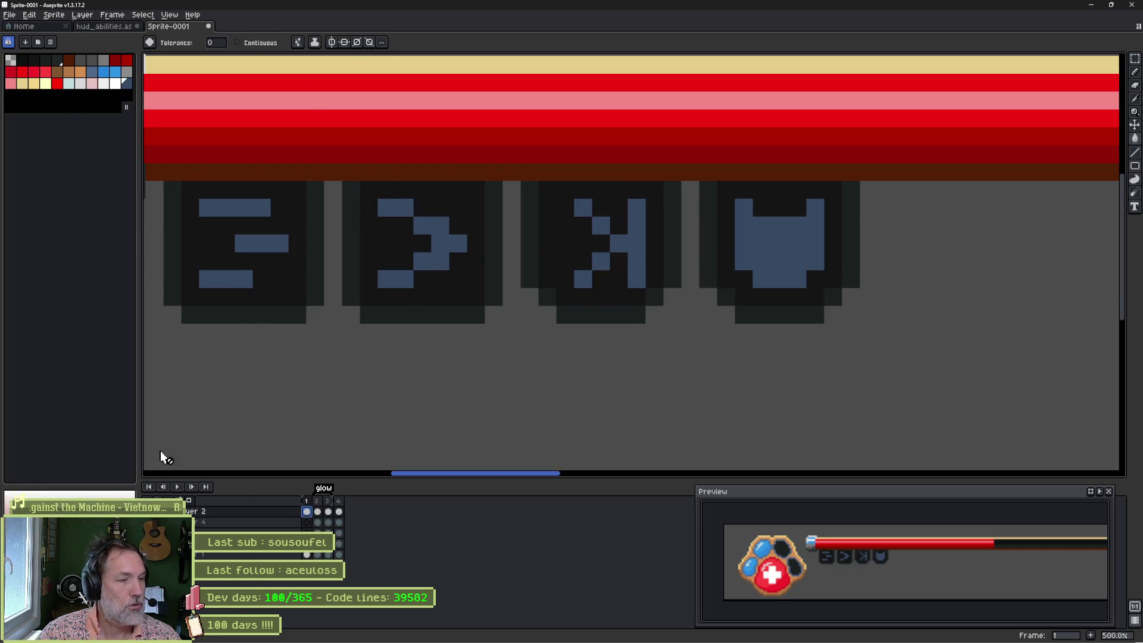
left_click(101, 28)
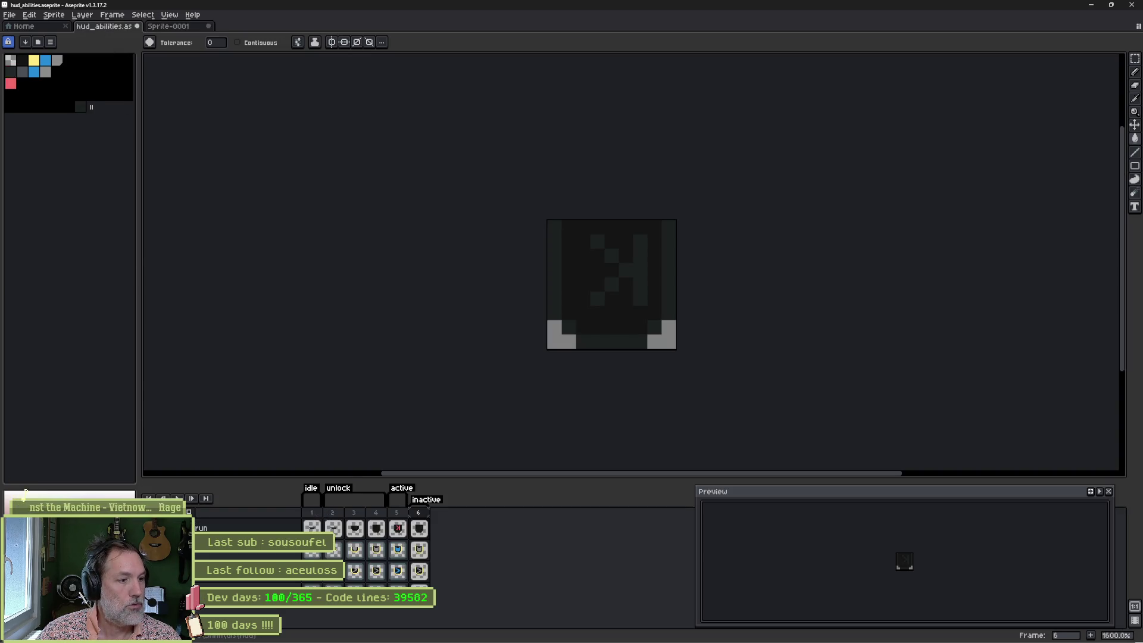
Step: Fill the glyph dull blue on frames 6 and 5, recolouring all red pixels at once
left_click(250, 43)
mouse_move(595, 245)
left_mouse_down()
mouse_move(626, 271)
mouse_move(598, 298)
left_mouse_up()
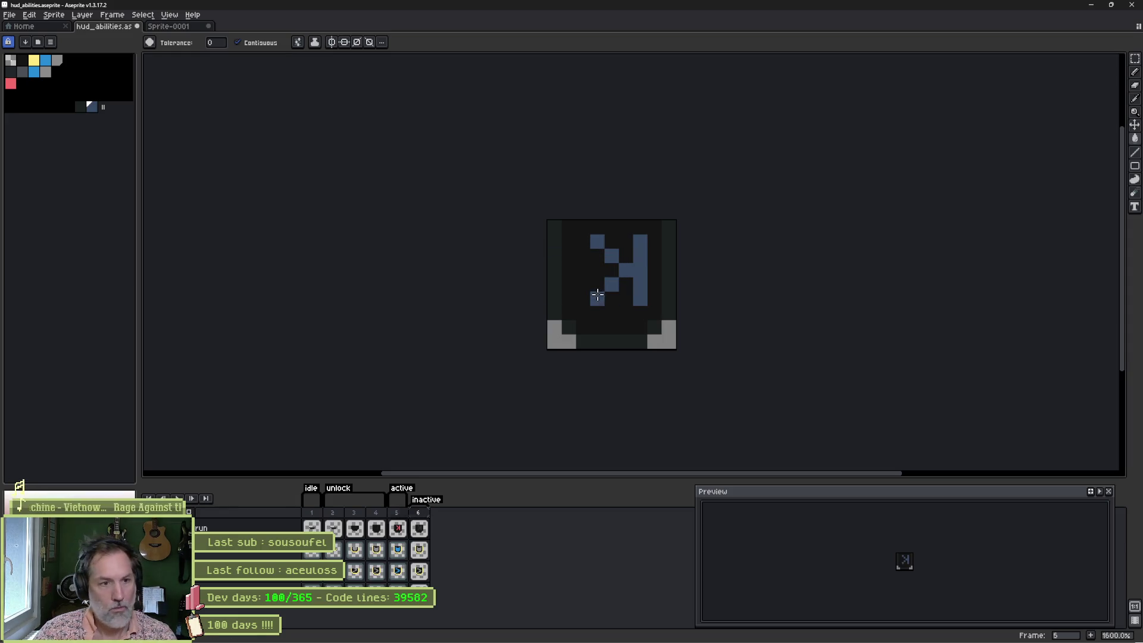
key("comma")
left_click(623, 272)
left_click(262, 43)
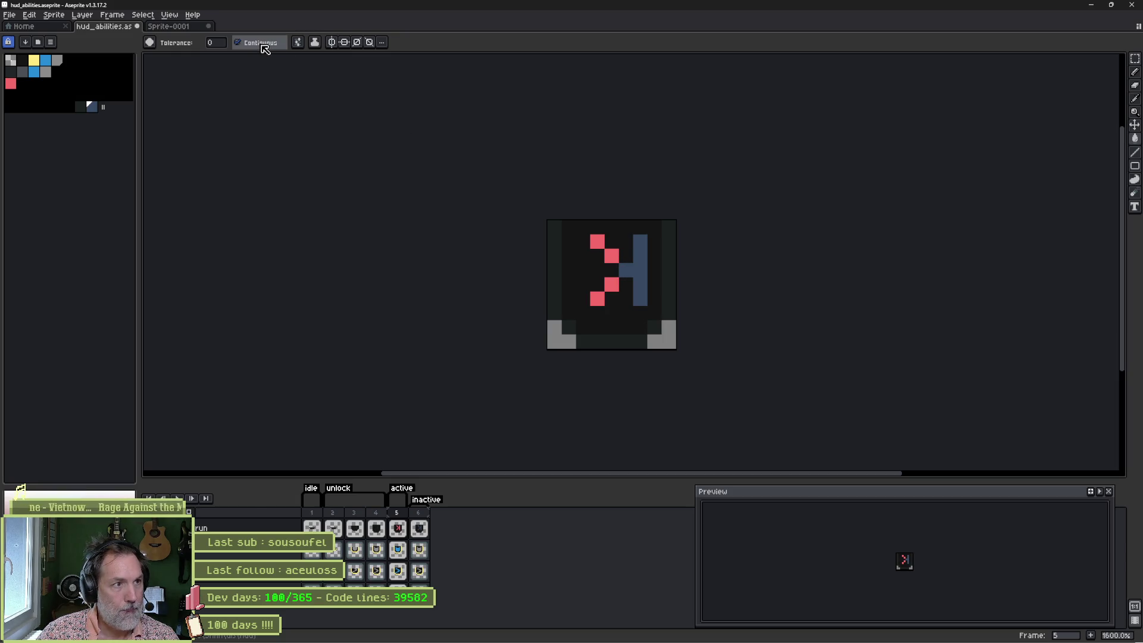
left_click(597, 241)
Step: With contiguous fill restored, recolour frame 4's glyph pieces dull blue
key("comma")
left_click(262, 43)
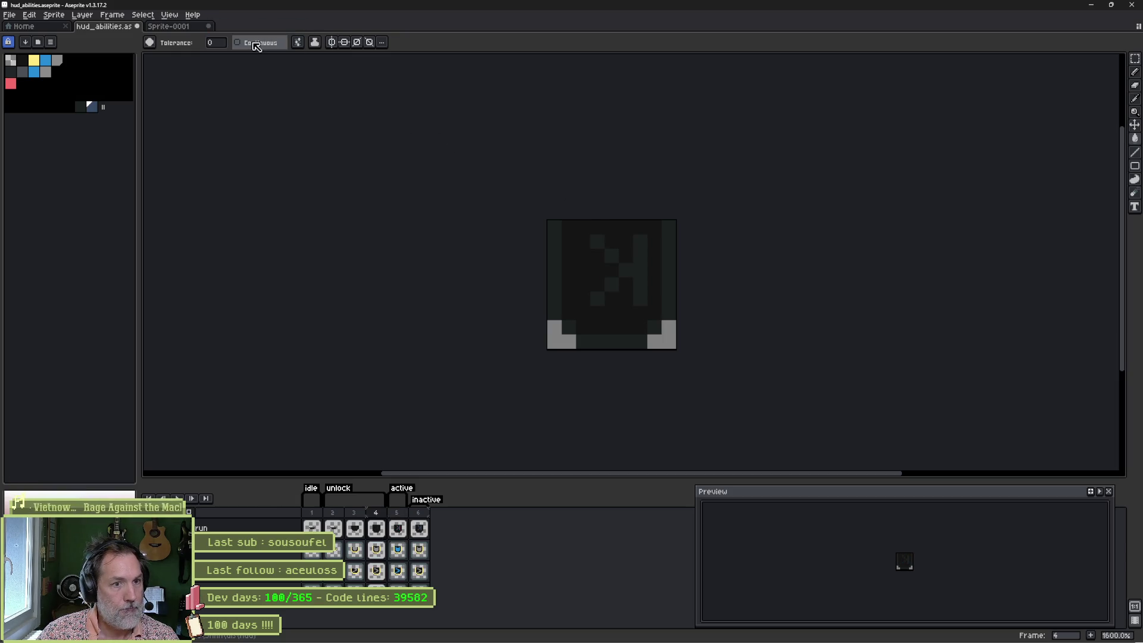
left_click(598, 241)
left_click(616, 264)
left_click(641, 268)
left_click(598, 298)
Step: Recolour the glyph dull blue on frames 3 and 2, then play the unlock frames
key("comma")
left_click(624, 242)
left_click(625, 243)
left_click(612, 256)
left_click(599, 269)
key("comma")
left_click(628, 268)
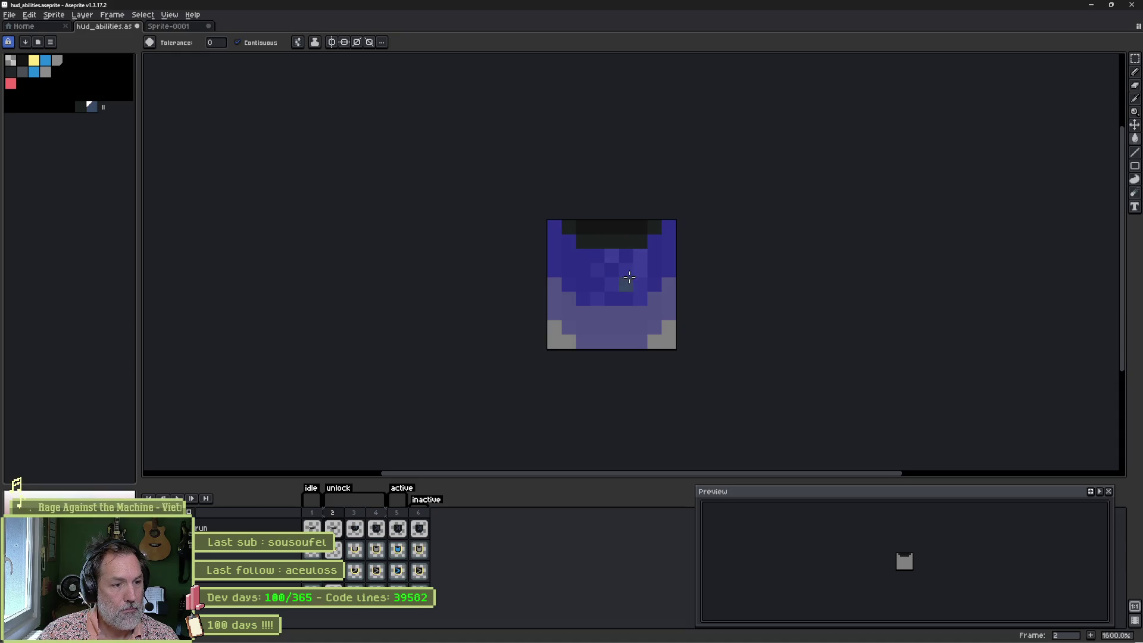
key("Return")
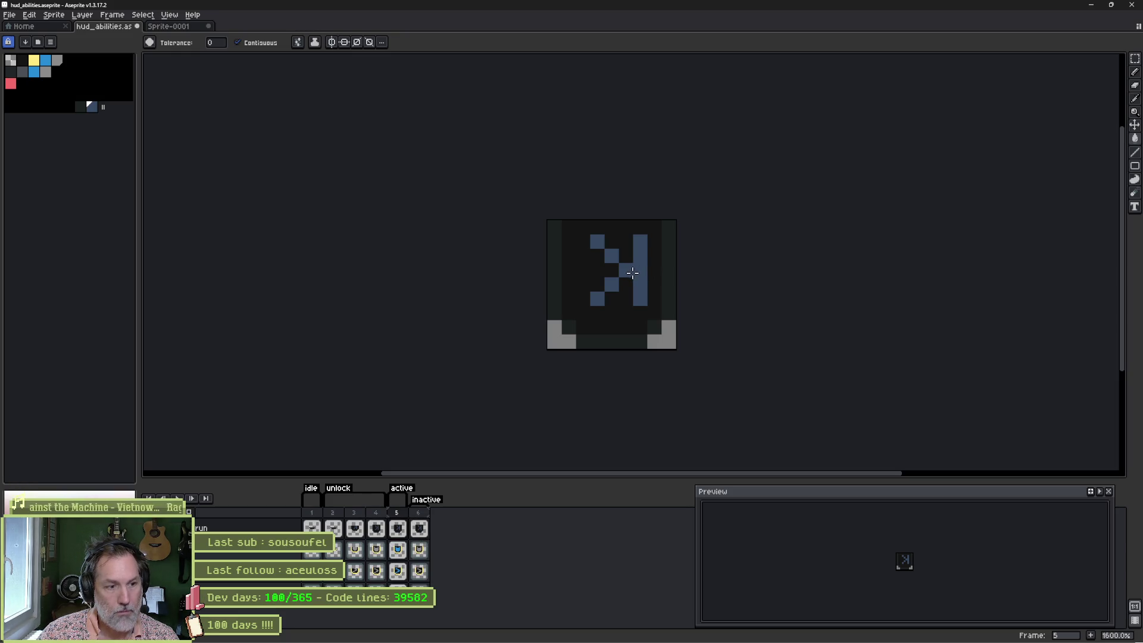
Step: Repaint frame 5's glyph bright light blue, undoing one stray pixel
left_click(46, 61)
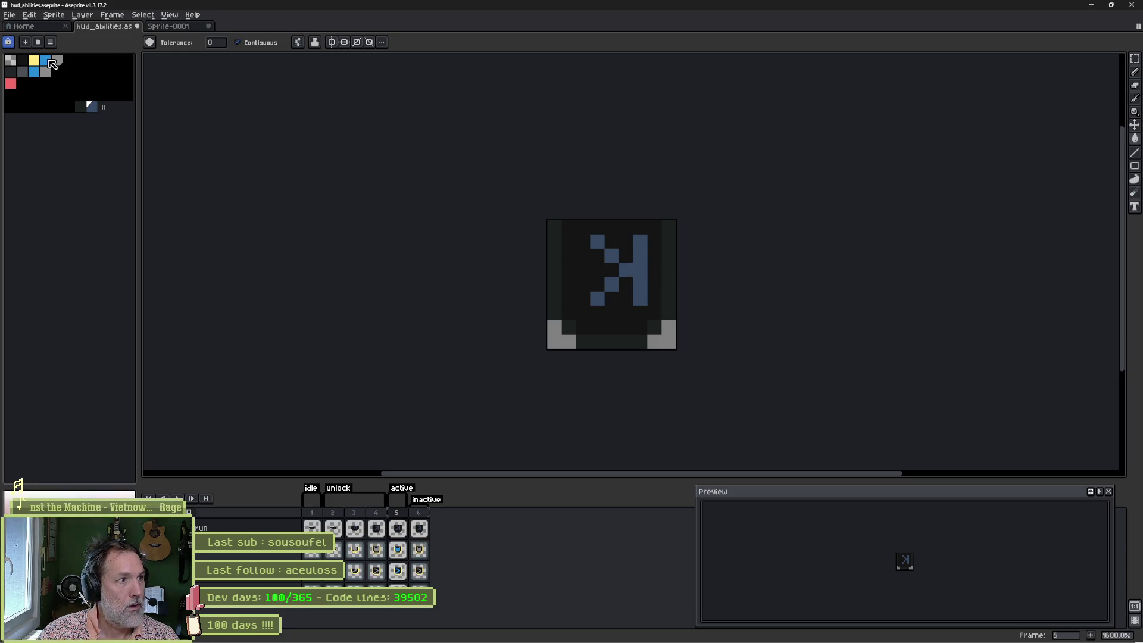
left_click(635, 274)
left_click(611, 256)
left_click(597, 241)
left_click(611, 284)
left_click(602, 279)
key("ctrl+z")
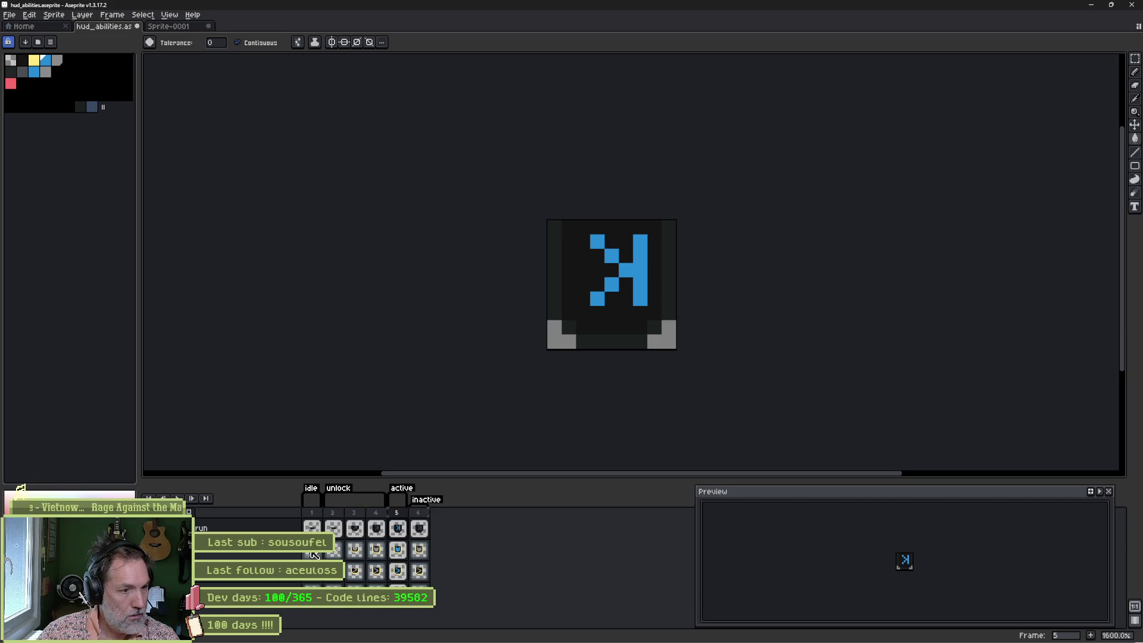
left_click(403, 558)
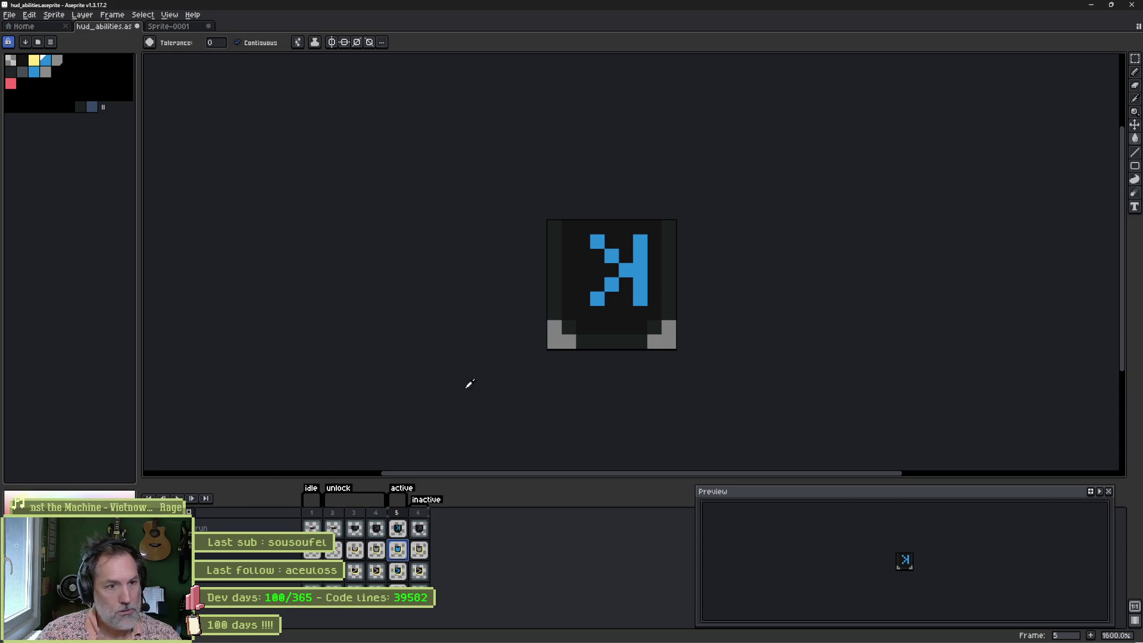
Step: Sample a dark colour from the canvas and review the icon on frames 4, 6 and 2
left_click(592, 263, "alt")
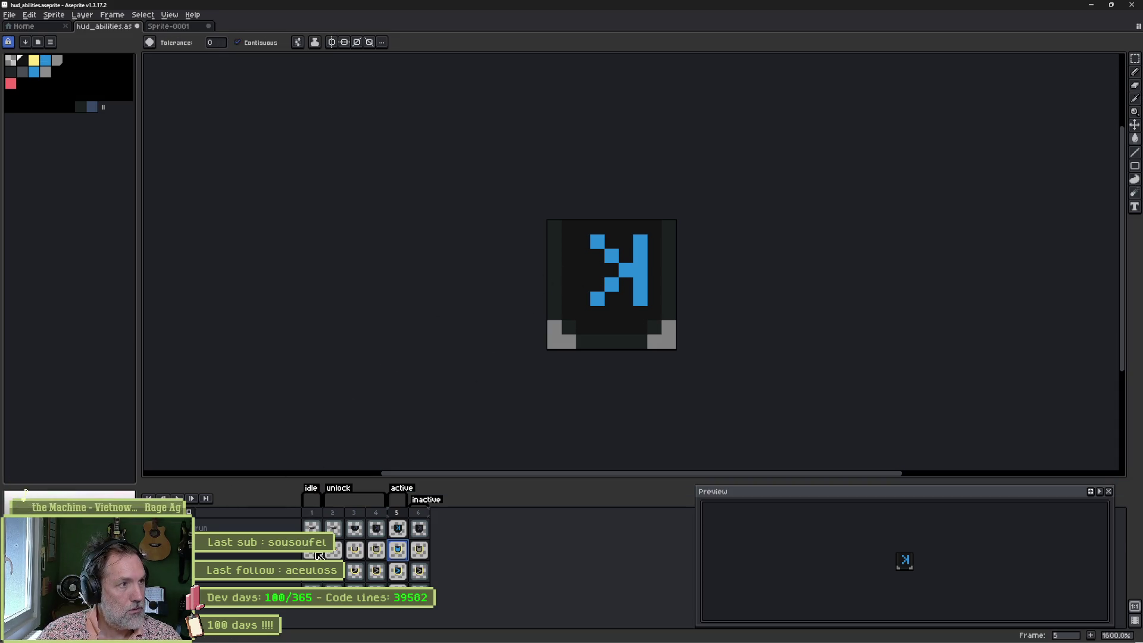
left_click(319, 518)
key("i")
key("g")
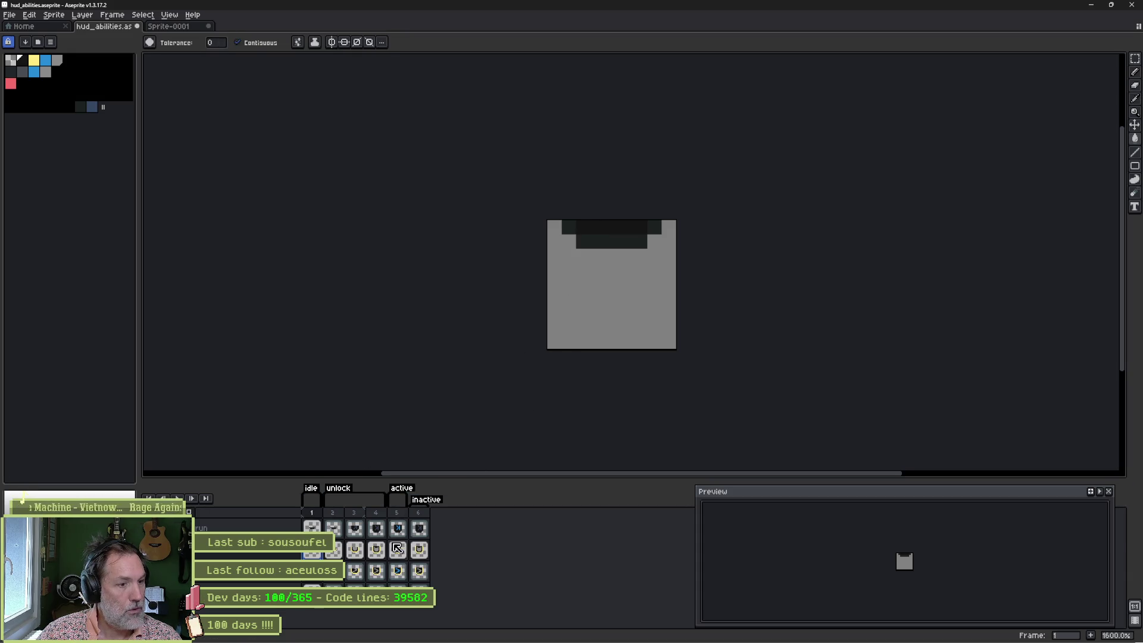
left_click(376, 571)
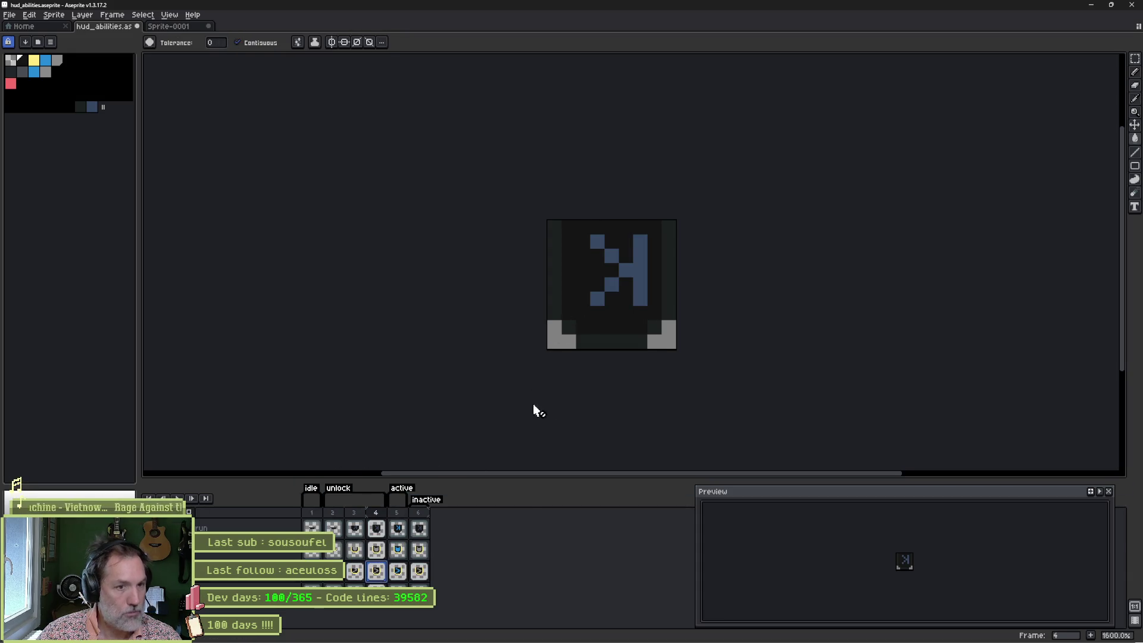
left_click(419, 531)
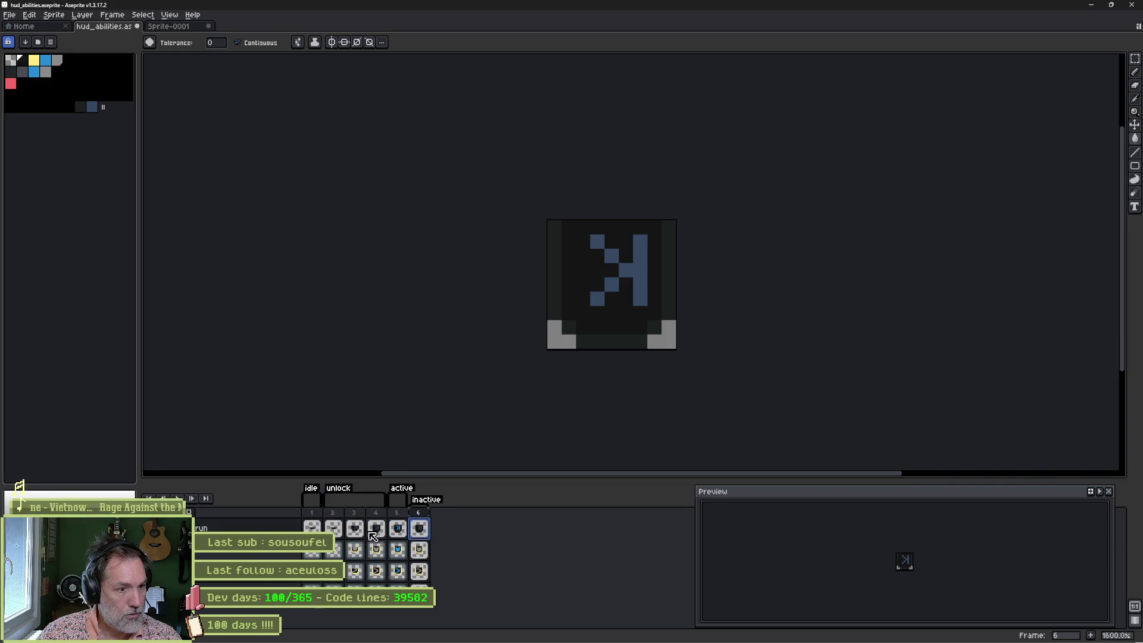
left_click(355, 550)
left_click(343, 555)
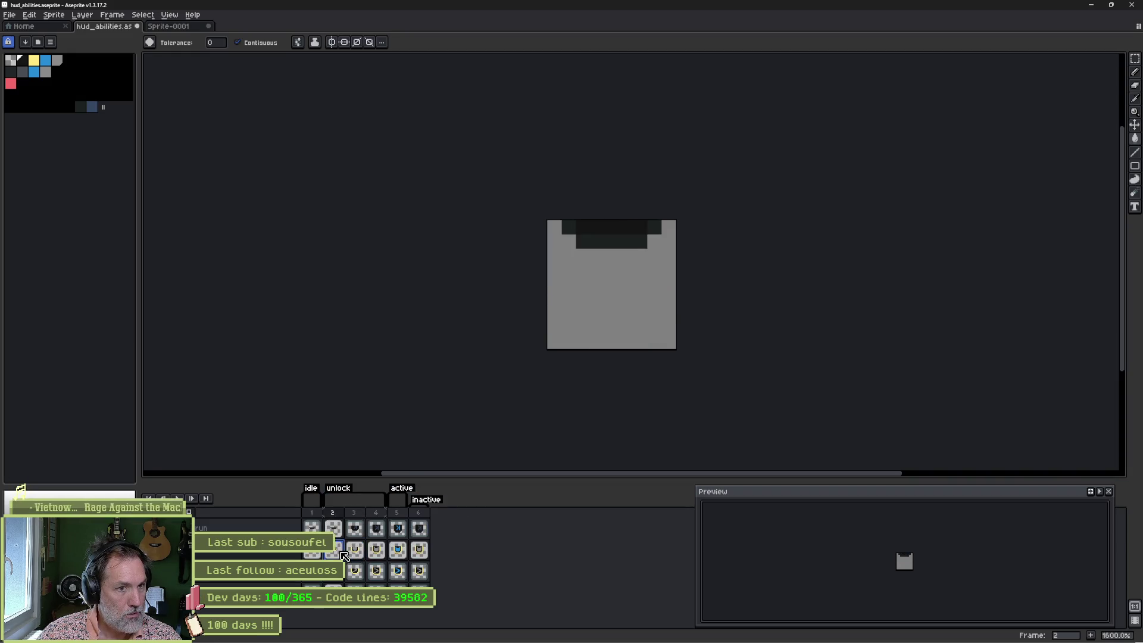
left_click(376, 550)
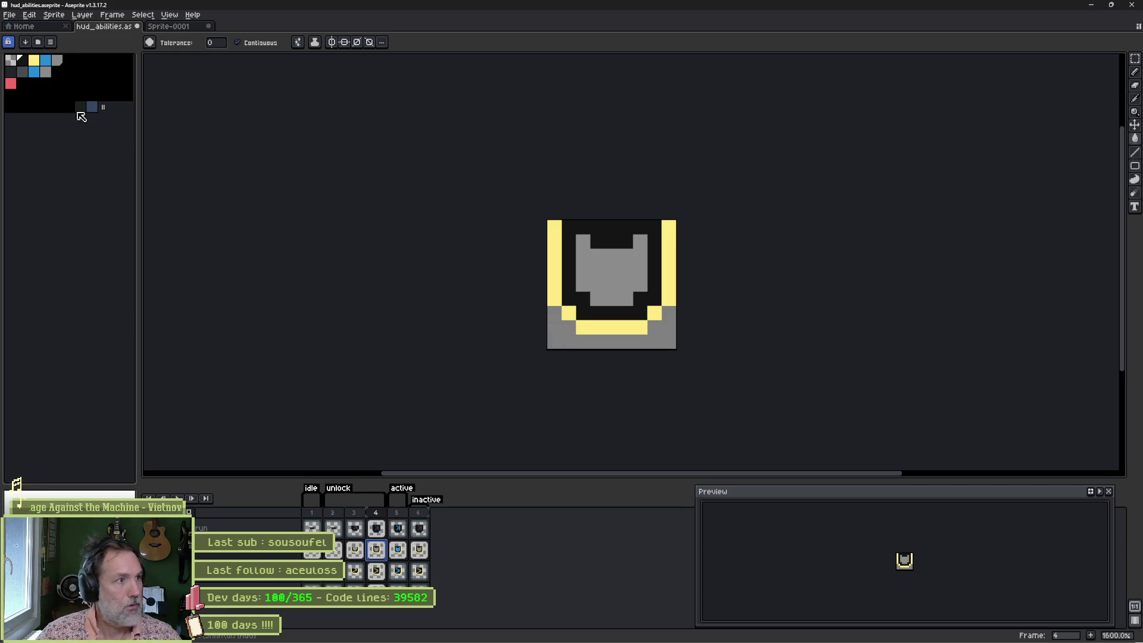
Step: Fill the yellow top bar and corner blocks dark on frames 1 and 2
left_click(13, 75)
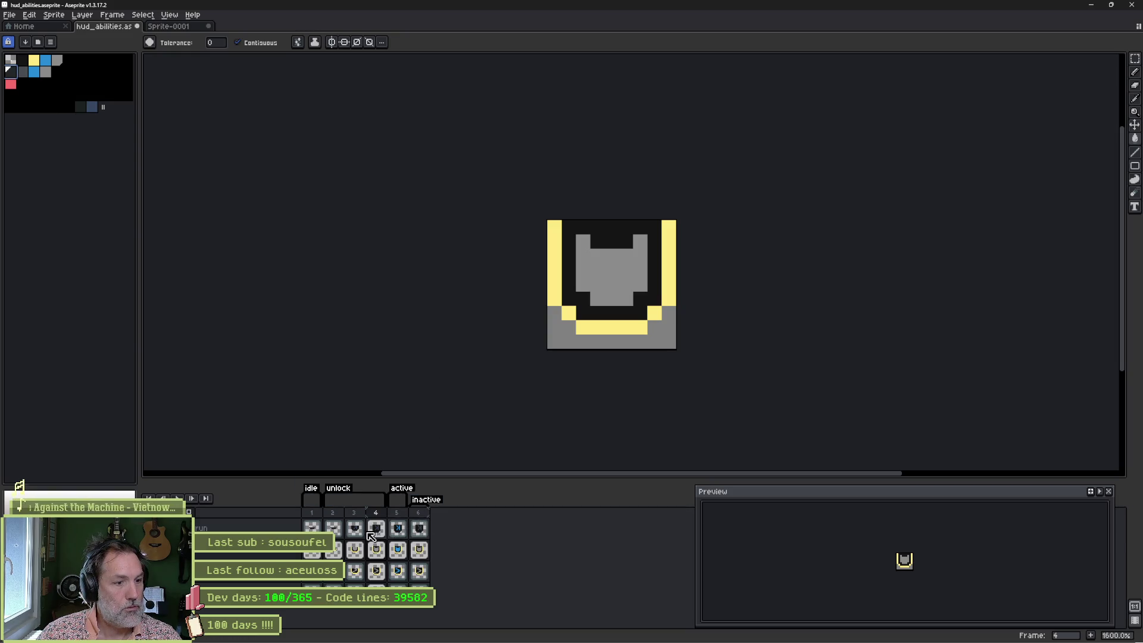
key("i")
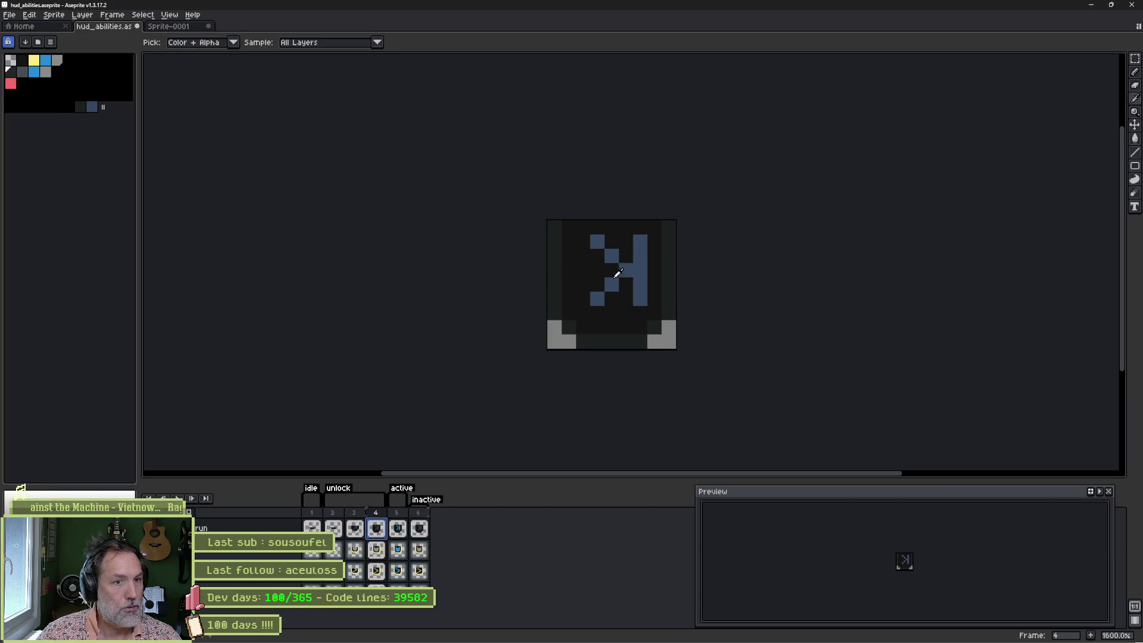
key("w")
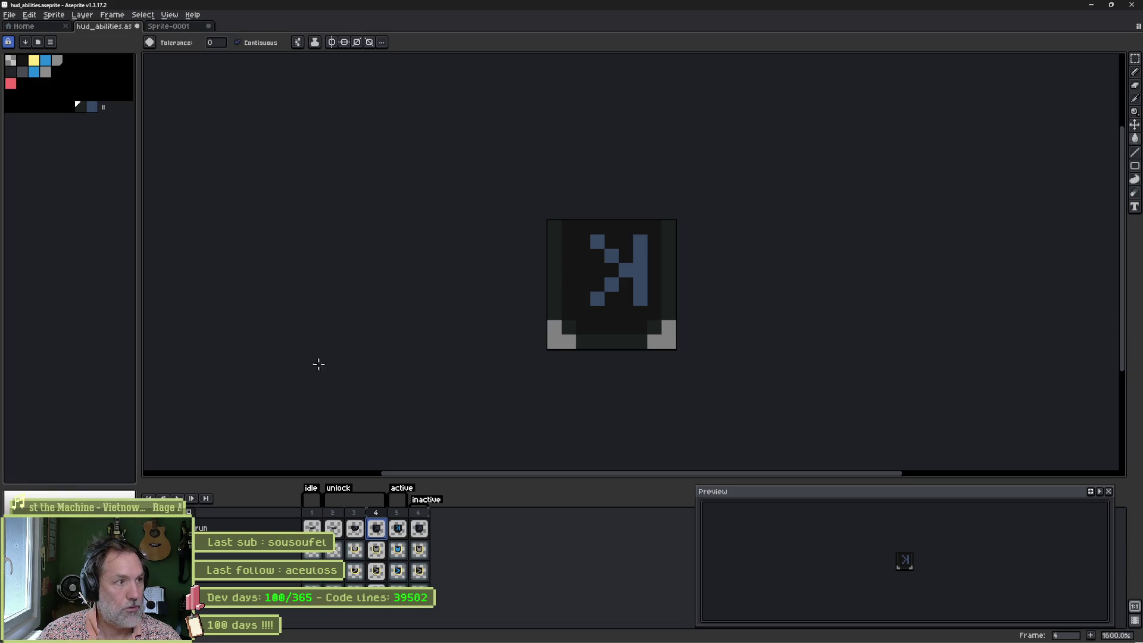
key("Left")
key("Left")
key("Left")
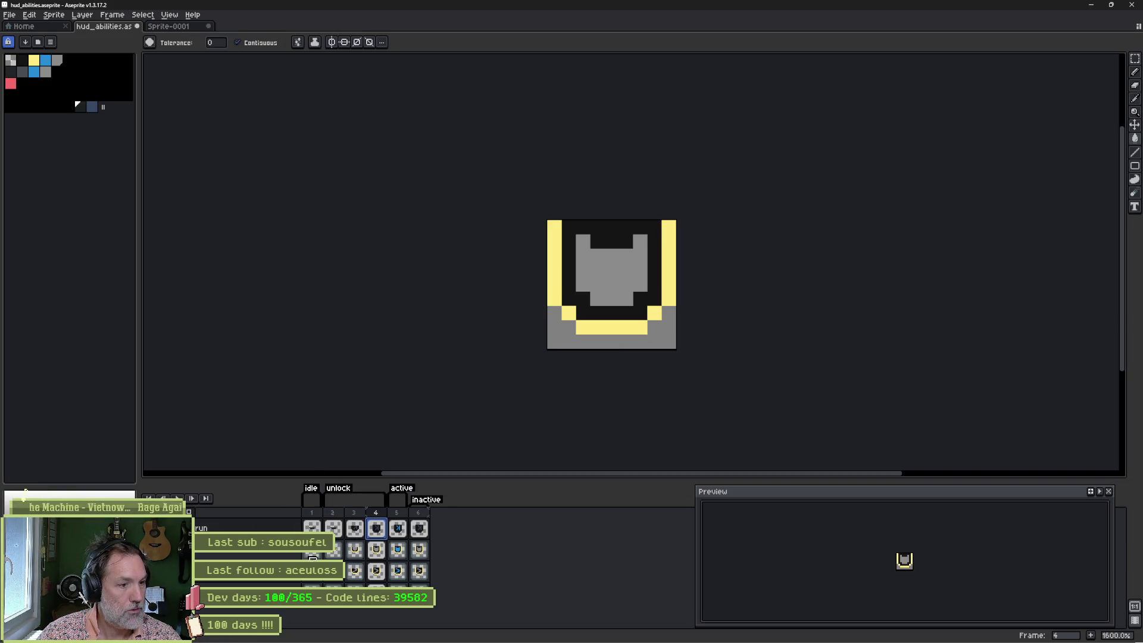
left_click(592, 242)
left_click(653, 230)
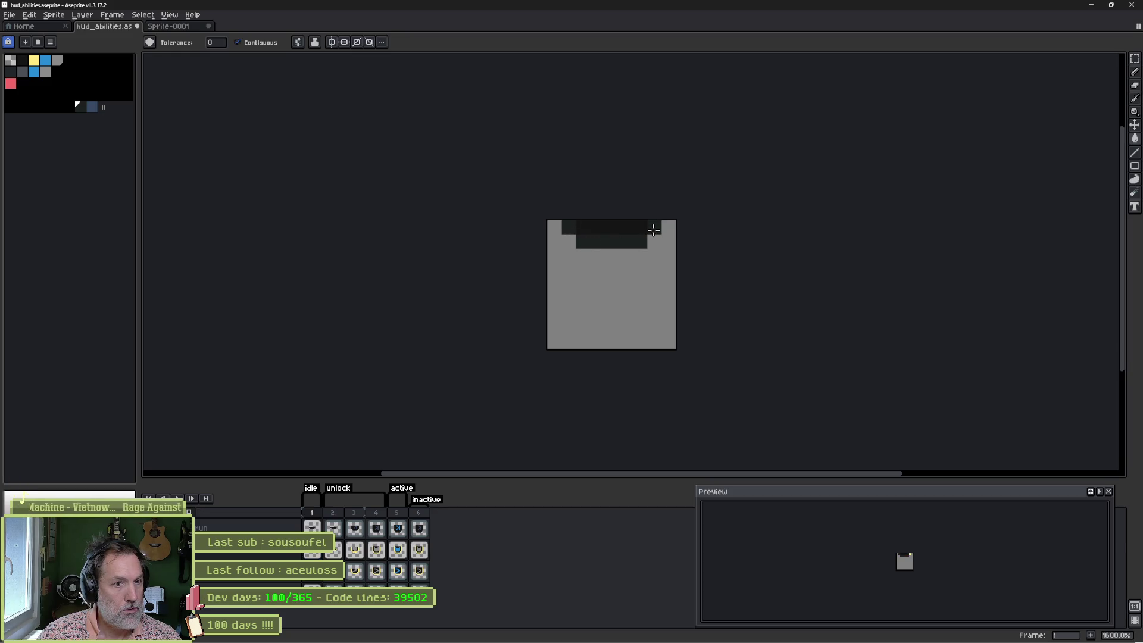
key("Right")
left_click(595, 238)
left_click(568, 231)
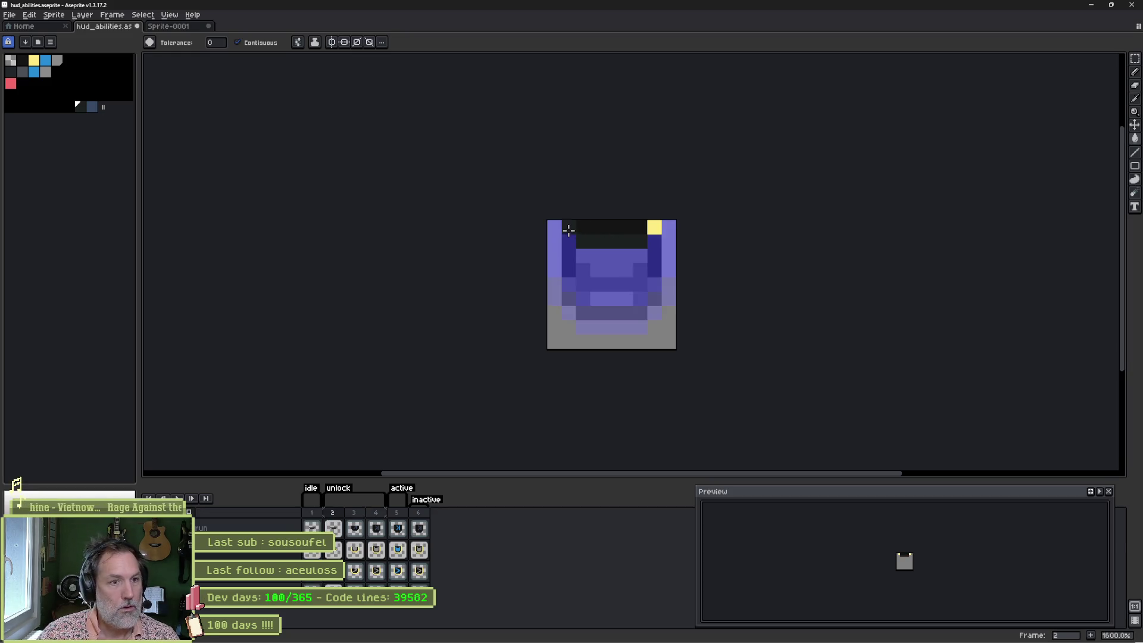
left_click(652, 230)
Step: Turn Contiguous off and darken all yellow pixels on frames 3 and 6
key("Right")
left_click(556, 234)
left_click(274, 47)
left_click(667, 256)
key("Right")
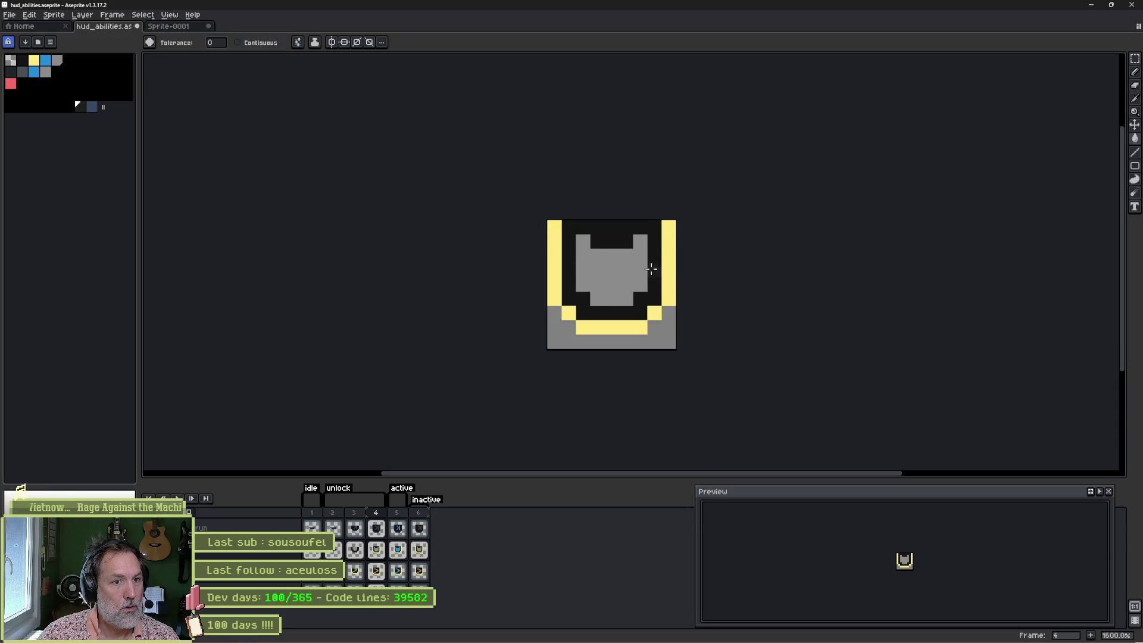
key("Right")
key("Right")
left_click(667, 278)
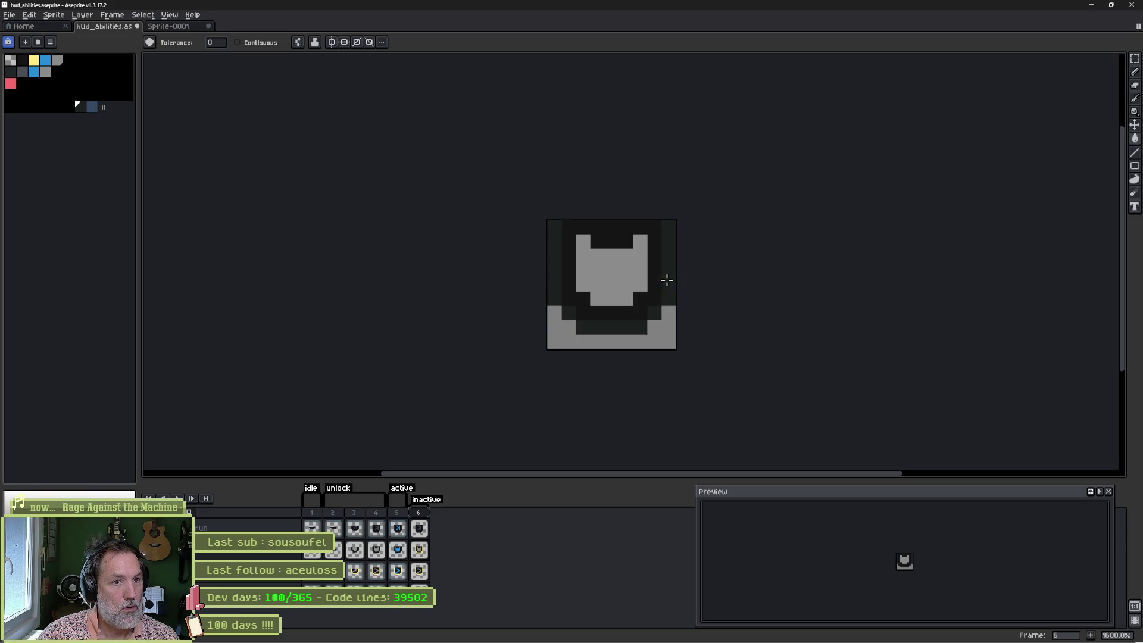
key("Right")
key("Right")
key("Right")
key("Right")
key("Right")
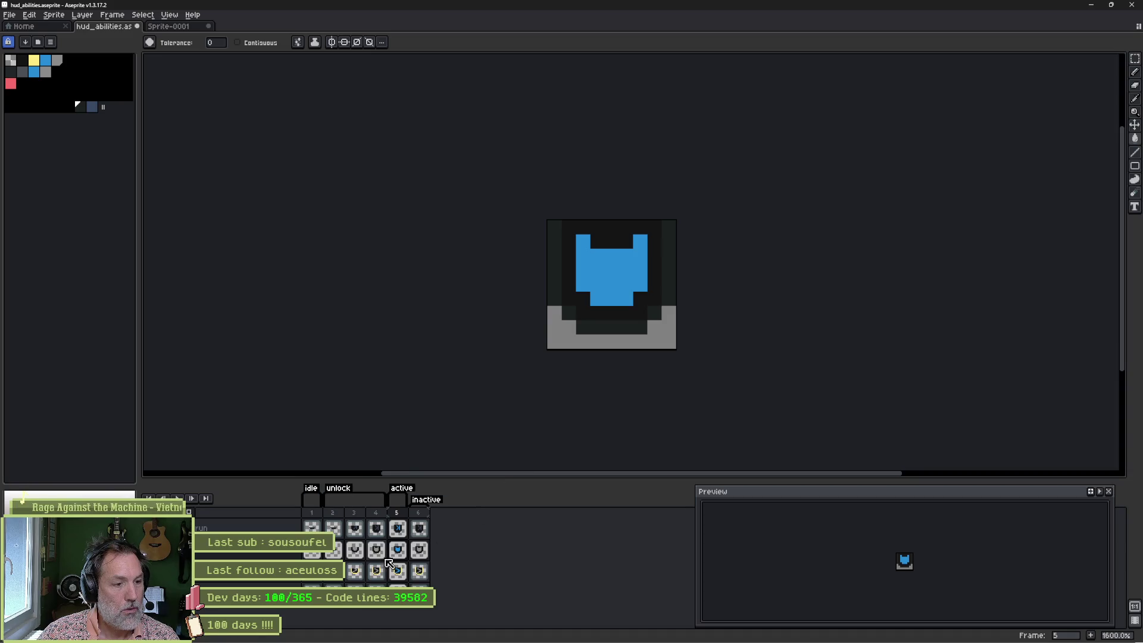
Step: Darken every yellow border pixel on frames 5, 6 and 2
left_click(291, 550)
left_click(290, 574)
key("Left")
key("Left")
key("Left")
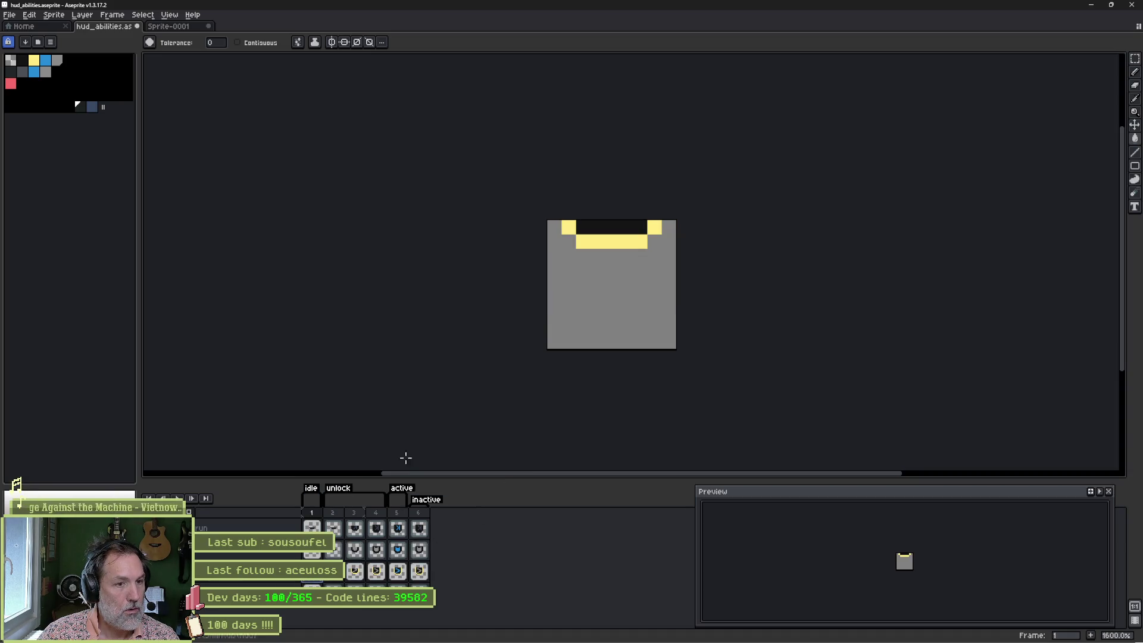
key("Right")
key("Right")
key("Right")
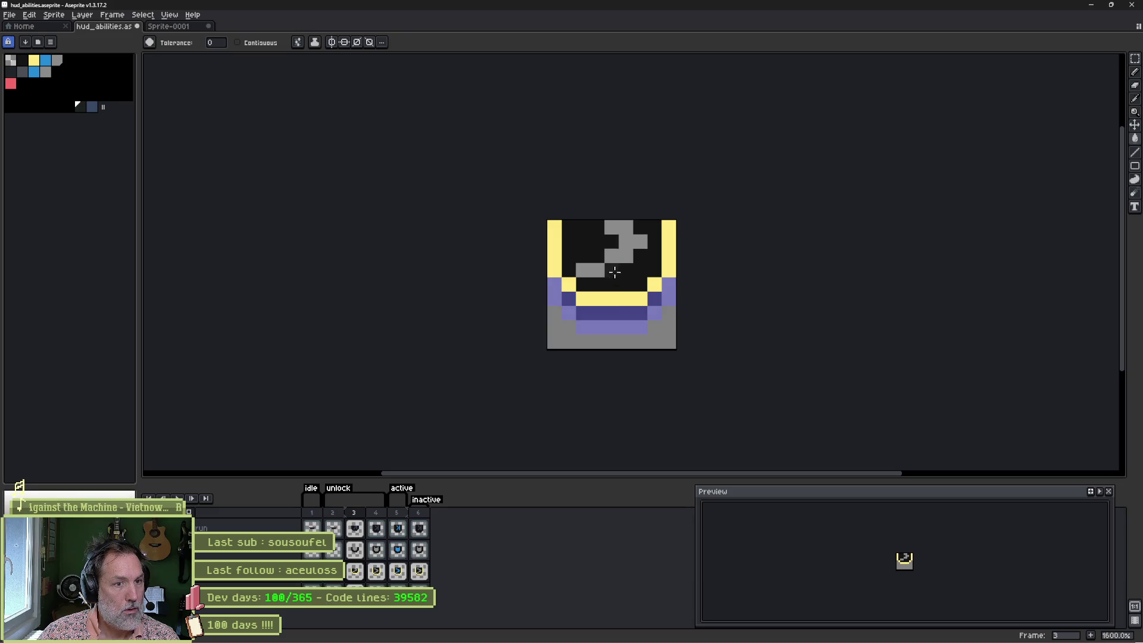
left_click(669, 269)
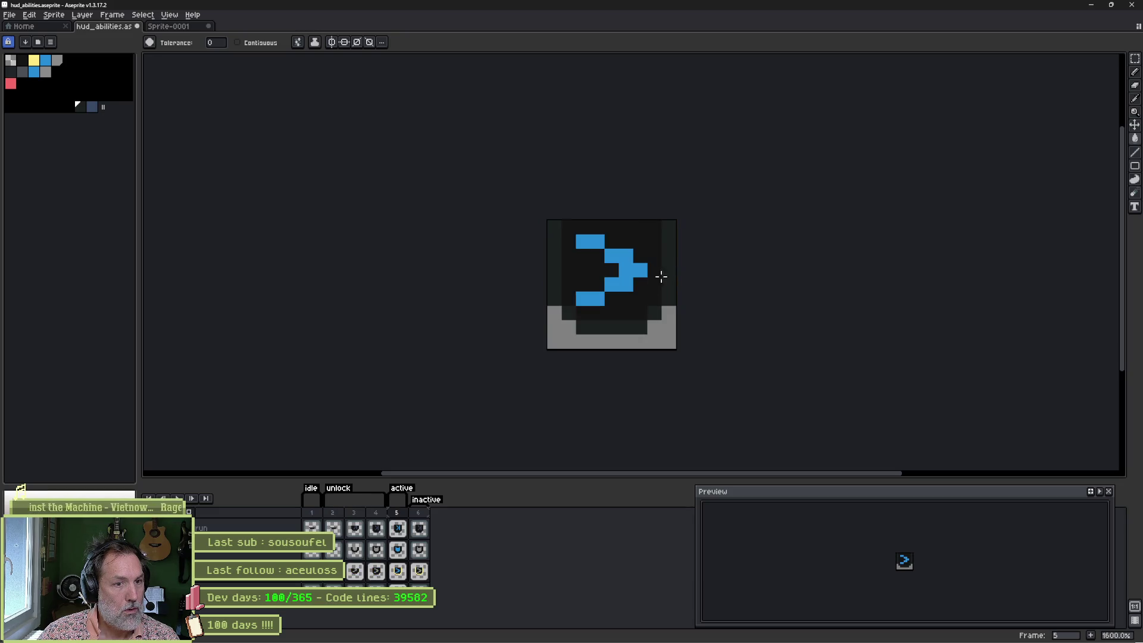
key("Right")
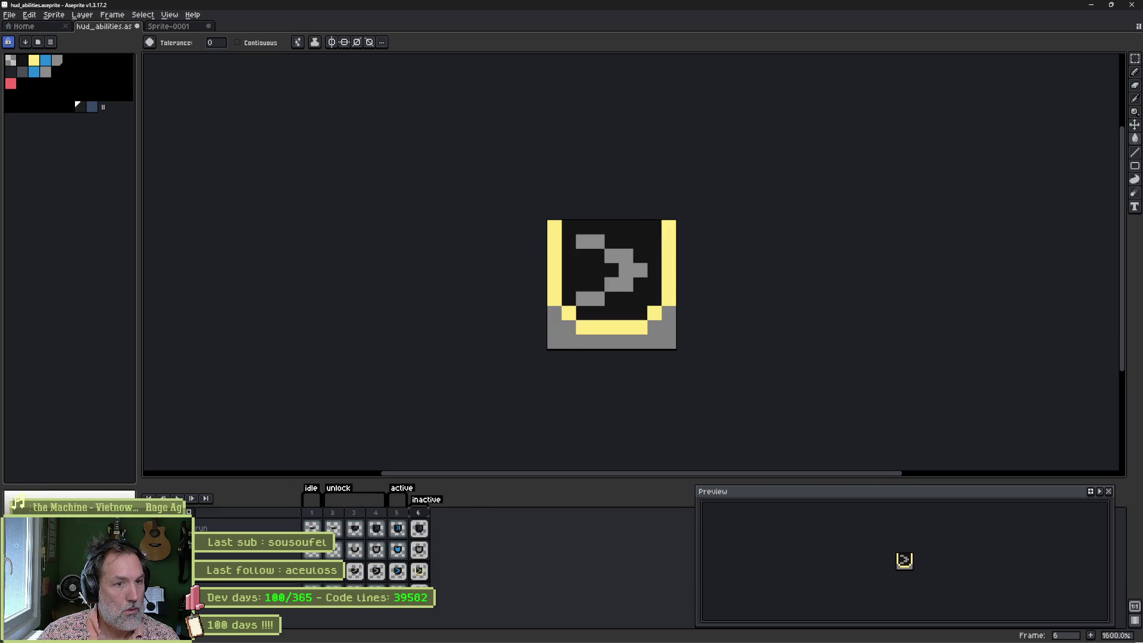
left_click(552, 286)
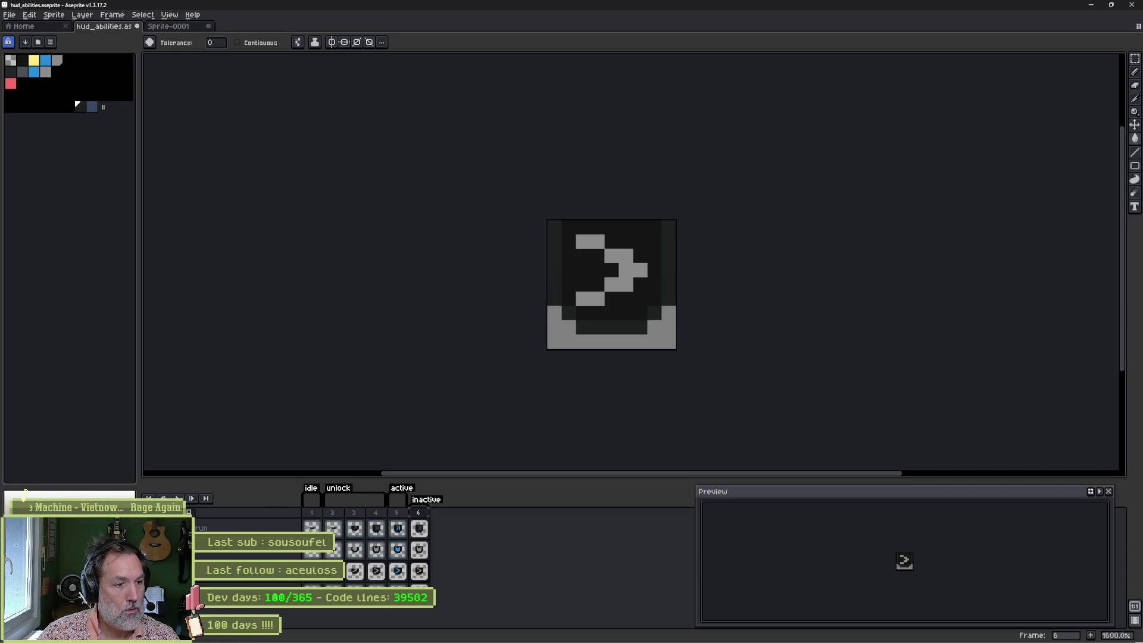
key("Left")
key("Left")
key("Left")
left_click(666, 244)
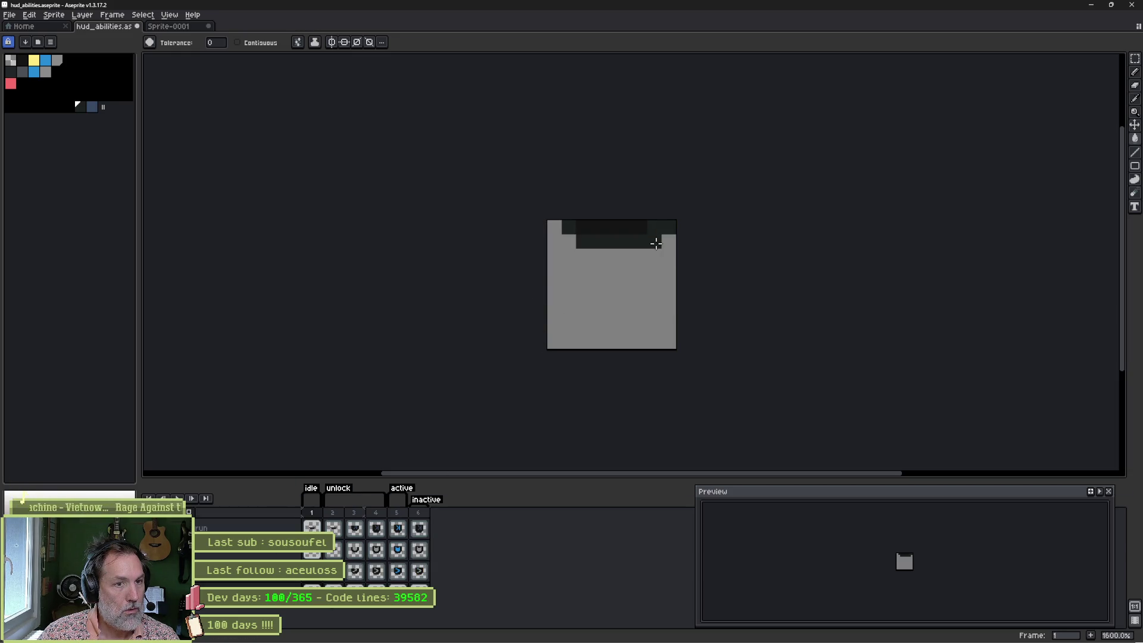
key("Right")
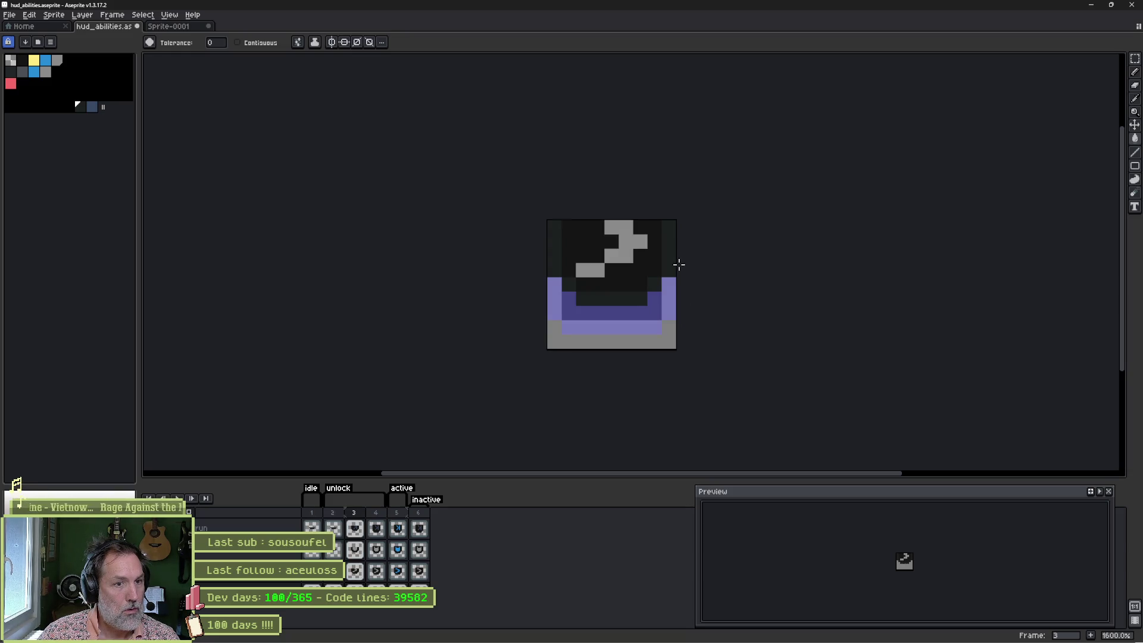
key("Right")
Step: Darken frame 4's yellow bottom corners, then pencil both bottom corner pixels grey
left_click(672, 315)
key("Right")
key("Left")
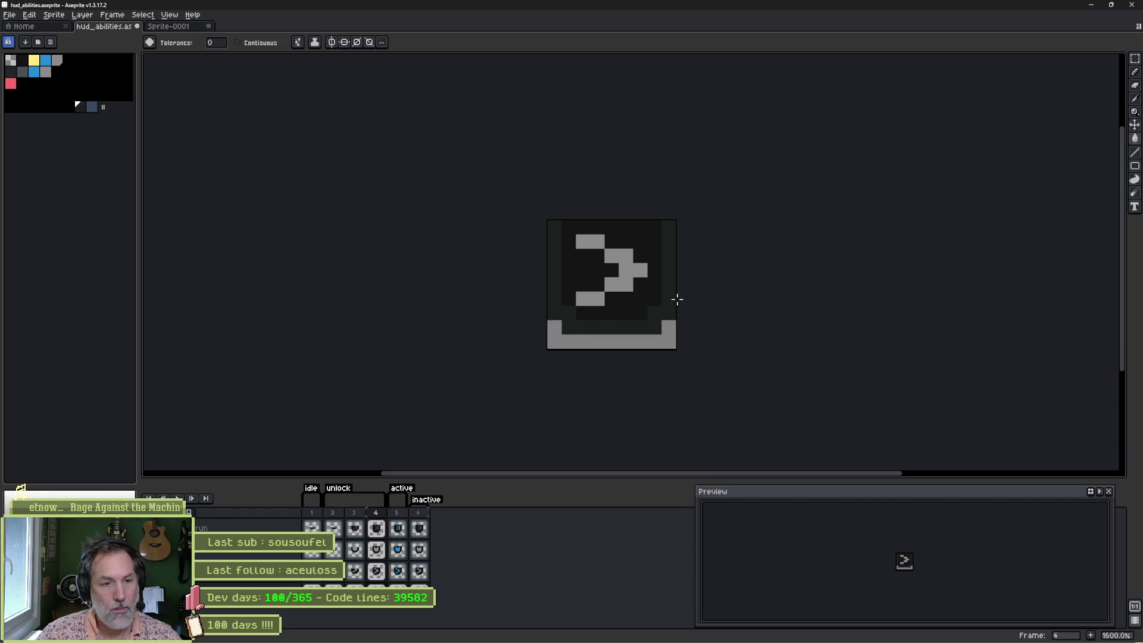
key("b")
left_click(669, 314)
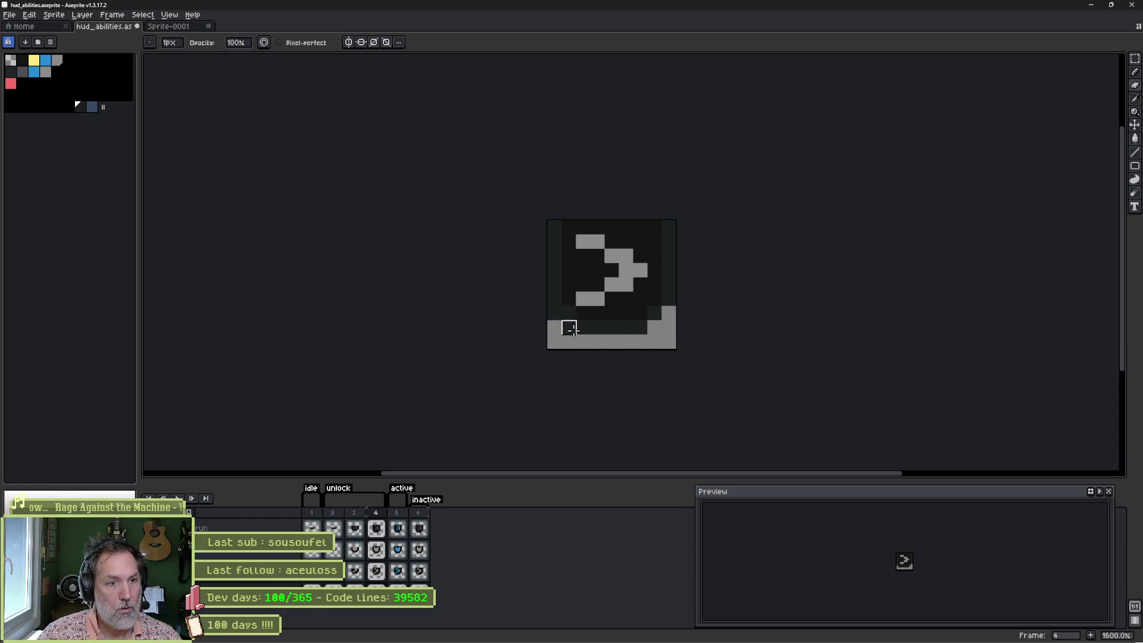
left_click(554, 314)
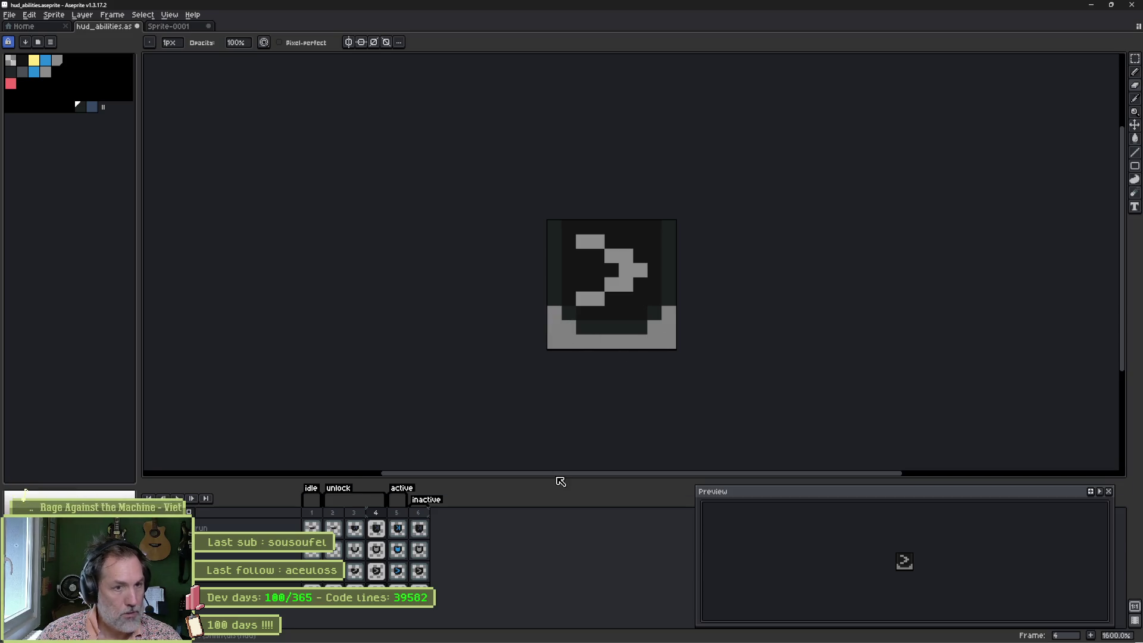
Step: On frame 5, move the icon's grey bottom band down one pixel
key("Right")
key("m")
mouse_move(678, 351)
left_mouse_down()
mouse_move(544, 316)
mouse_move(546, 305)
left_mouse_up()
left_click_drag(612, 328, 613, 341)
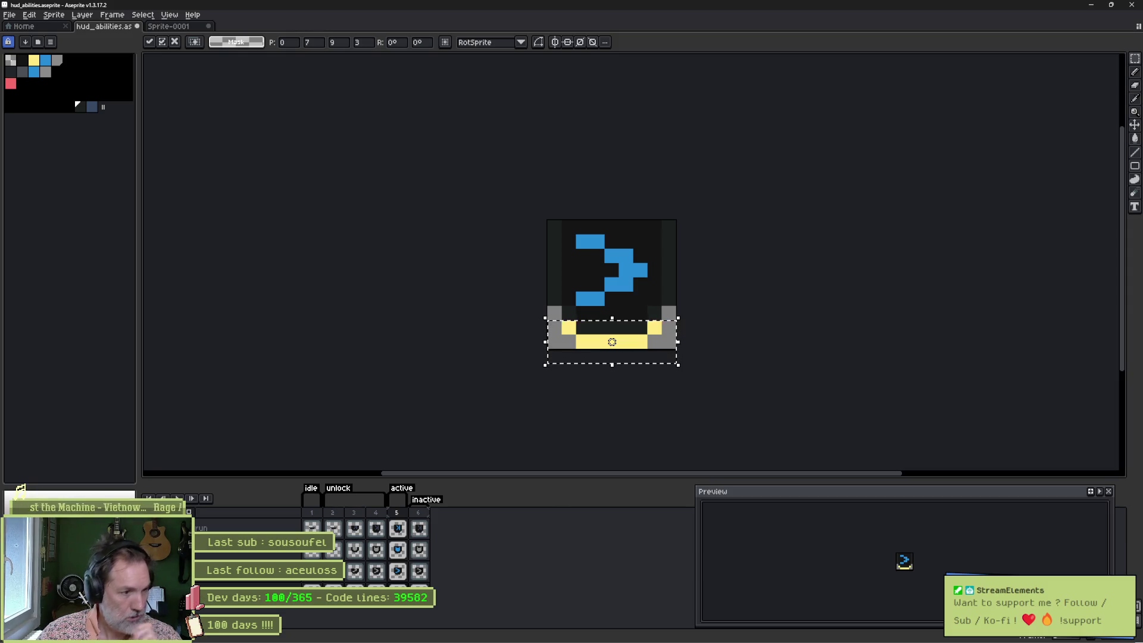
key("Right")
key("i")
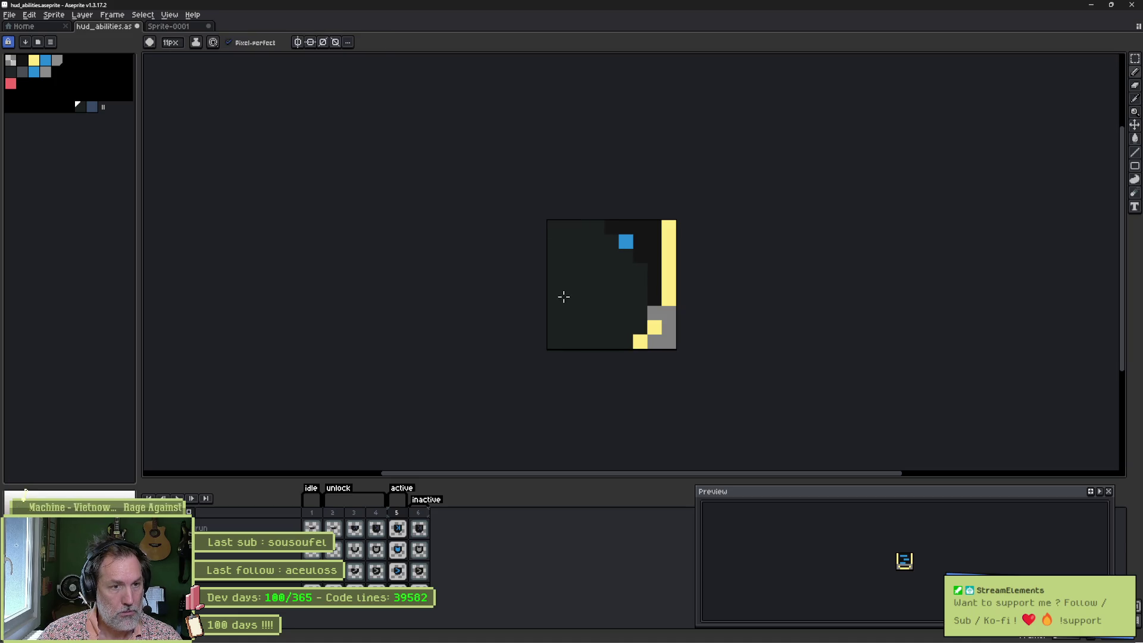
Step: Fill the icon's yellow pixels and grey bar dark, then pencil grey bottom corners
key("g")
left_click(552, 286)
key("b")
left_click(562, 312)
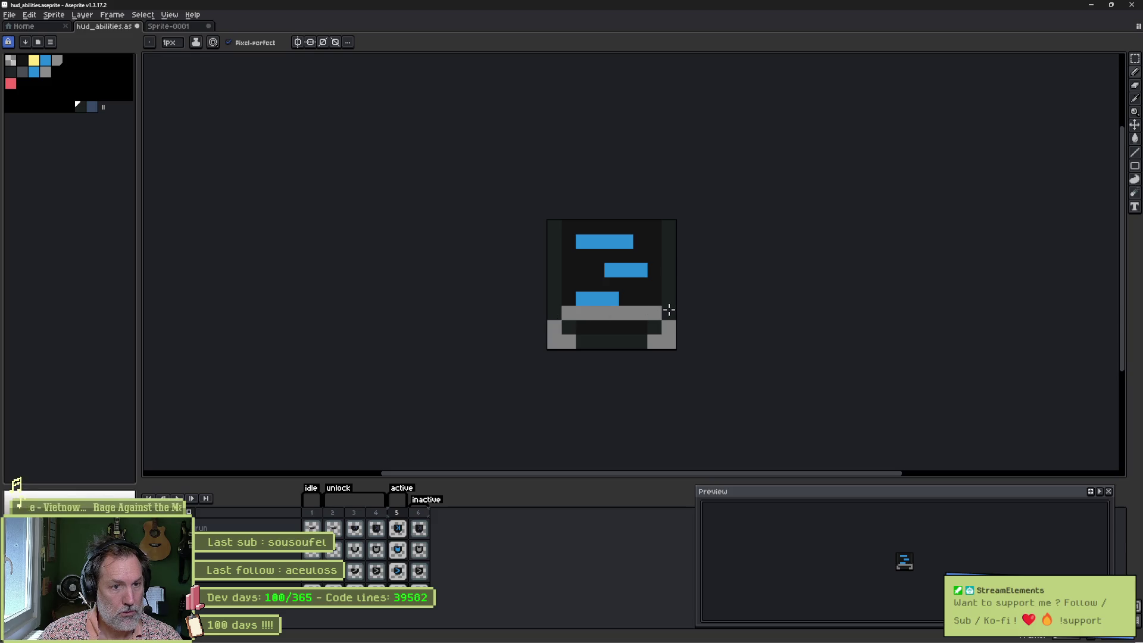
key("g")
left_click(635, 309)
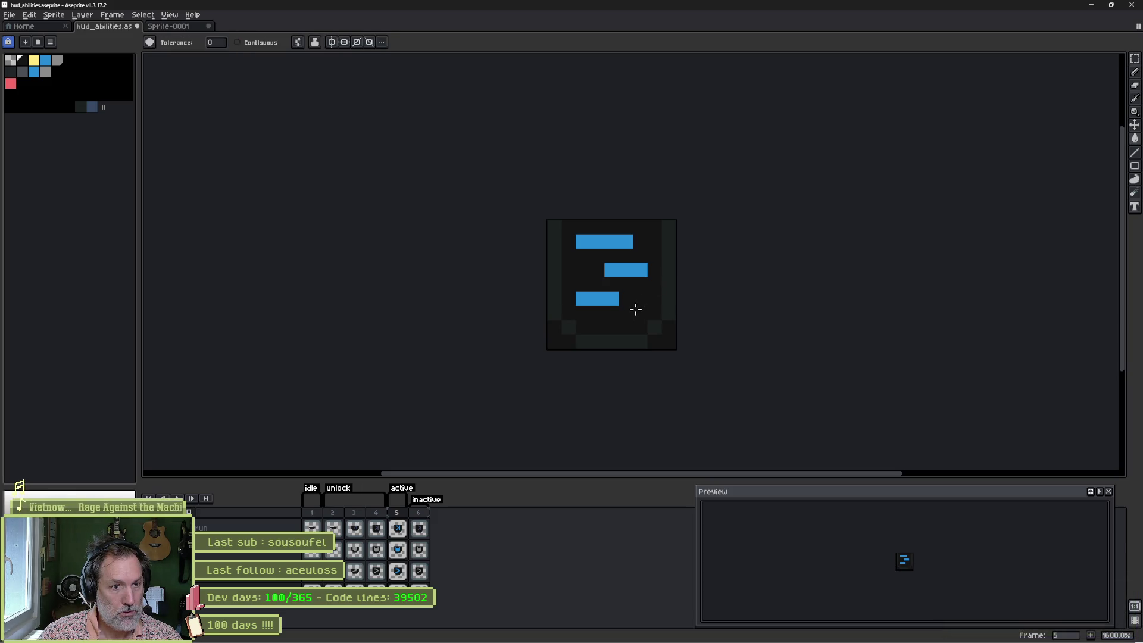
key("b")
left_click(555, 327)
left_click_drag(654, 341, 669, 341)
left_click(669, 327)
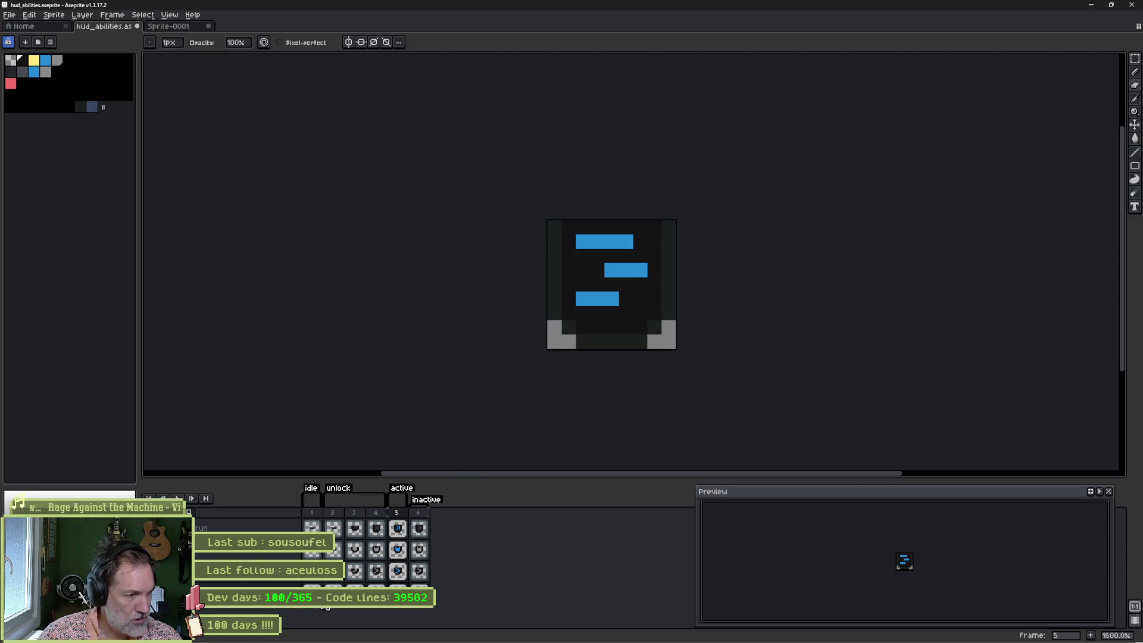
Step: On frame 4, shift the bottom three rows down and fill the grey band dark
key("Right")
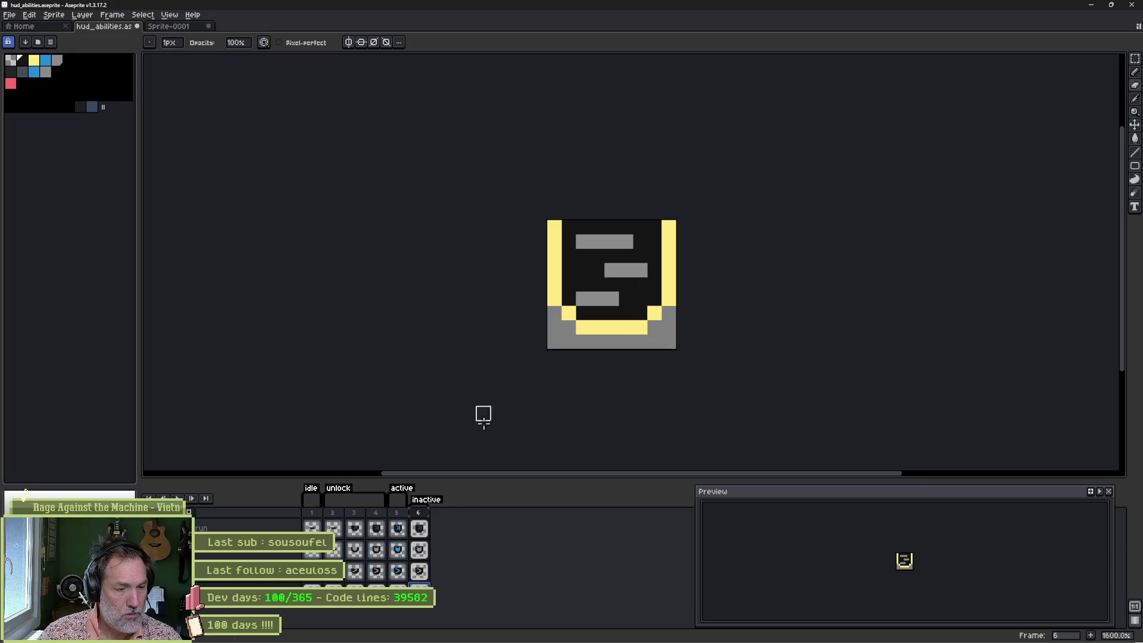
key("Left")
key("Left")
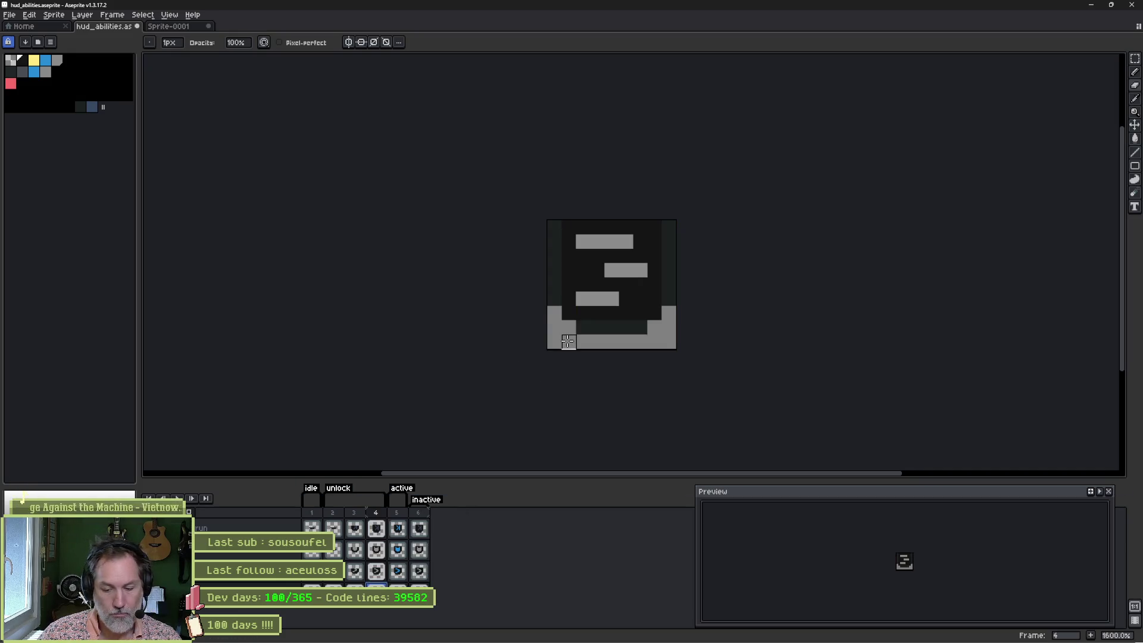
key("m")
left_click_drag(543, 346, 676, 304)
key("shift+Down")
key("ctrl+d")
key("b")
left_click(559, 317)
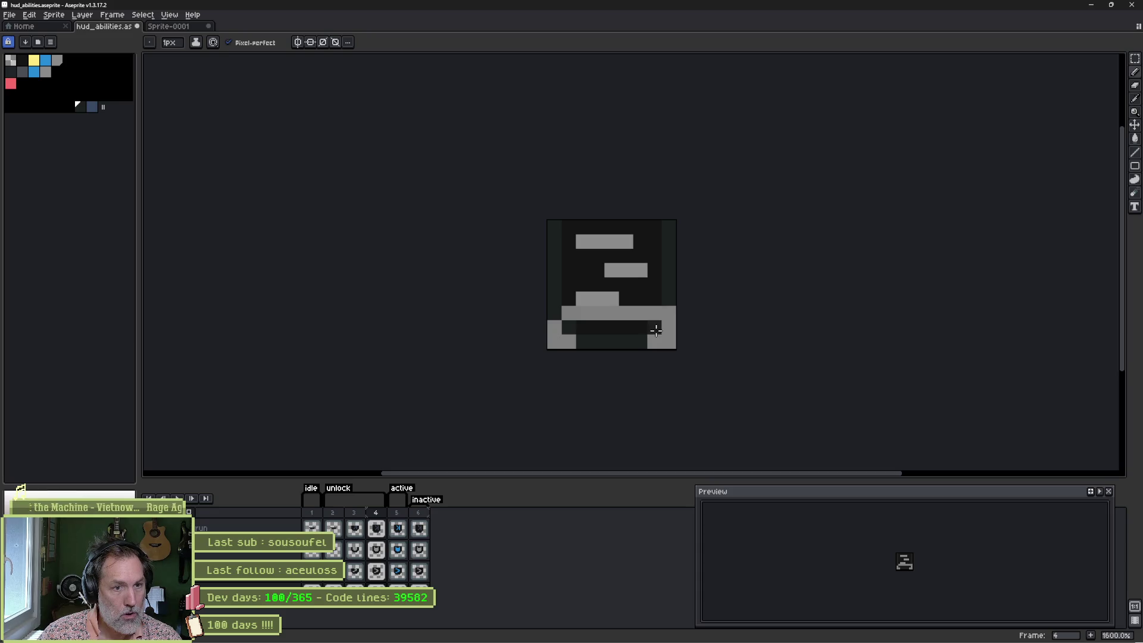
key("g")
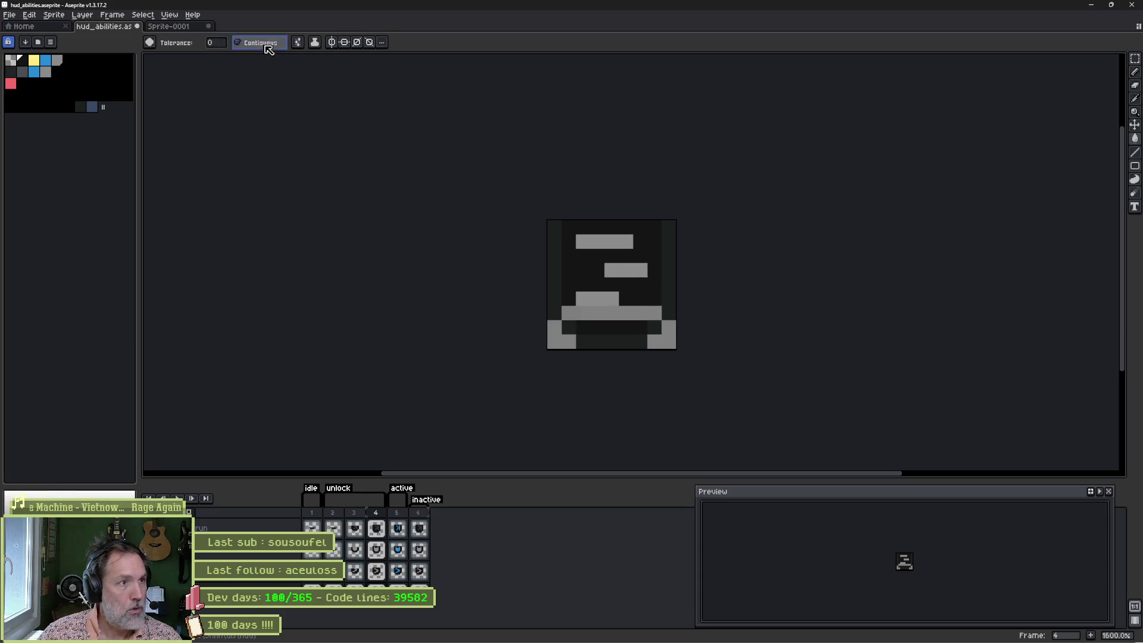
left_click(615, 315)
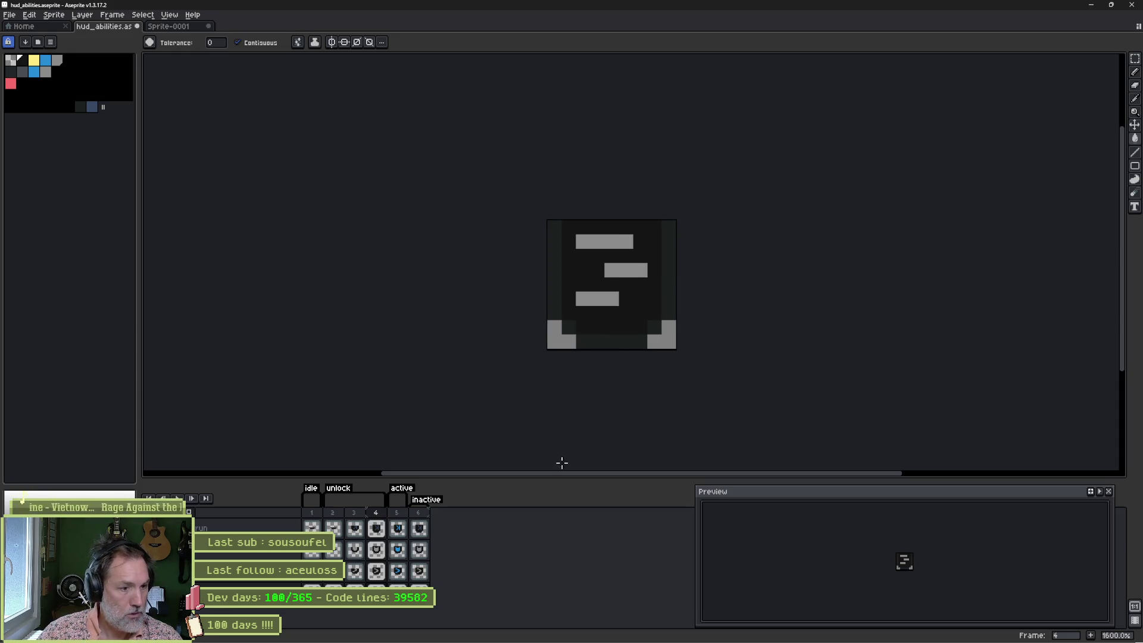
Step: Undo a stray fill on frame 3 and re-pick the dark fill colour from the icon
key("Right")
key("Right")
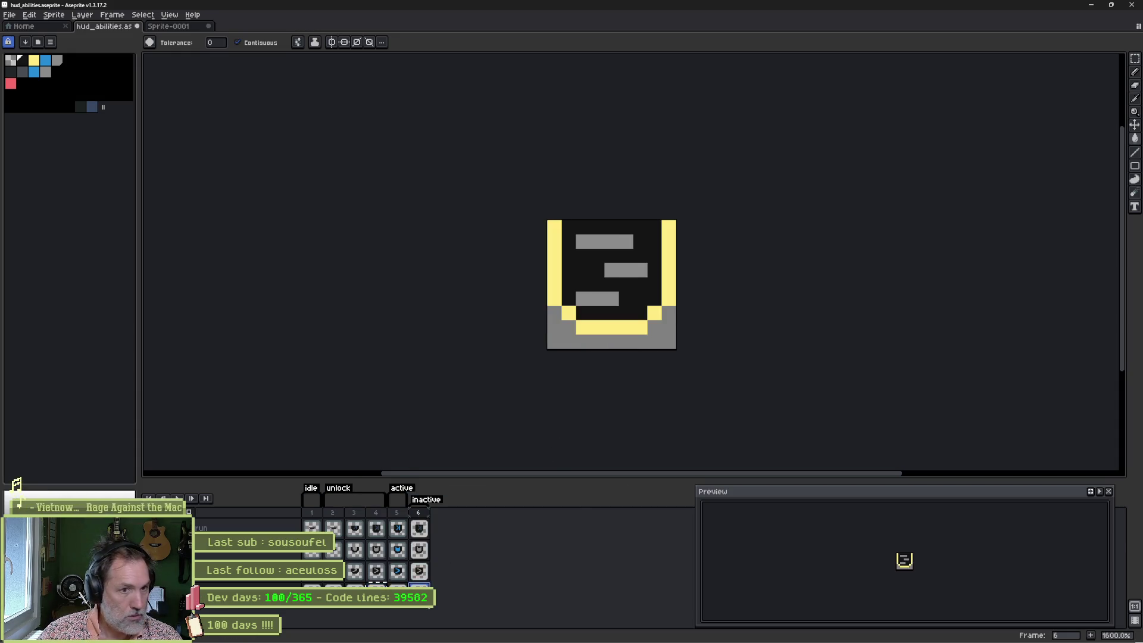
key("Left")
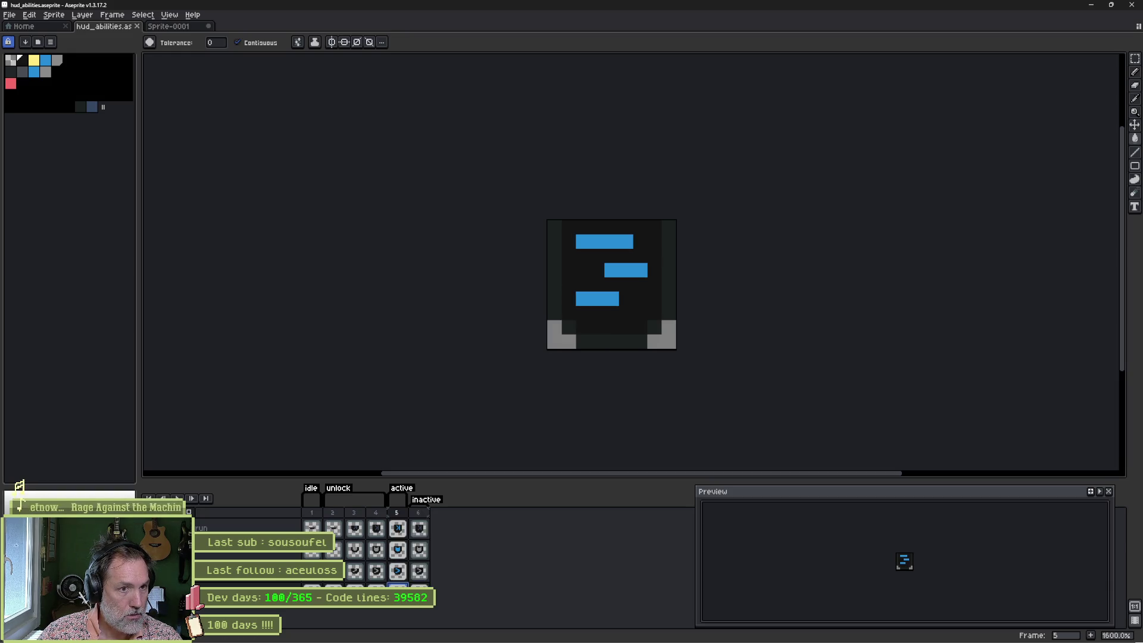
key("Left")
key("Left")
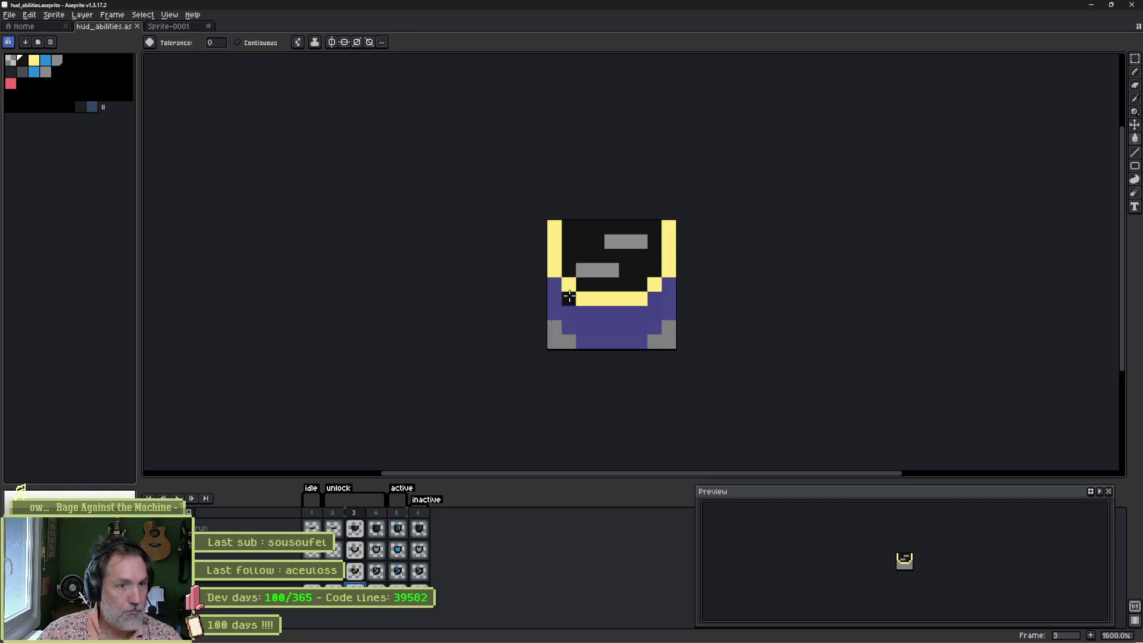
left_click(596, 297)
key("ctrl+z")
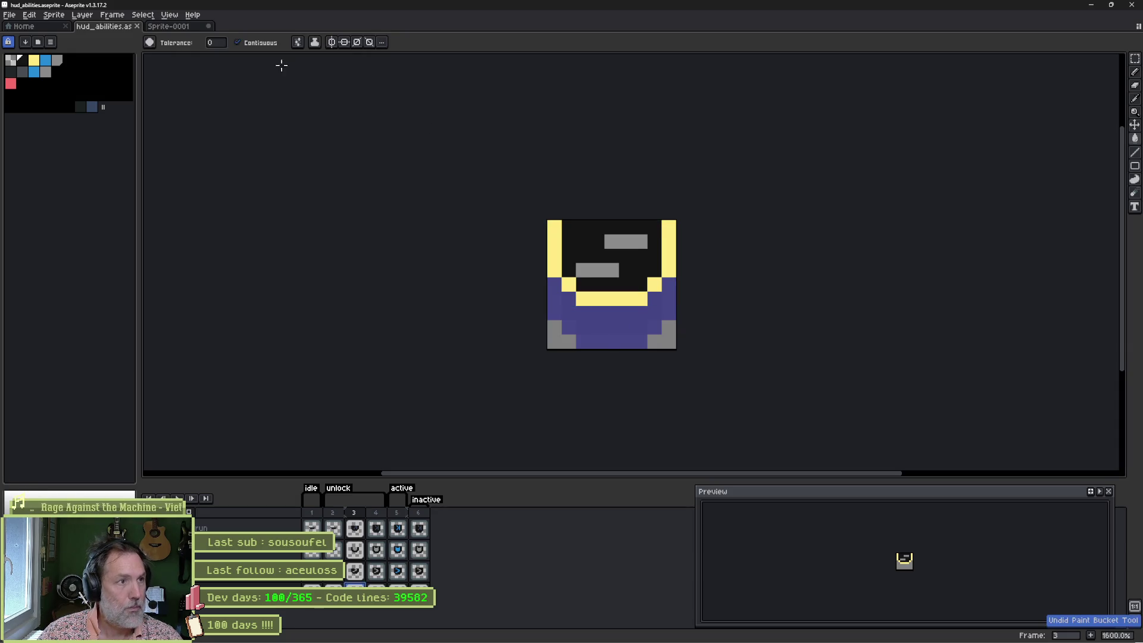
left_click(376, 550)
left_click(563, 299, "alt")
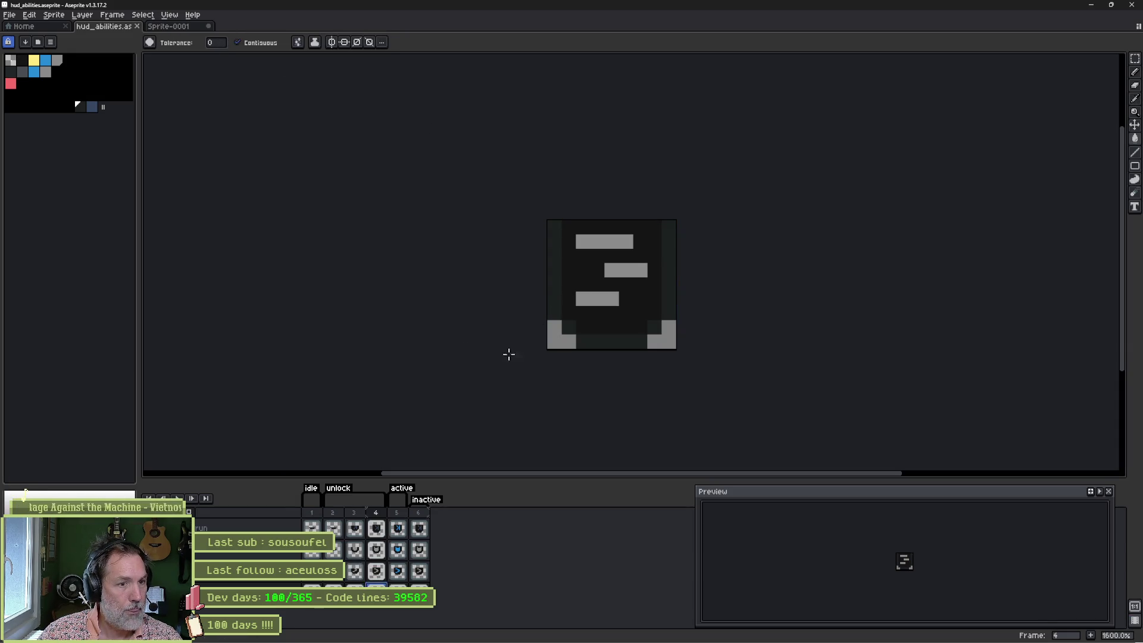
key("Left")
Step: Darken the yellow outline pixels on frames 3 and 2, then play from frame 1
left_click(262, 43)
left_click(560, 256)
key("Left")
left_click(567, 231)
key("Left")
key("Return")
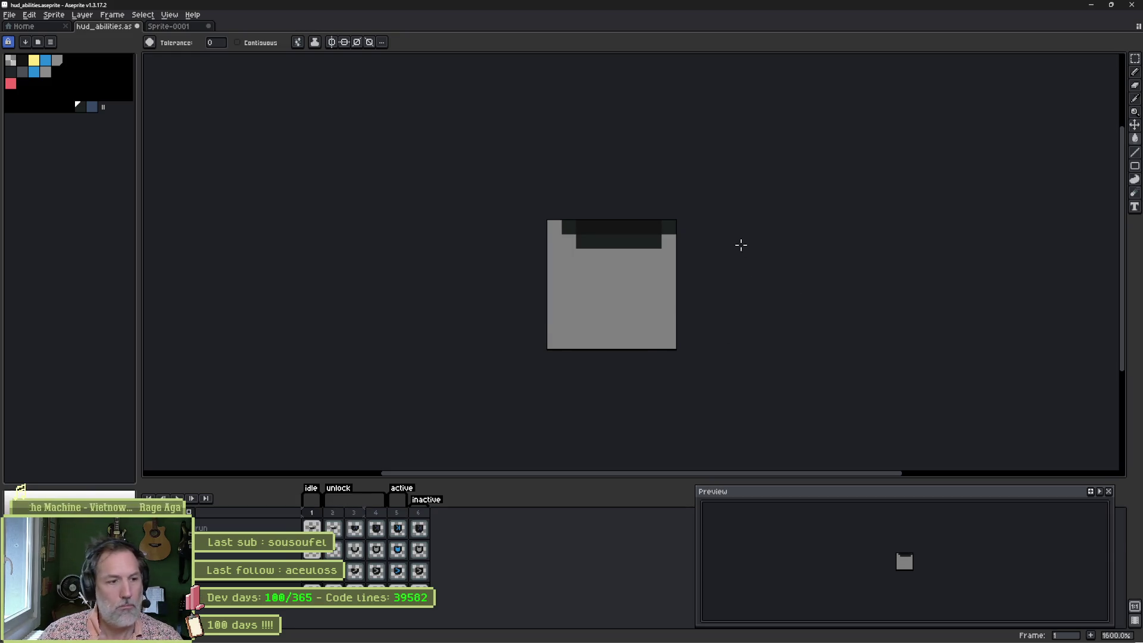
Step: Turn a dark pixel on frame 1 grey, review the animation and save the sprite
key("b")
left_click(655, 241)
key("e")
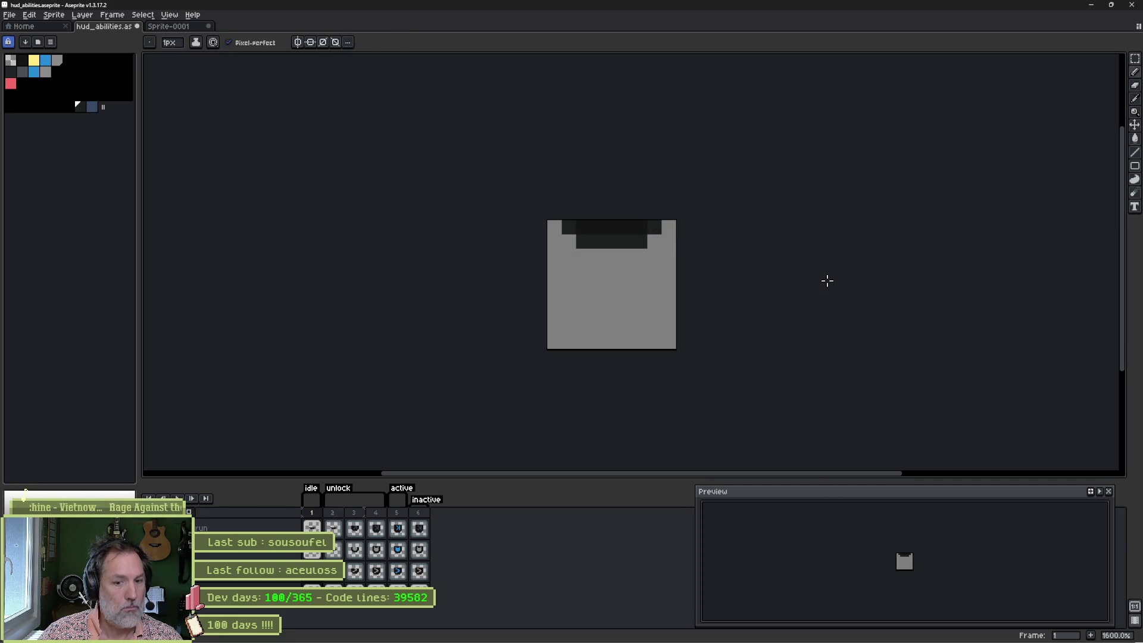
key("Return")
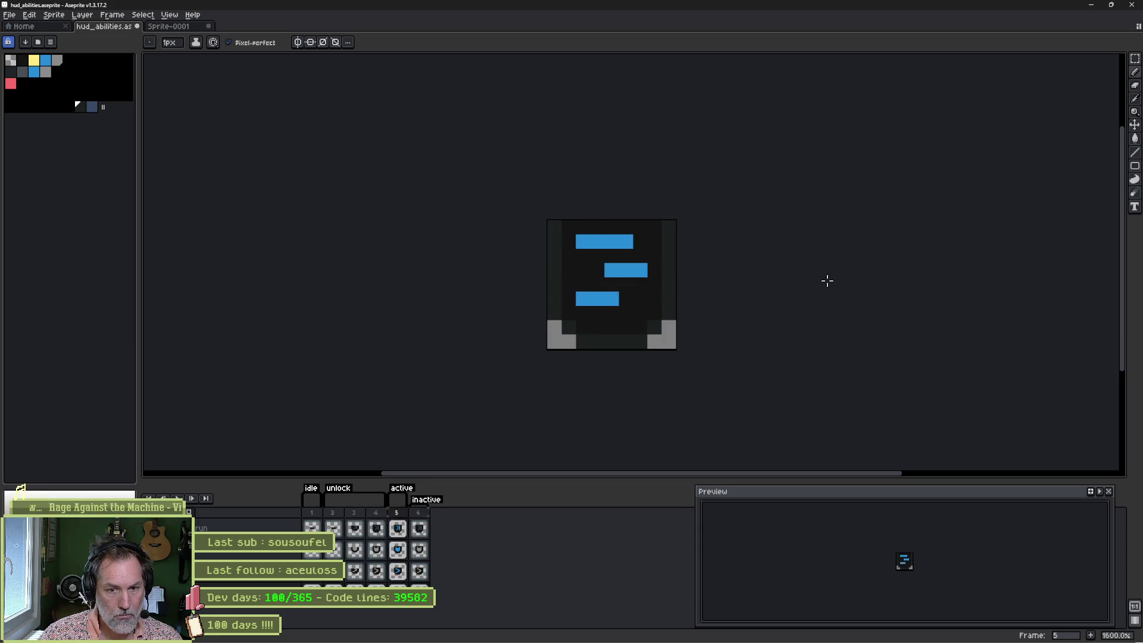
key("ctrl+s")
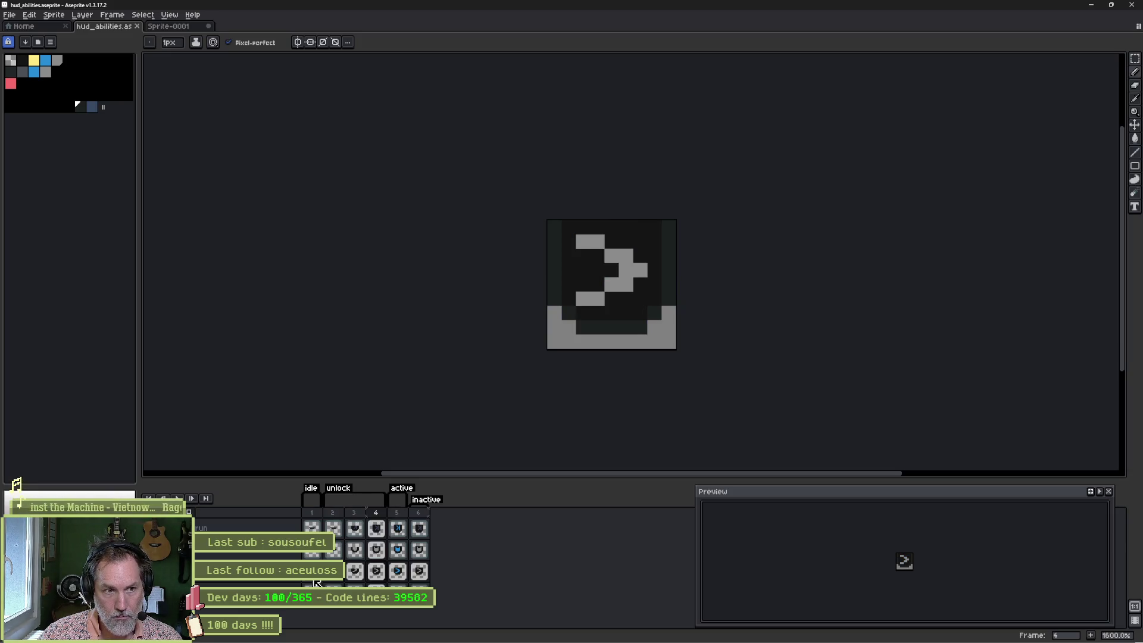
Step: Move the bottom rows down one pixel and paint the lower band's left pixels dark
key("m")
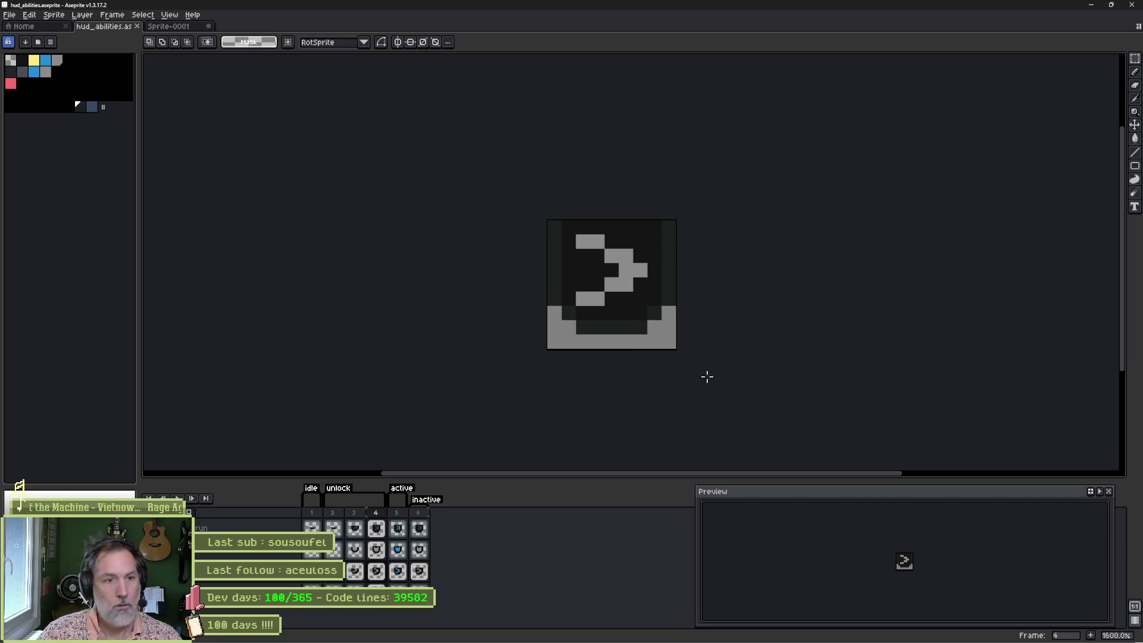
mouse_move(548, 307)
left_mouse_down()
mouse_move(675, 334)
mouse_move(643, 347)
left_mouse_up()
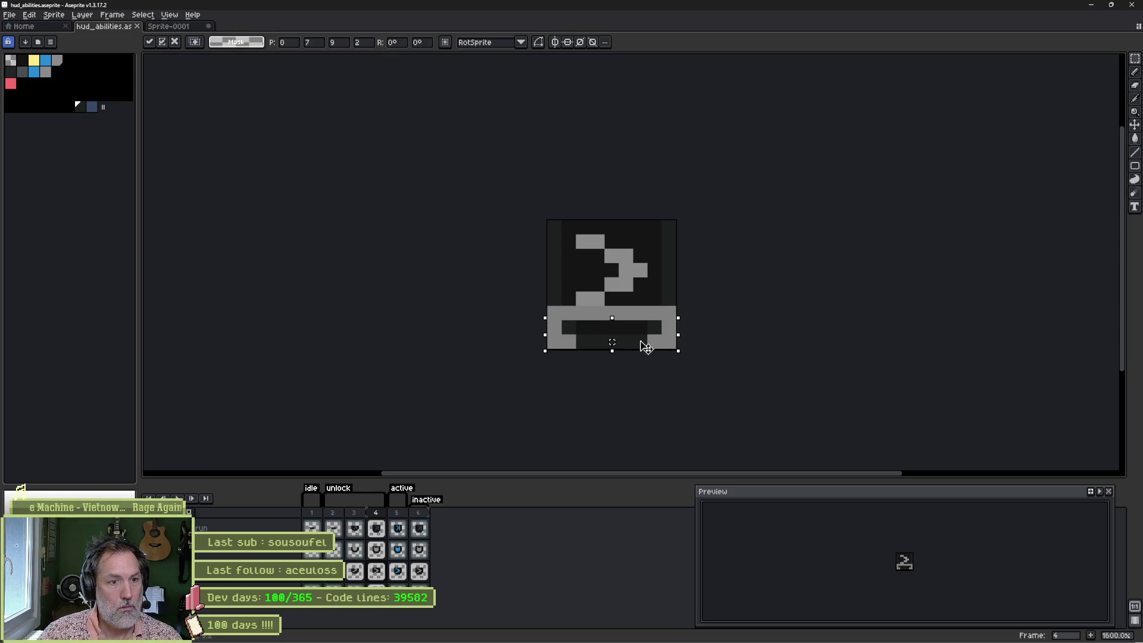
key("ctrl+d")
key("b")
left_click(554, 288, "alt")
left_click_drag(554, 313, 576, 313)
key("v")
key("Delete")
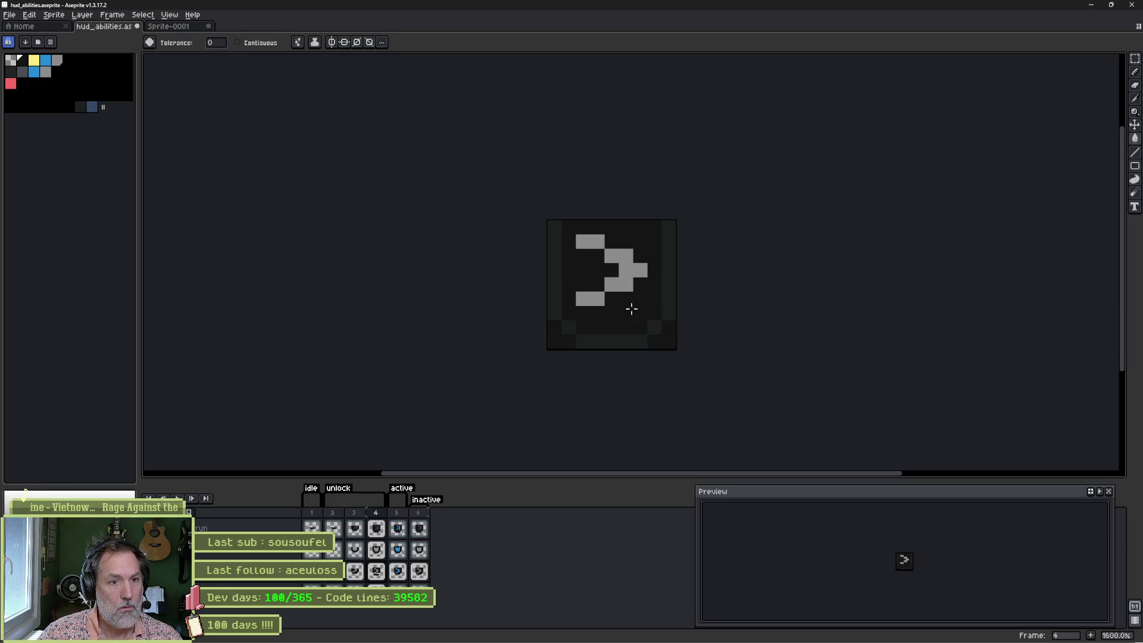
key("ctrl+z")
key("w")
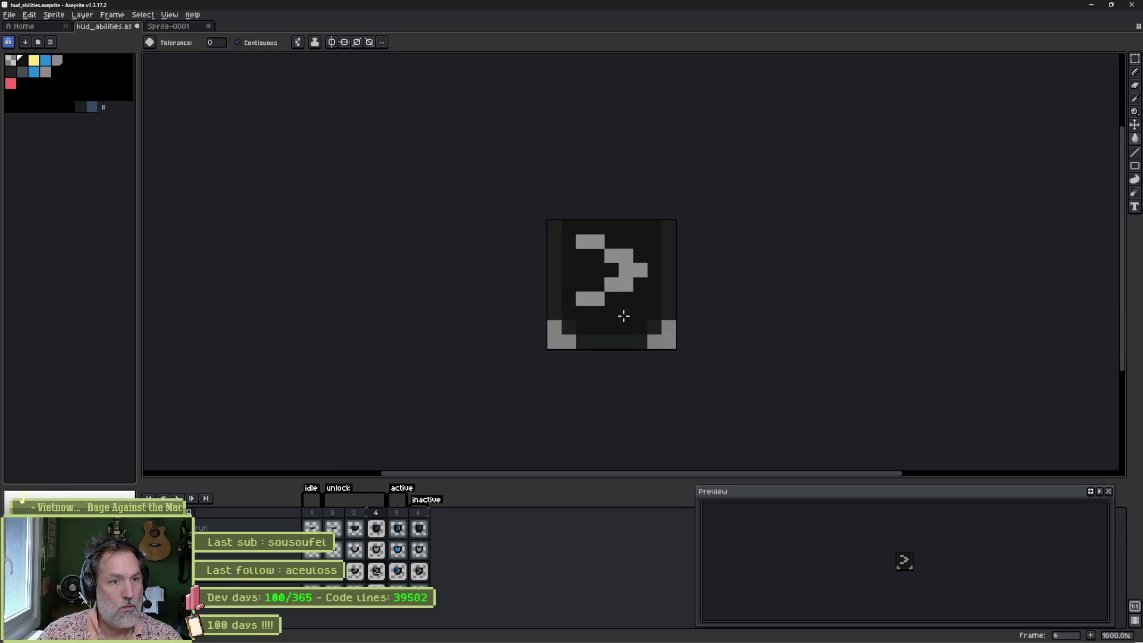
Step: On frame 5, nudge the grey base up one pixel and paint both ends dark
left_click(419, 572)
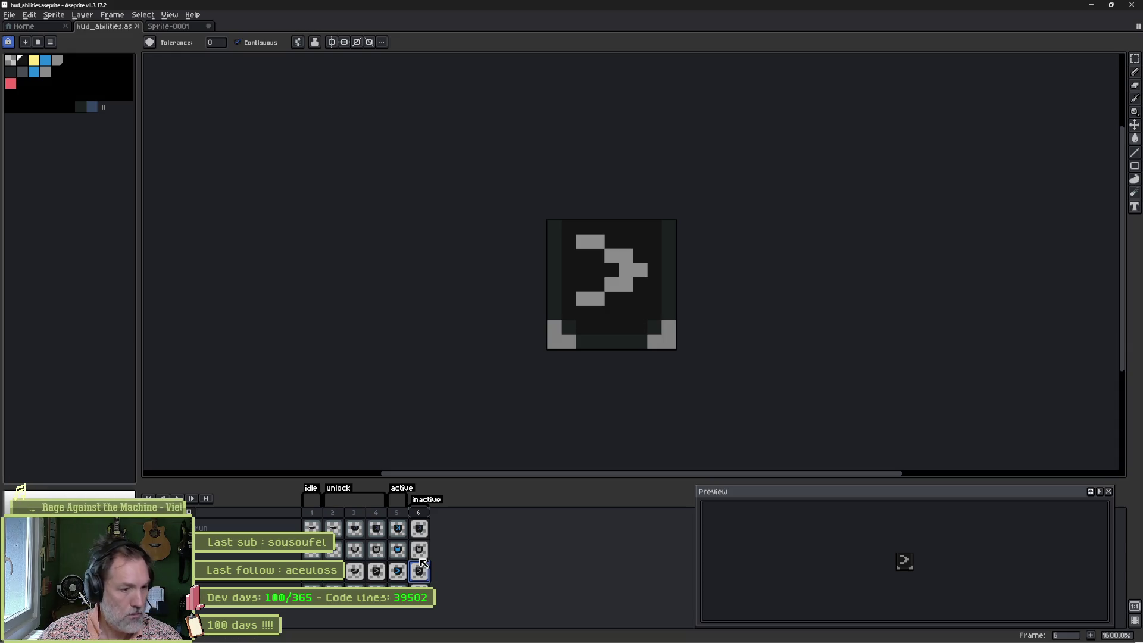
left_click(398, 572)
key("m")
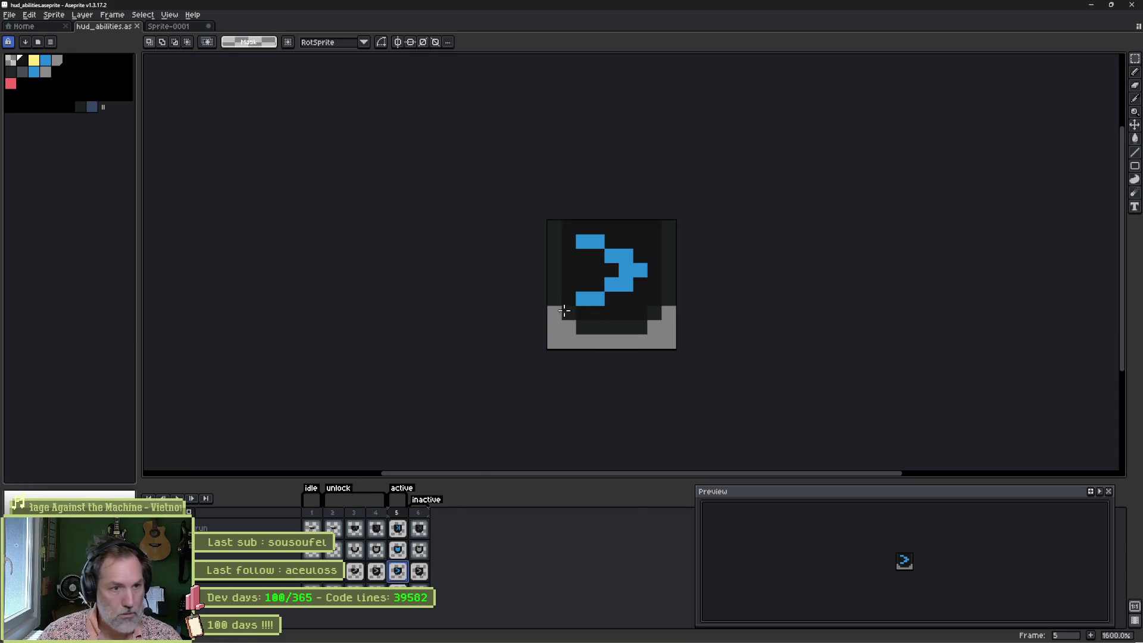
mouse_move(560, 310)
left_mouse_down()
mouse_move(658, 326)
mouse_move(673, 346)
left_mouse_up()
key("Up")
key("b")
left_click(554, 313)
left_click(668, 312)
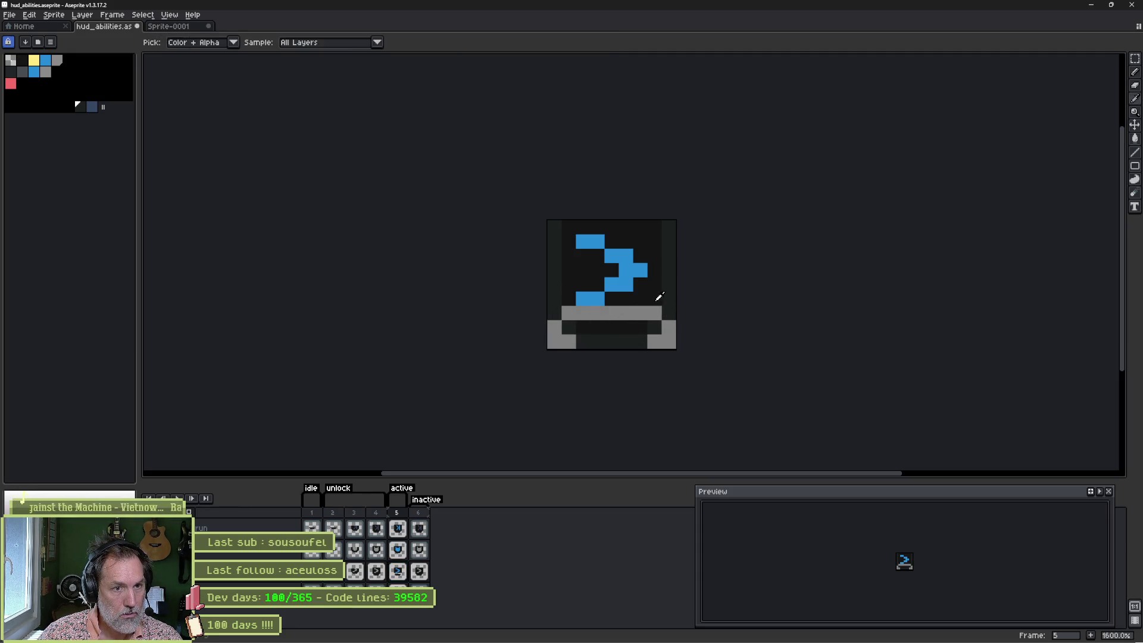
Step: Fill the base's grey top bar dark and play the animation from frame 1
key("g")
left_click(626, 310)
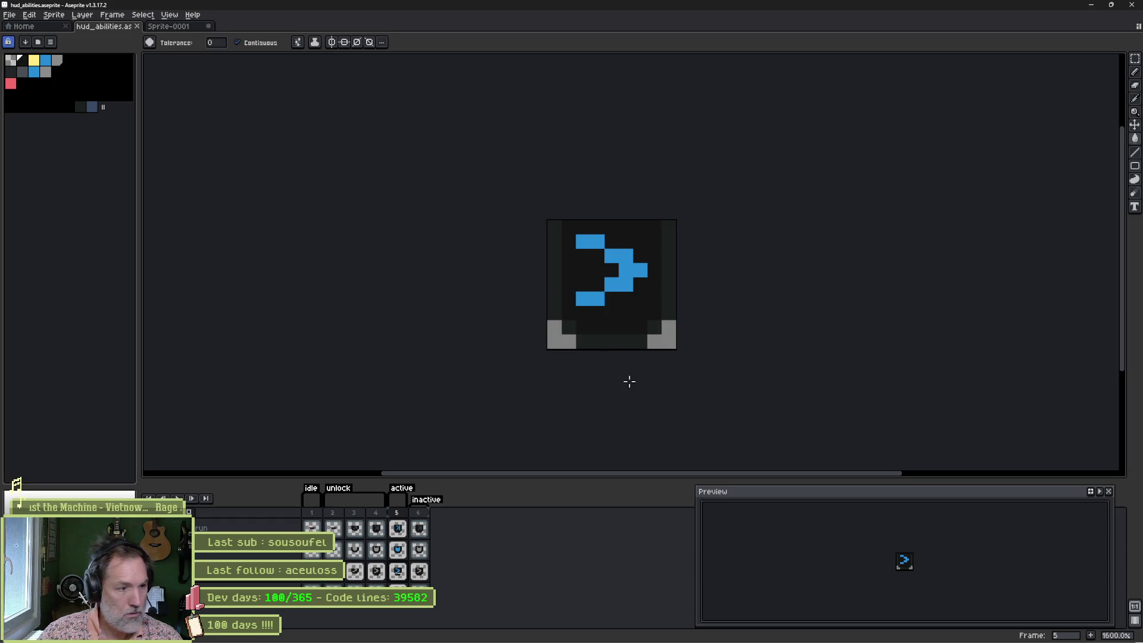
left_click(373, 572)
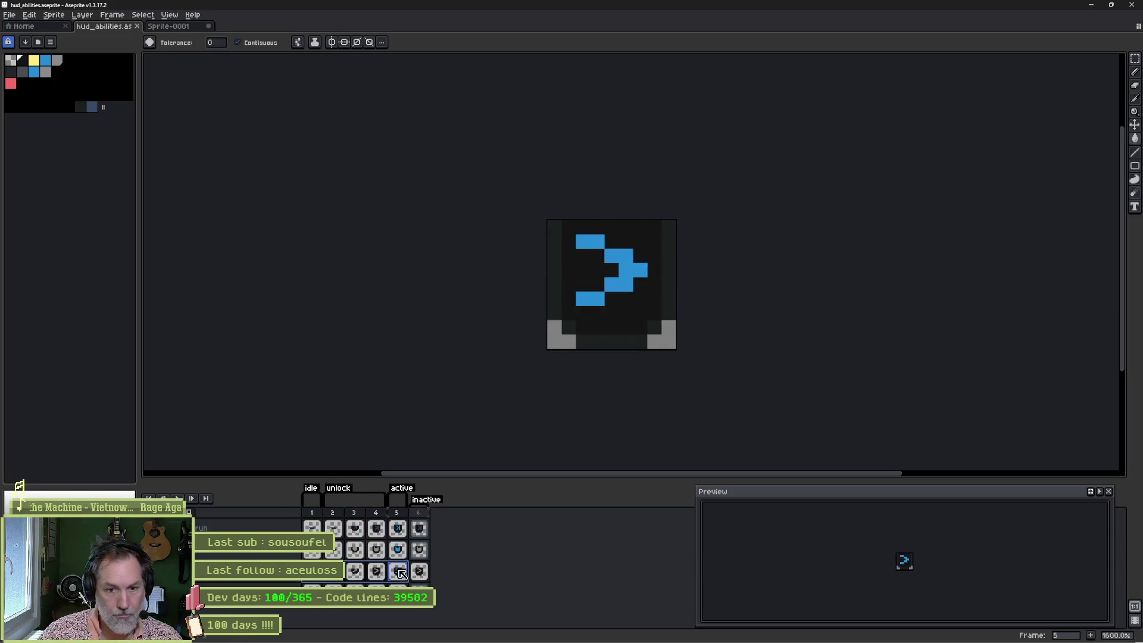
left_click(312, 571)
key("Return")
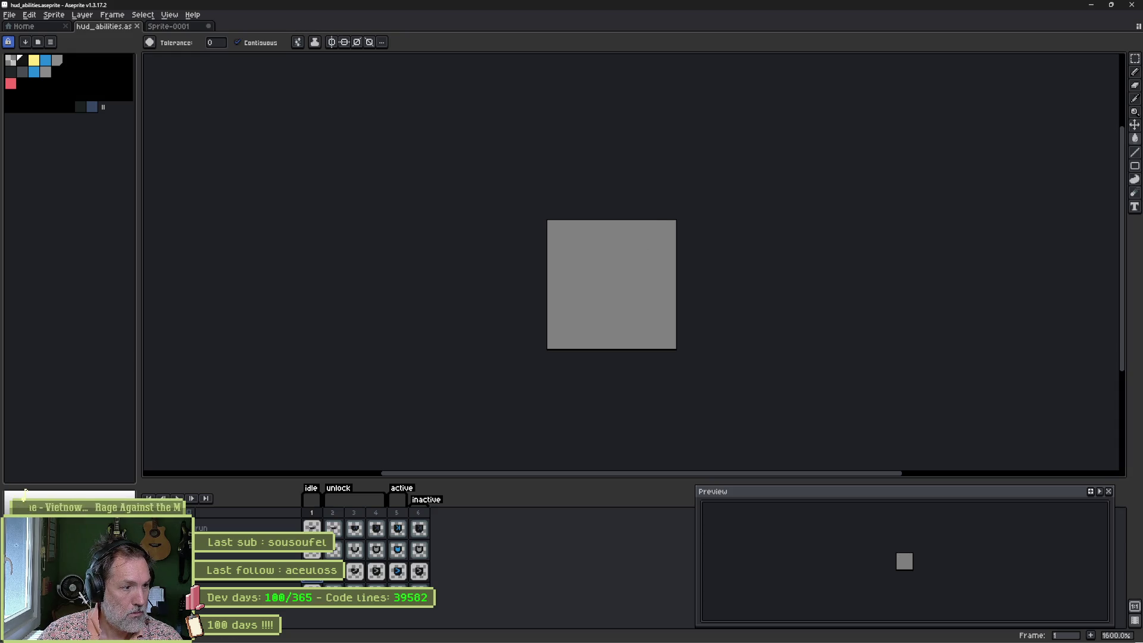
Step: On frame 4, darken the bottom-left pixel and fill the grey bottom band dark
left_click(384, 548)
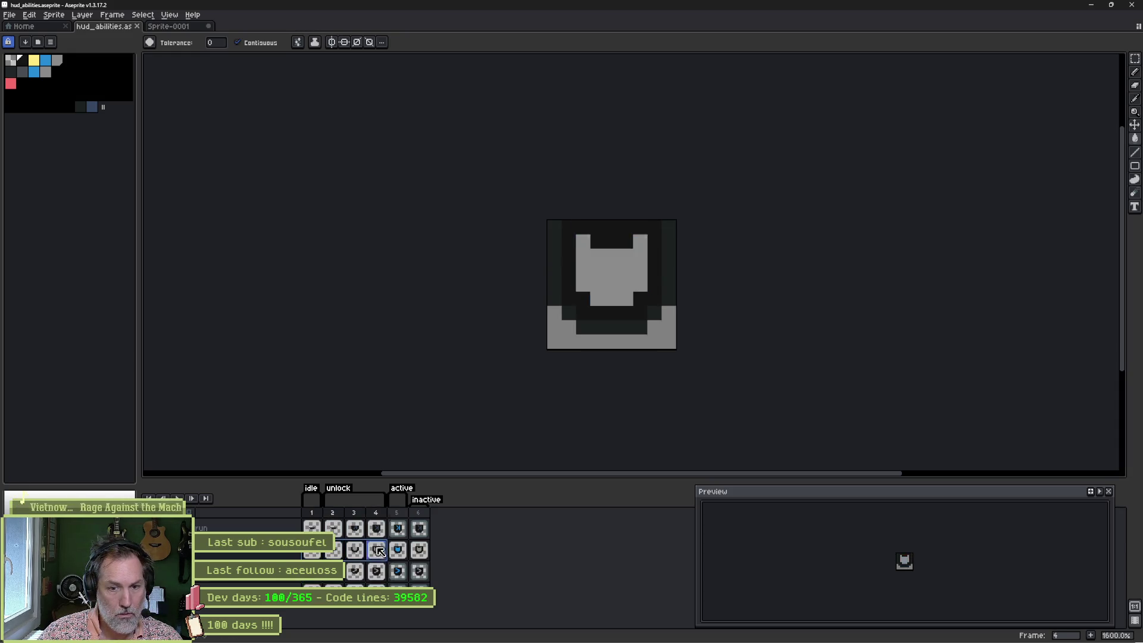
left_click(551, 329)
key("m")
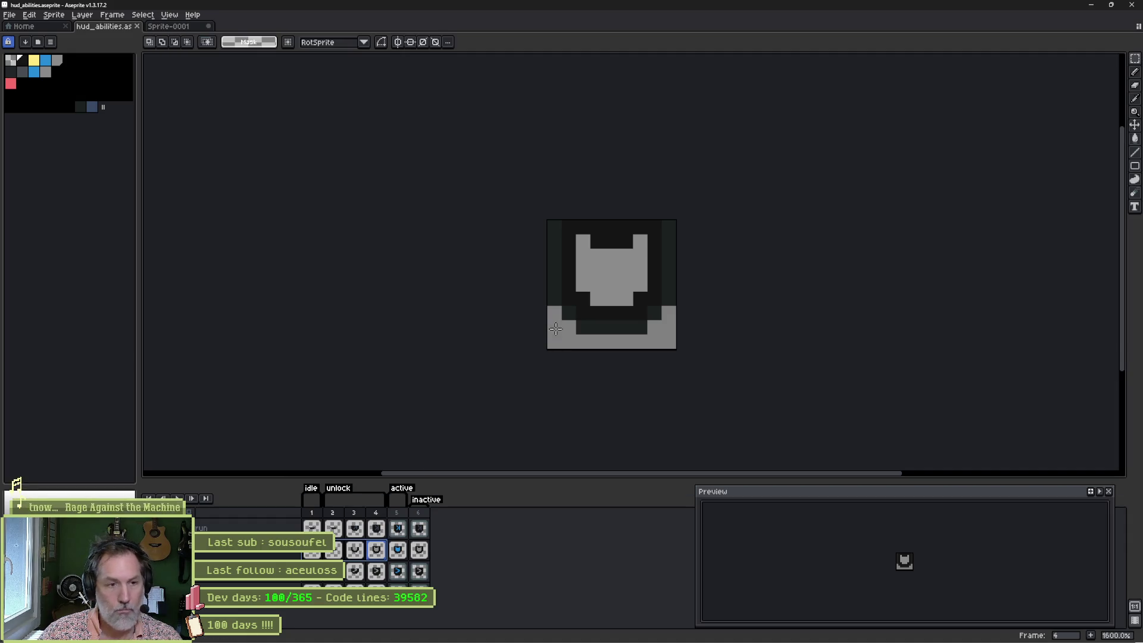
mouse_move(553, 311)
left_mouse_down()
mouse_move(675, 349)
mouse_move(637, 334)
mouse_move(661, 327)
left_mouse_up()
key("ctrl+d")
key("i")
left_click(562, 299)
key("g")
left_click(643, 309)
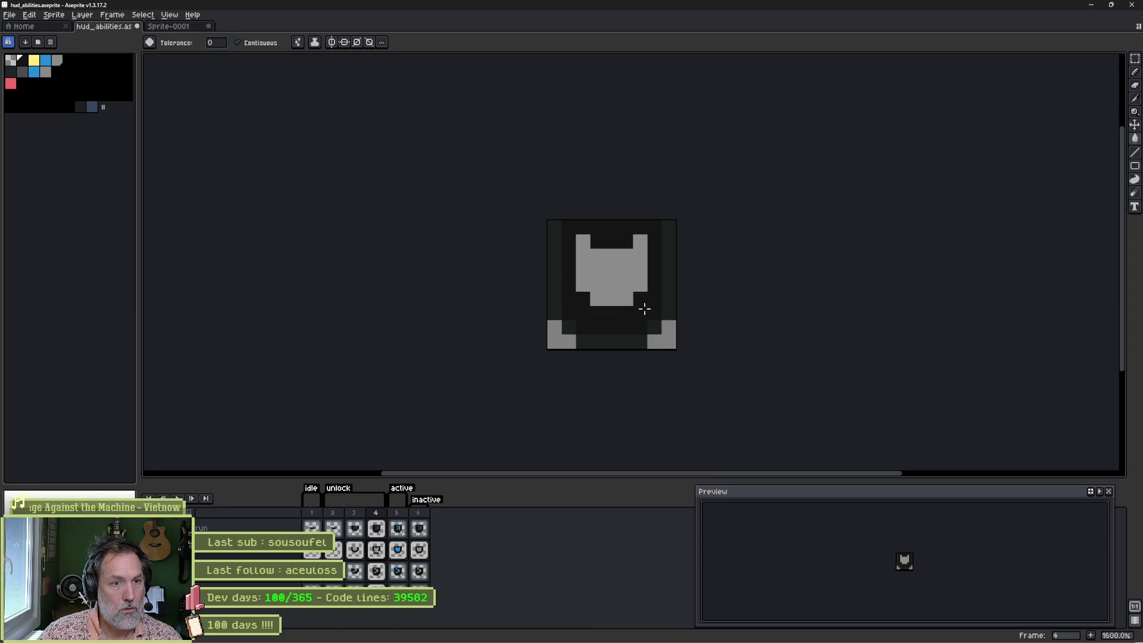
Step: On frame 5, fill the grey bar dark, play the animation and save the sheet
left_click(376, 550)
key("Right")
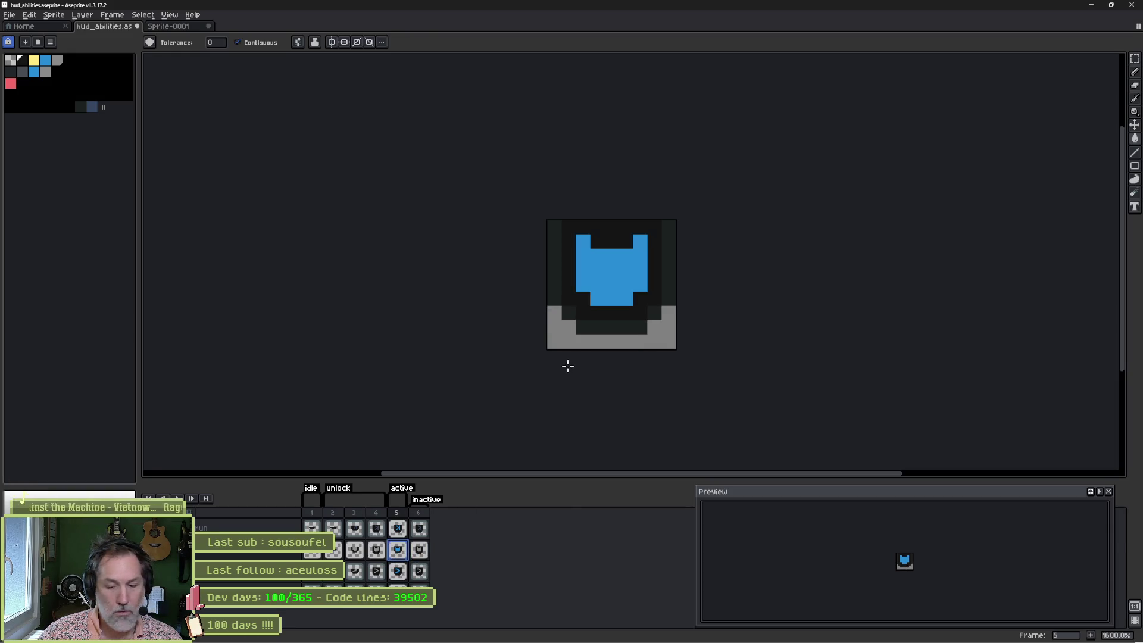
key("m")
left_click_drag(547, 305, 677, 350)
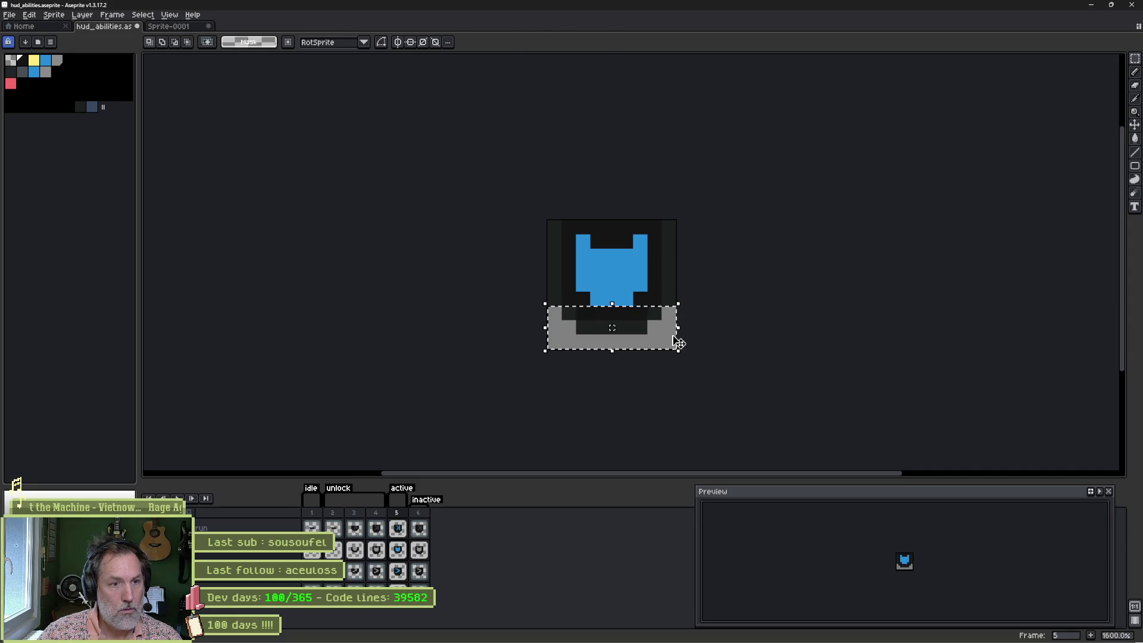
key("Return")
key("ctrl+d")
key("b")
key("g")
left_click(650, 308)
key("Return")
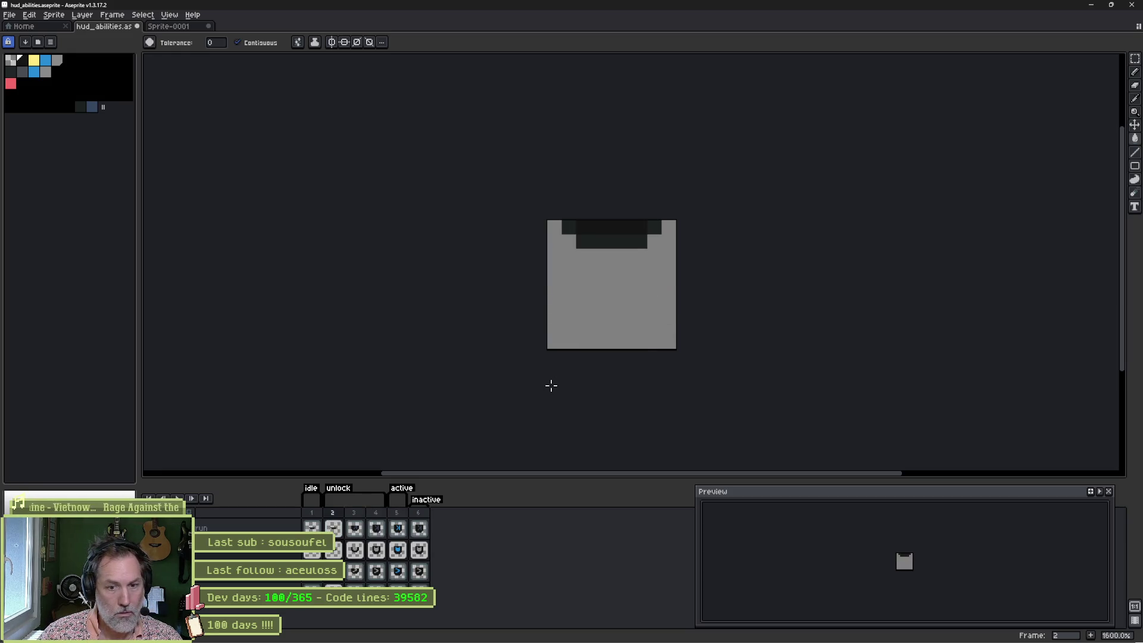
key("ctrl+s")
key("v")
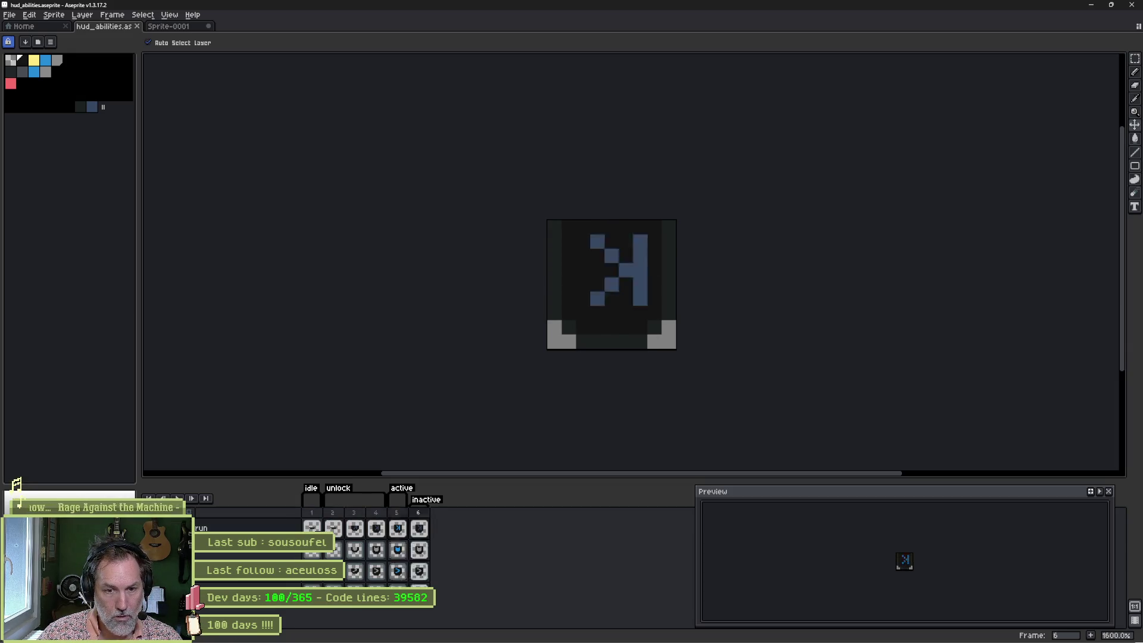
Step: Select frame 5 and add new frames with Alt+N until the sheet has 10 frames
key("Left")
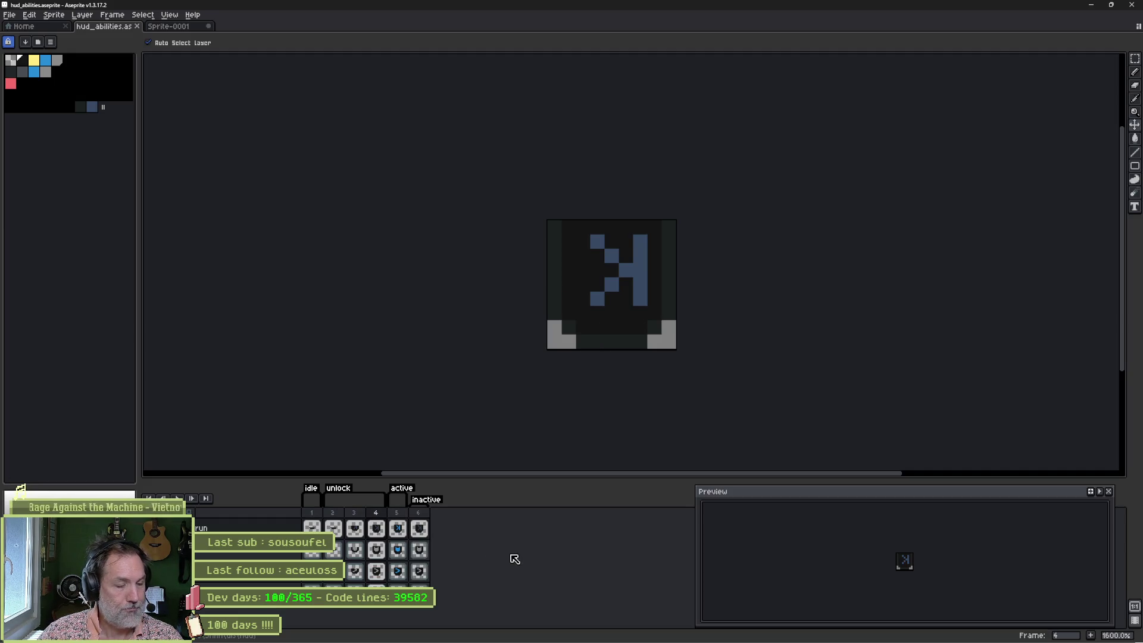
left_click(400, 515)
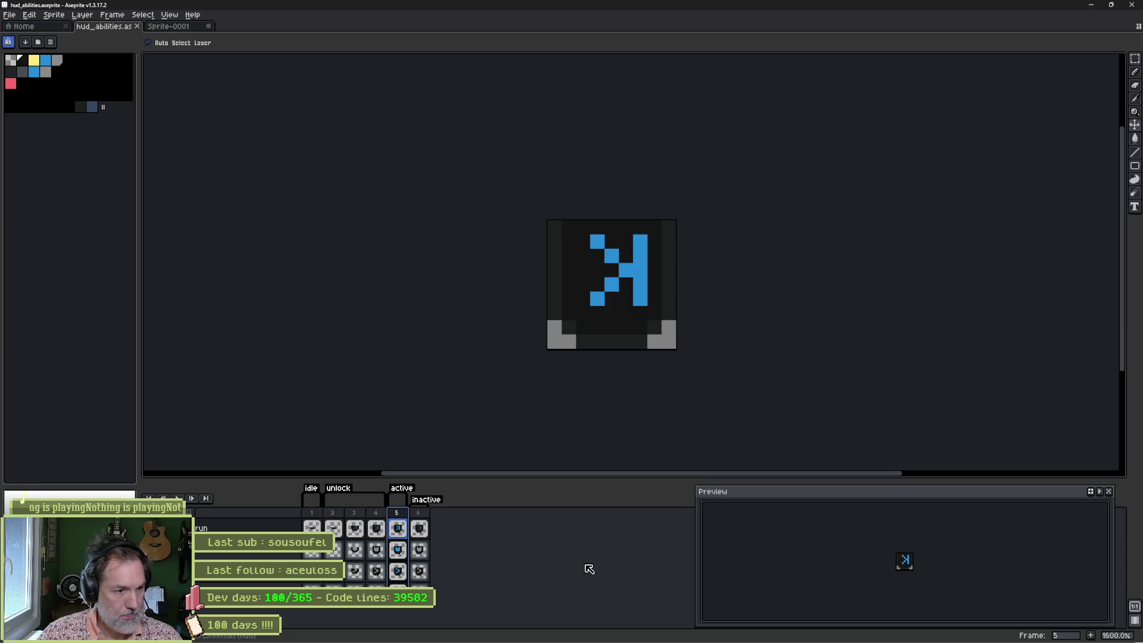
key("alt+n")
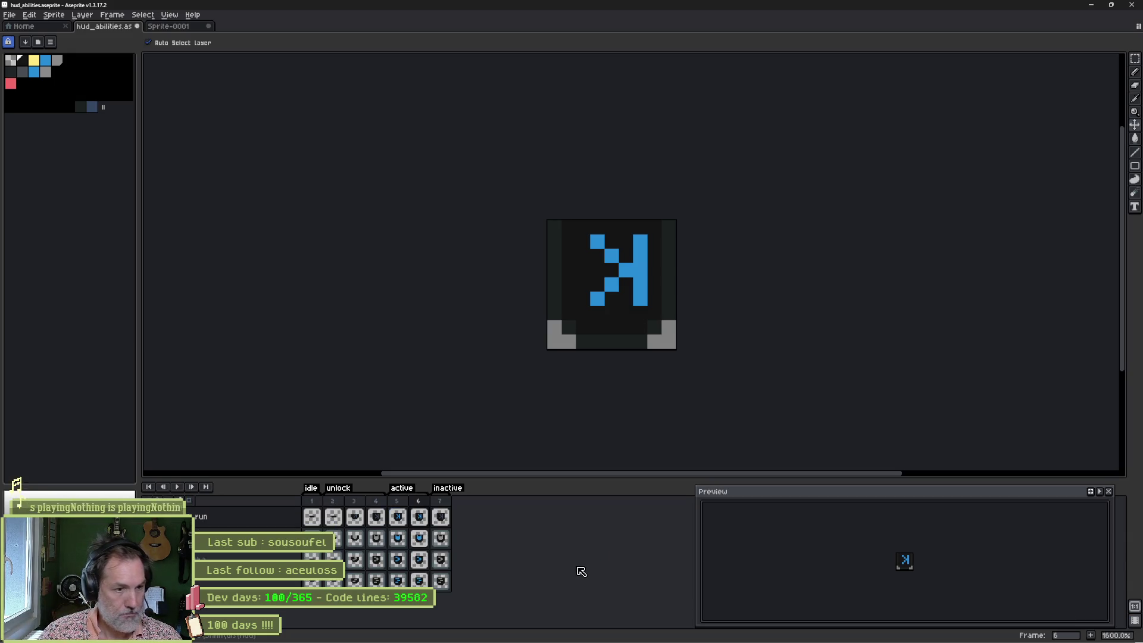
key("alt+n")
key("alt+n")
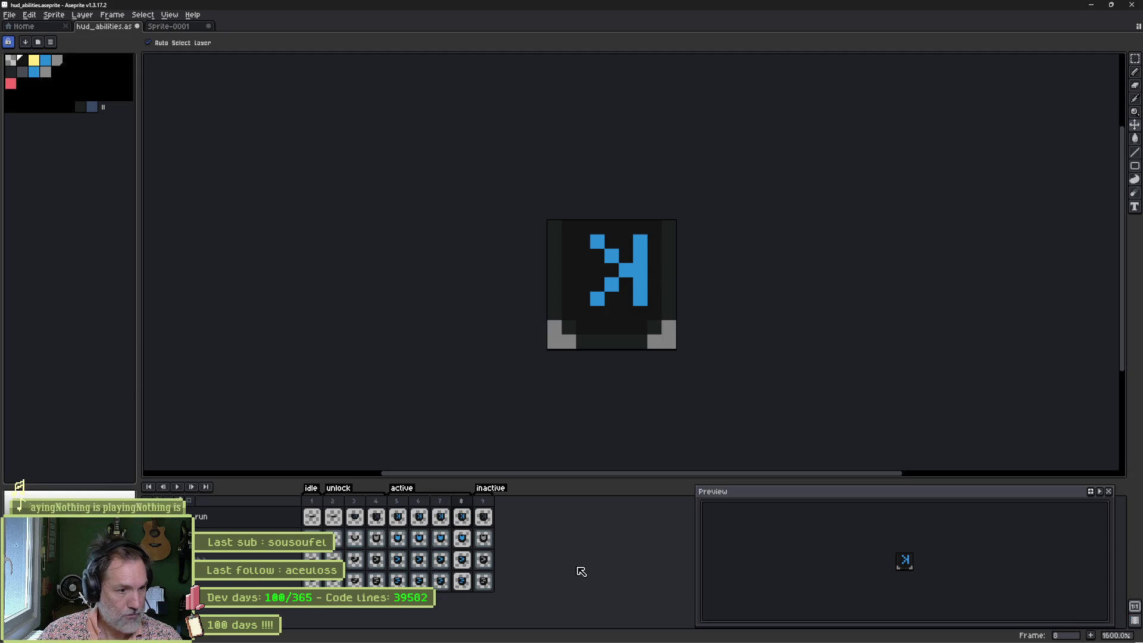
key("alt+n")
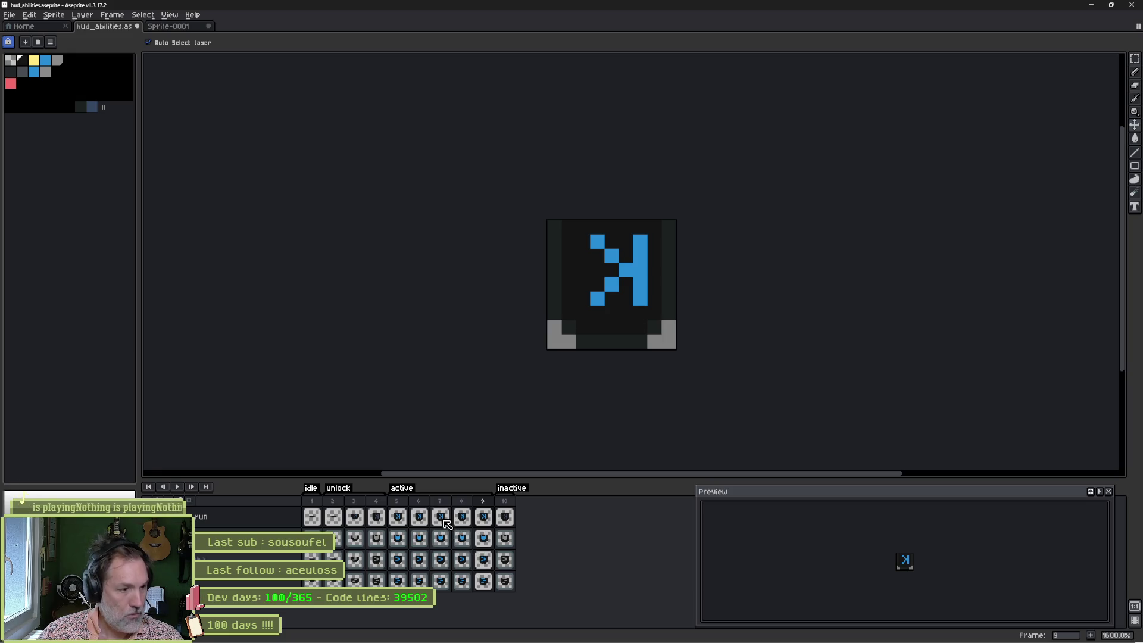
left_click(277, 524)
Step: Add a new layer above the run layer and name it fx
key("shift+n")
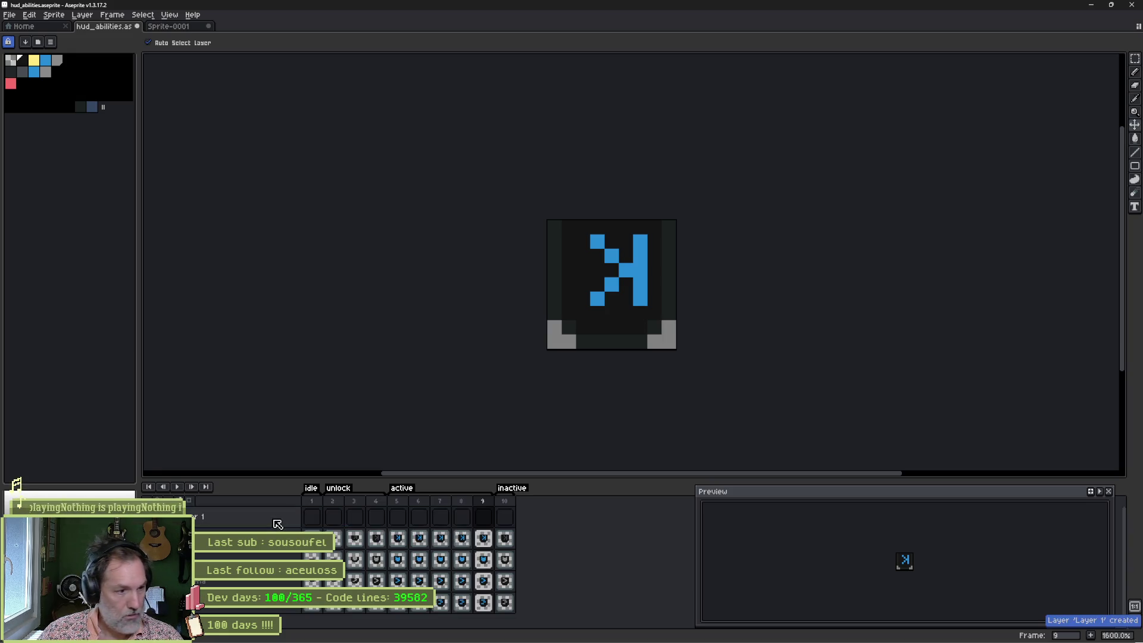
double_click(277, 524)
type("fx")
key("Return")
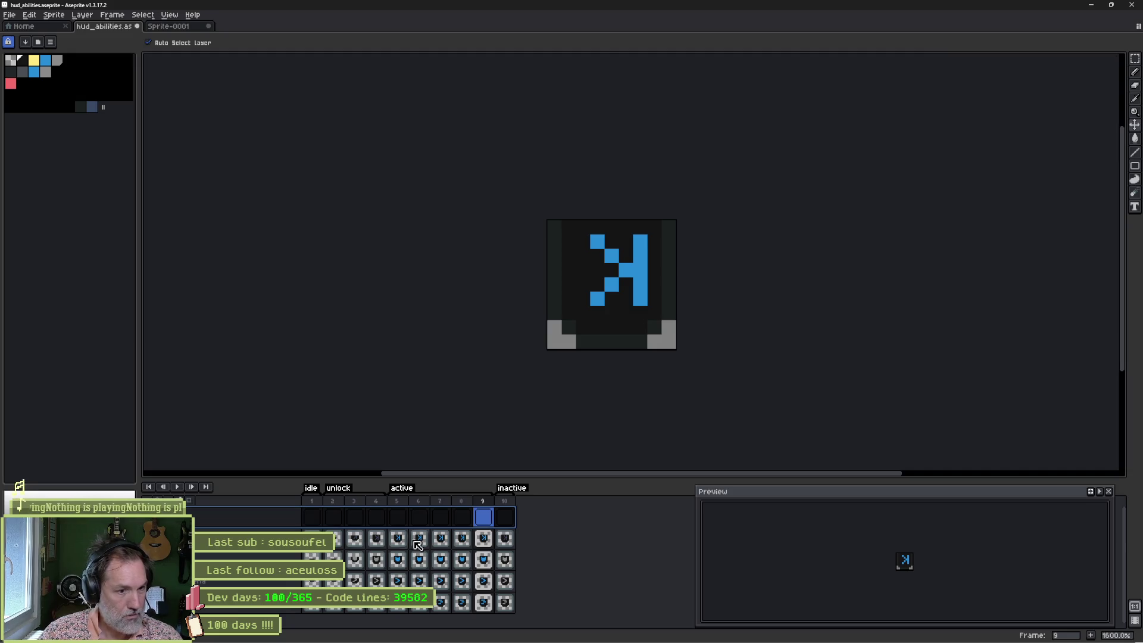
Step: Paint a blue pixel and a 2x2 blue block on the icon with the pencil
key("g")
scroll(646, 349, "up", 1)
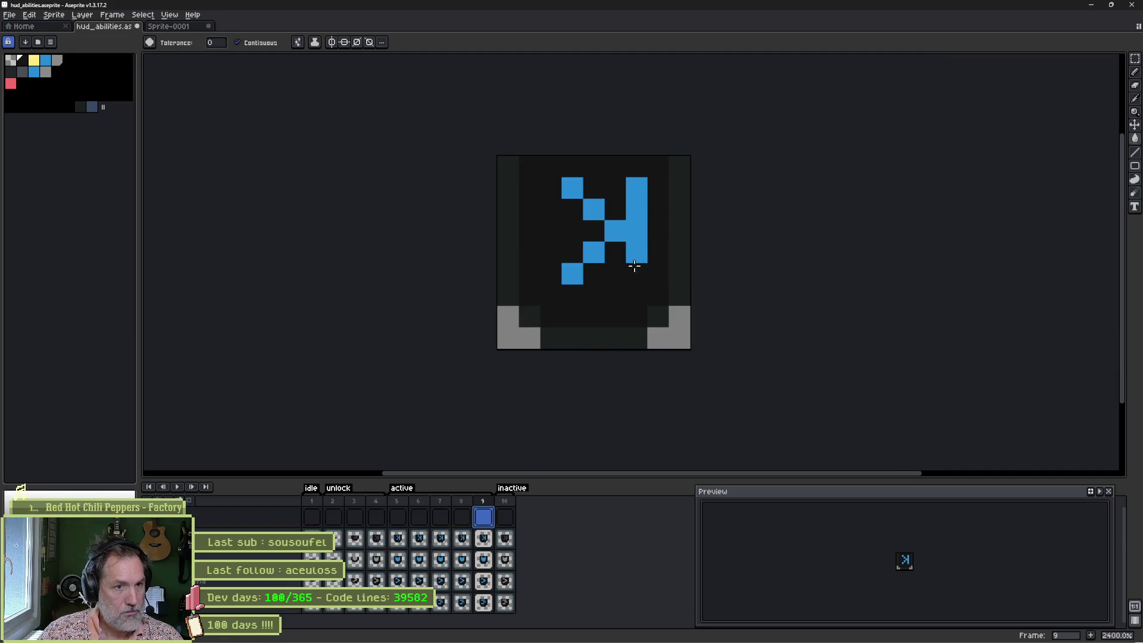
left_click_drag(636, 268, 609, 303)
key("b")
left_click(552, 278)
key("plus")
left_click(546, 298)
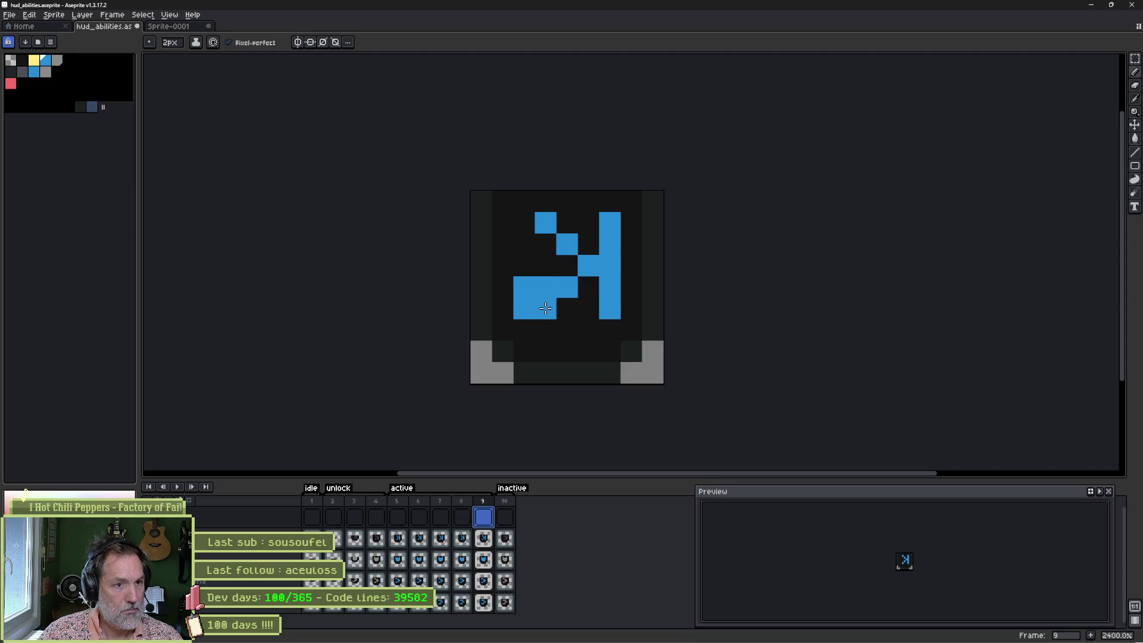
Step: Switch the sprite to RGB colour mode and paint a blue block on frame 9
double_click(240, 528)
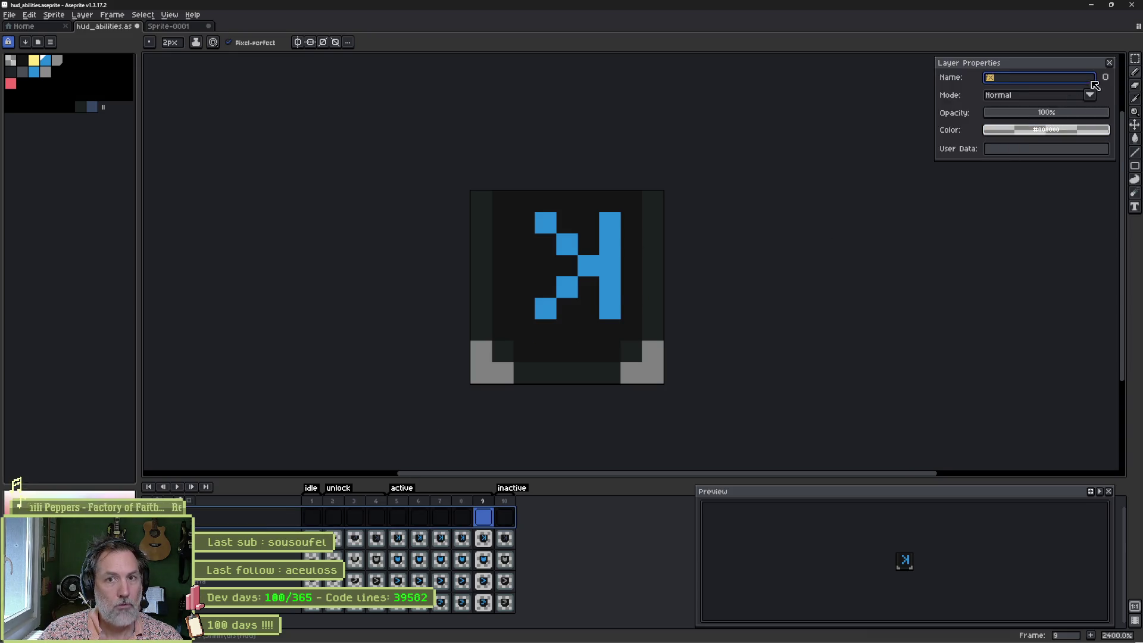
left_click(1109, 62)
left_click(54, 15)
mouse_move(71, 41)
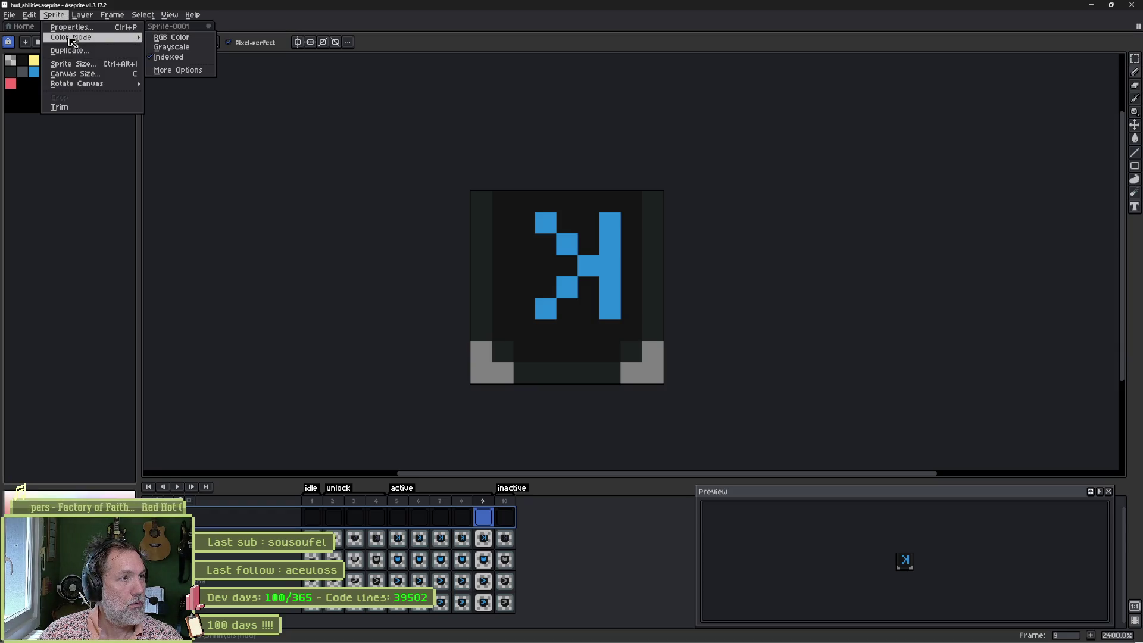
left_click(161, 38)
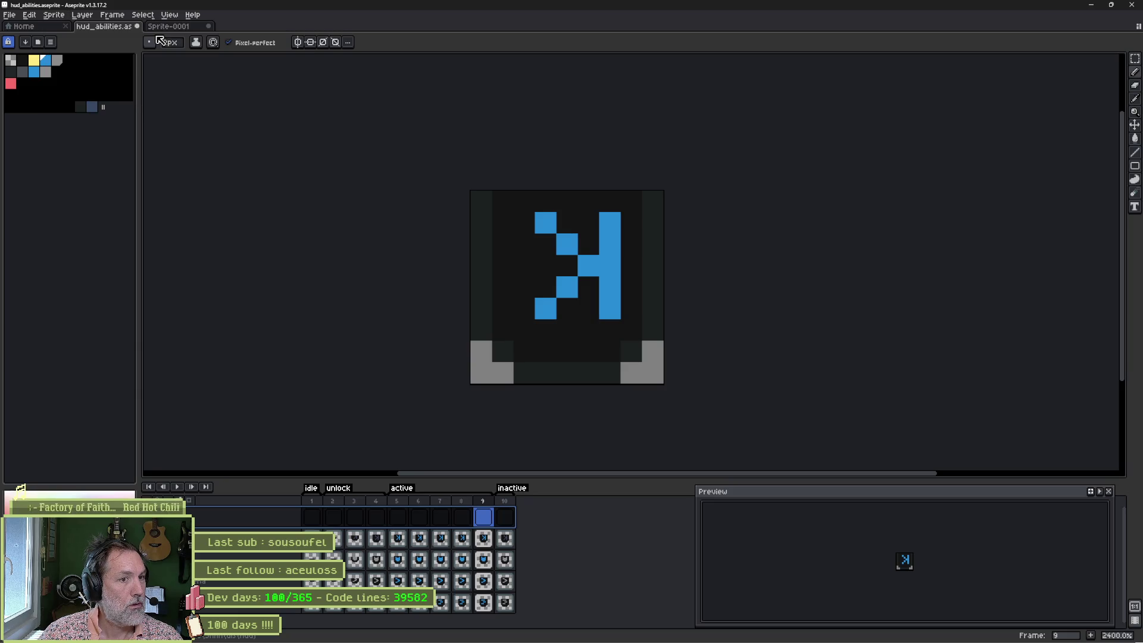
left_click(545, 320)
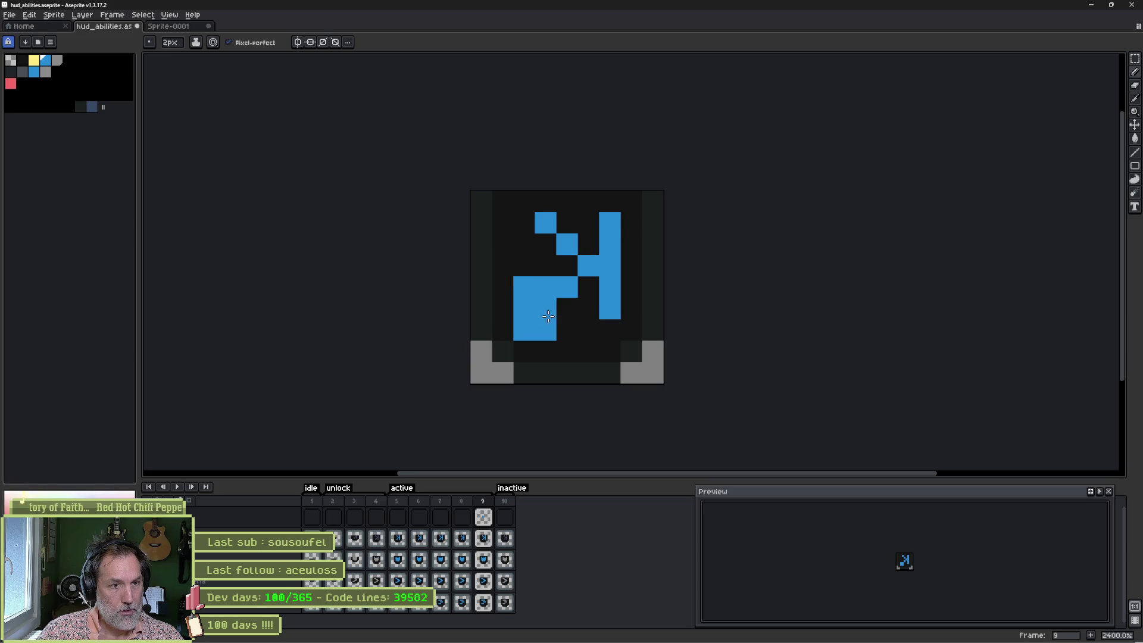
Step: Lower the fx layer opacity to 18% and paint a dark glow around the icon
double_click(276, 519)
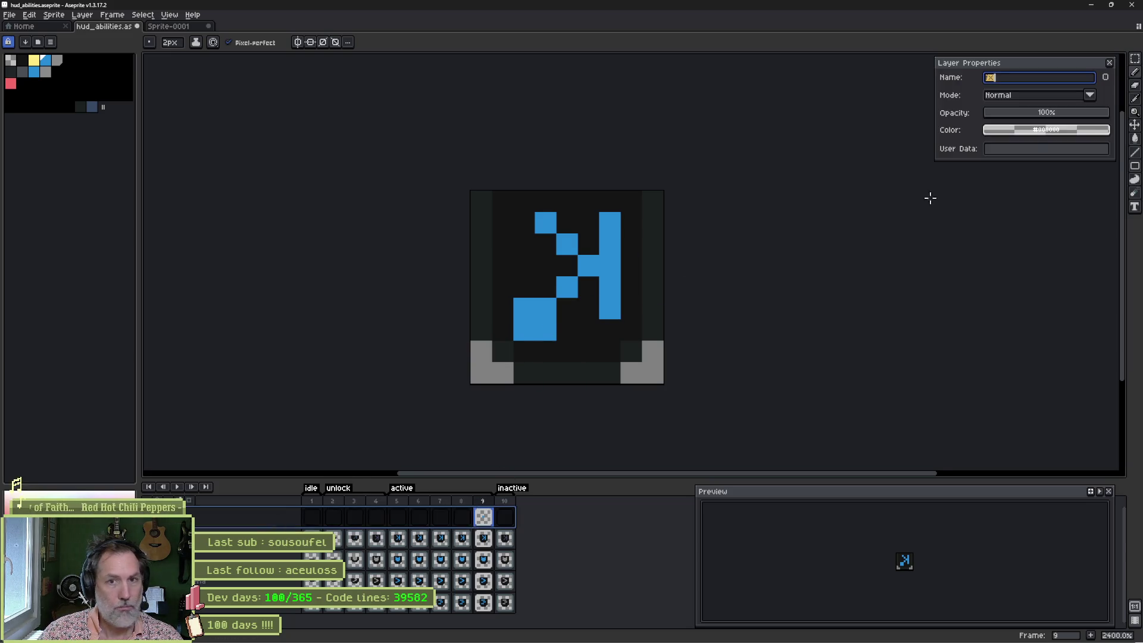
left_click_drag(1019, 112, 1013, 114)
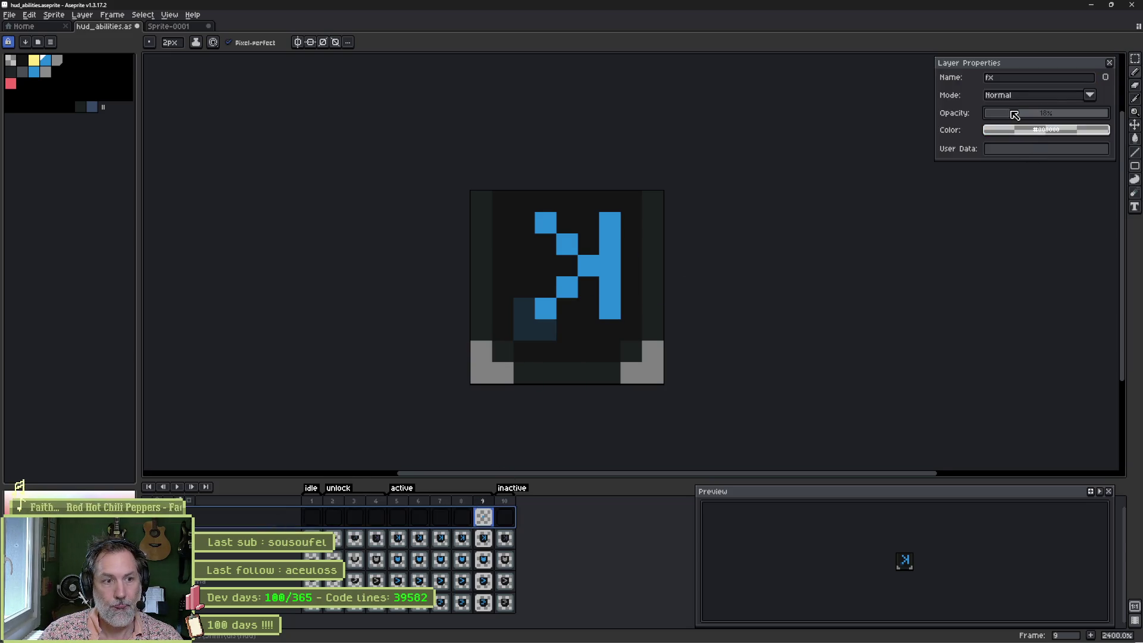
mouse_move(554, 306)
left_mouse_down()
mouse_move(563, 275)
mouse_move(595, 267)
mouse_move(530, 209)
mouse_move(610, 220)
left_mouse_up()
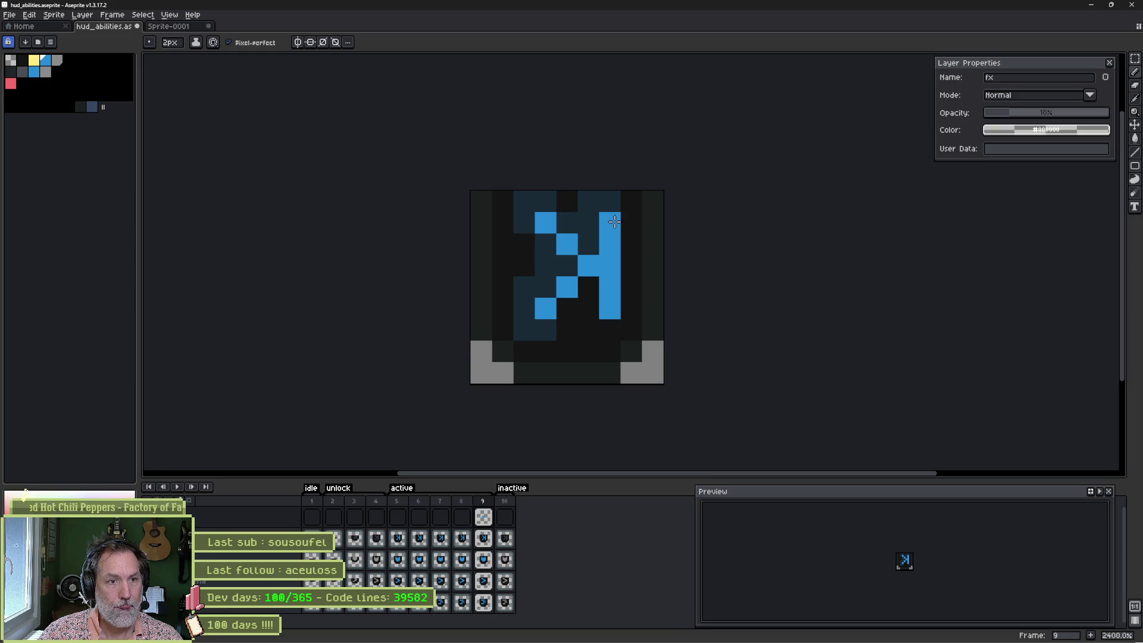
left_click(620, 219)
mouse_move(622, 219)
left_mouse_down()
mouse_move(620, 319)
mouse_move(610, 322)
mouse_move(602, 291)
mouse_move(577, 299)
left_mouse_up()
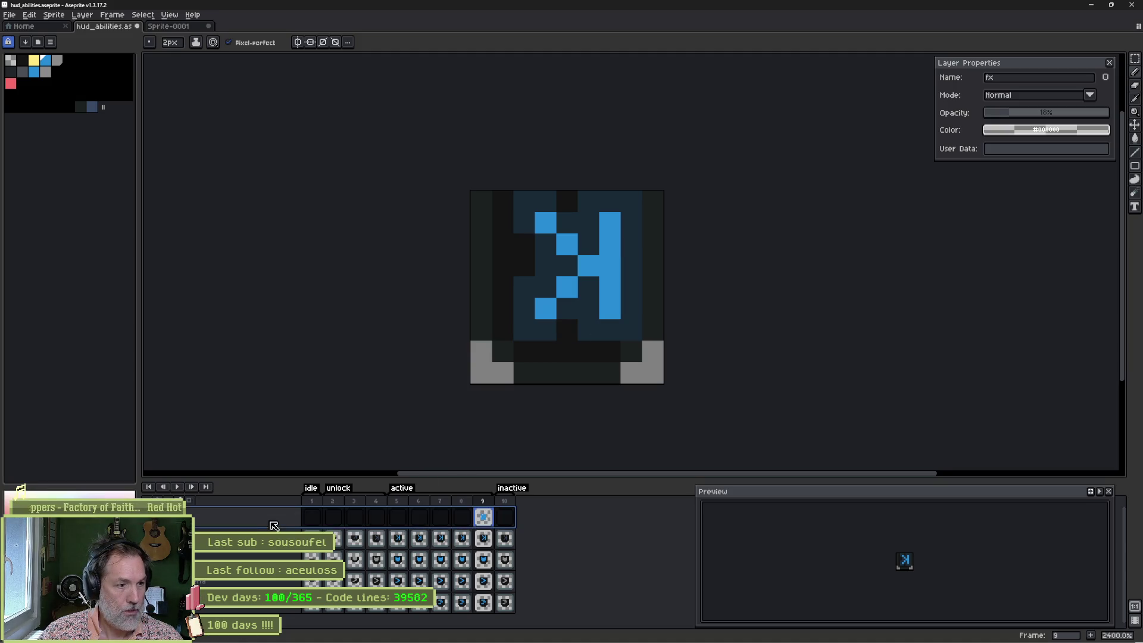
Step: On a new layer, paint a mid-blue wash over the icon with a 4px brush at 28% opacity
key("shift+n")
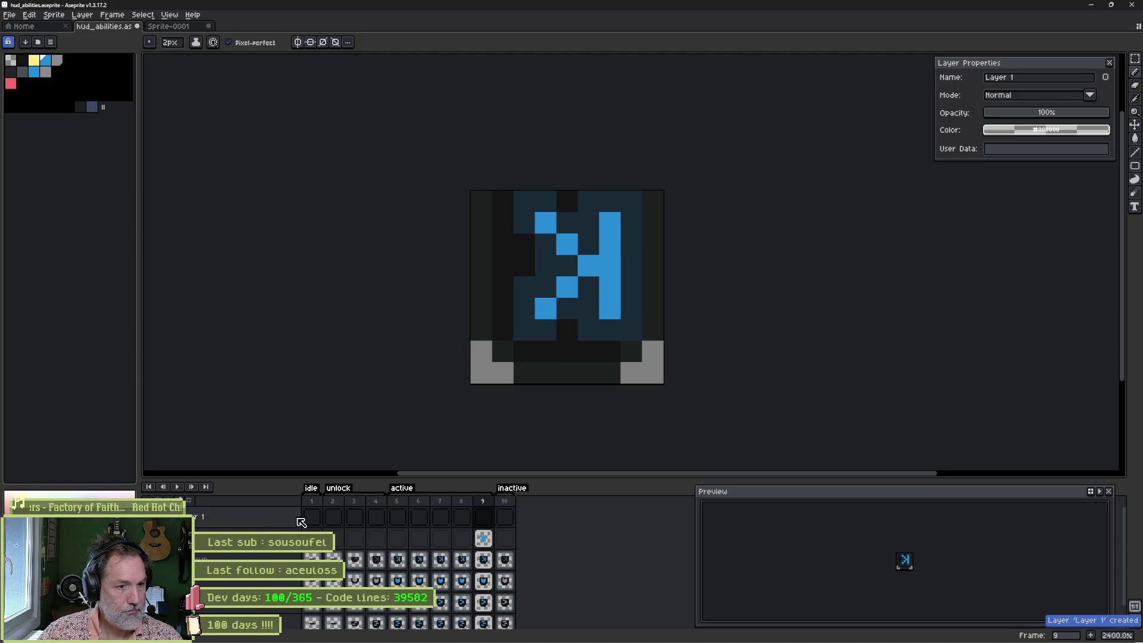
left_click(518, 346)
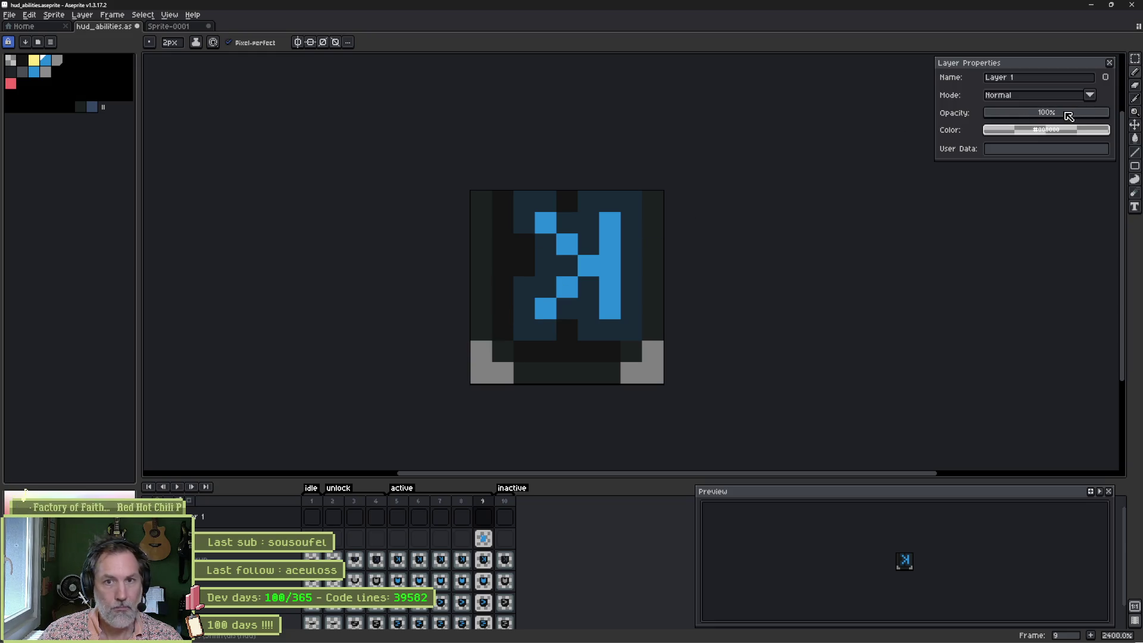
left_click_drag(1063, 116, 1048, 114)
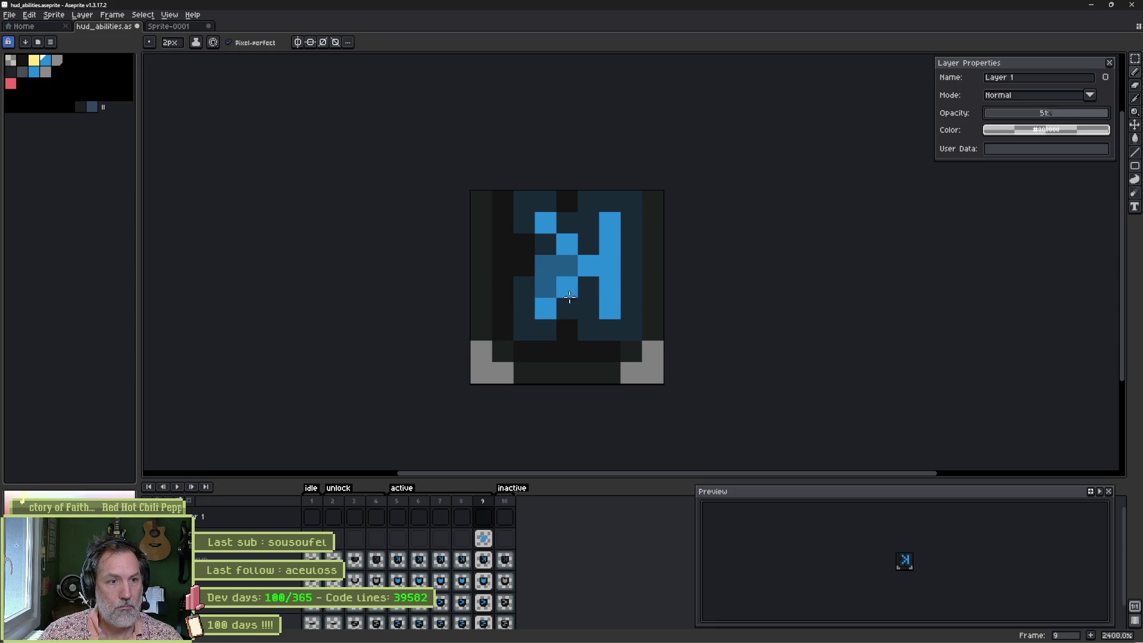
key("minus")
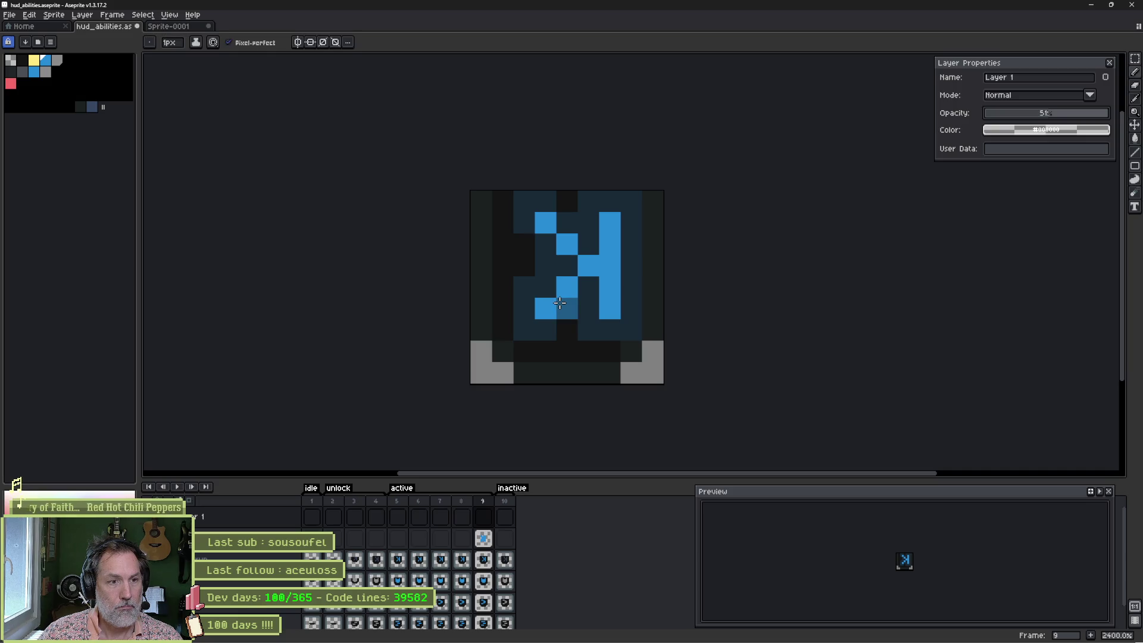
key("plus")
key("plus")
key("plus")
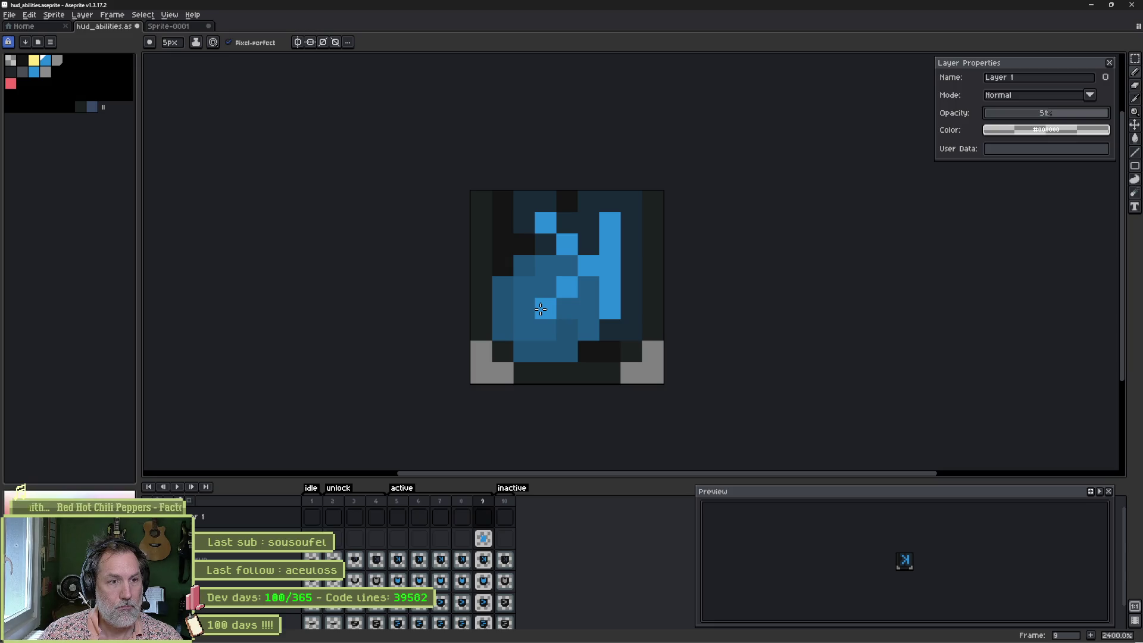
key("minus")
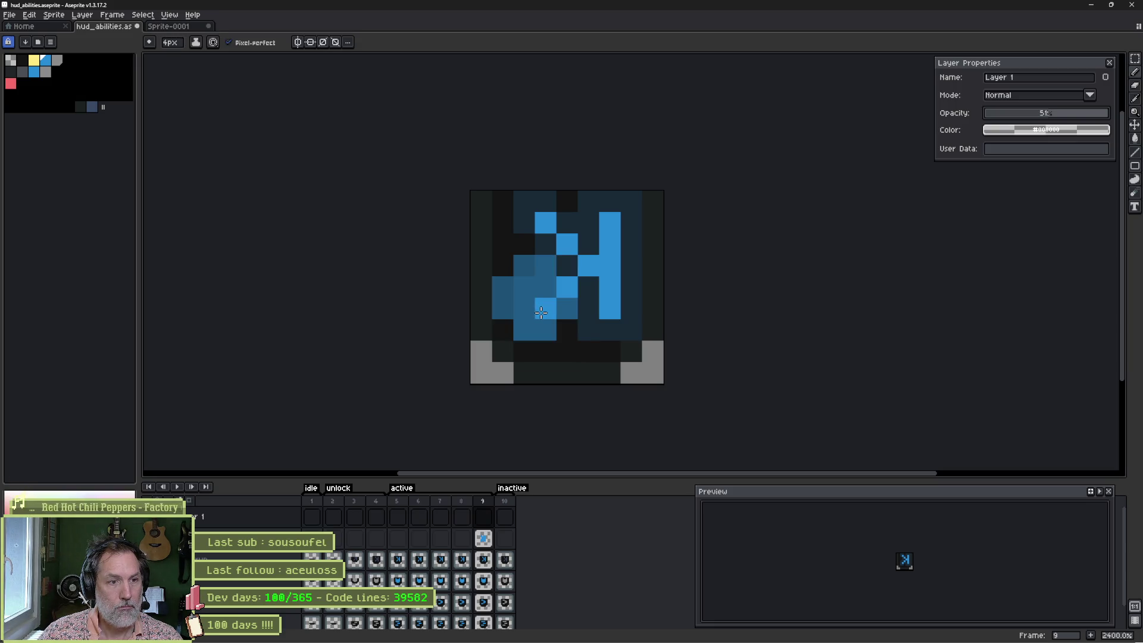
mouse_move(542, 312)
left_mouse_down()
mouse_move(568, 279)
mouse_move(506, 202)
mouse_move(572, 254)
mouse_move(631, 203)
mouse_move(632, 265)
mouse_move(589, 298)
mouse_move(632, 351)
mouse_move(536, 332)
left_mouse_up()
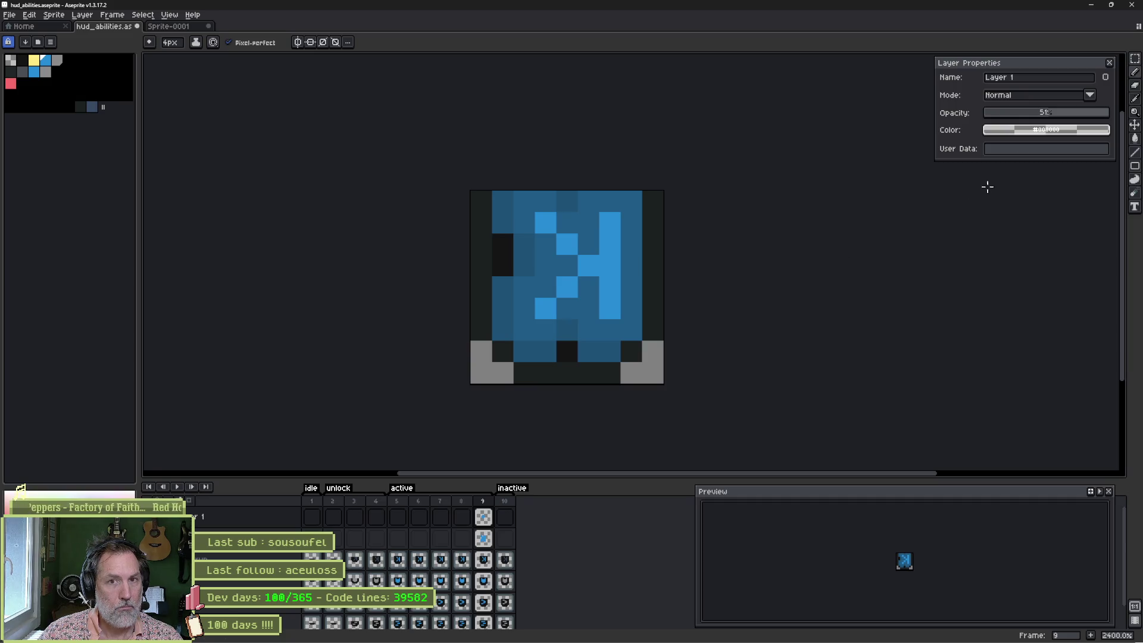
left_click_drag(1033, 113, 1026, 115)
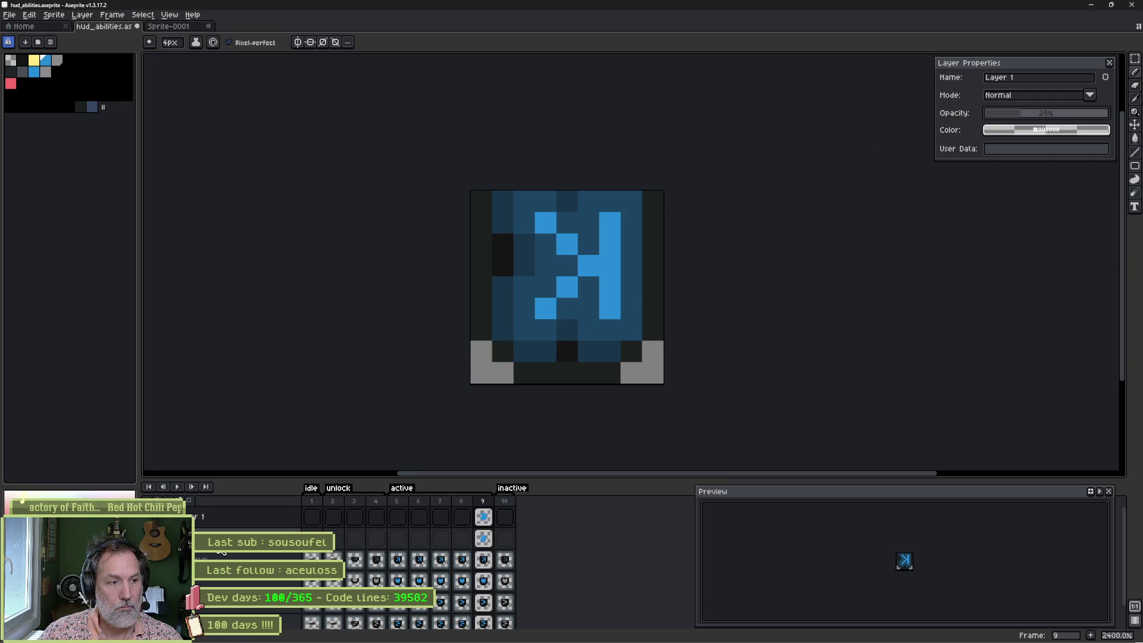
Step: Raise the fx layer opacity to 27% and select Layer 1's frame 9 cel
key("Down")
left_click(1007, 114)
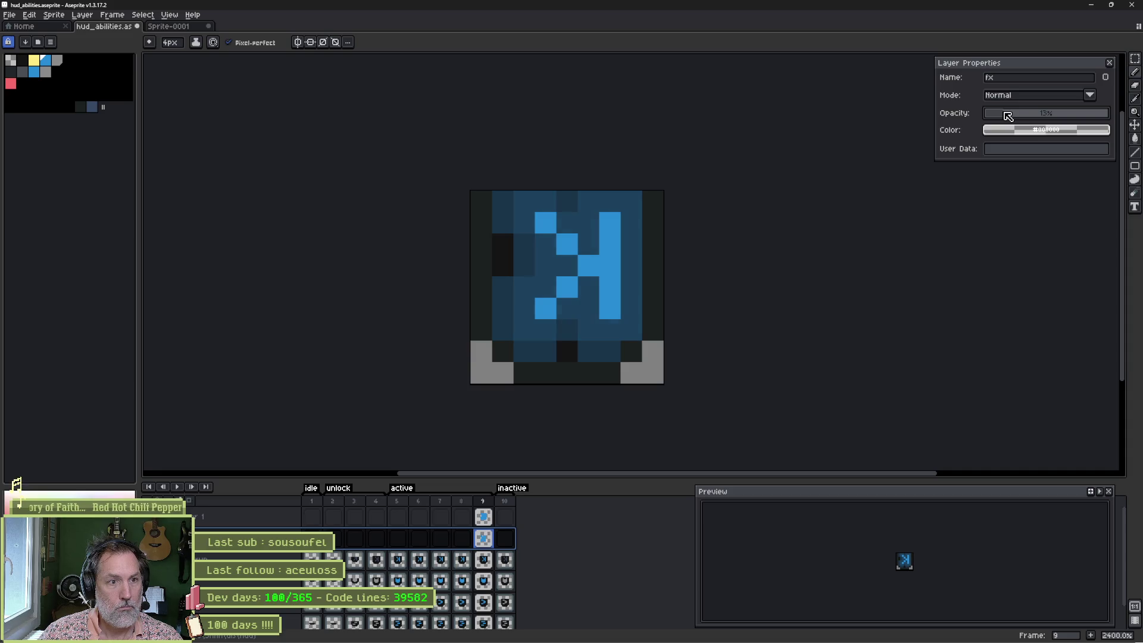
left_click_drag(1005, 115, 1037, 117)
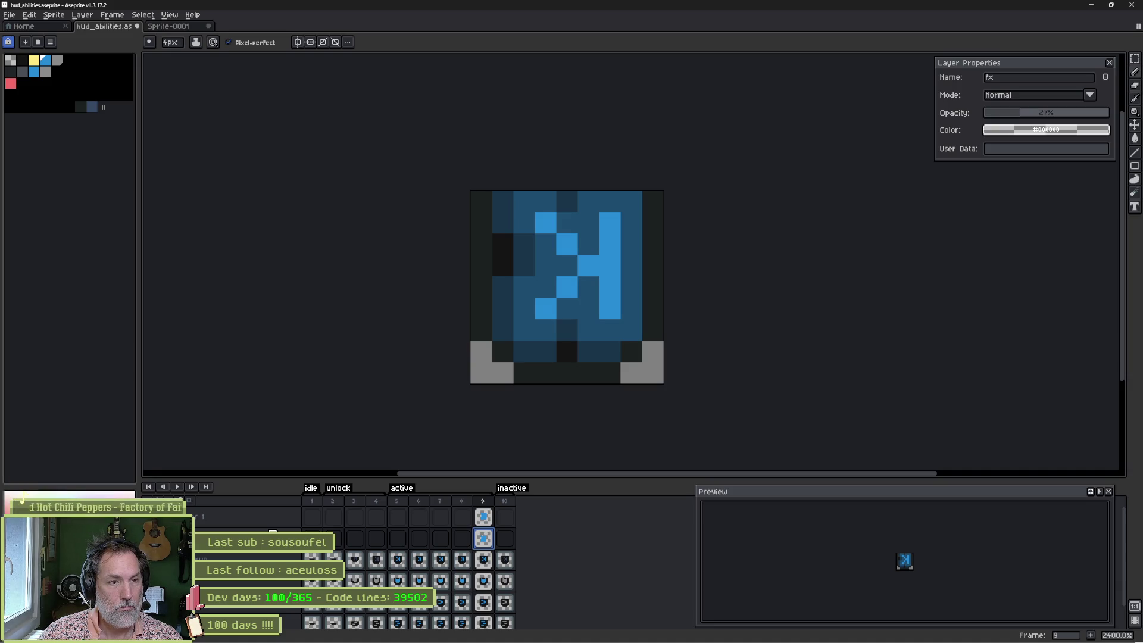
left_click_drag(567, 331, 582, 379)
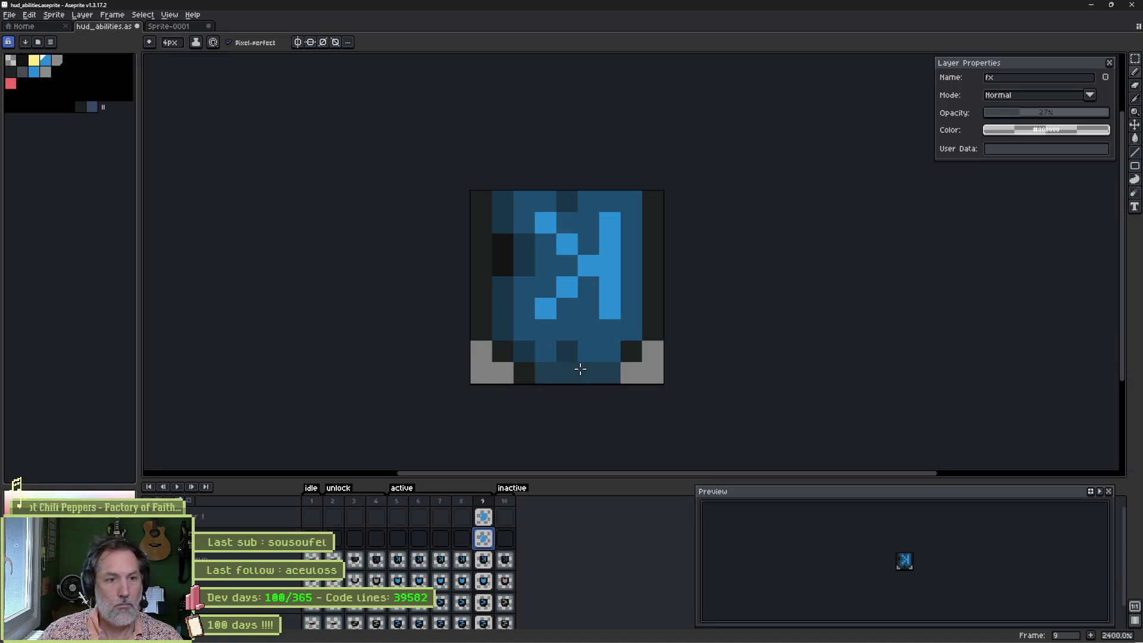
key("ctrl+z")
key("ctrl+z")
key("ctrl+z")
scroll(589, 298, "up", 3)
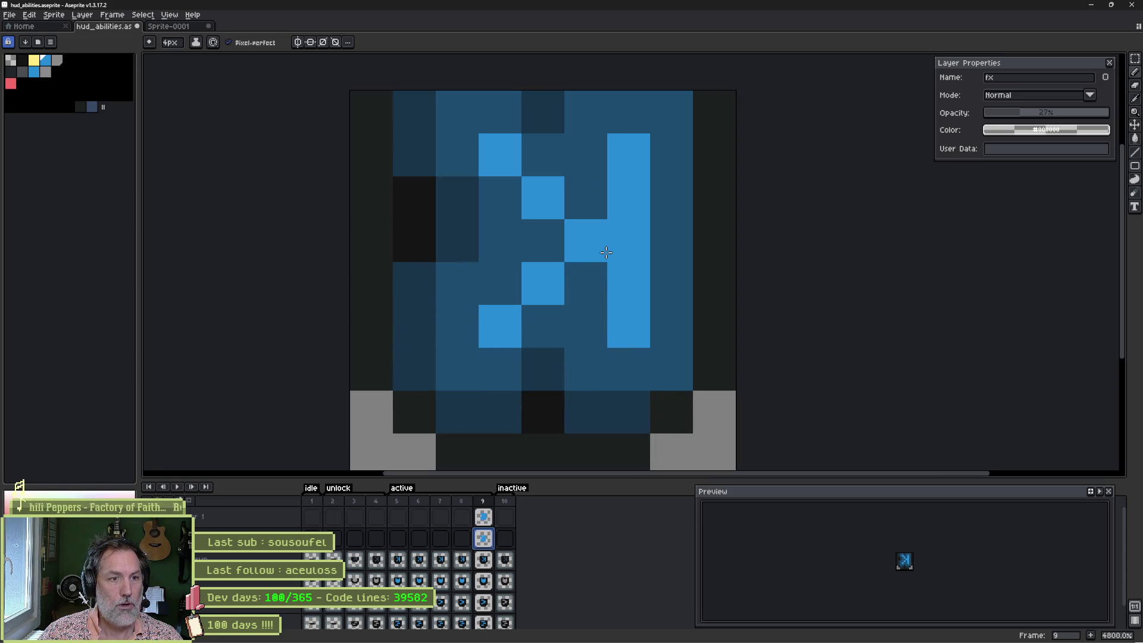
left_click(487, 519)
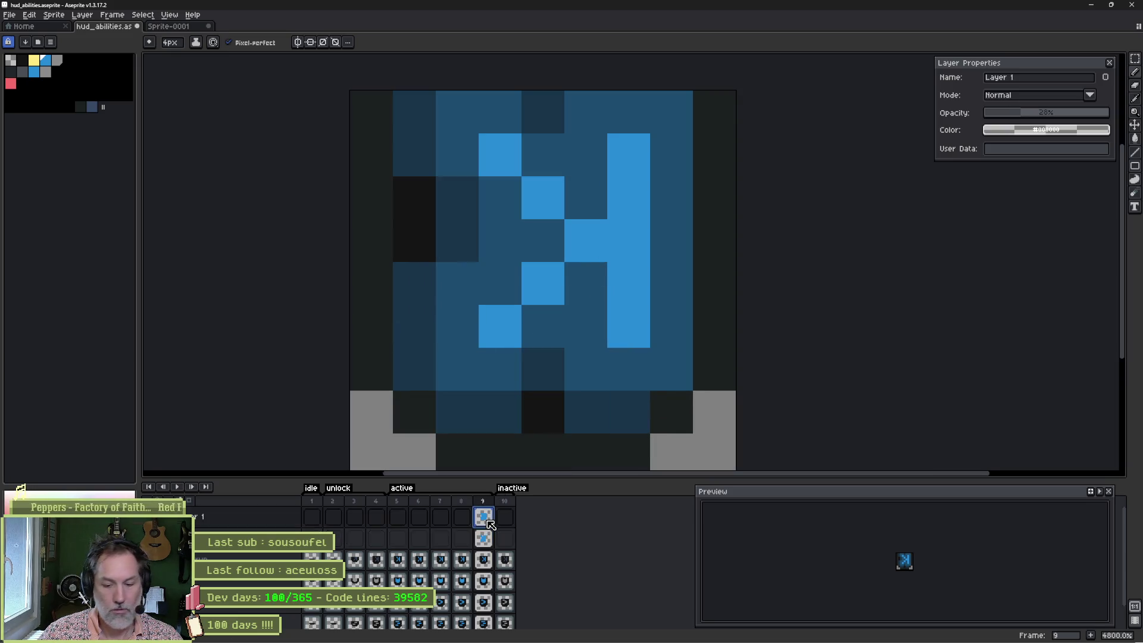
Step: Add Layer 2 and add a light blue colour to the palette
key("shift+n")
left_click(487, 520)
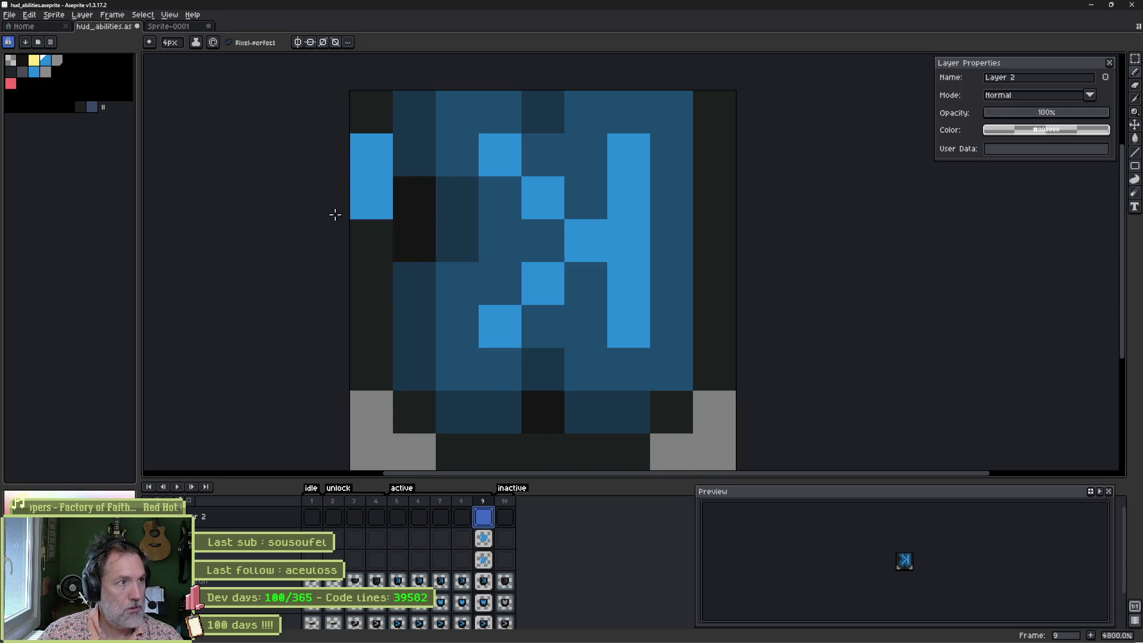
left_click(46, 60)
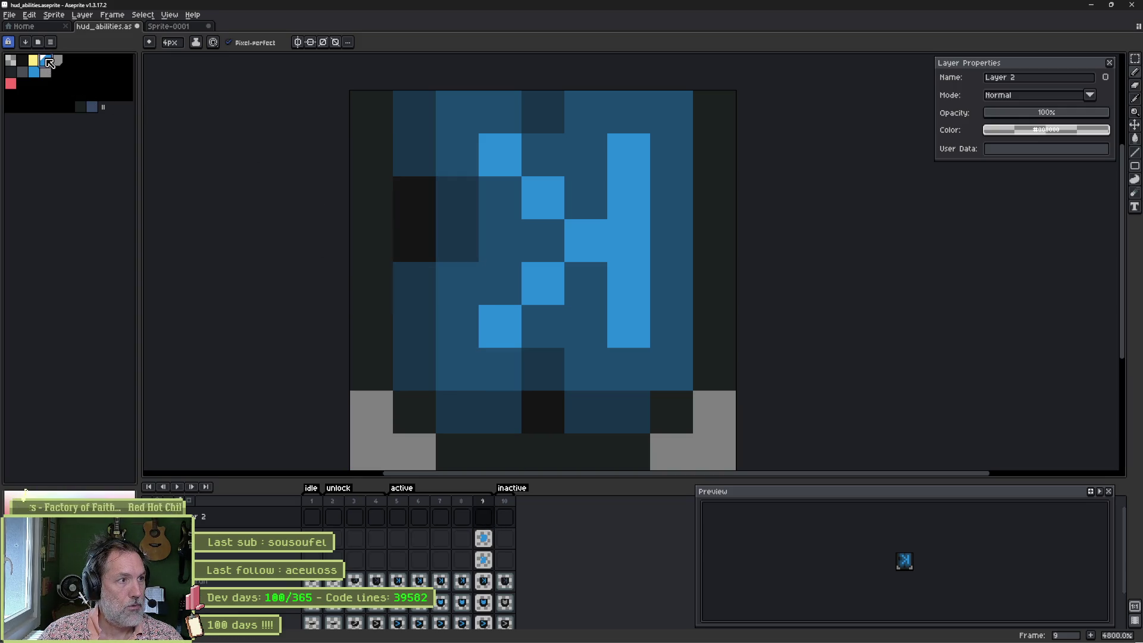
left_click_drag(43, 81, 12, 95)
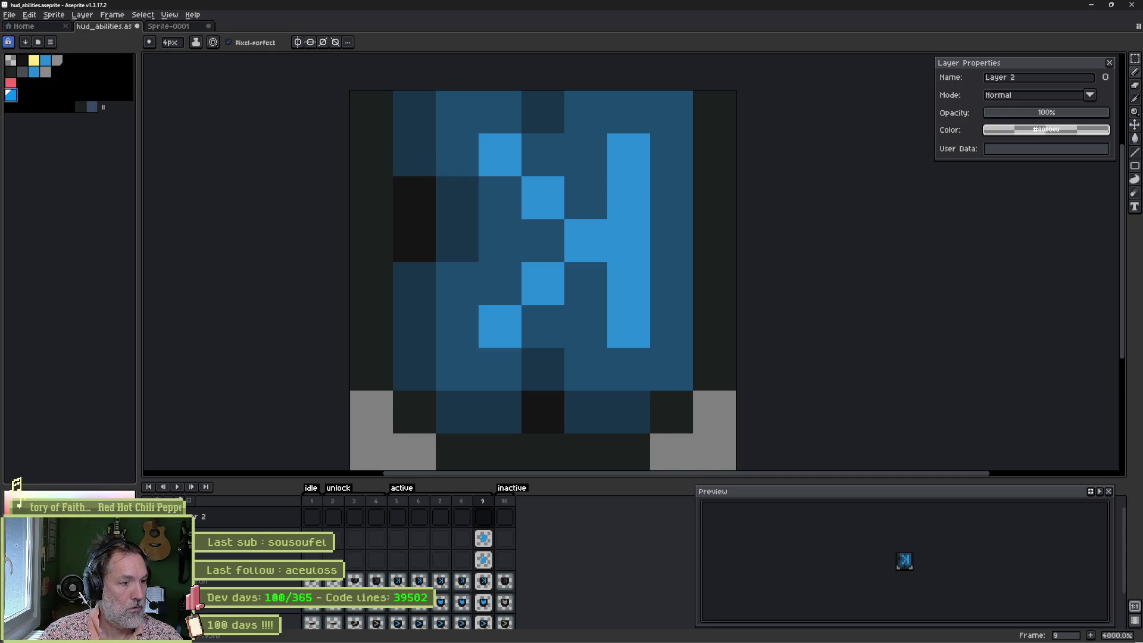
Step: Repaint the chevron and right column light blue with a 1px pencil, then add lavender highlights on Layer 3
key("minus")
key("minus")
key("minus")
left_click(543, 284)
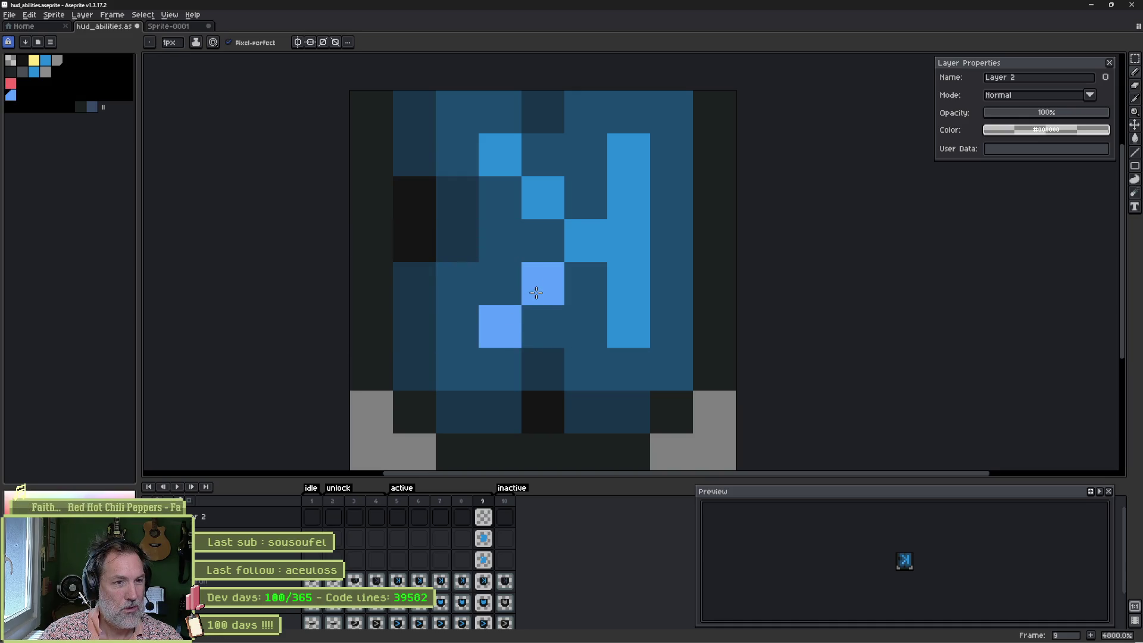
left_click(543, 198)
left_click(500, 155)
left_click(586, 241)
left_click(619, 240)
left_click_drag(622, 154, 629, 327)
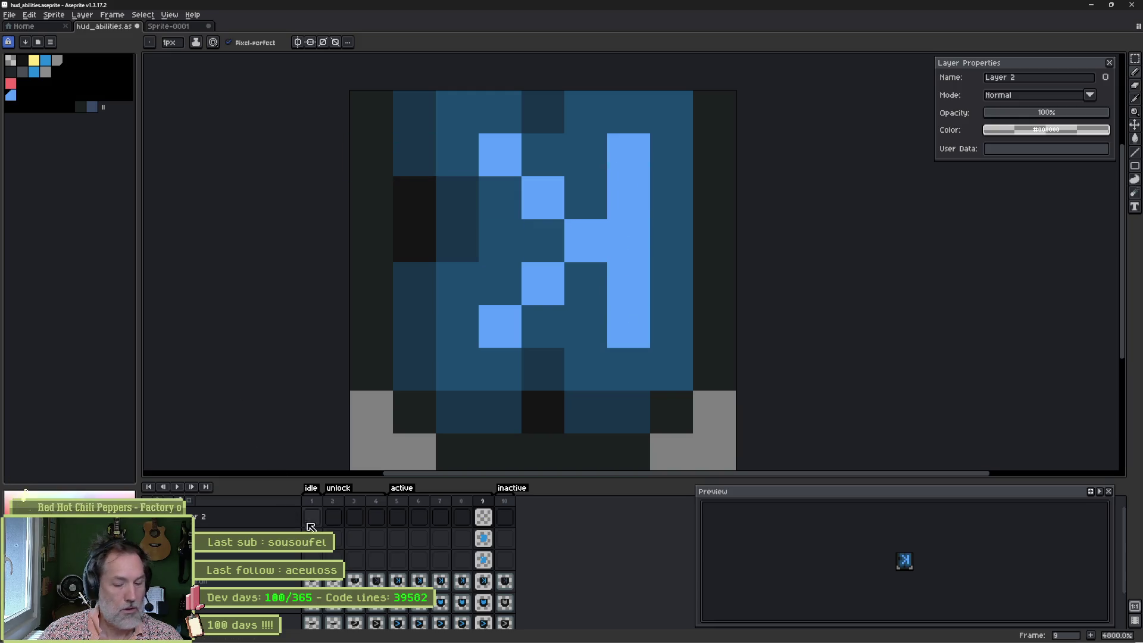
key("shift+n")
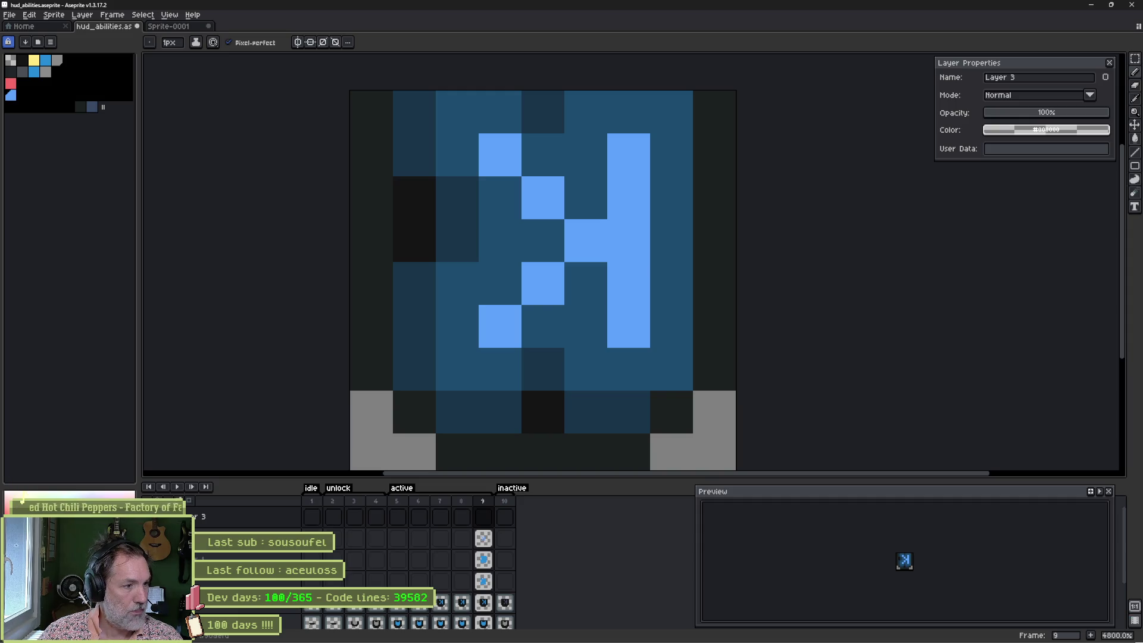
mouse_move(525, 195)
left_mouse_down()
mouse_move(608, 245)
mouse_move(556, 268)
left_mouse_up()
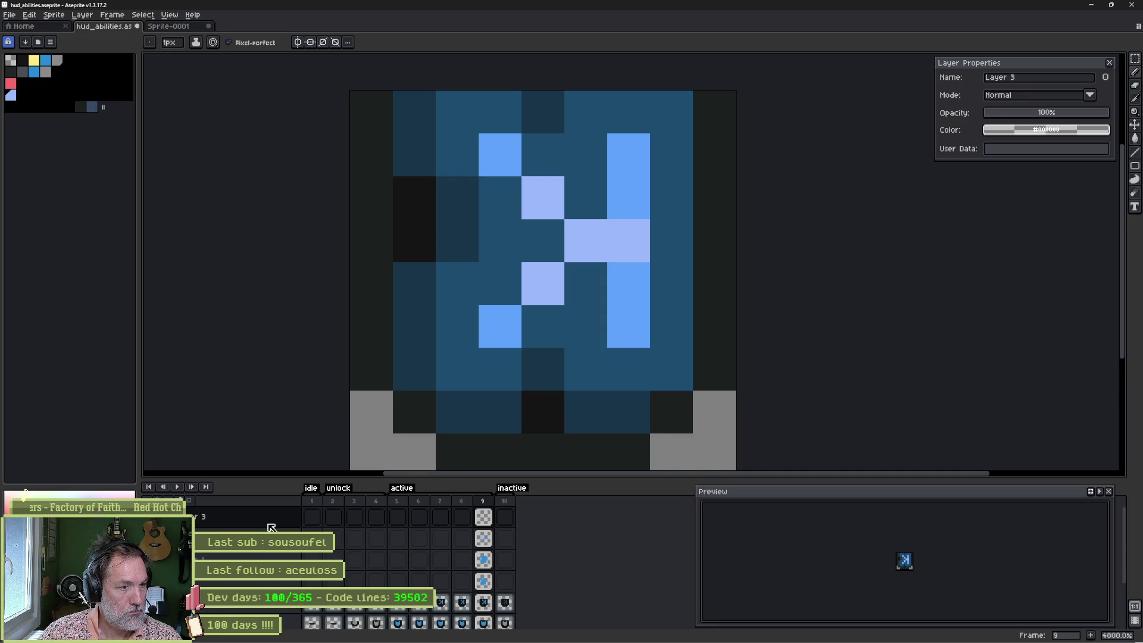
Step: Merge Layer 2 down into the fx layer
left_click(274, 584)
right_click(267, 517)
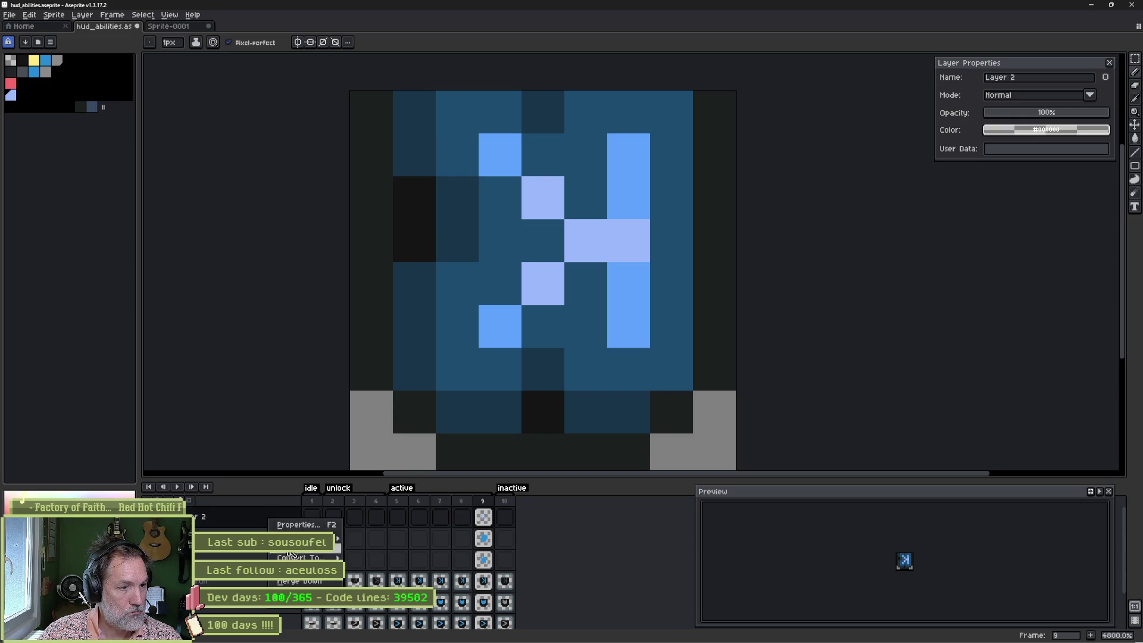
left_click(296, 580)
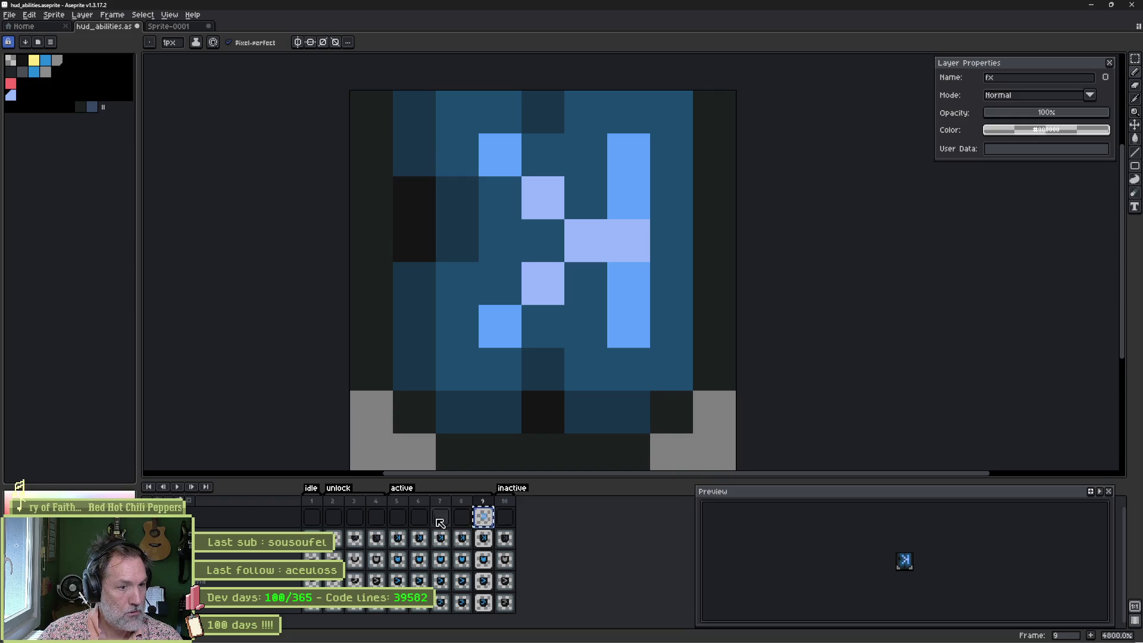
Step: Paste the frame 9 fx glow cel into frames 5–8, then switch to the browser
left_click(398, 517)
key("ctrl+v")
key("Right")
key("ctrl+v")
key("Right")
key("ctrl+v")
key("Right")
key("ctrl+v")
key("Right")
key("Right")
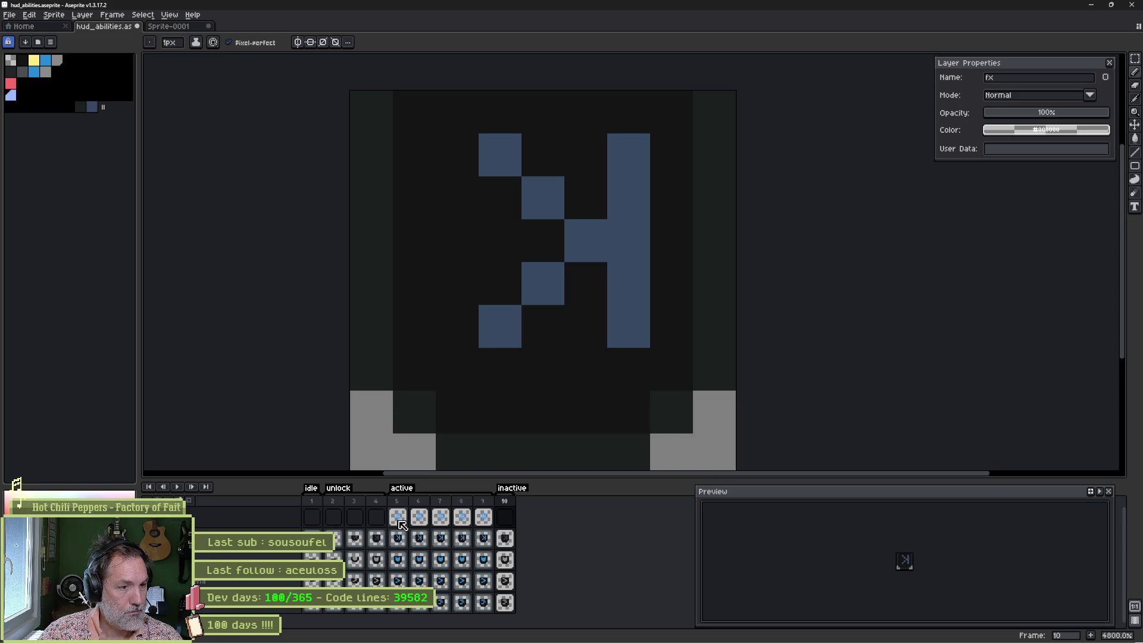
left_click(399, 517)
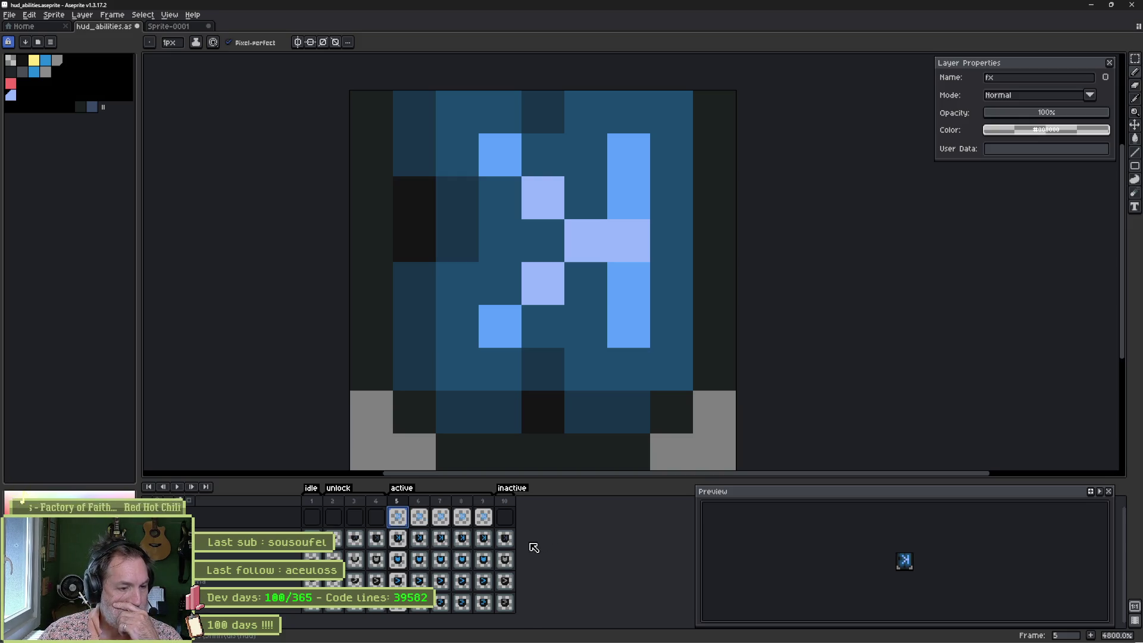
left_click(515, 638)
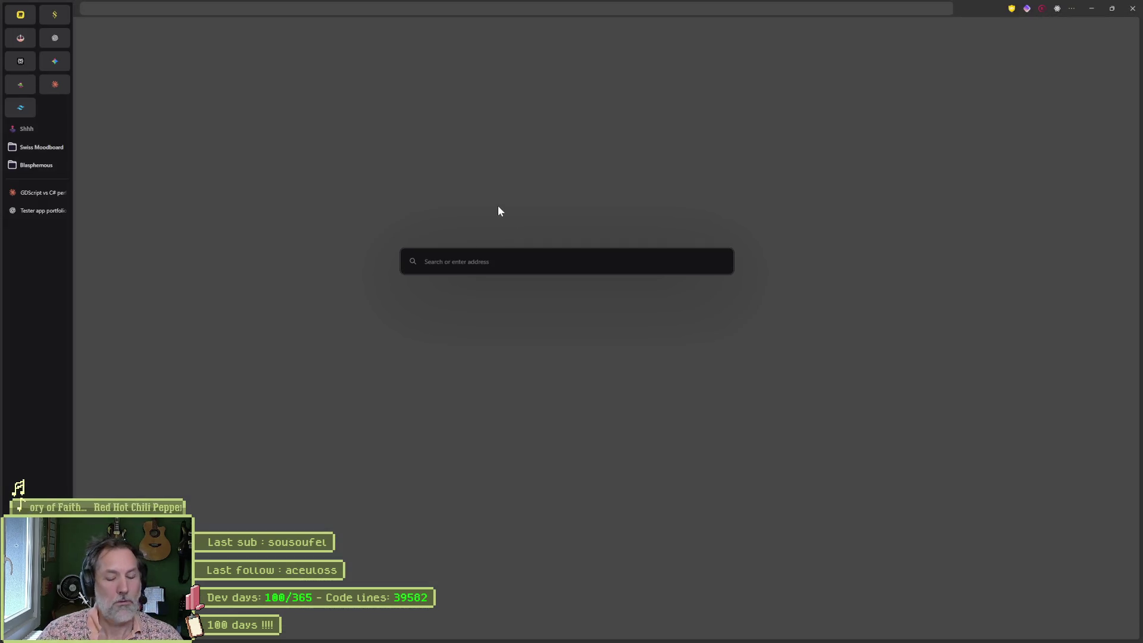
Step: Ask ChatGPT "dans aseprite, je peux changer l'opacite d'une frame pour animer un glow ?" and return to Aseprite
type("chatgpt.com/")
key("Return")
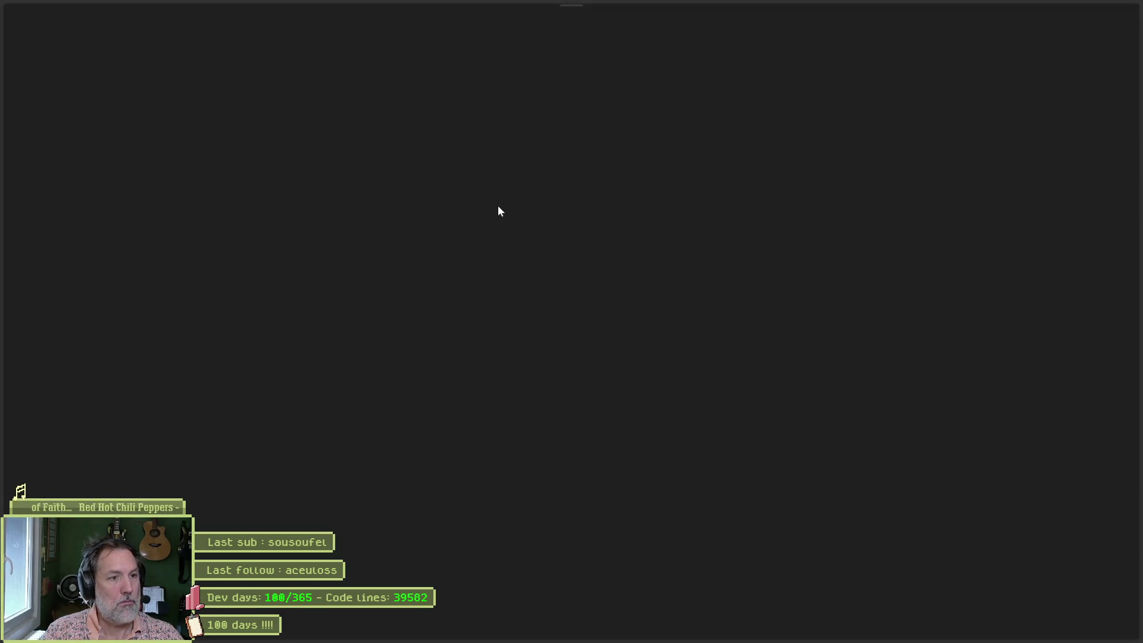
type("dans")
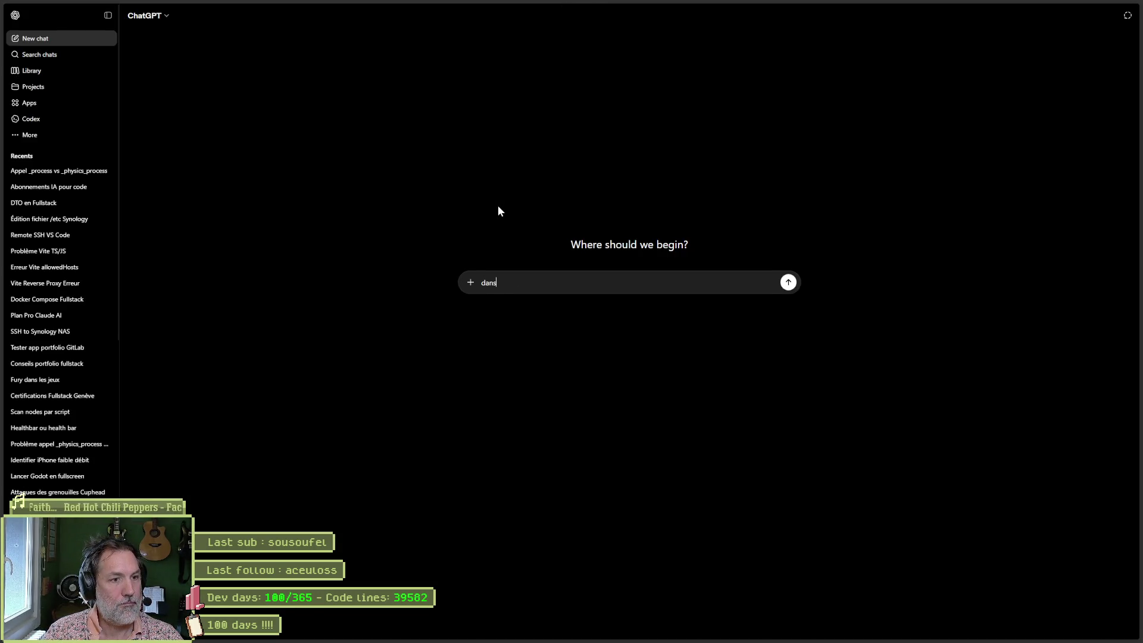
type(" aseprite")
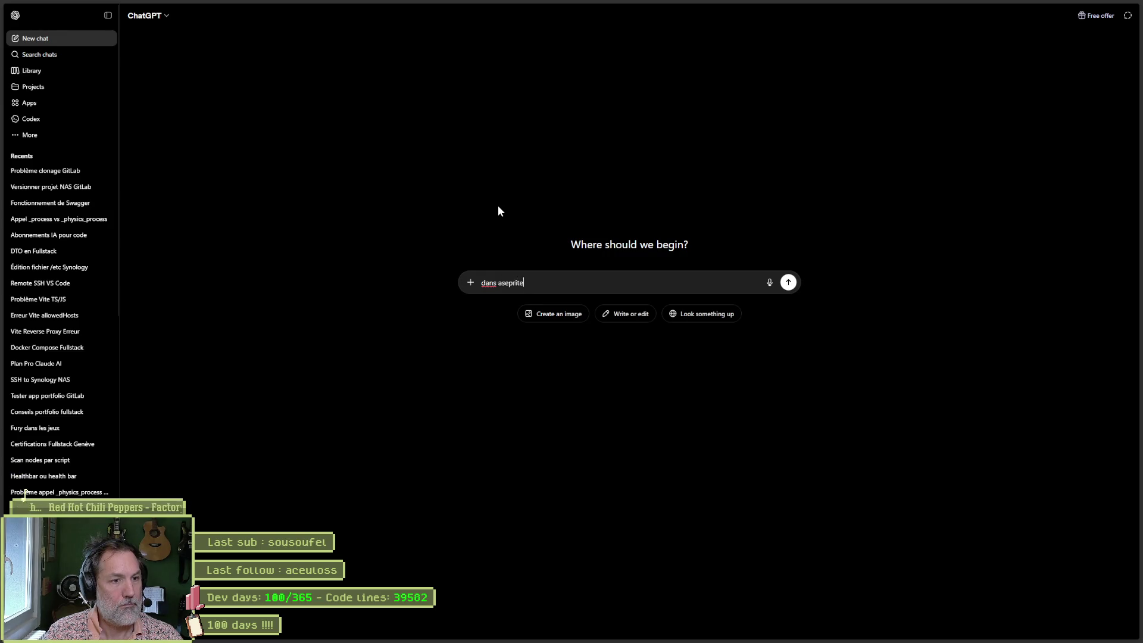
type(", je peux")
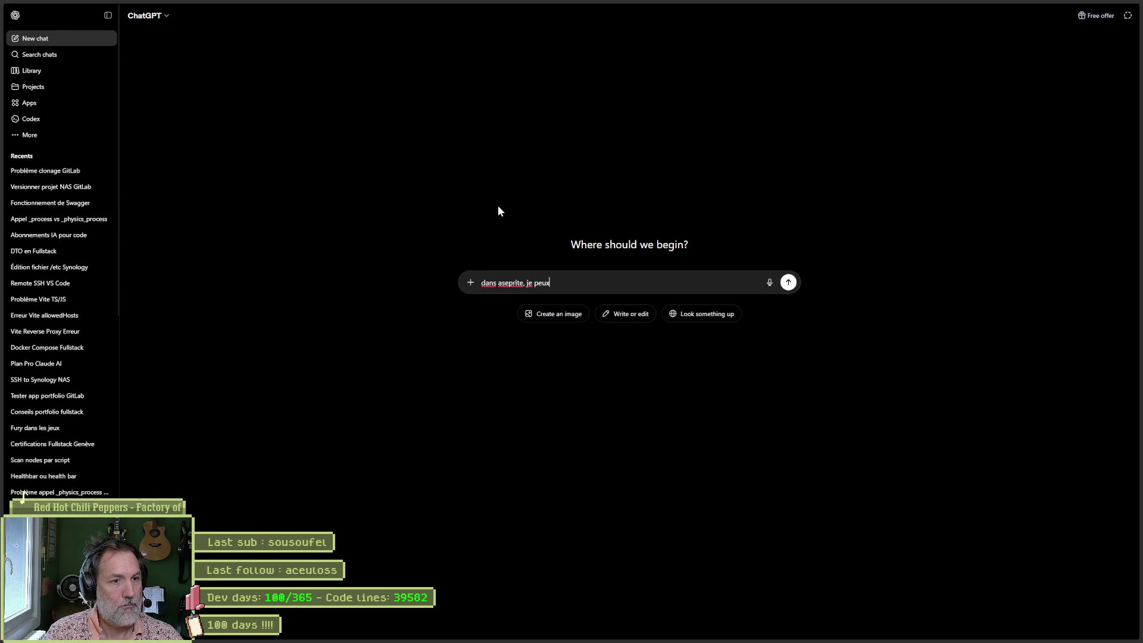
type(" changer l'-")
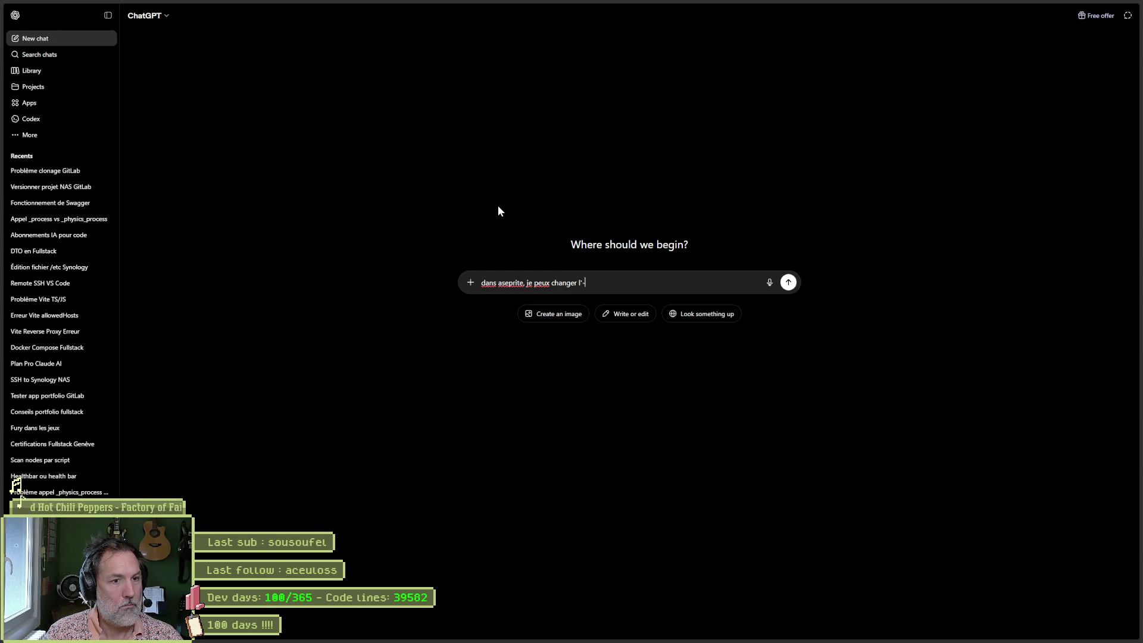
type("opacite d")
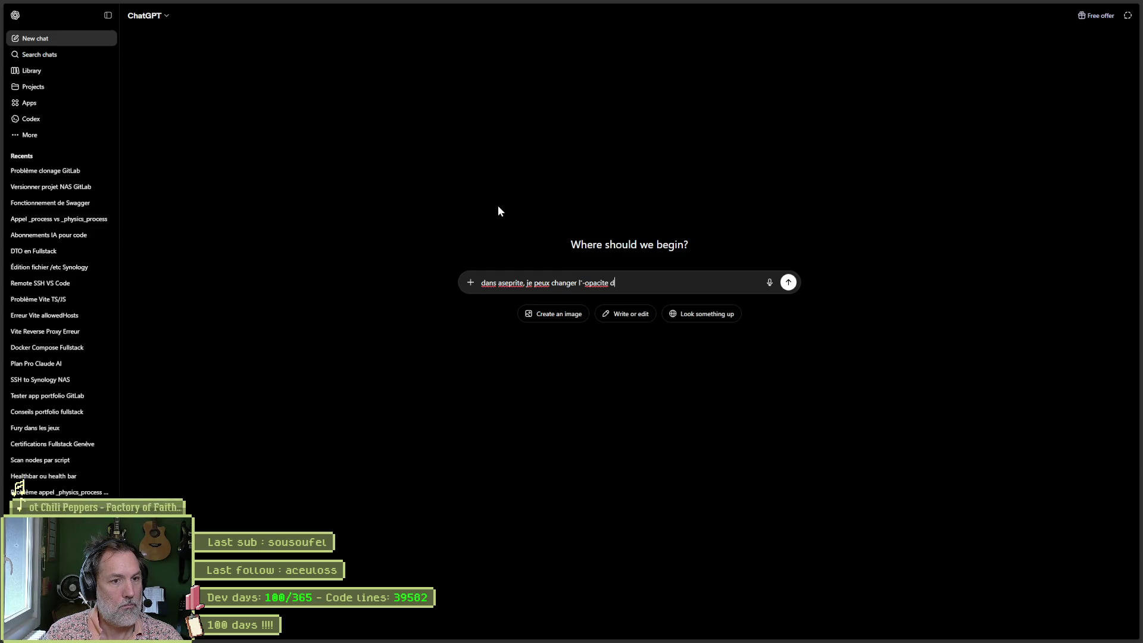
type("-une frame pour animer un glow")
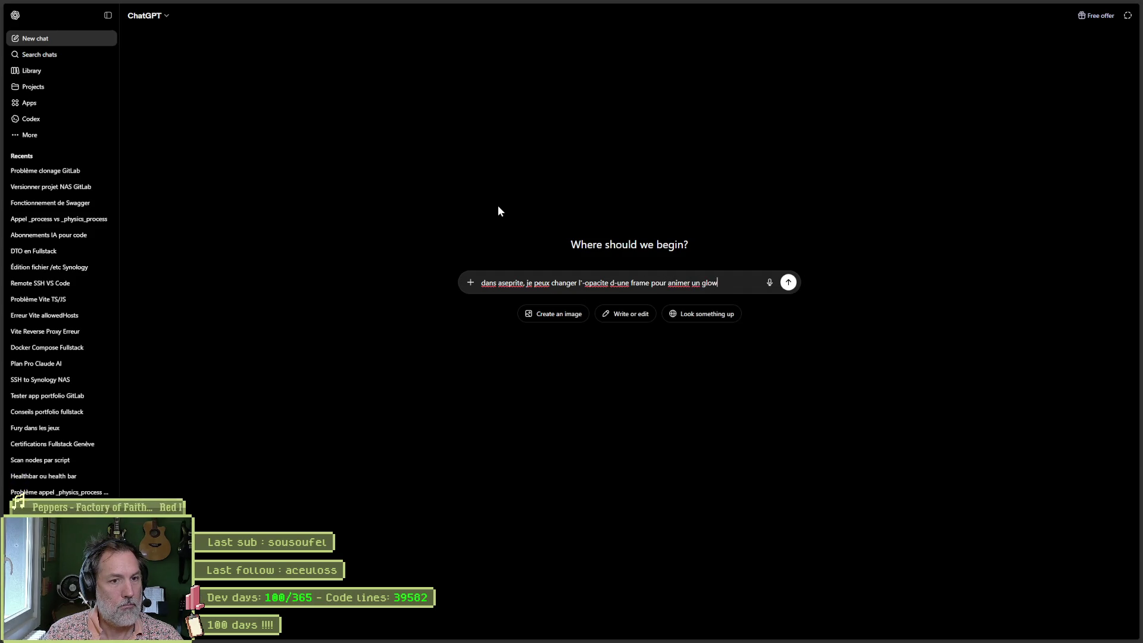
type(" ?")
key("Return")
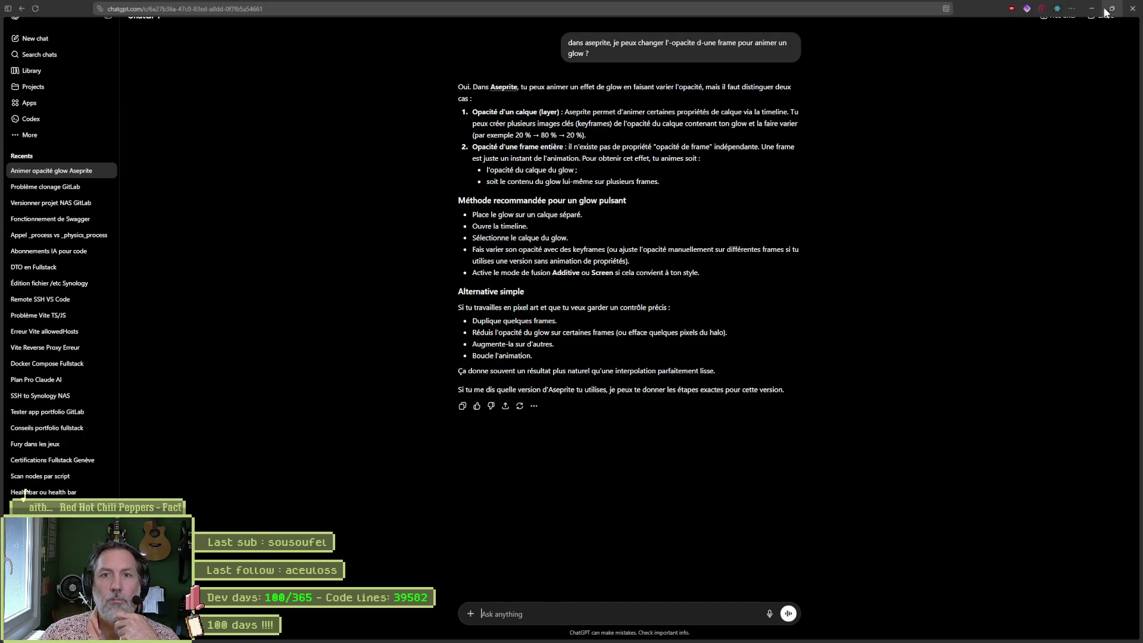
left_click(1111, 13)
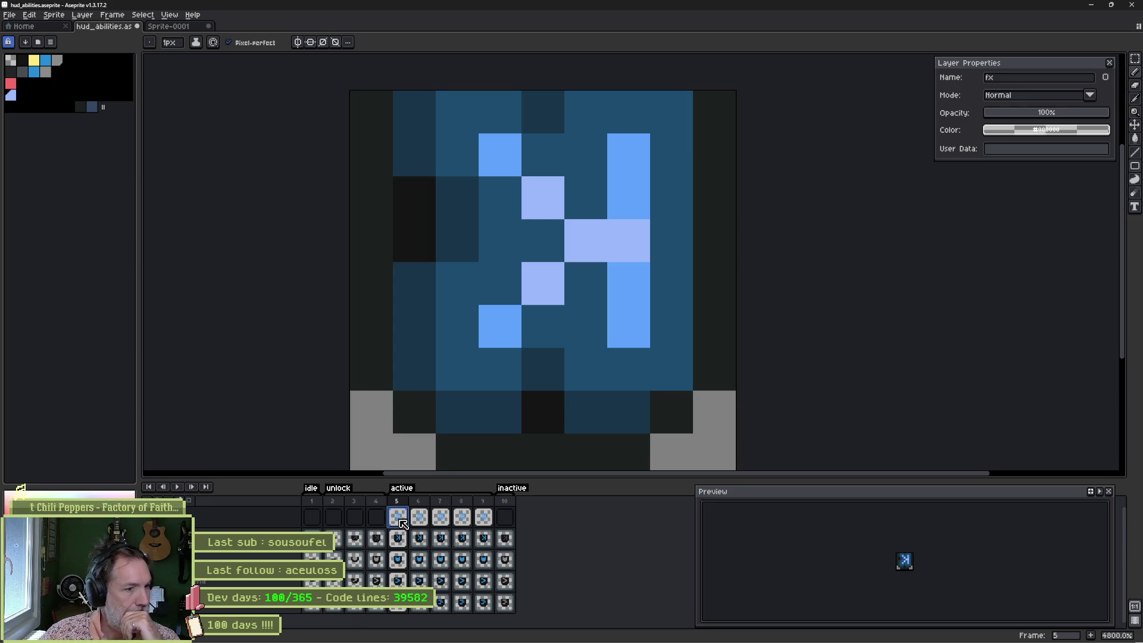
Step: Darken frame 5's dark blues with a downward Color Curve
left_click(33, 19)
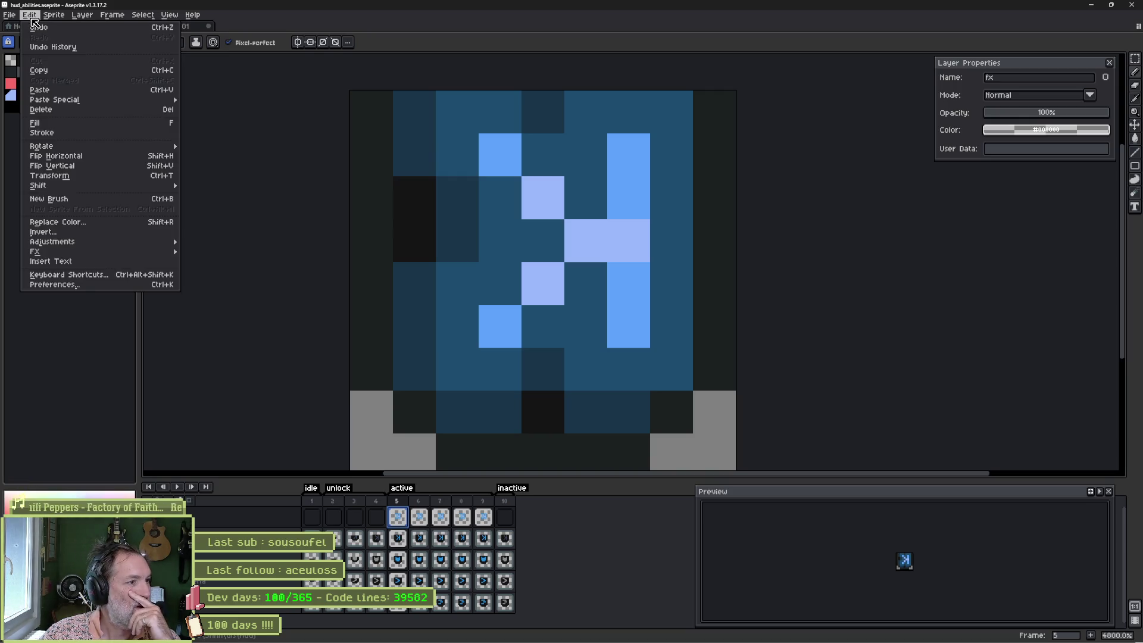
mouse_move(177, 245)
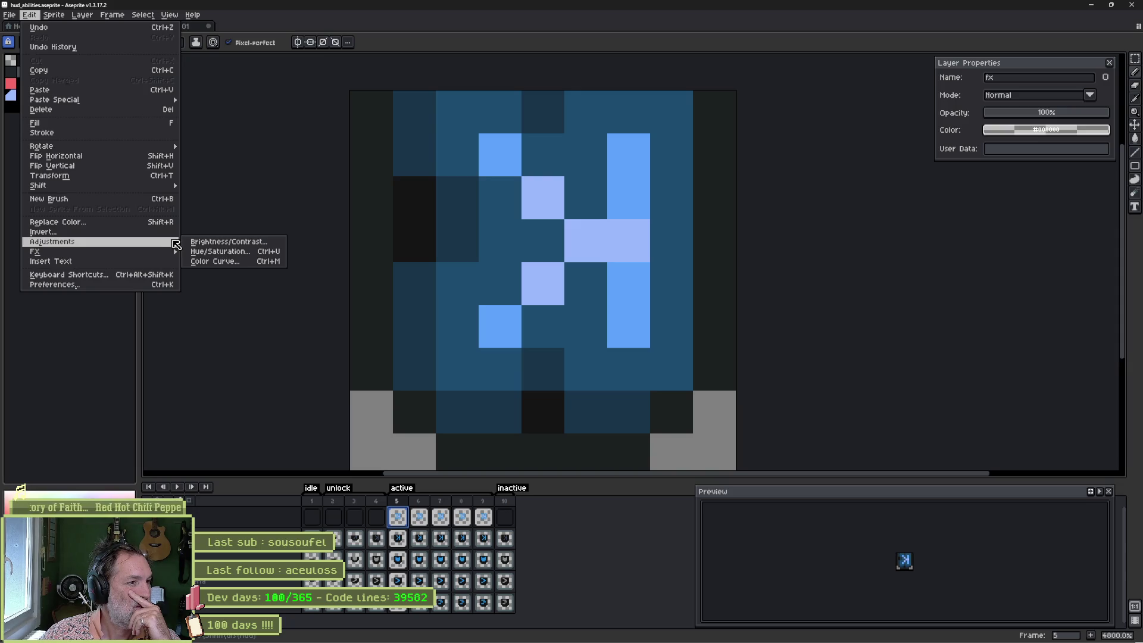
left_click(223, 263)
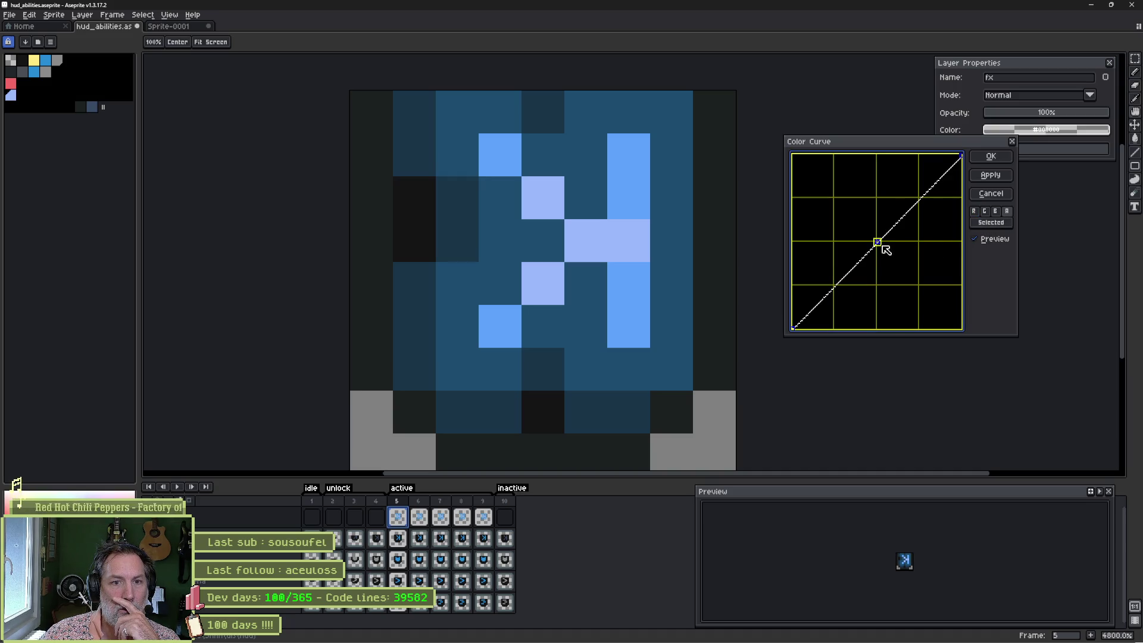
mouse_move(880, 248)
left_mouse_down()
mouse_move(913, 298)
mouse_move(937, 309)
mouse_move(910, 261)
mouse_move(912, 278)
left_mouse_up()
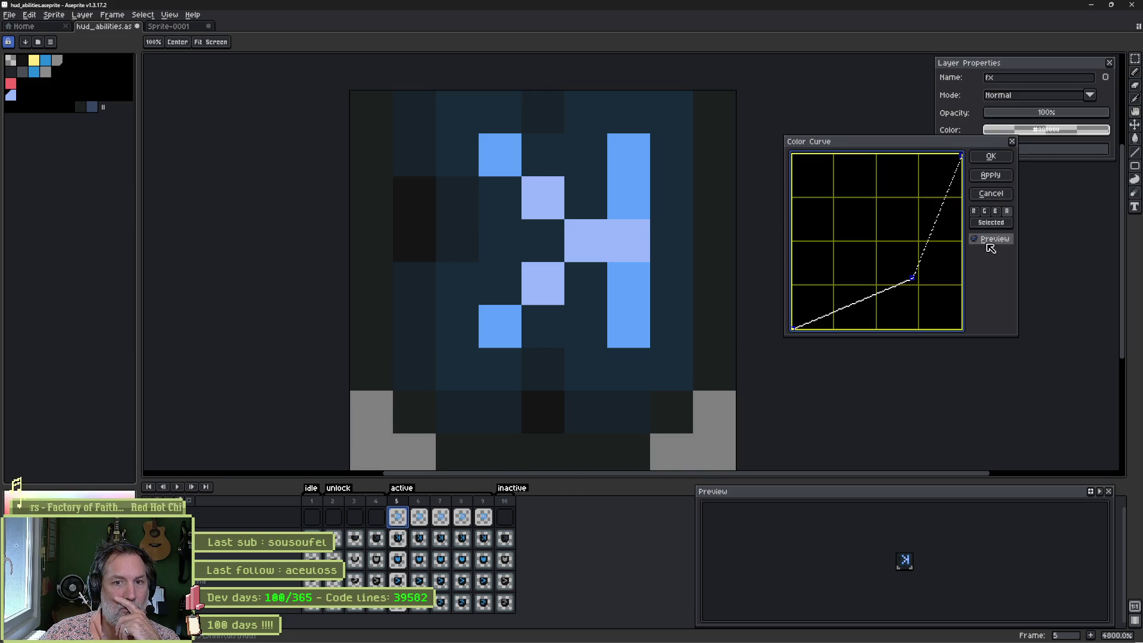
left_click(995, 225)
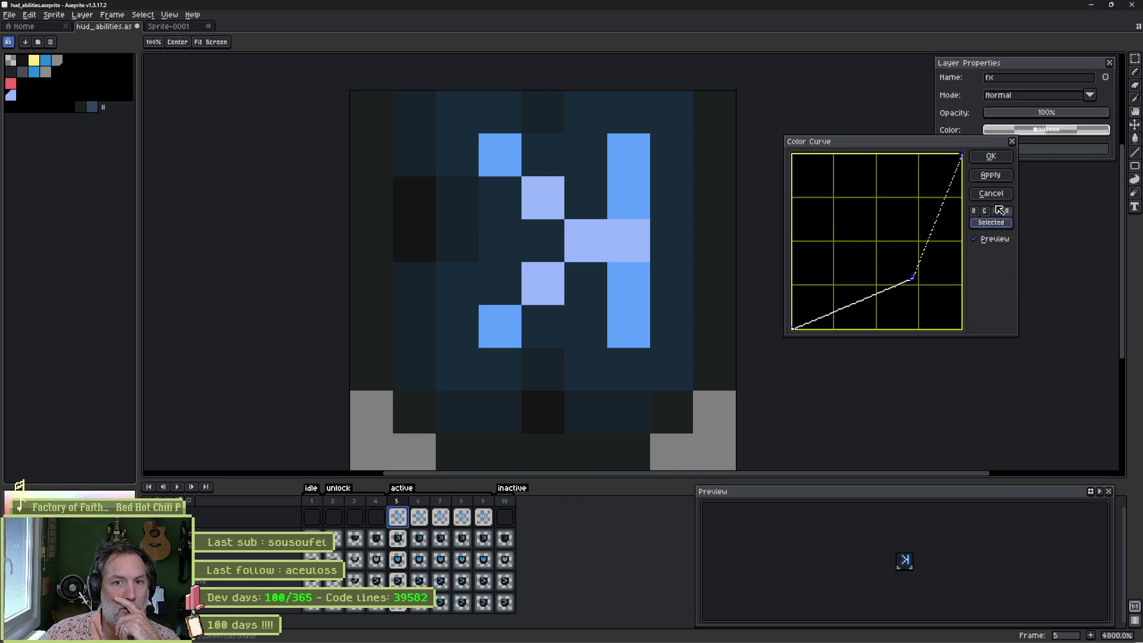
left_click(989, 157)
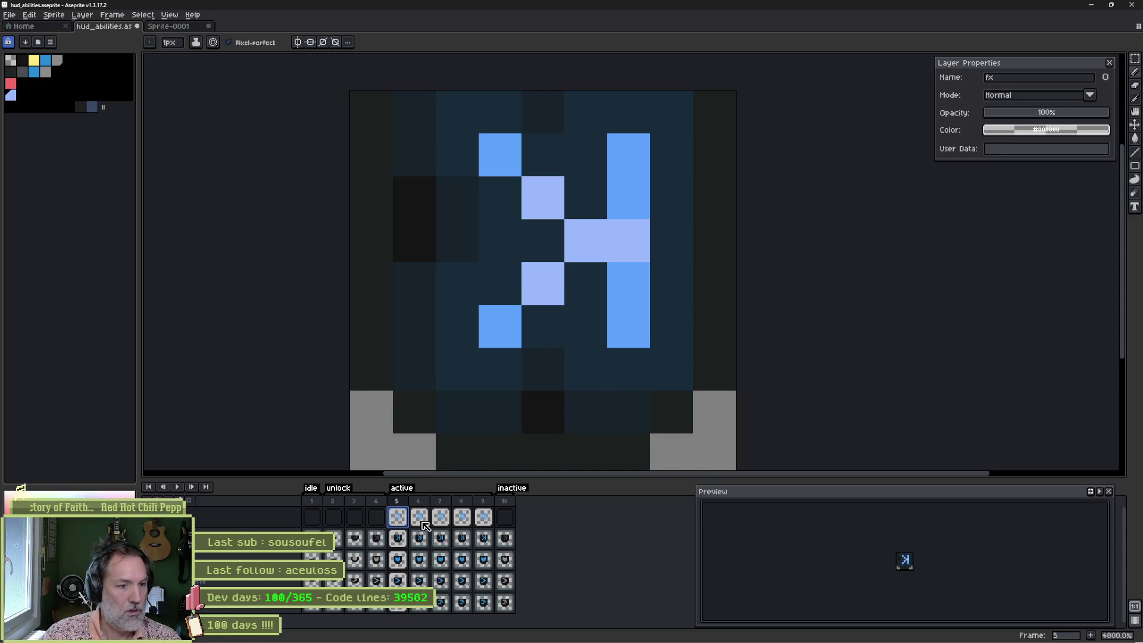
Step: Apply a similar darkening Color Curve to frame 6
left_click(419, 517)
left_click(406, 522)
left_click(420, 518)
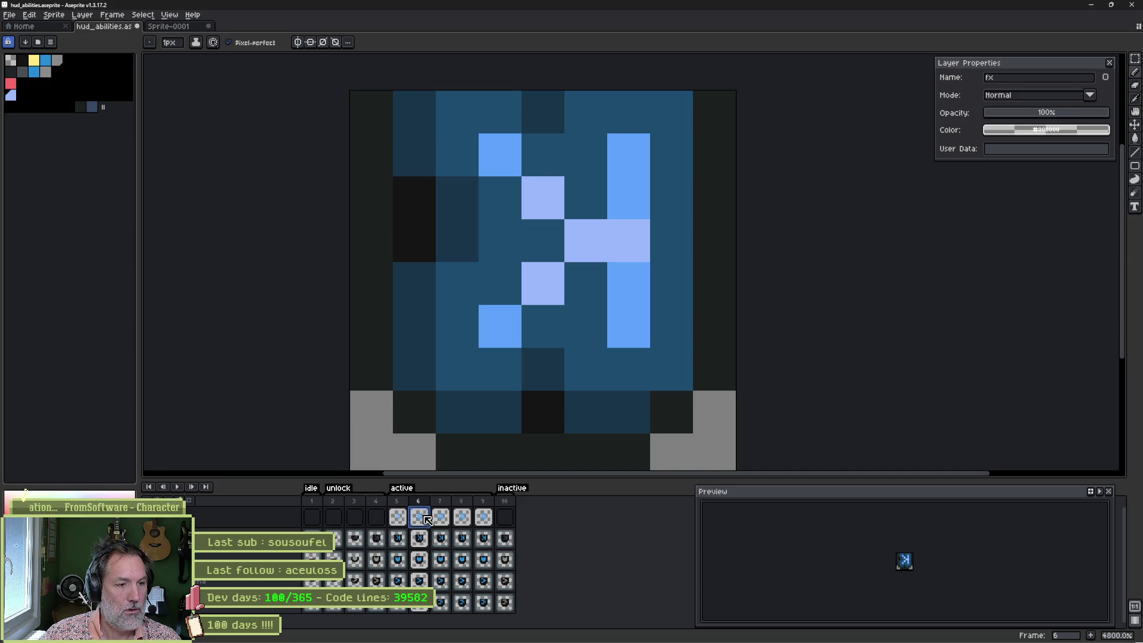
left_click(30, 14)
mouse_move(144, 187)
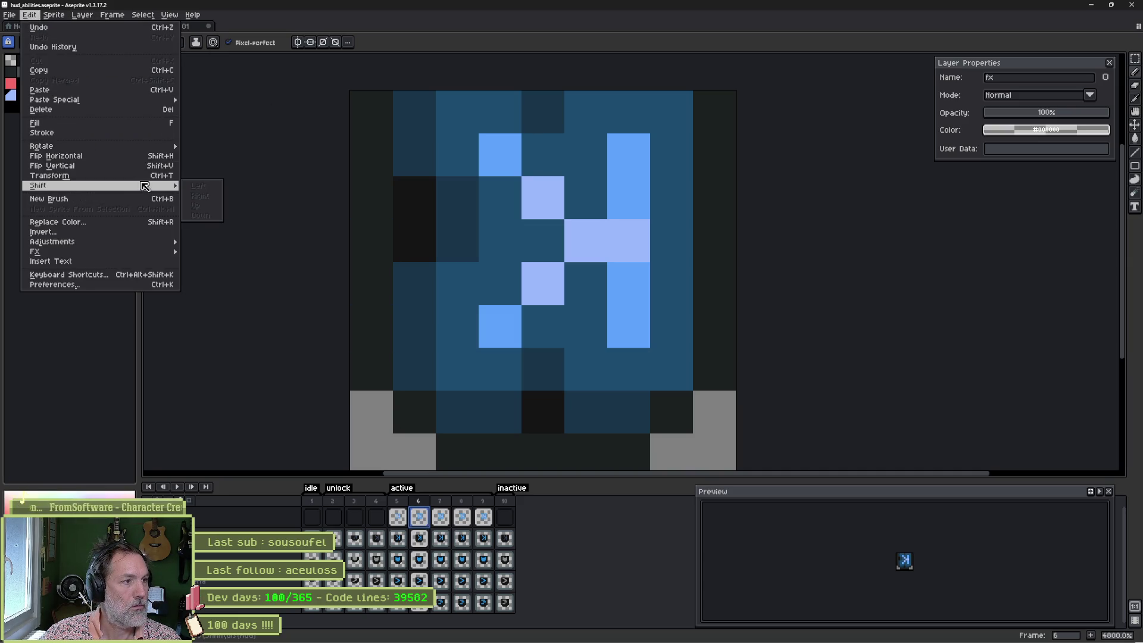
left_click(232, 259)
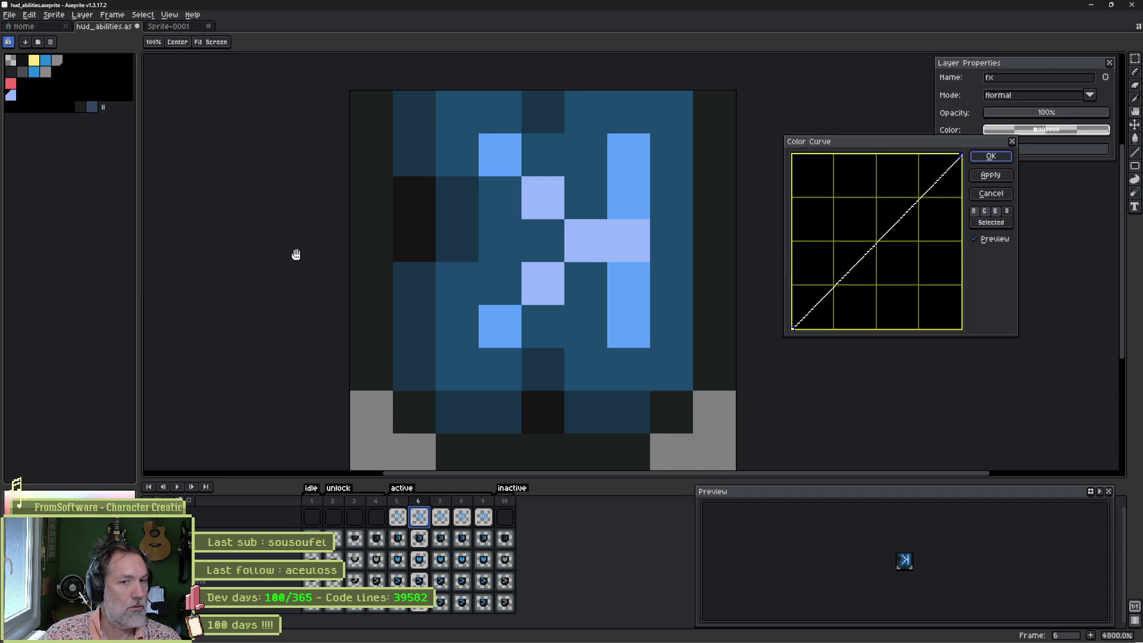
left_click(991, 218)
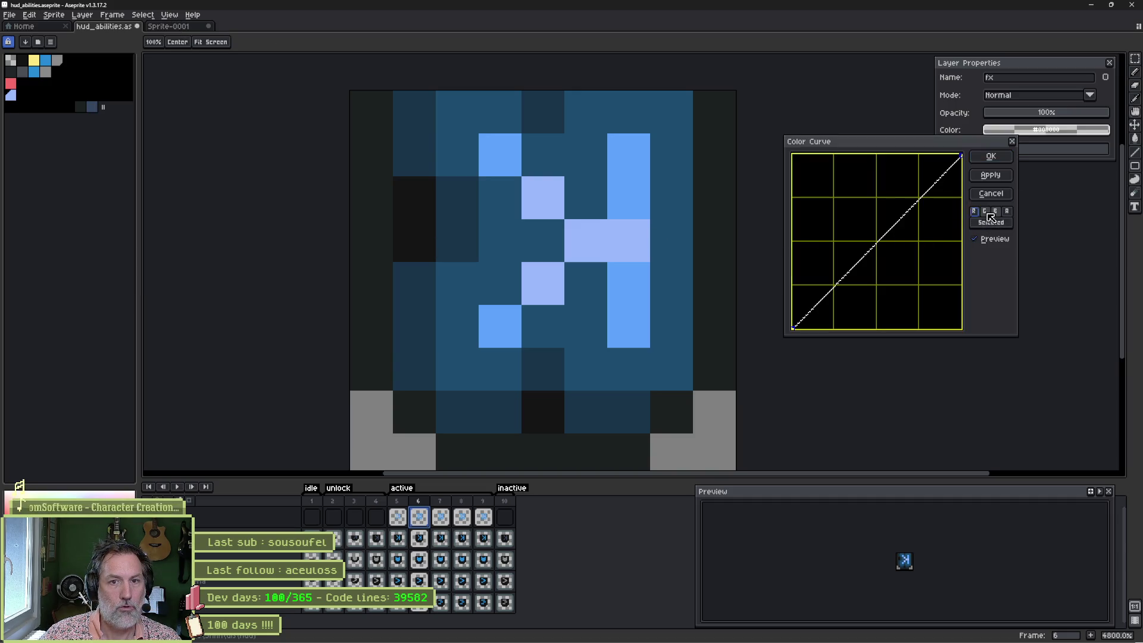
left_click(1007, 212)
left_click_drag(879, 240, 895, 250)
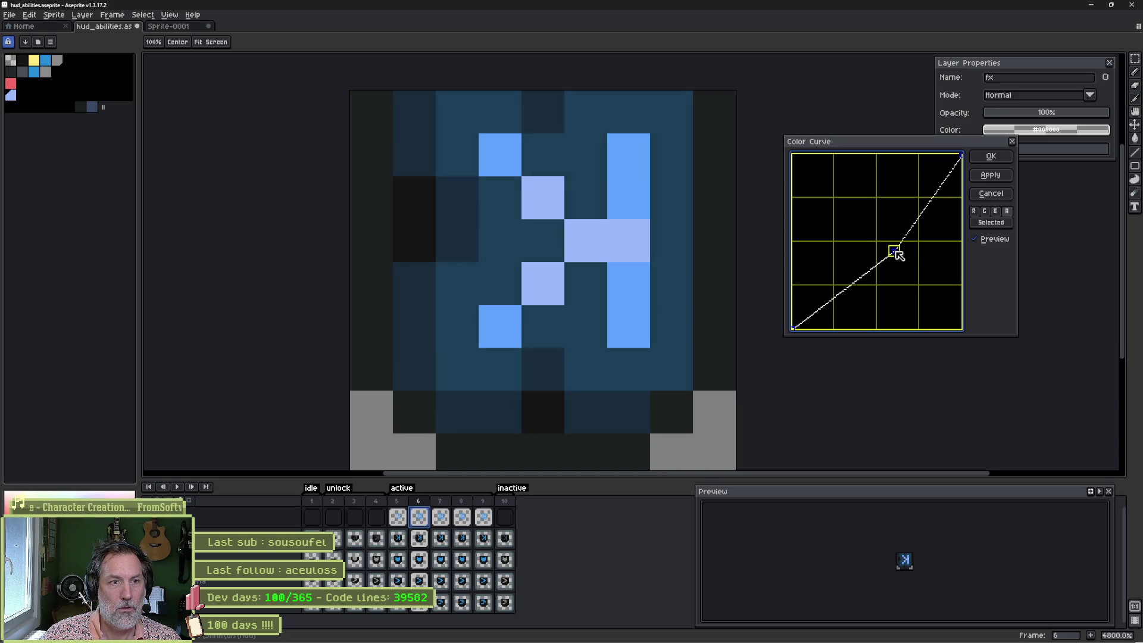
left_click(1000, 160)
Step: Compare frames 5–7 and copy the darkened frame 5 cel
left_click(397, 517)
left_click(417, 520, "shift")
left_click(441, 517, "shift")
left_click(398, 517)
key("ctrl+c")
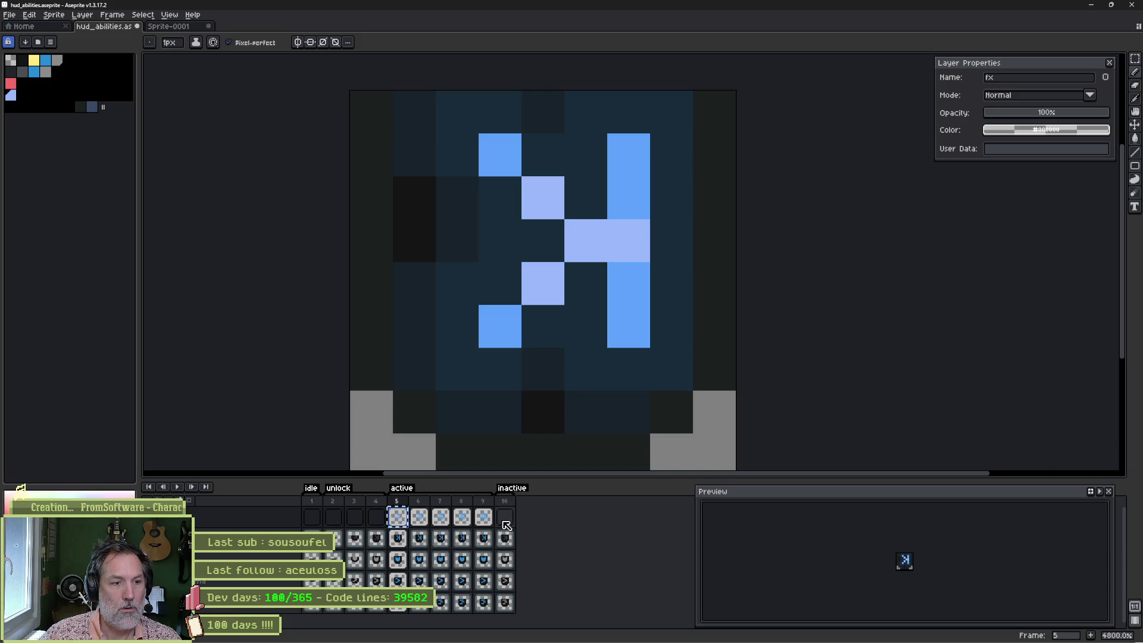
Step: Compare frames 5 and 8, play the active loop, and save hud_abilities.aseprite
left_click(462, 517)
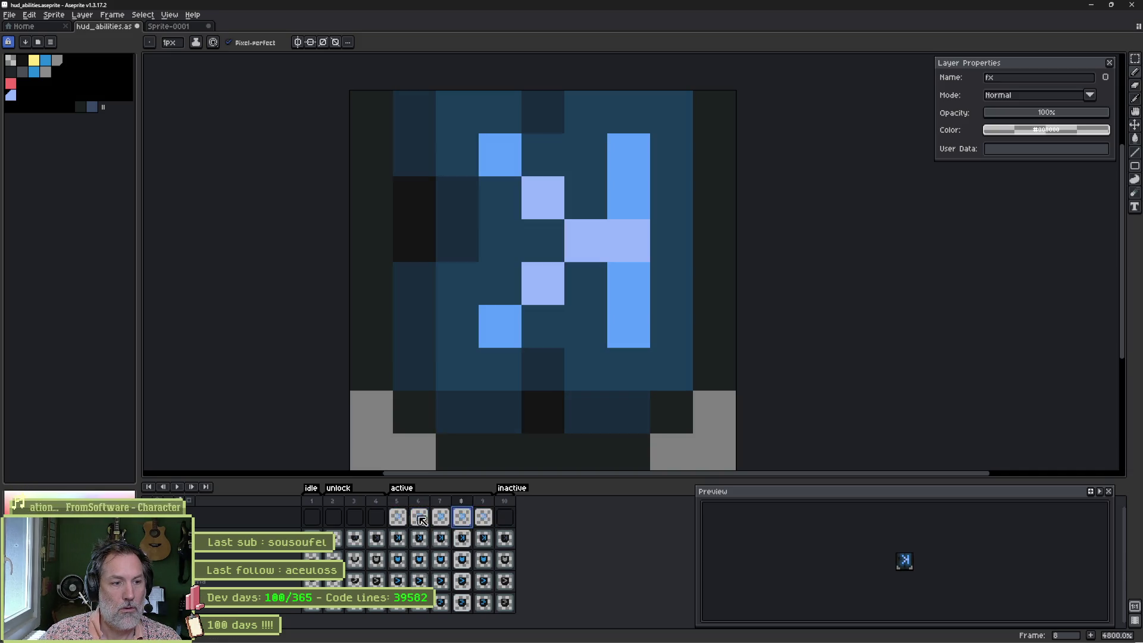
left_click(397, 517)
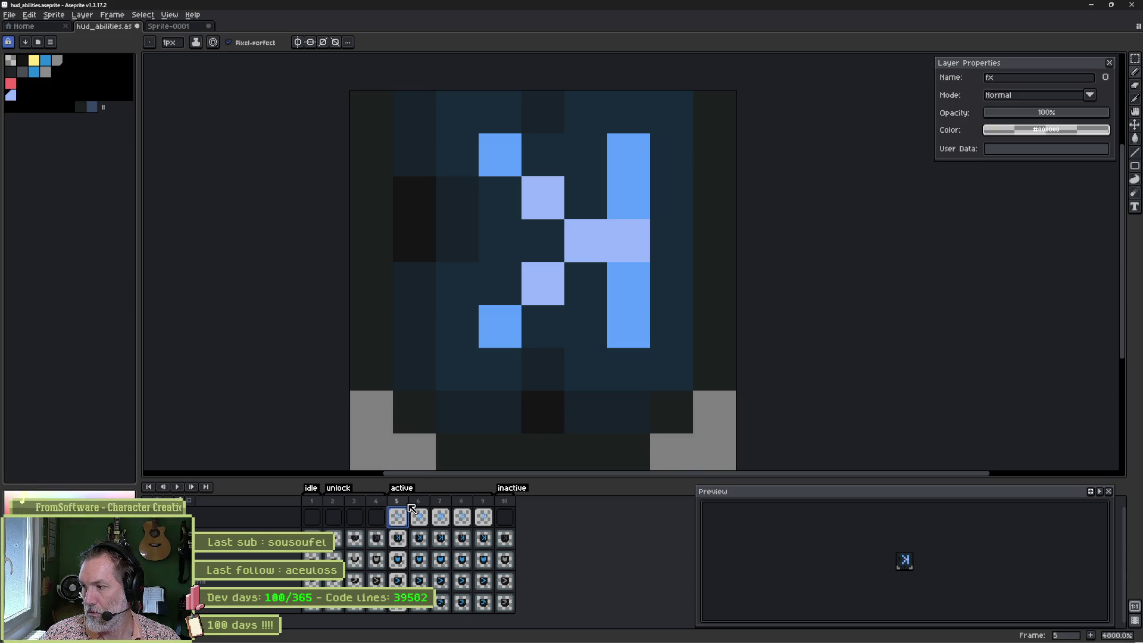
key("Return")
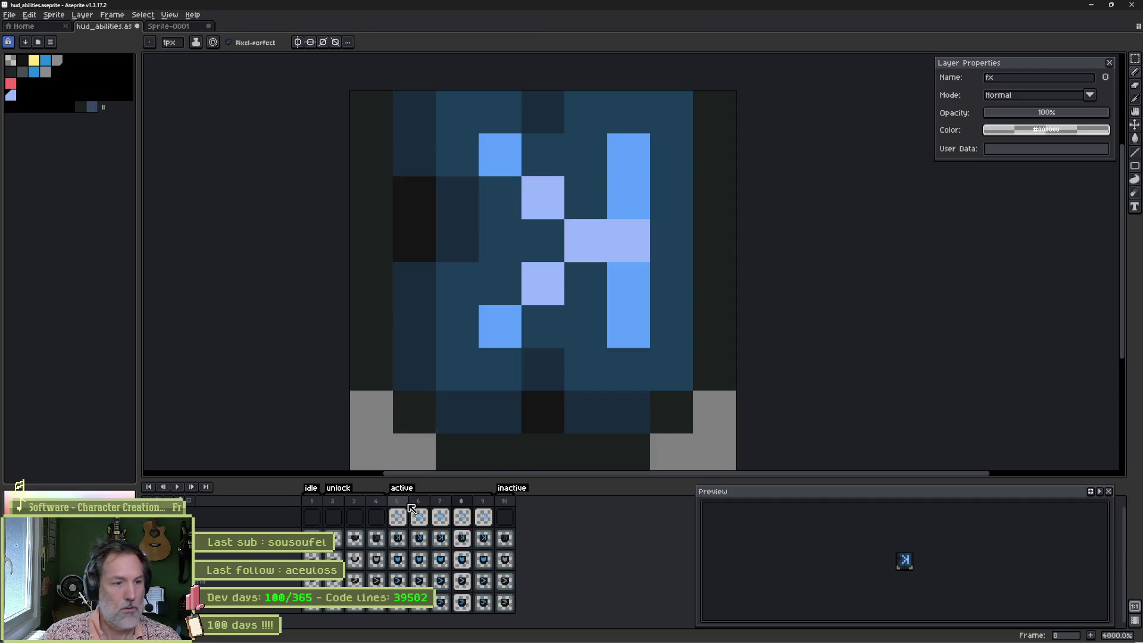
double_click(403, 495)
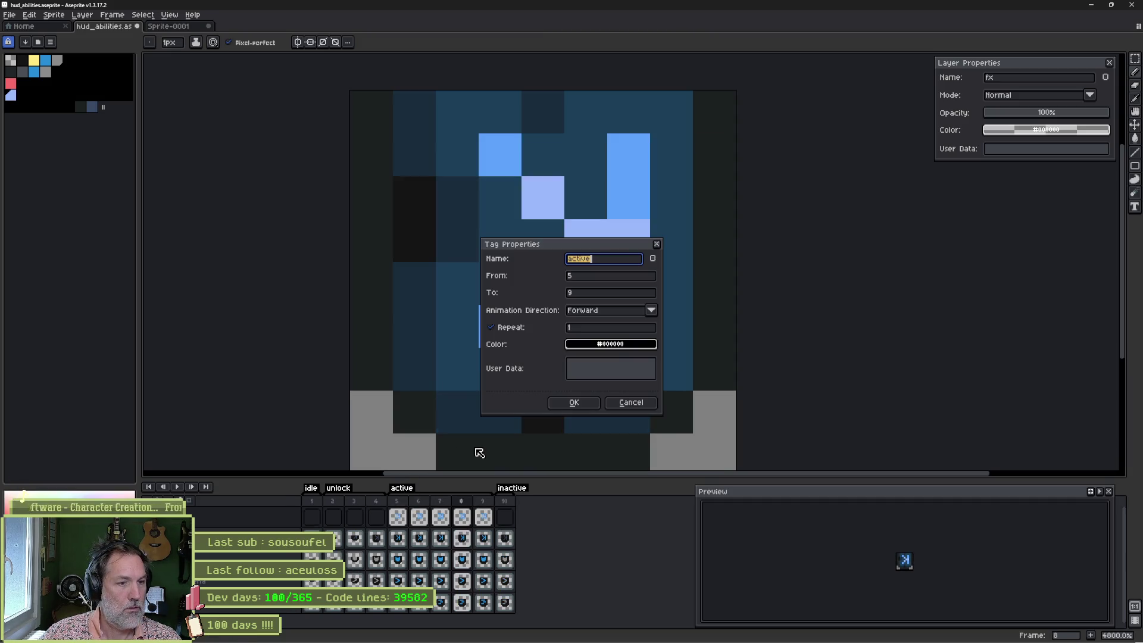
left_click(572, 403)
left_click(399, 519)
key("Return")
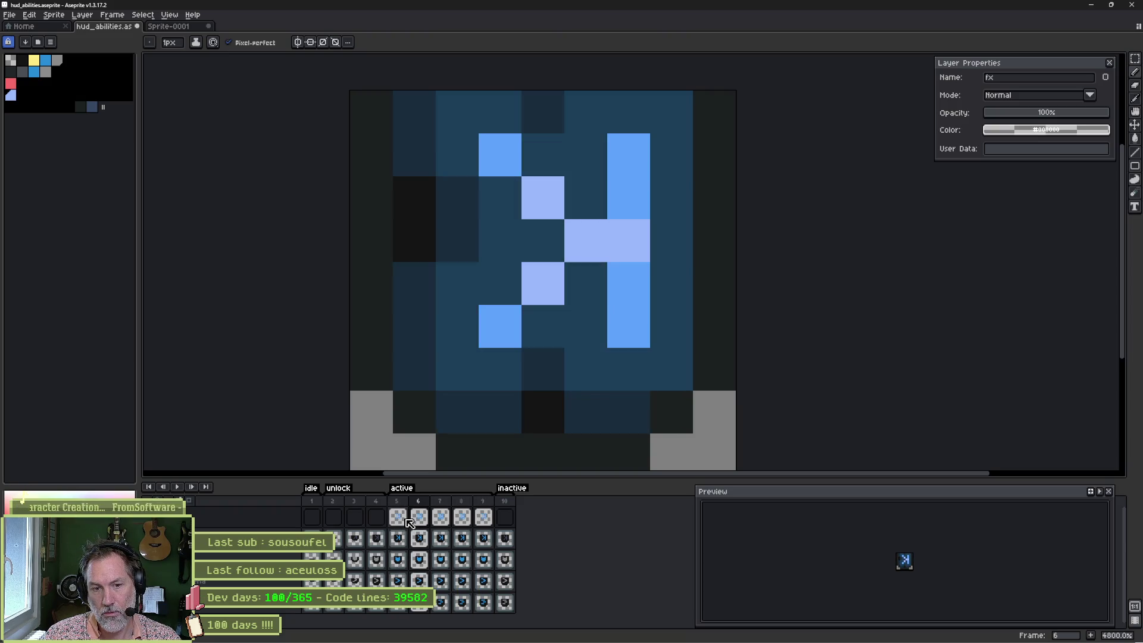
key("ctrl+s")
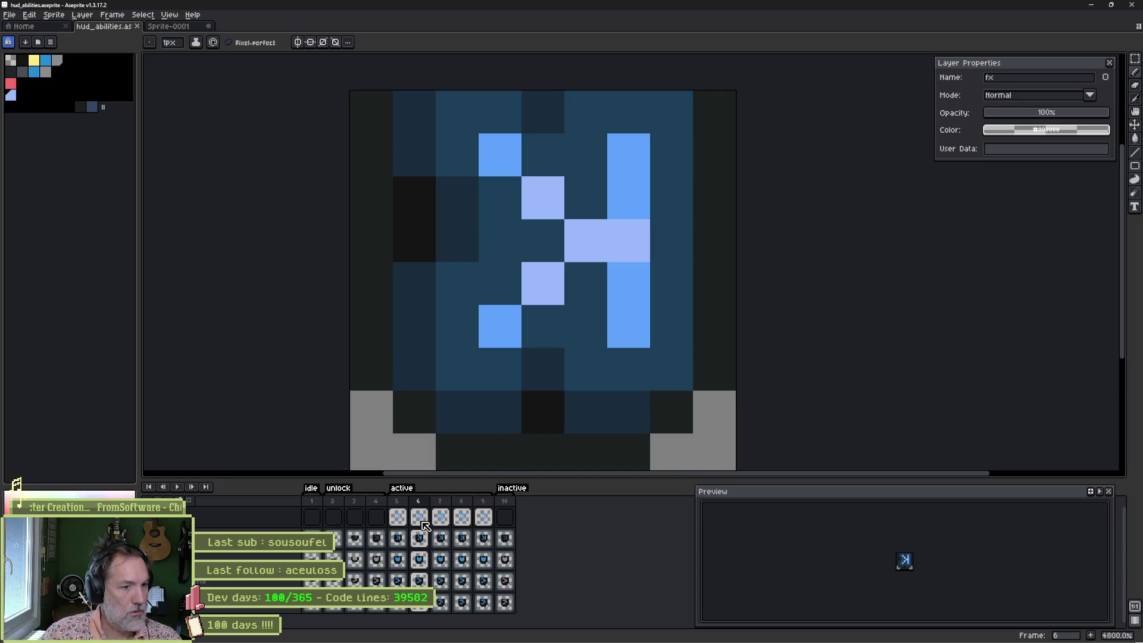
left_click(399, 518)
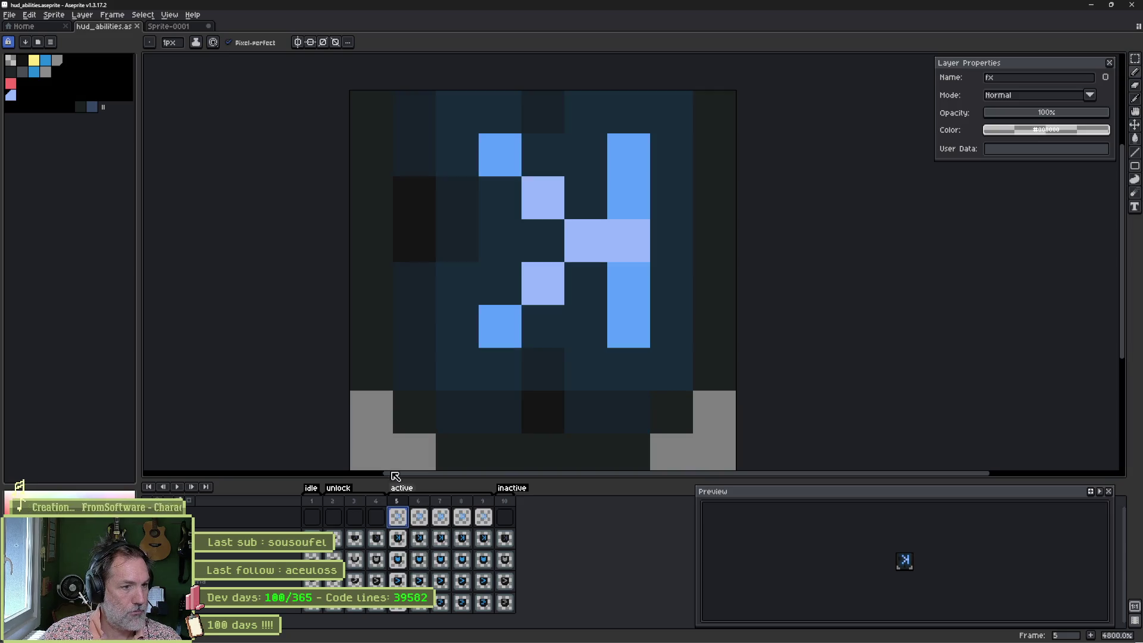
Step: Darken frame 5's fx glow with a B-channel Color Curve, pulling the midpoint down
left_click(29, 14)
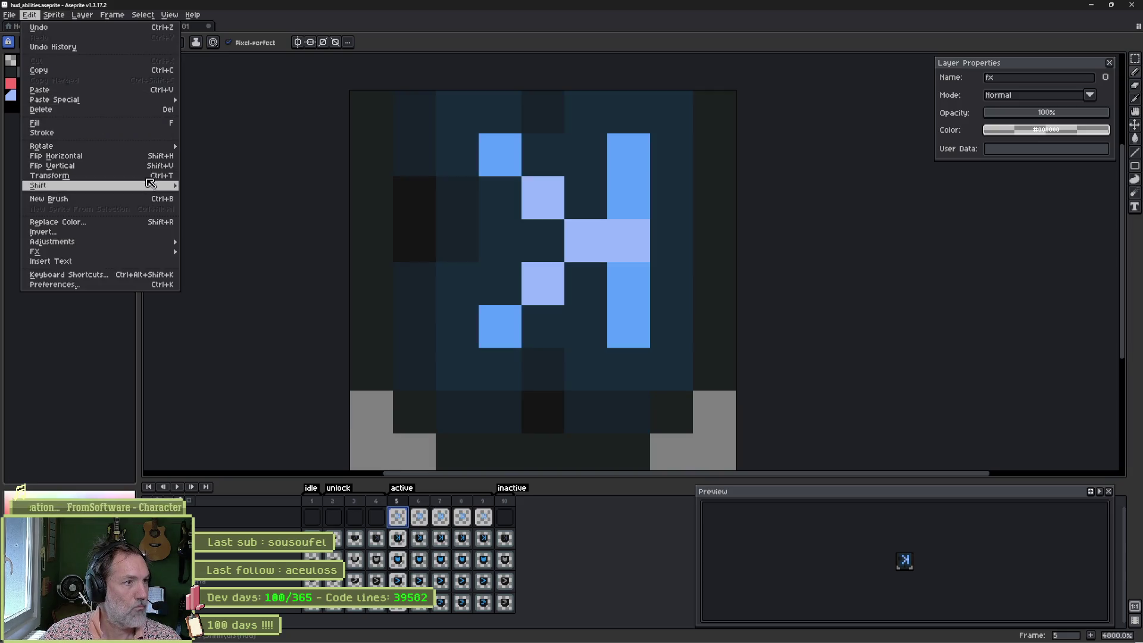
left_click(82, 15)
left_click(29, 15)
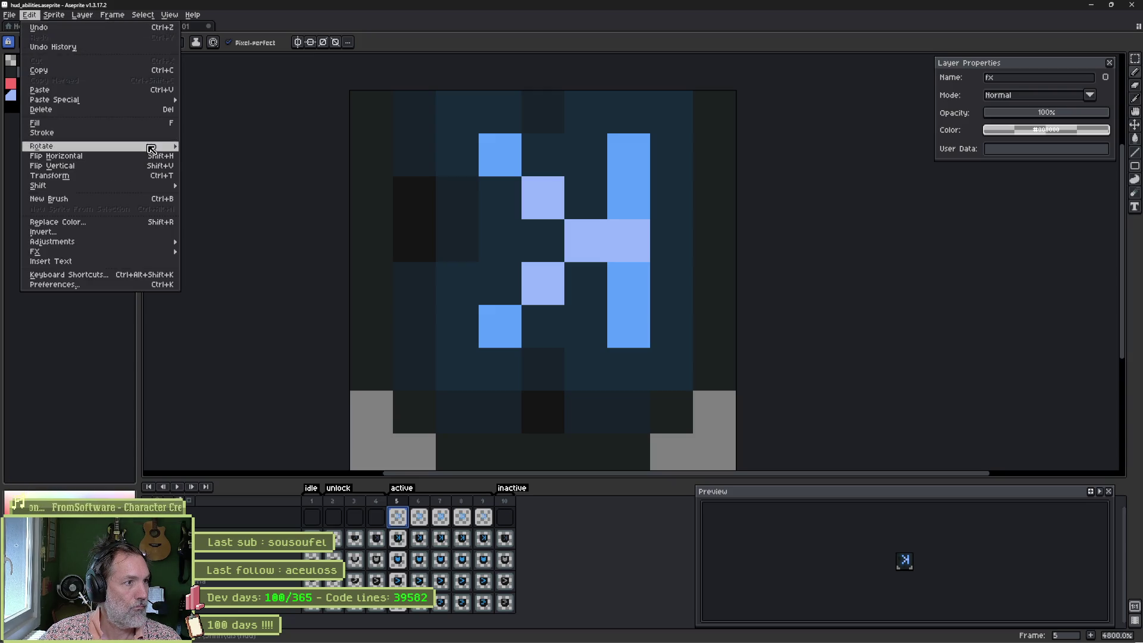
mouse_move(168, 244)
left_click(220, 261)
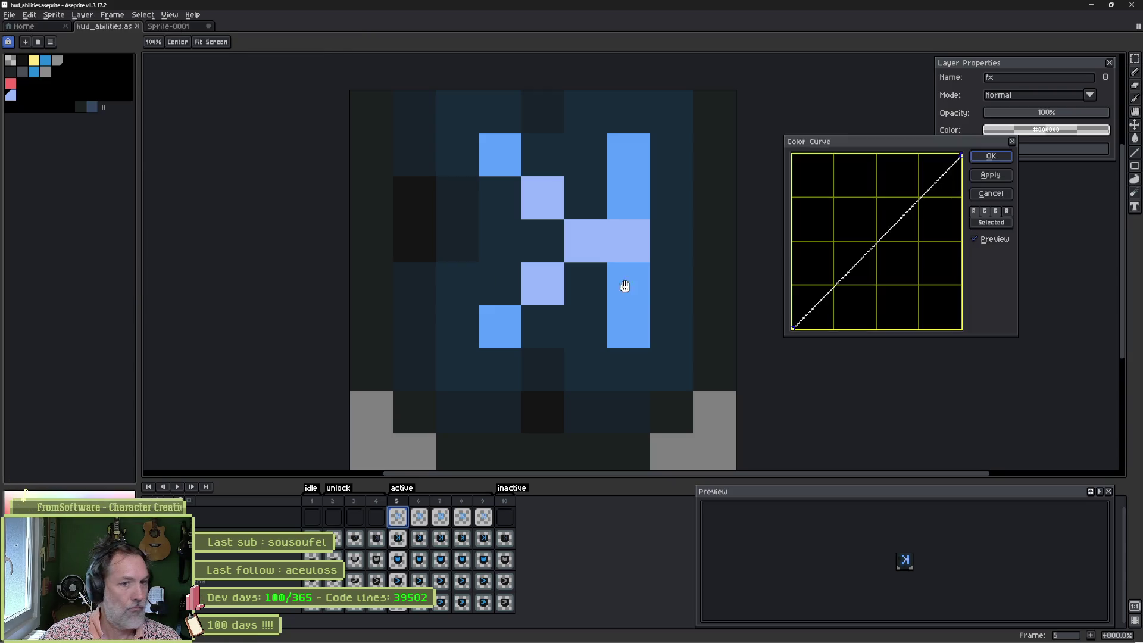
left_click(996, 211)
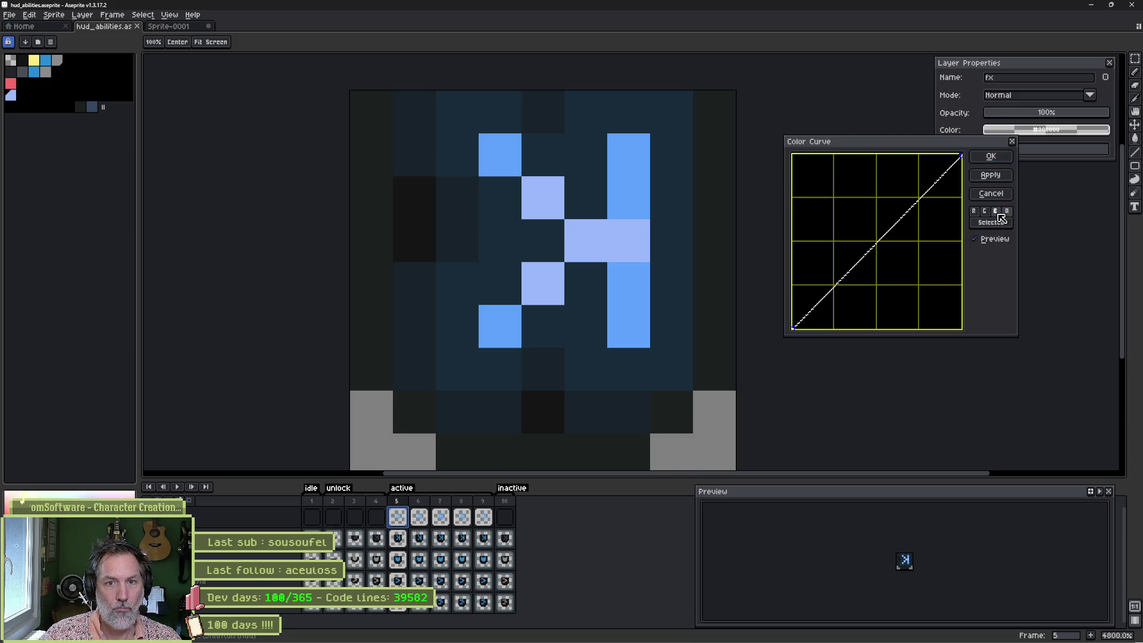
left_click(879, 242)
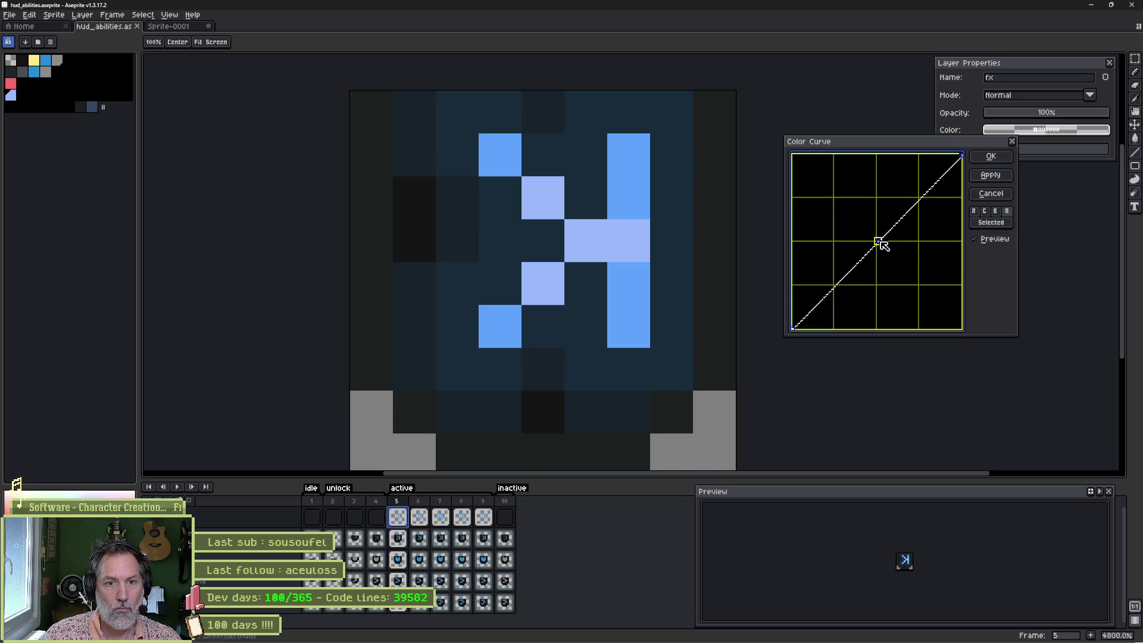
mouse_move(879, 242)
left_mouse_down()
mouse_move(941, 313)
mouse_move(925, 295)
left_mouse_up()
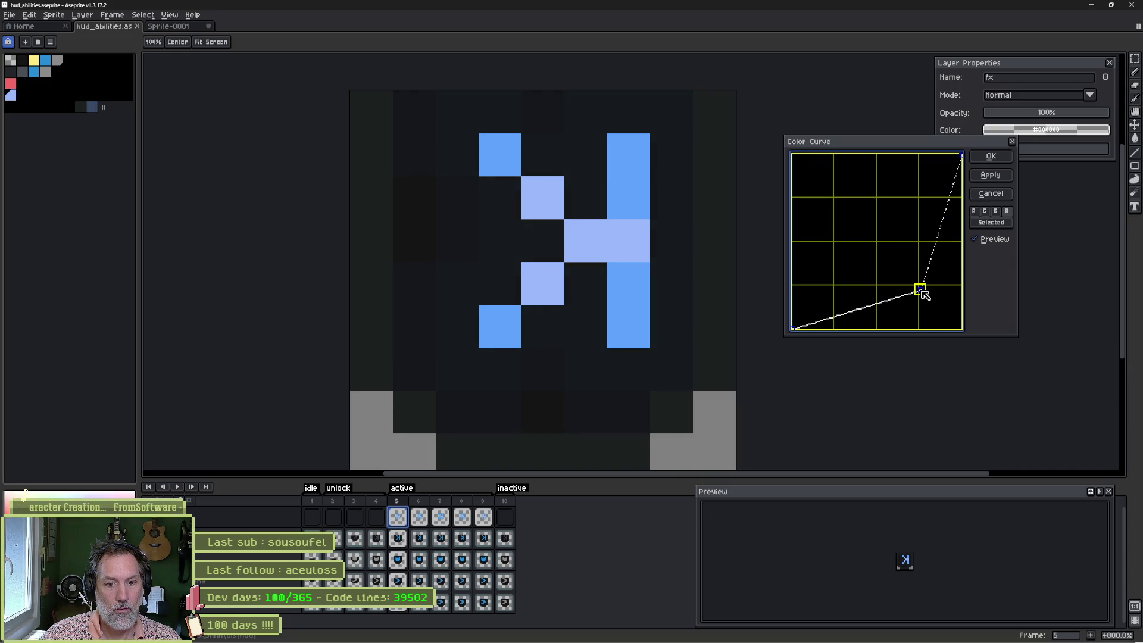
left_click(991, 157)
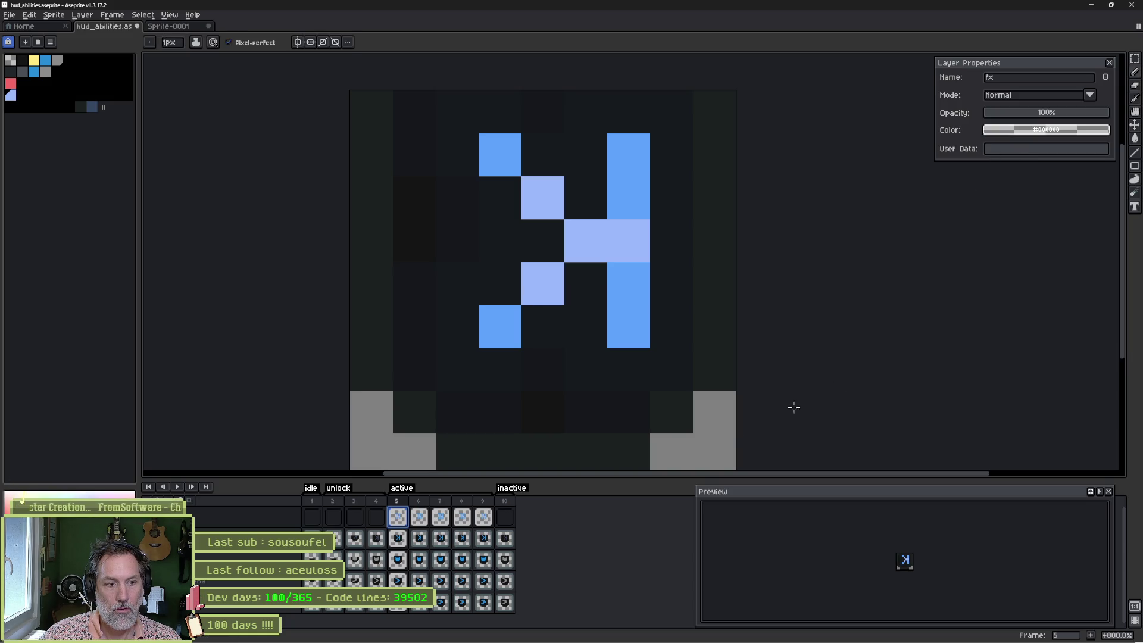
Step: Preview the animation playback and save the sprite sheet
key("Return")
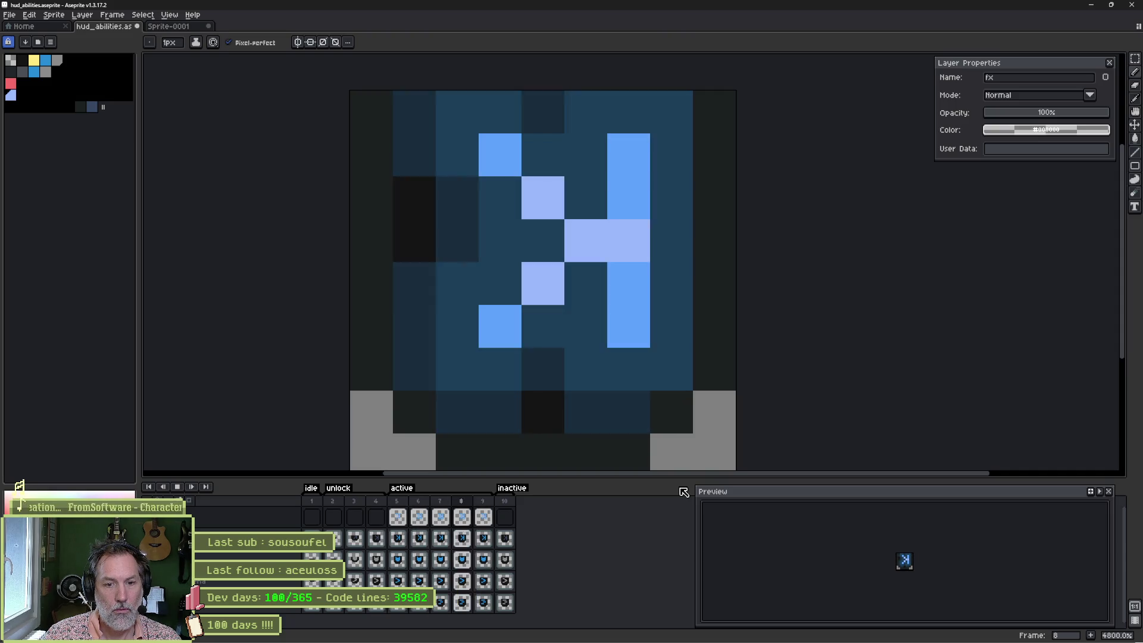
key("Return")
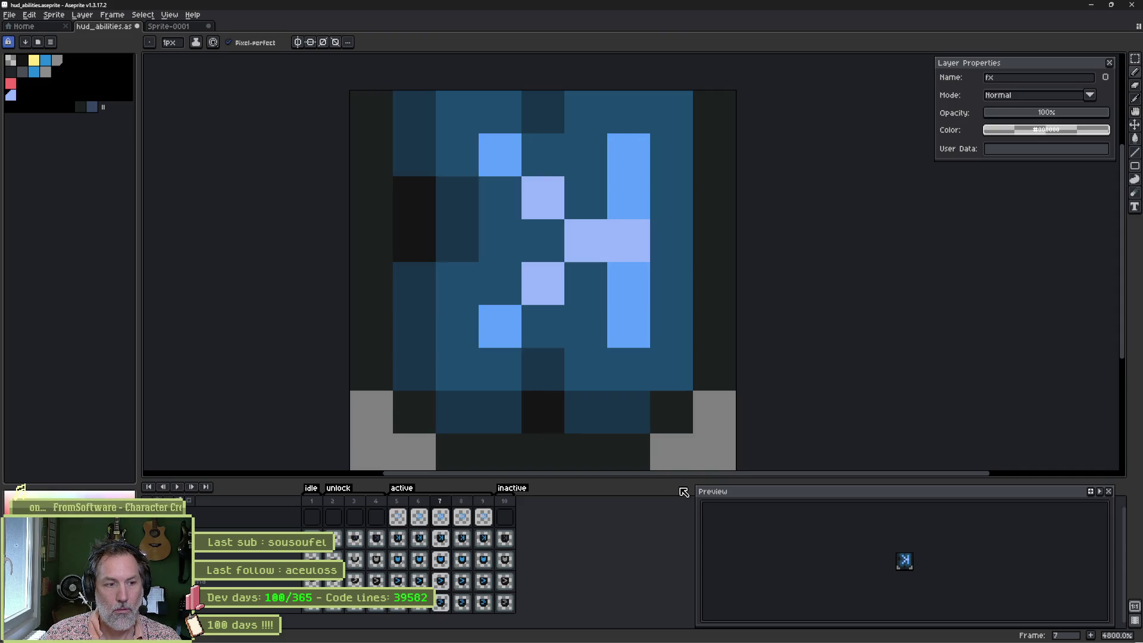
key("ctrl+s")
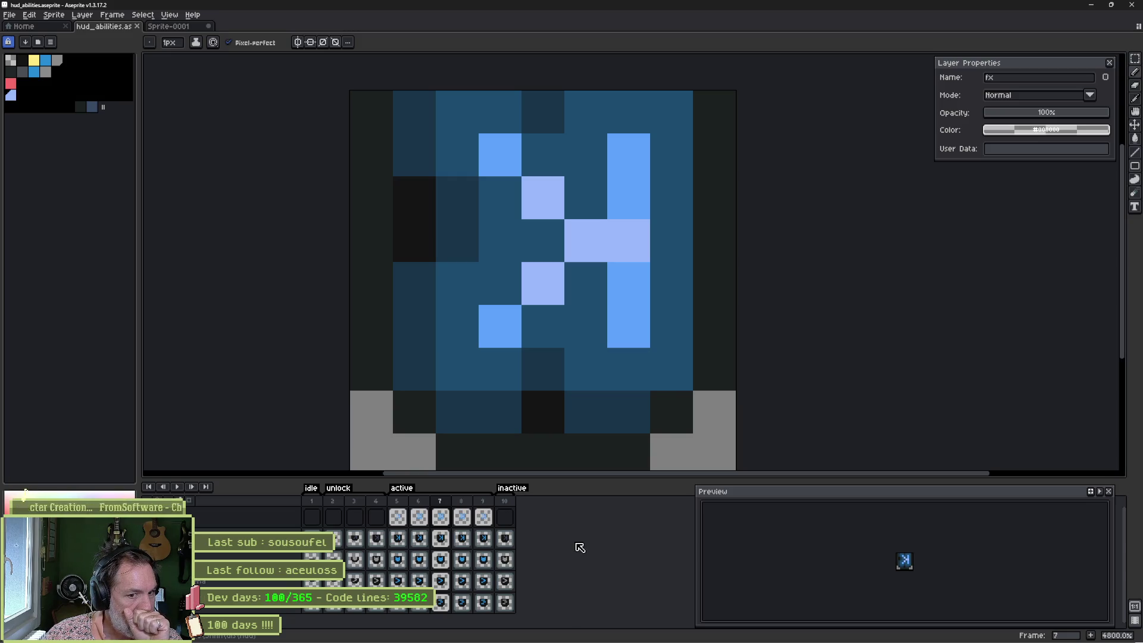
Step: Duplicate the frame 9 wall_run icon into new frame 11, merge fx into wall_run, and save
left_click(491, 542)
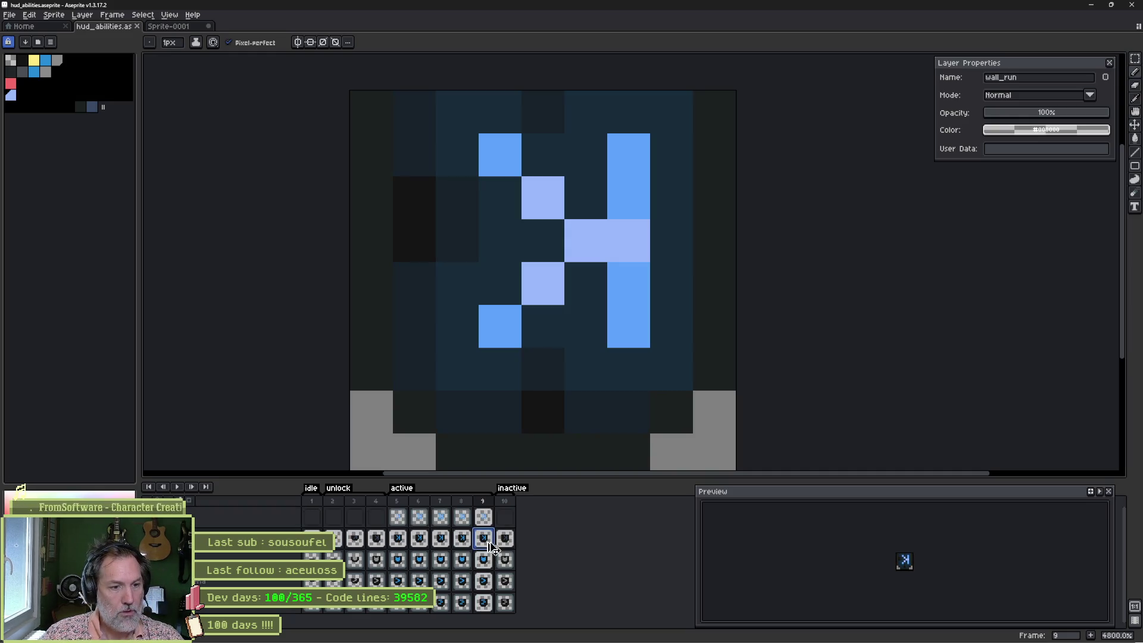
left_click_drag(492, 547, 526, 539)
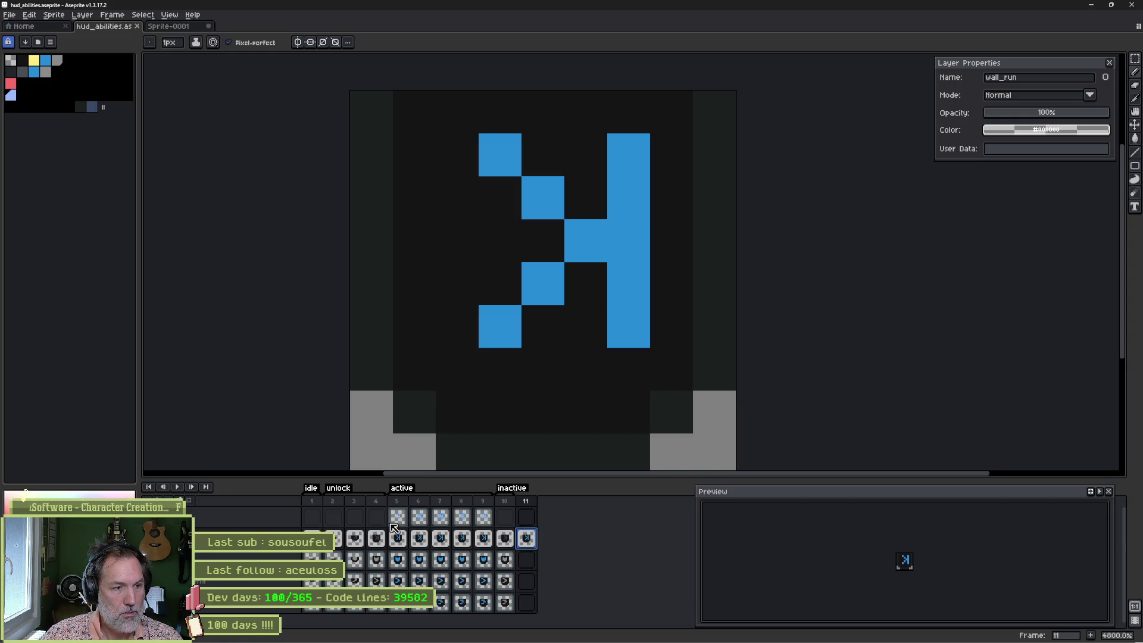
right_click(231, 519)
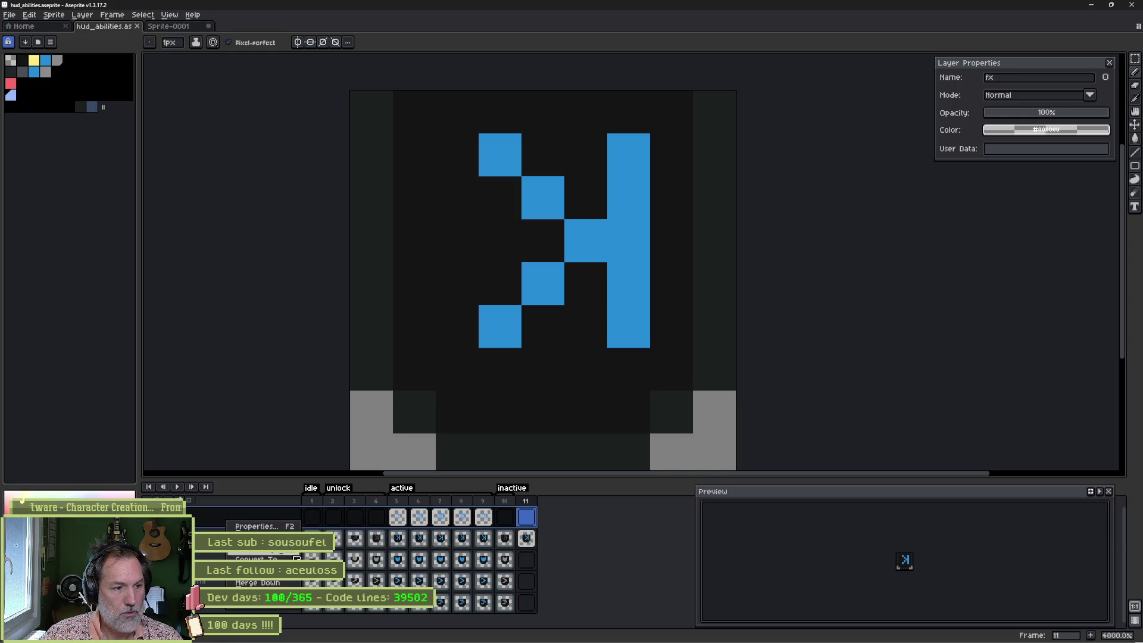
left_click(290, 584)
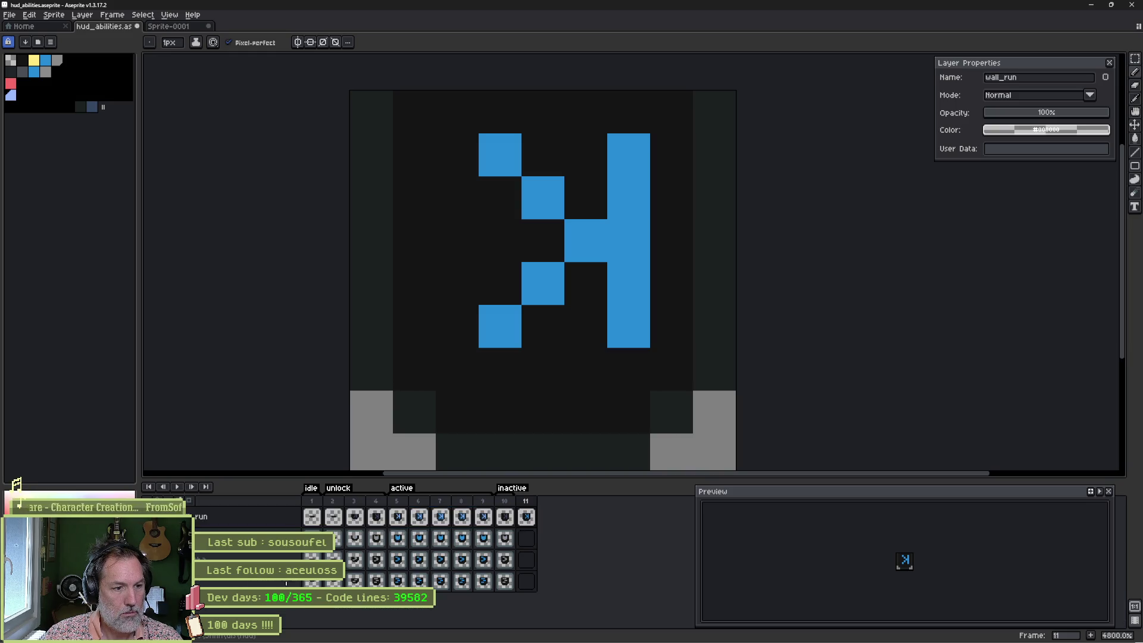
left_click_drag(312, 517, 487, 528)
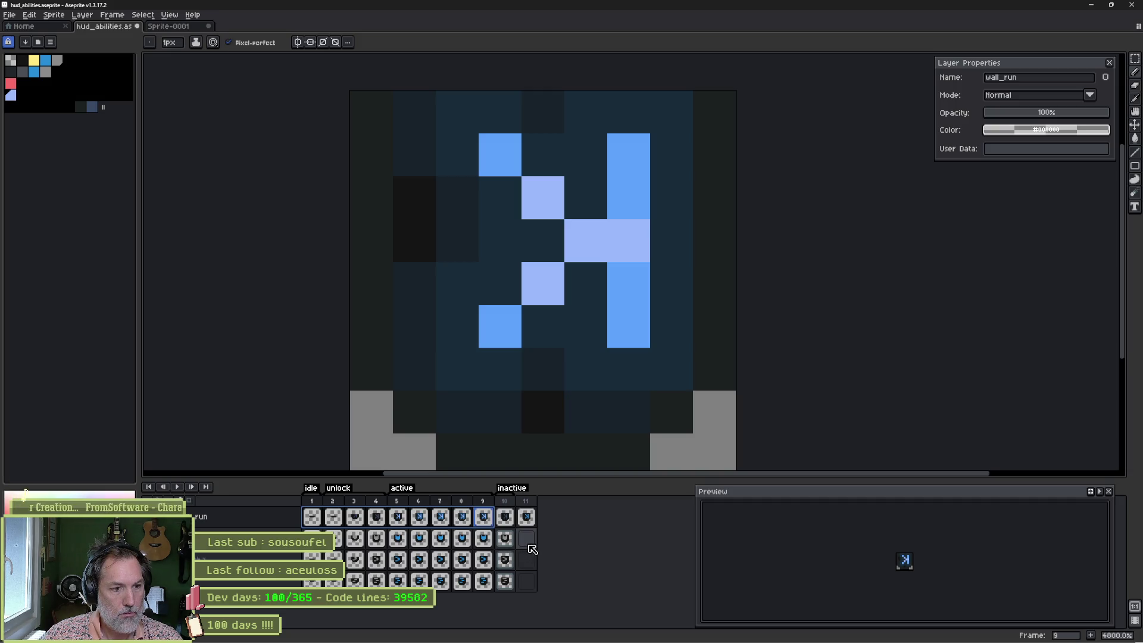
key("ctrl+s")
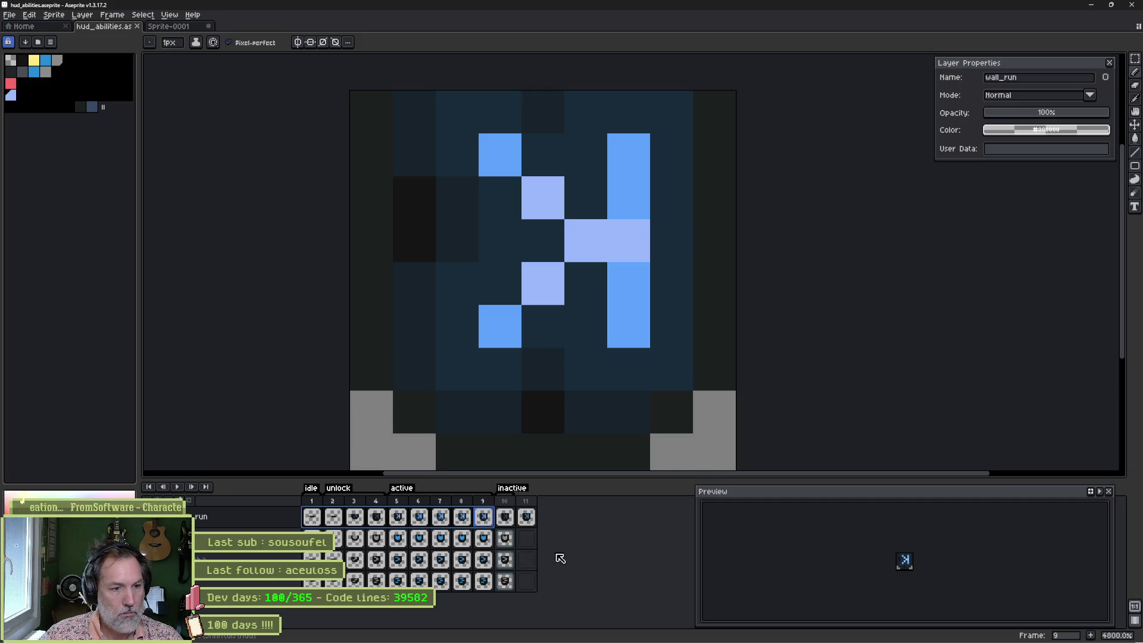
Step: In Godot's player_hud scene, reimport the WallRun icon from the updated Aseprite file
mouse_move(598, 641)
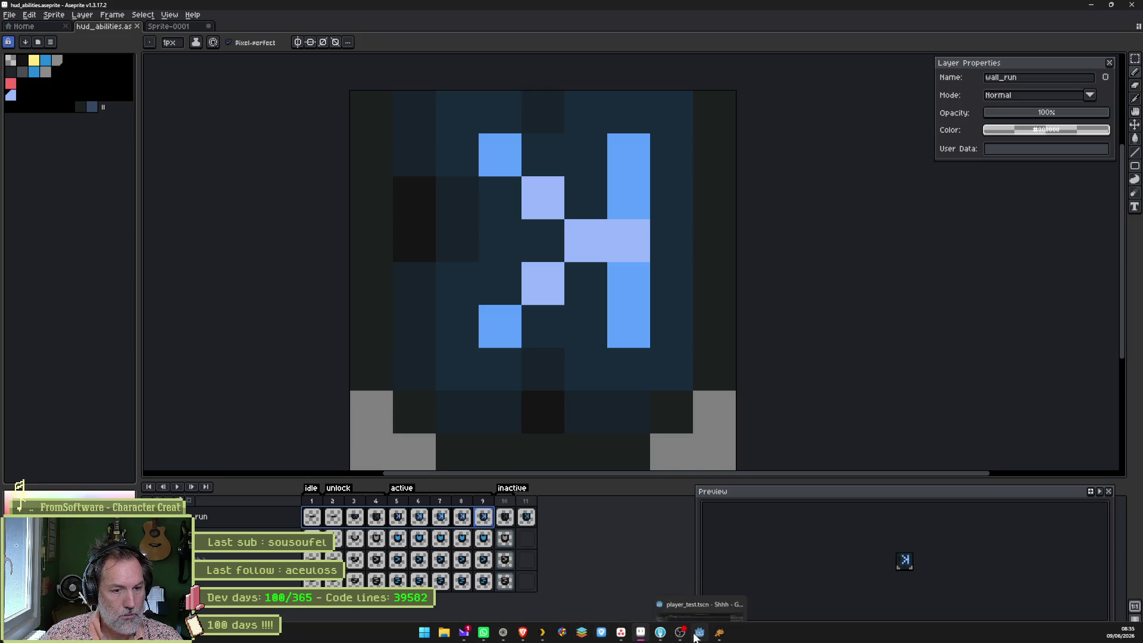
mouse_move(697, 638)
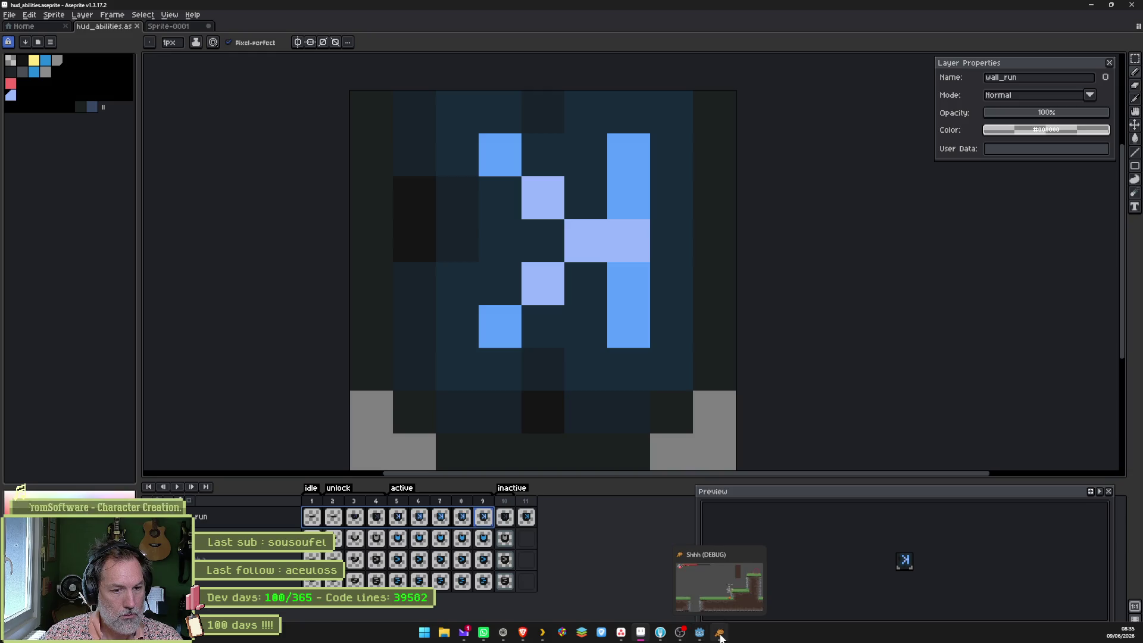
left_click(720, 639)
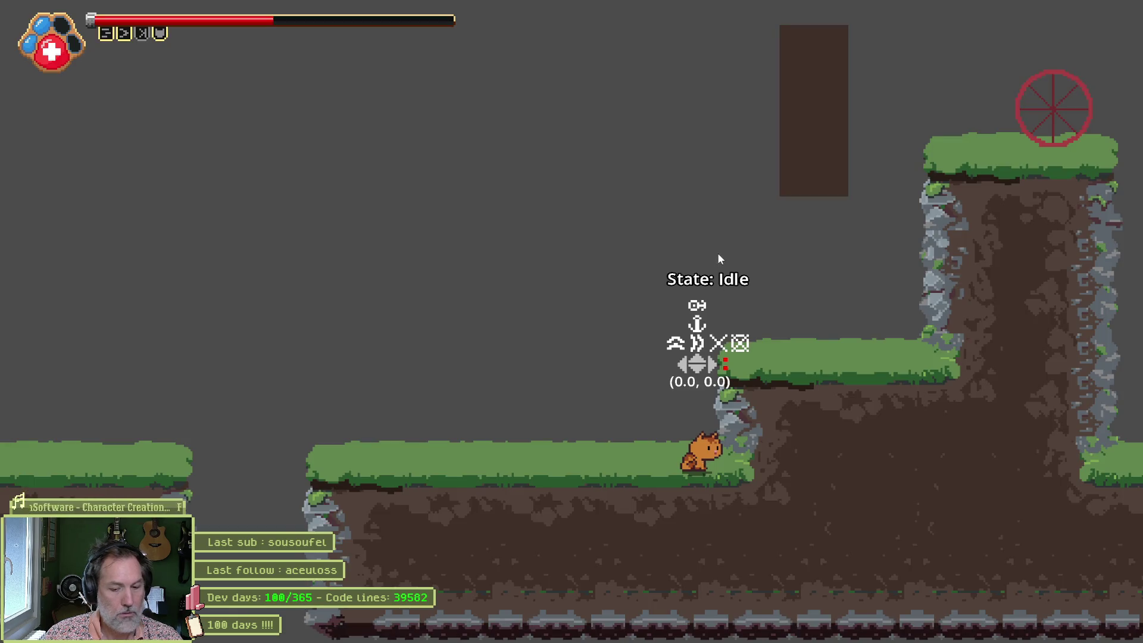
key("alt+Tab")
left_click(717, 252)
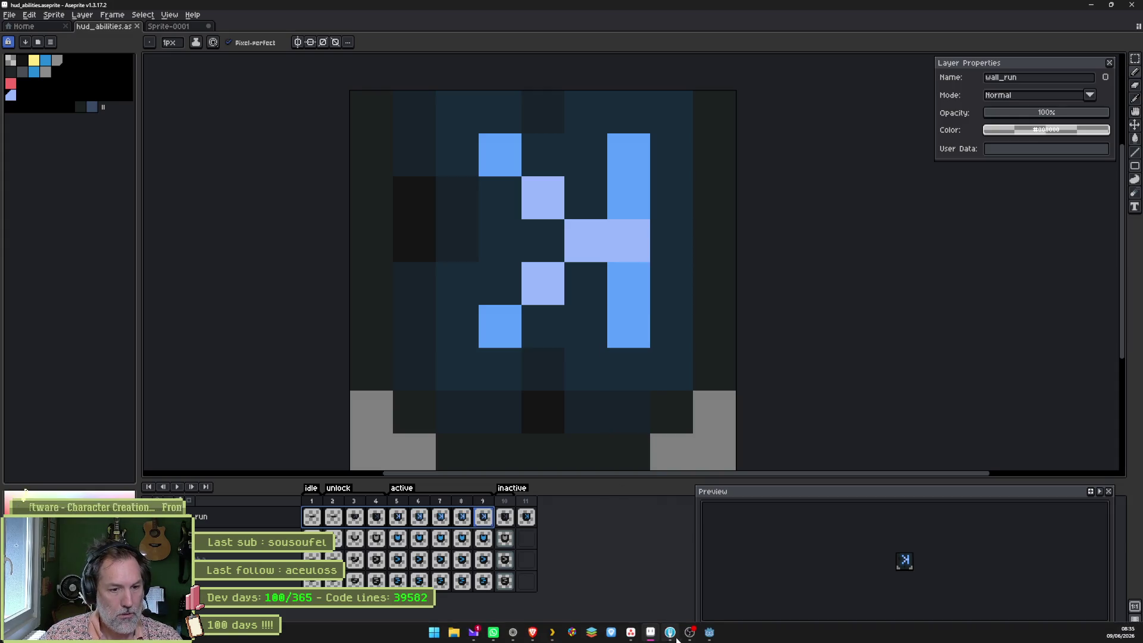
left_click(711, 638)
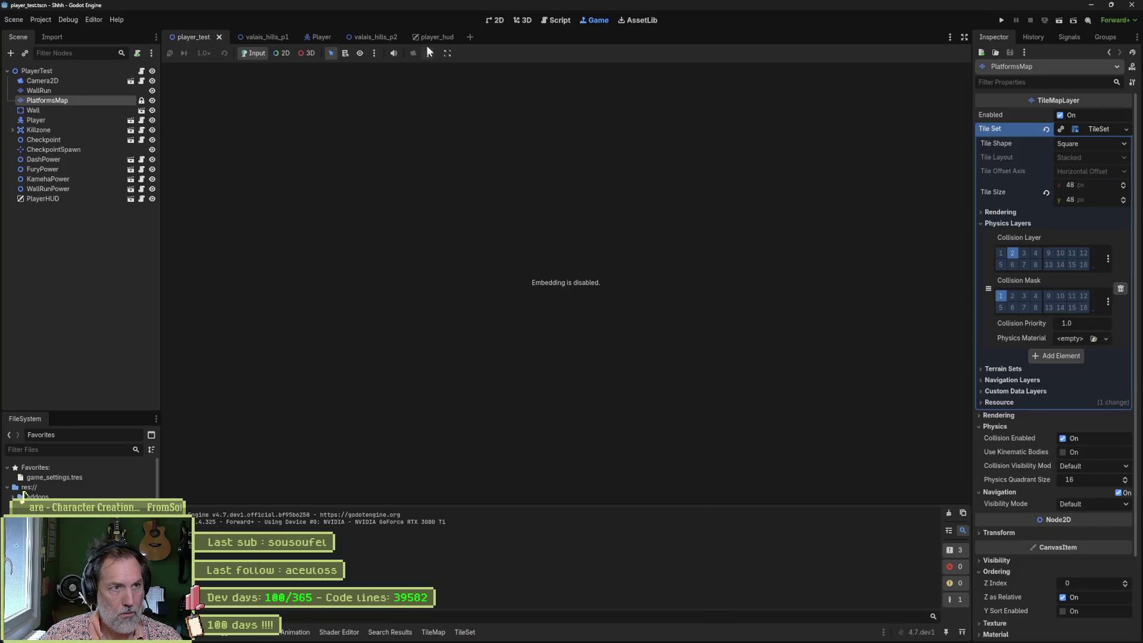
left_click(488, 22)
left_click(417, 37)
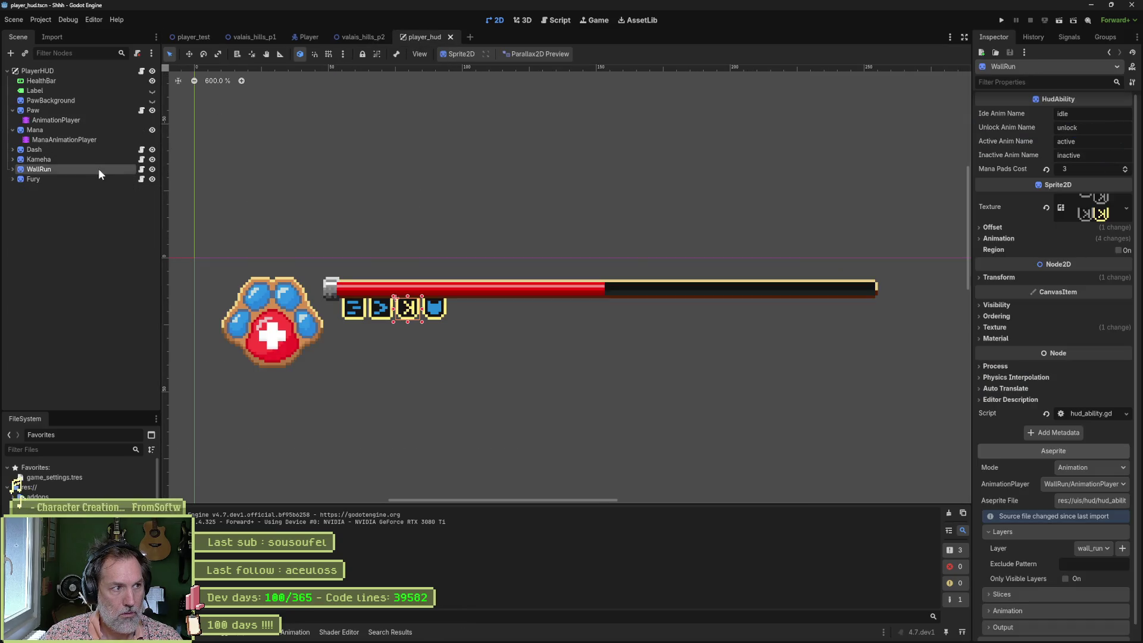
left_click(1042, 630)
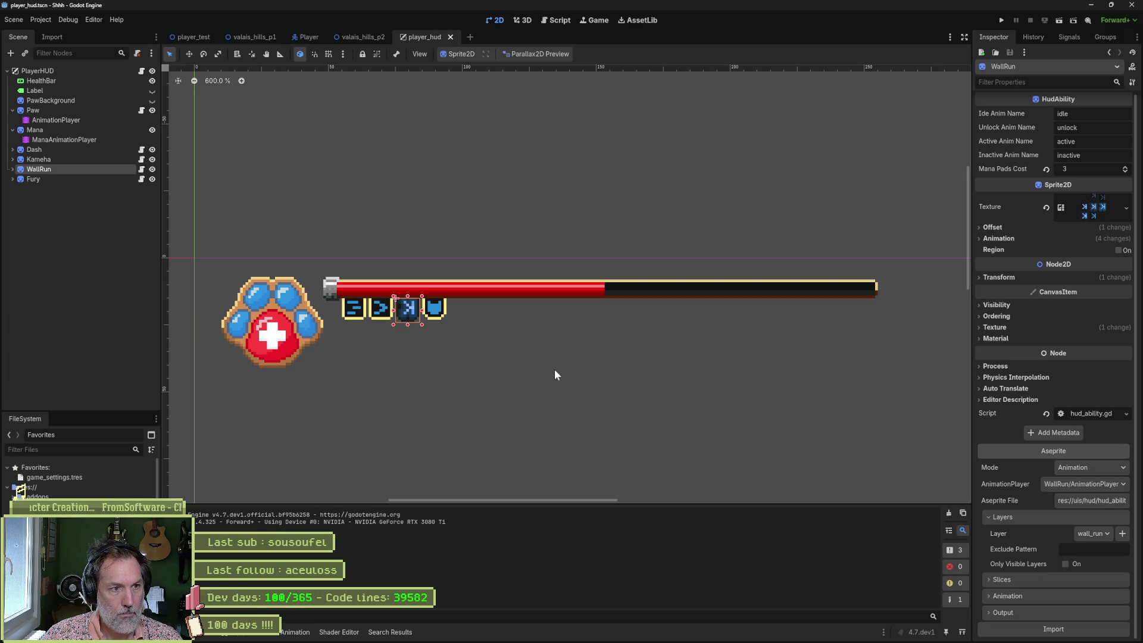
Step: Run player_test with F6, walk the cat to trigger the power-up icon, then stop
left_click(184, 35)
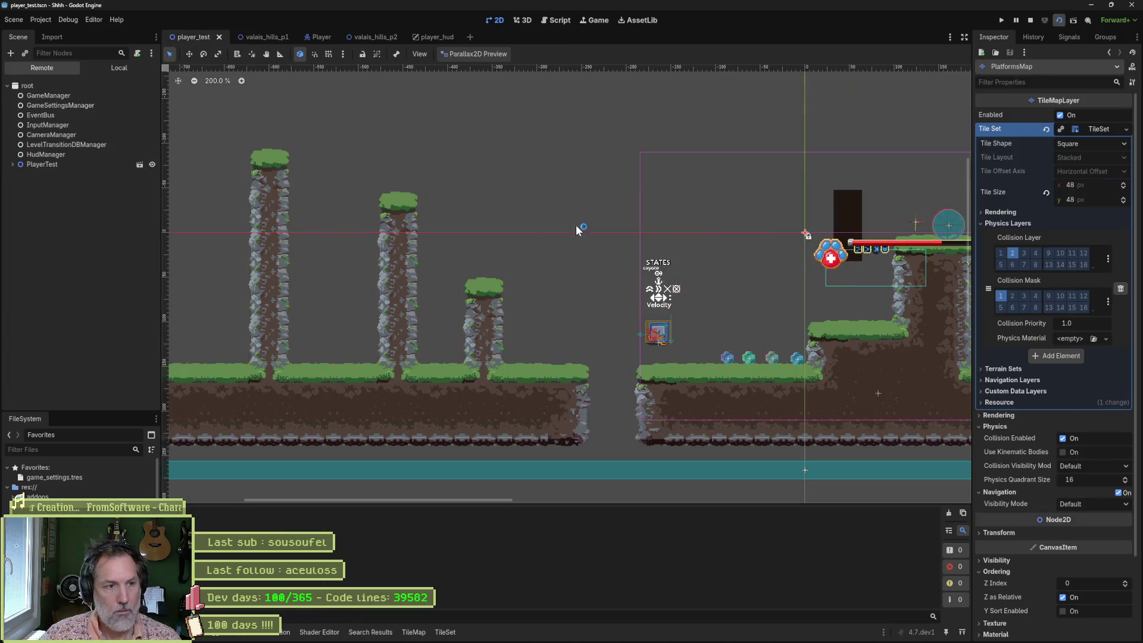
key("F6")
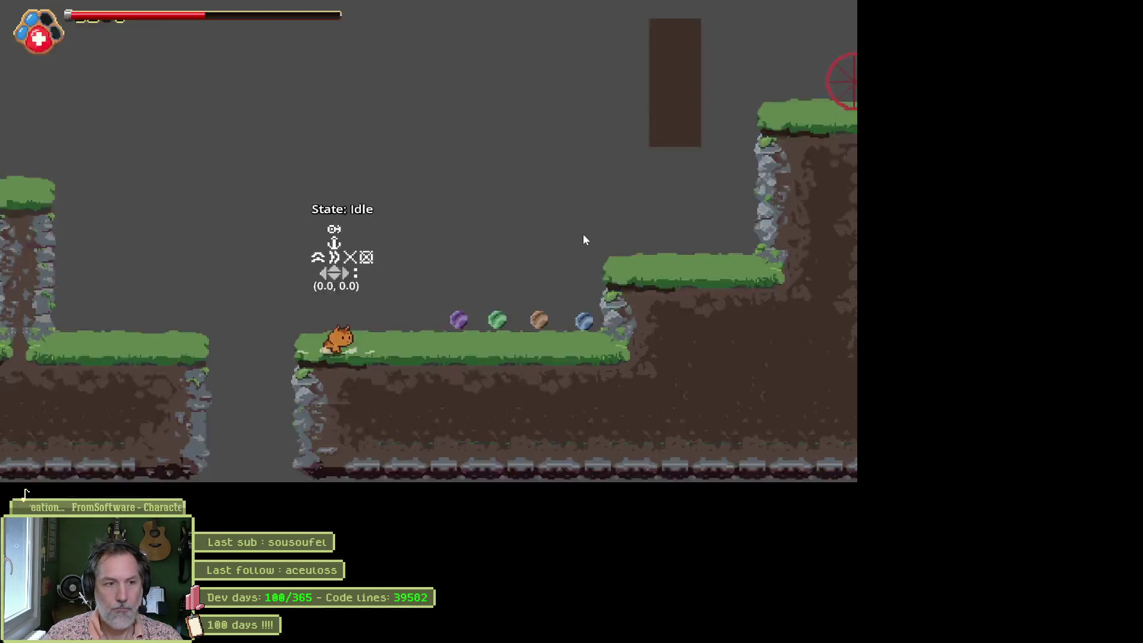
key("Right")
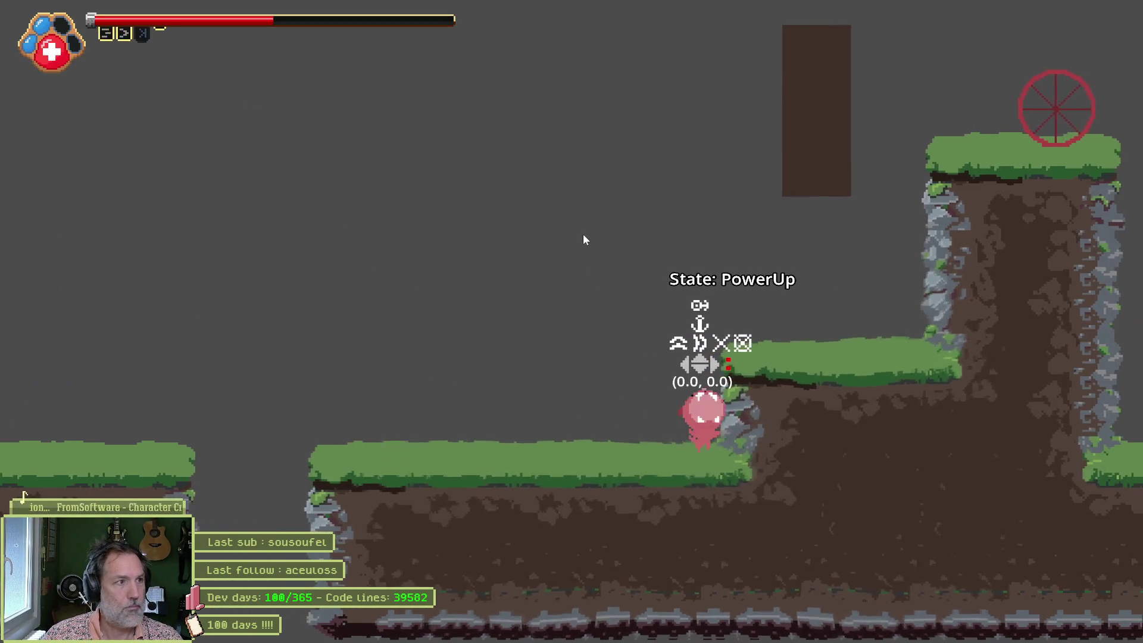
key("Left")
key("Right")
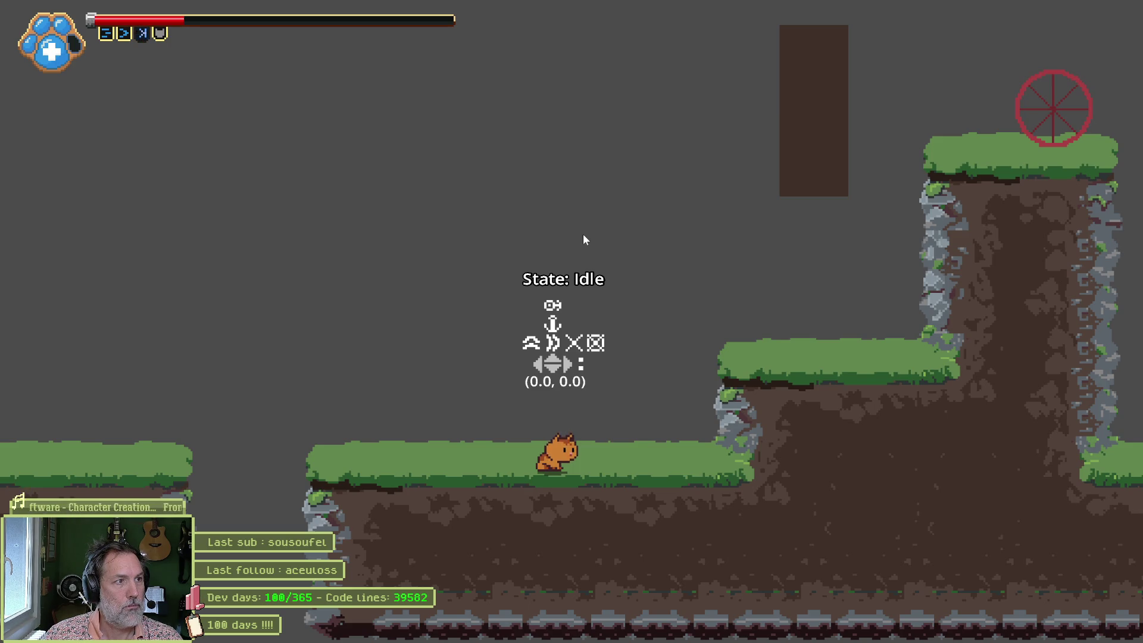
key("F8")
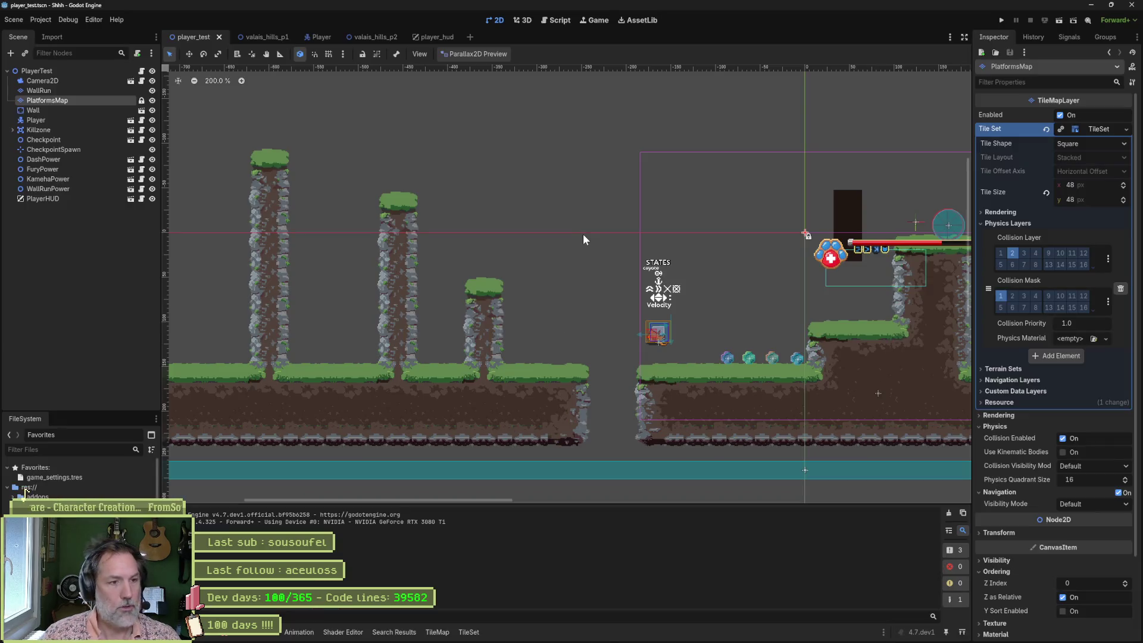
Step: Back in Aseprite, rebuild the palette from the wall_run sheet's own dark and light blues
left_click(611, 631)
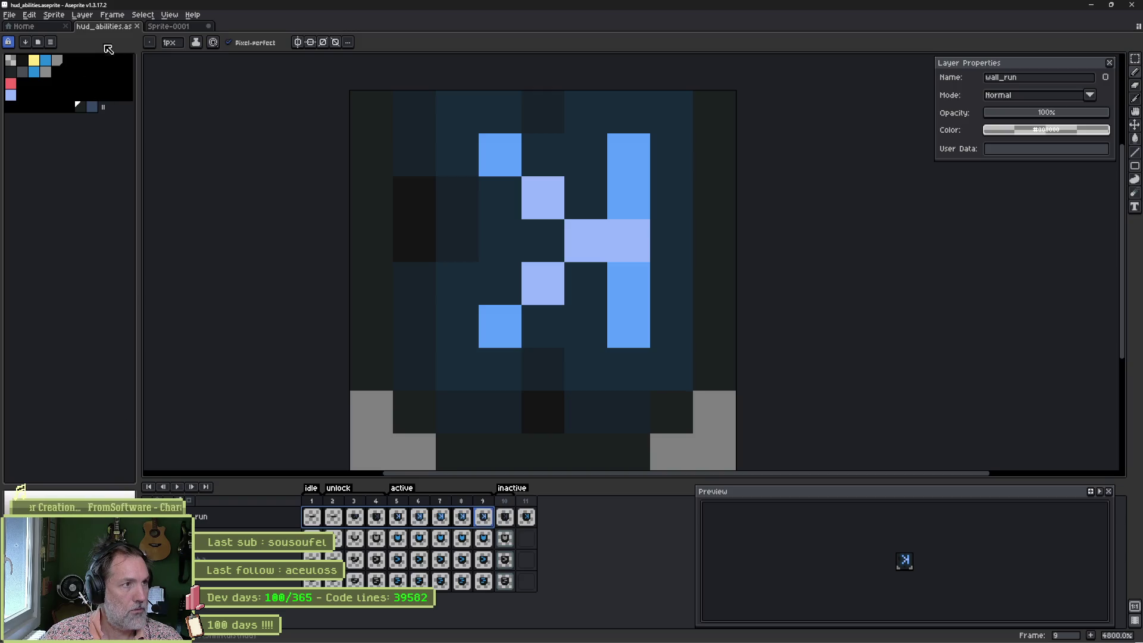
left_click(50, 41)
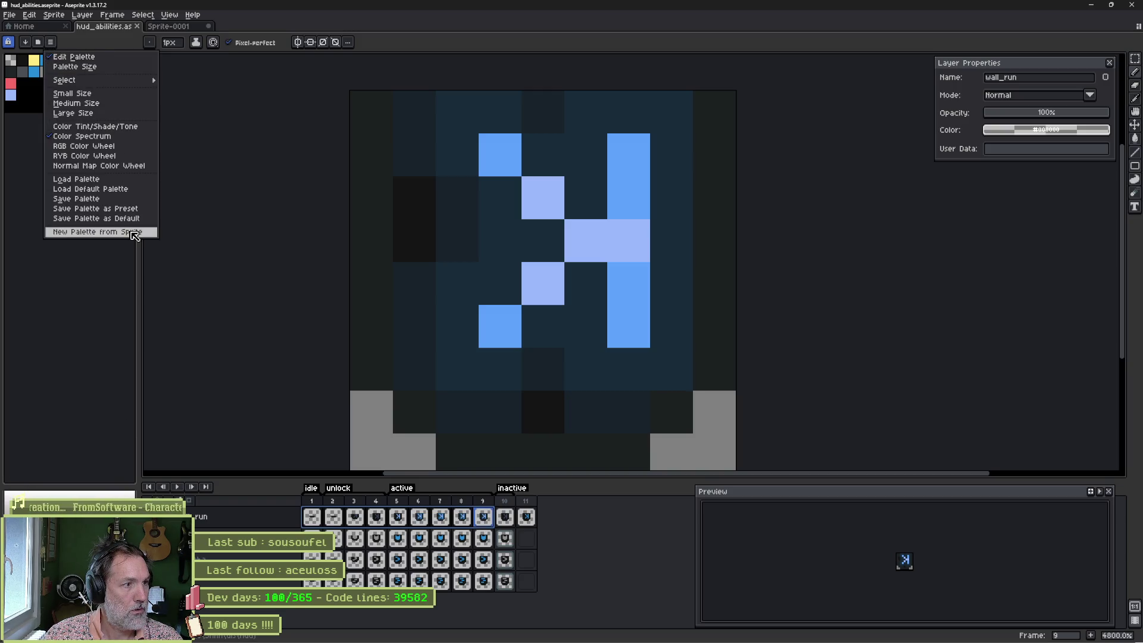
left_click(134, 232)
left_click(619, 384)
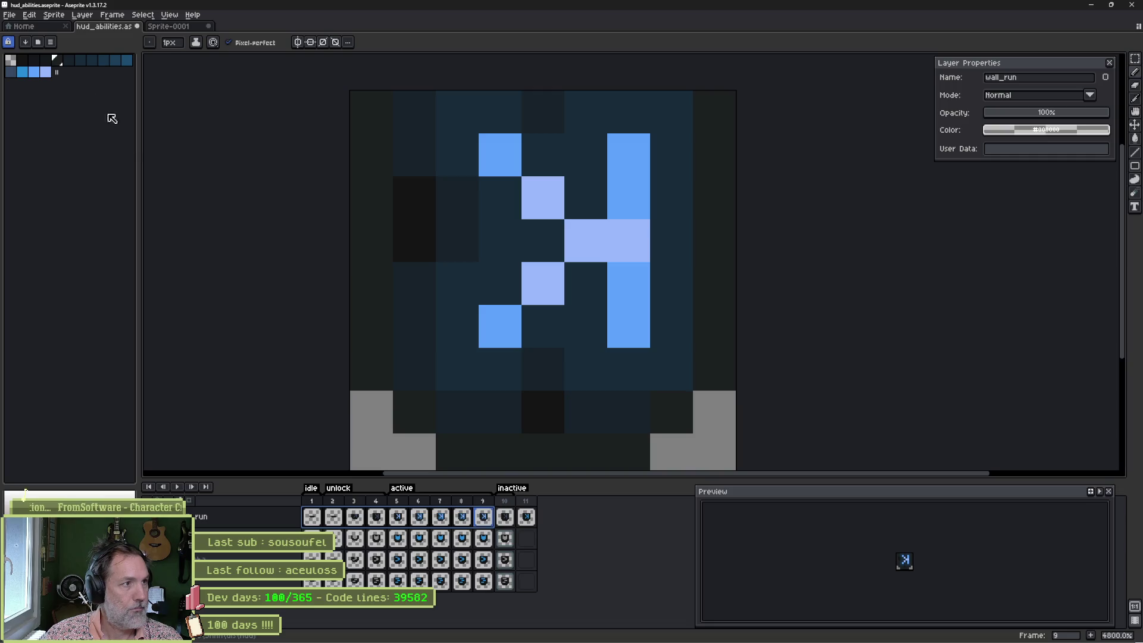
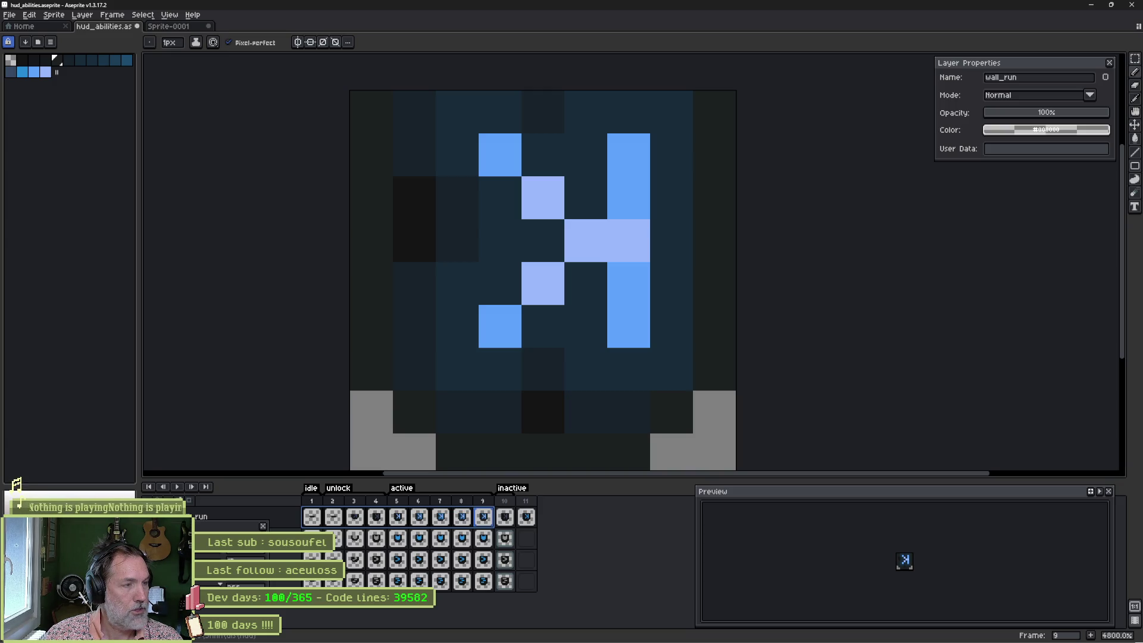
Step: Save the sprite and replace the palette with a new one built from the sprite's colours
key("ctrl+s")
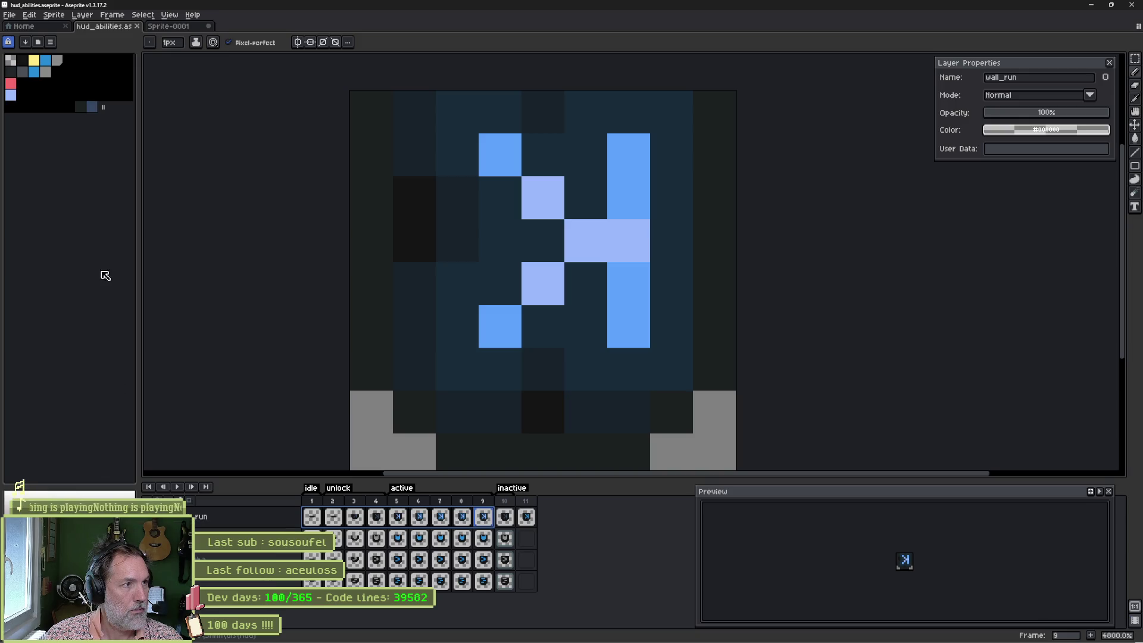
left_click(51, 42)
left_click(128, 237)
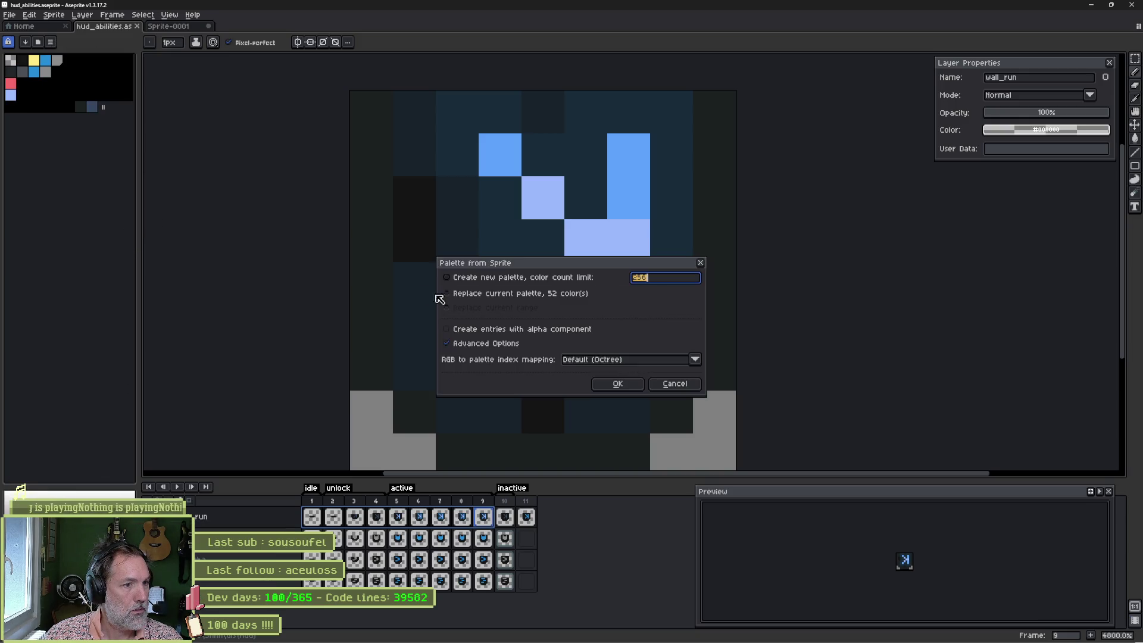
left_click(593, 381)
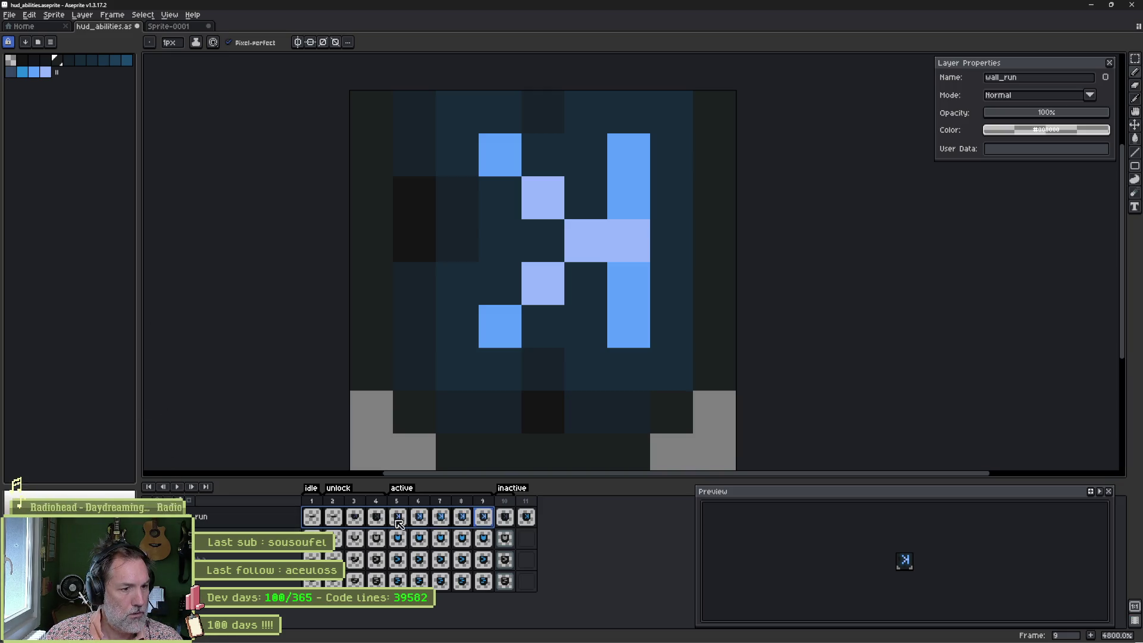
Step: Check frame 1 and inactive frame 10 of the icon, then return to the sprite sheet
left_click(322, 520)
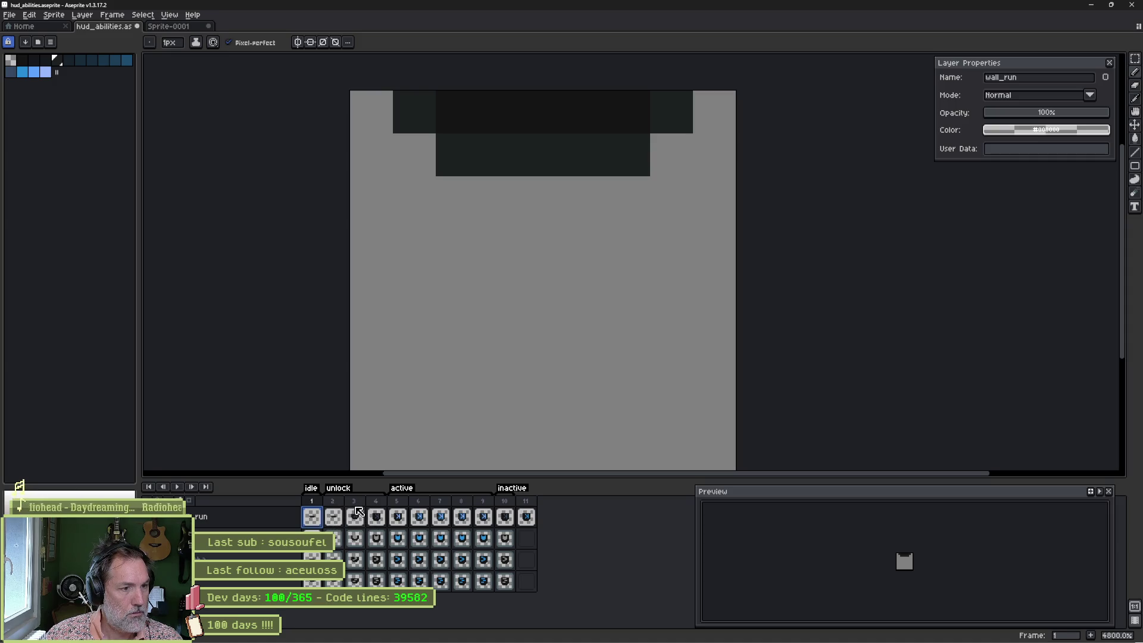
left_click(505, 517)
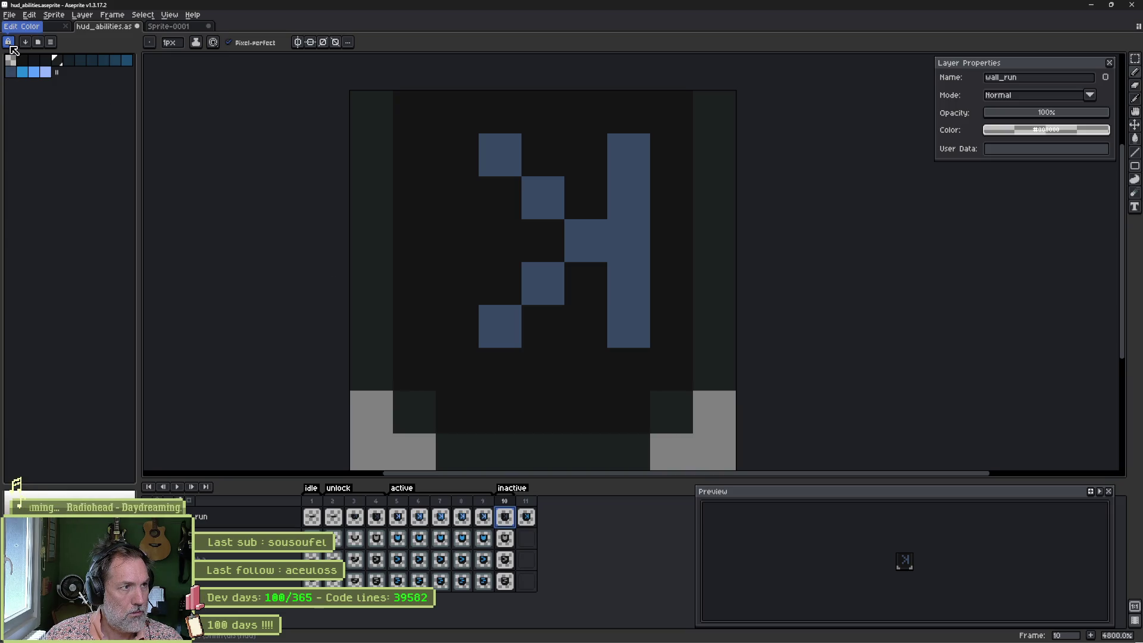
left_click(57, 25)
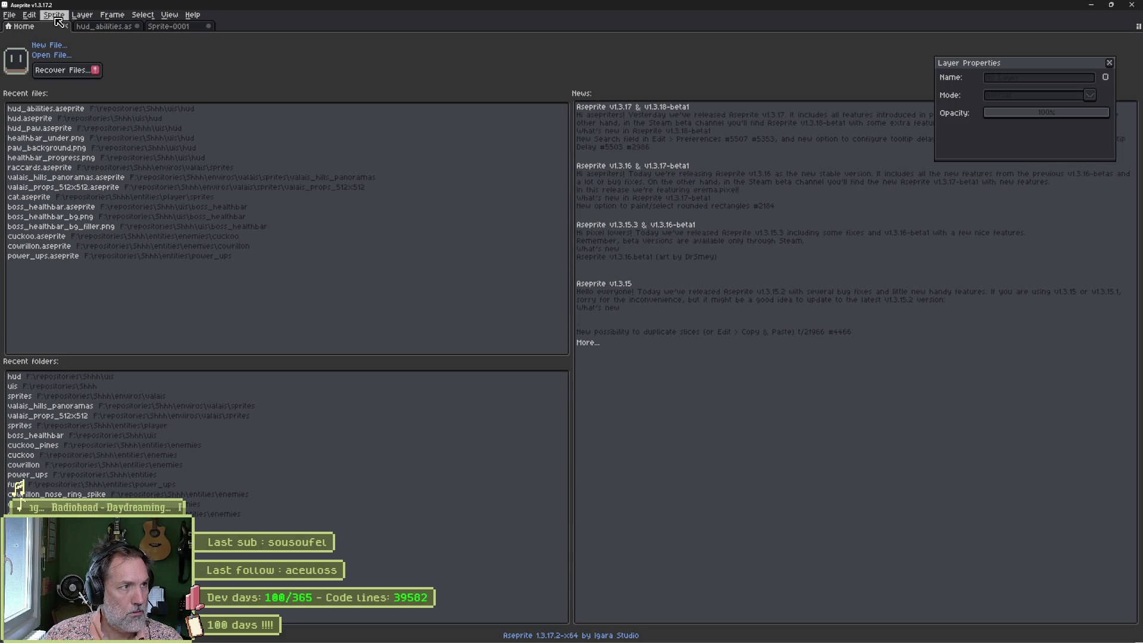
left_click(81, 26)
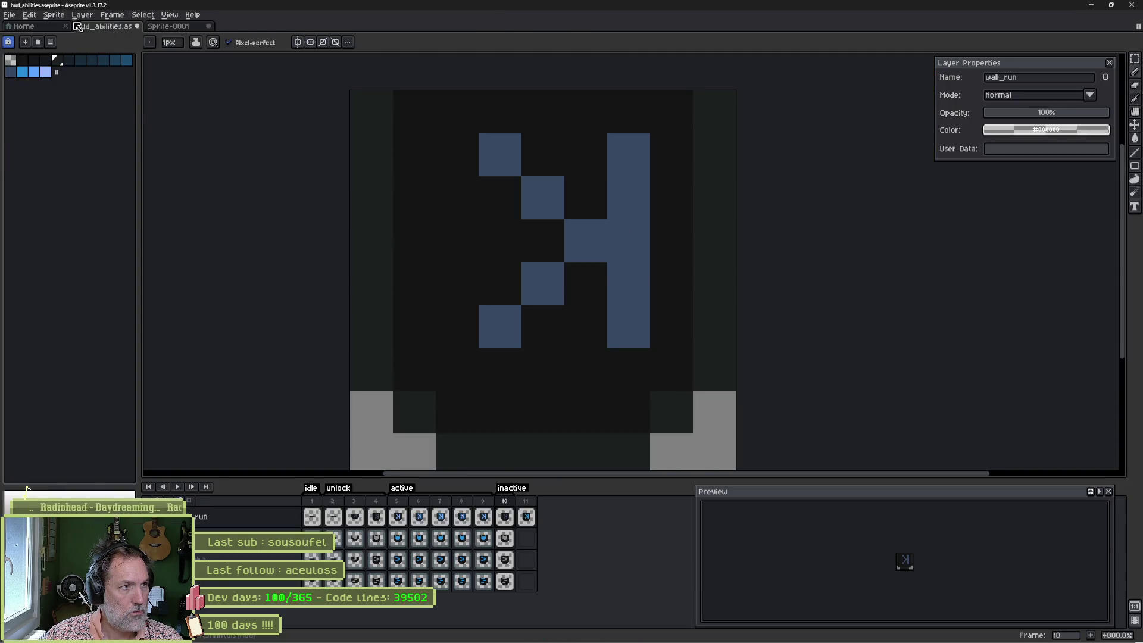
Step: Convert the sprite to Indexed colour mode and switch over to Godot
left_click(53, 15)
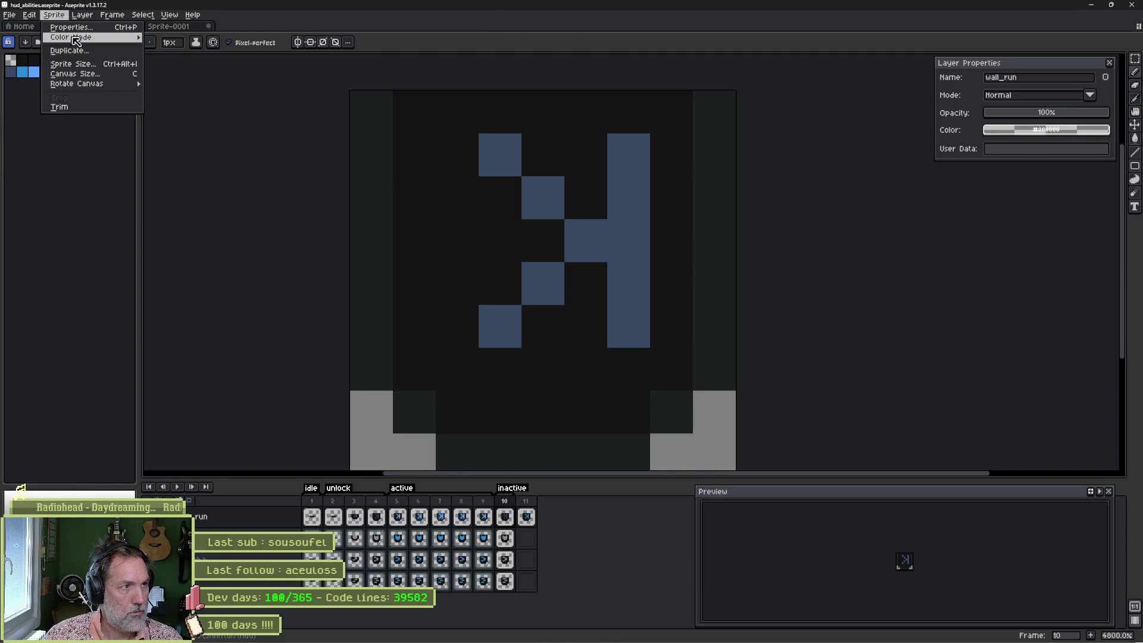
mouse_move(75, 40)
left_click(173, 58)
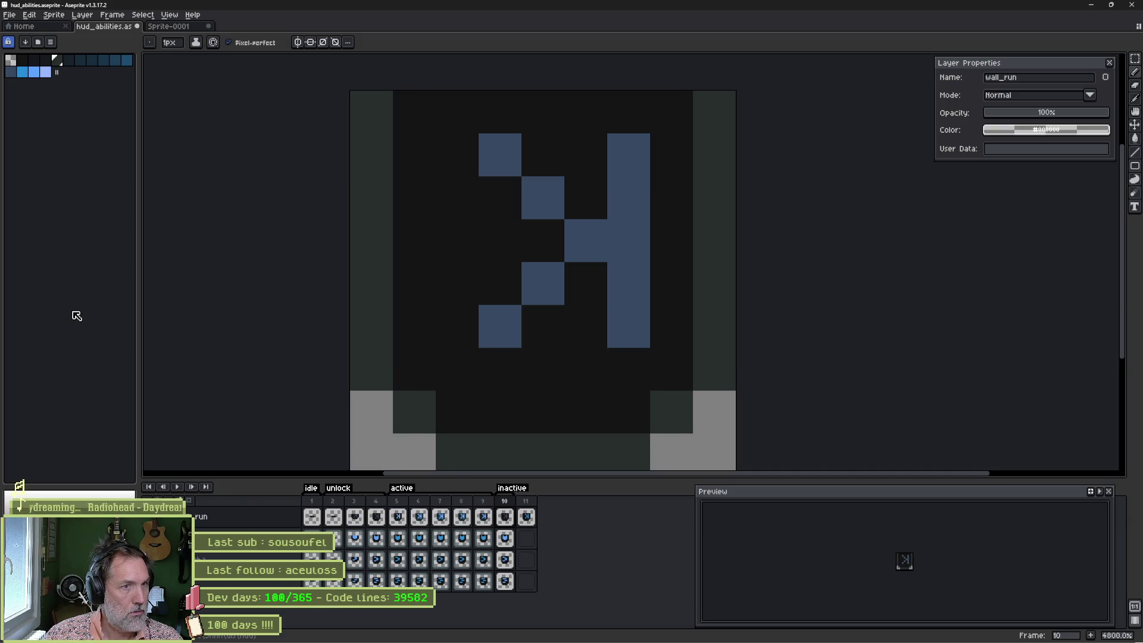
key("alt+Tab")
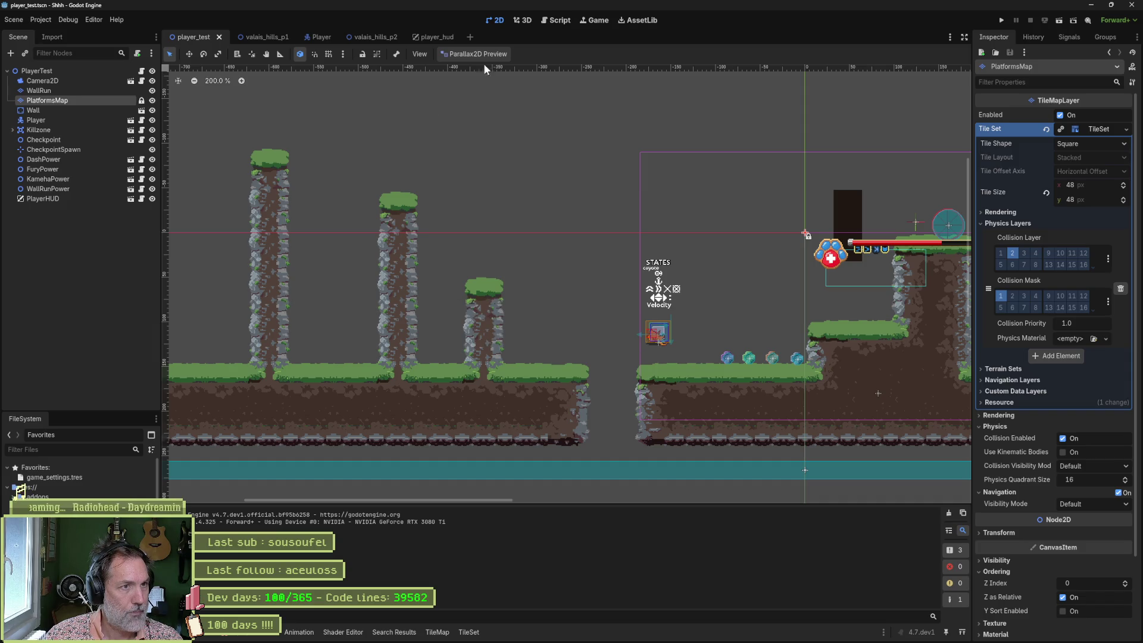
Step: Open player_hud, then playtest player_test by running the cat into the power-up orbs
left_click(430, 38)
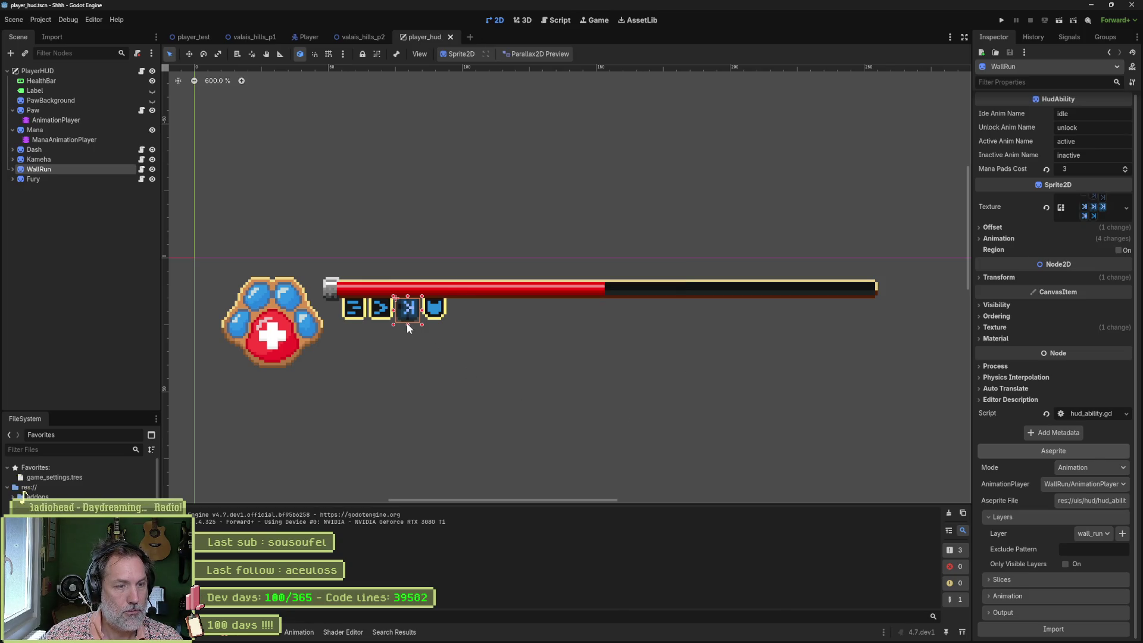
left_click(194, 37)
key("F6")
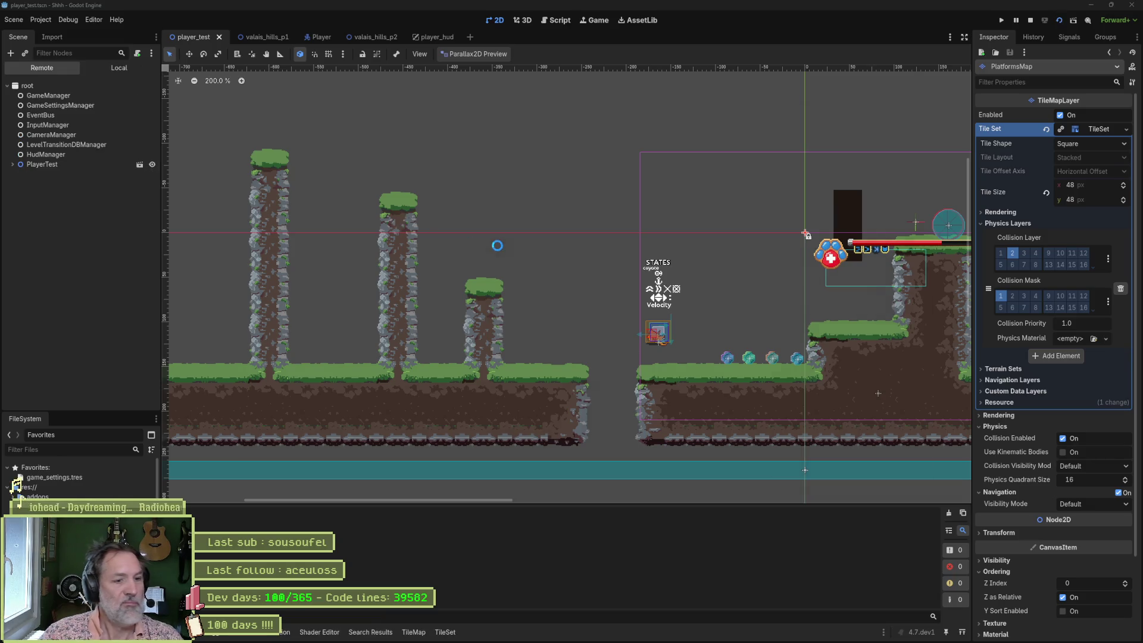
key("Right")
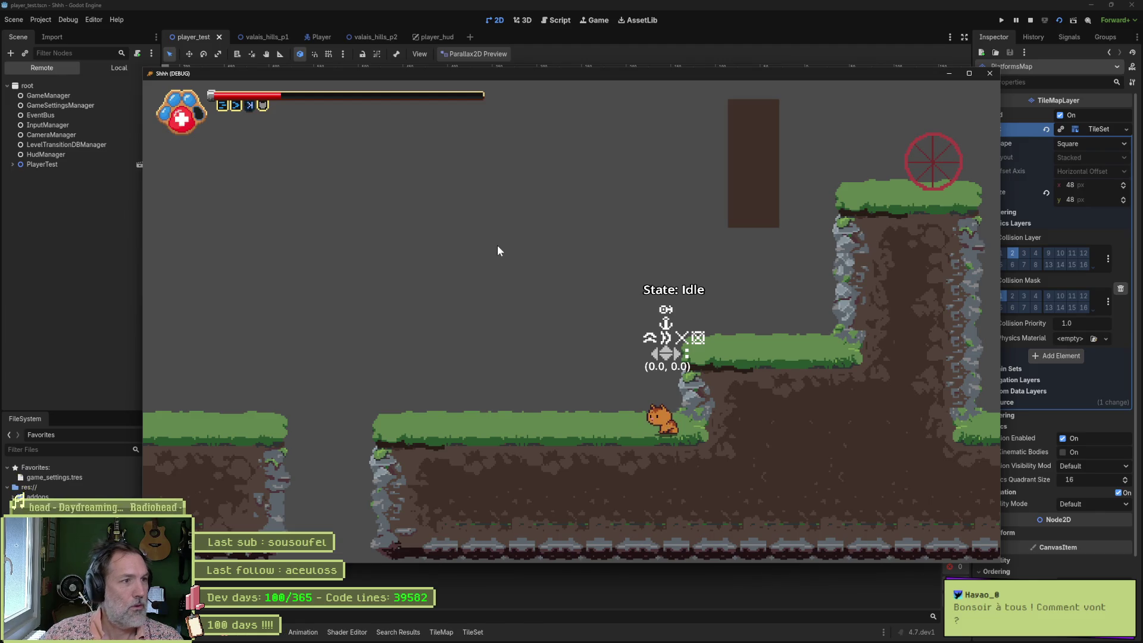
key("F8")
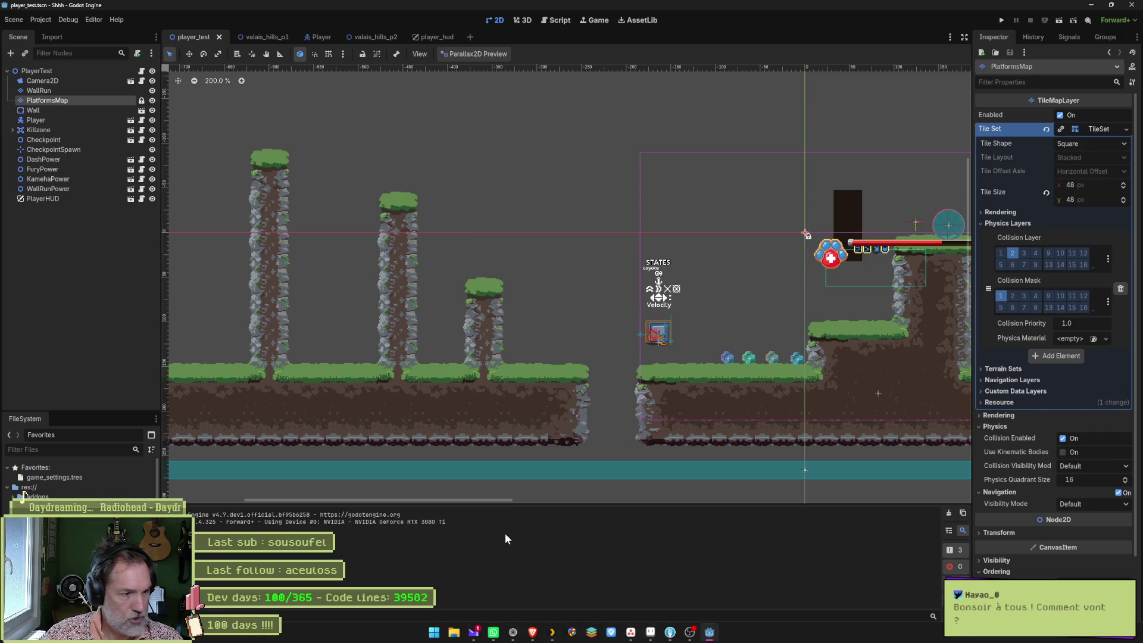
Step: Scroll through the set_frame out-of-bounds errors in the debugger, then switch to Aseprite
left_click(233, 632)
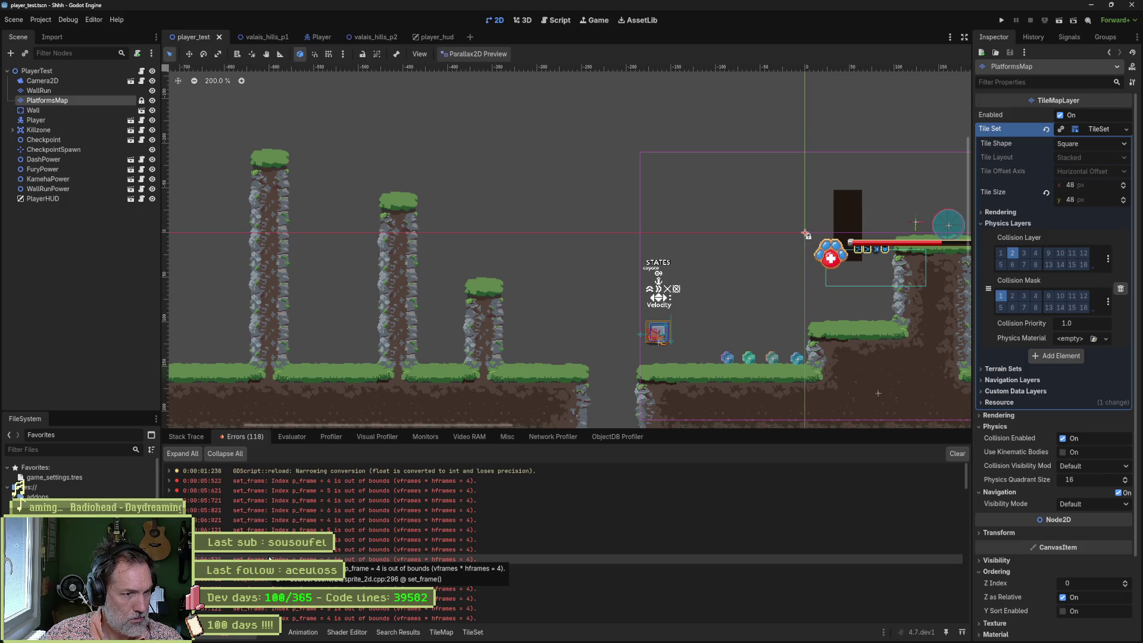
scroll(381, 568, "down", 5)
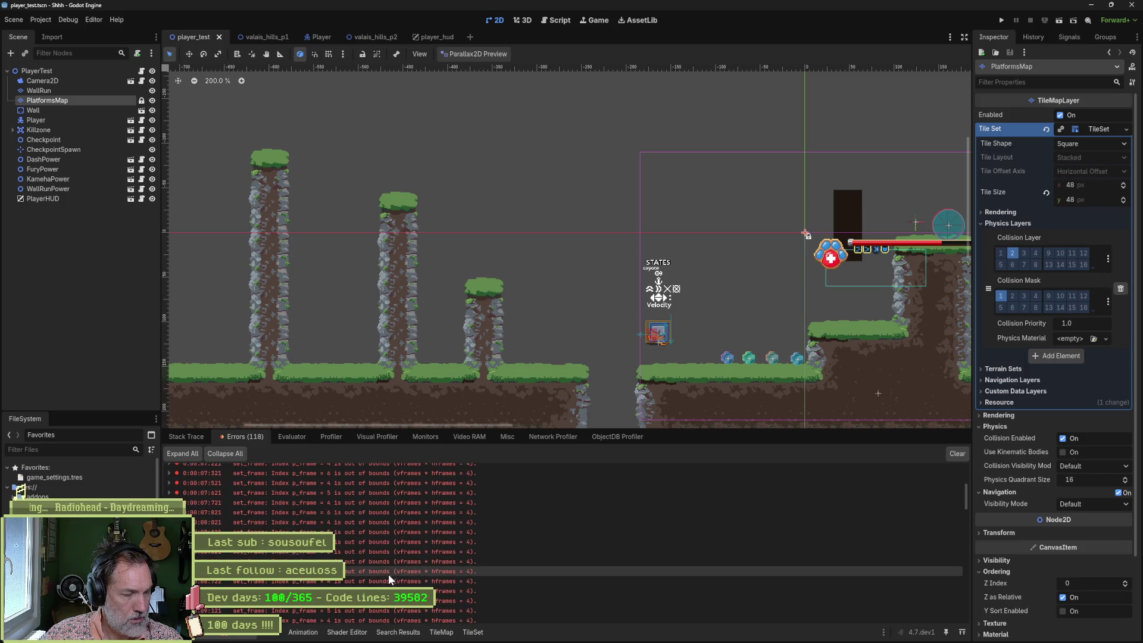
scroll(387, 572, "down", 6)
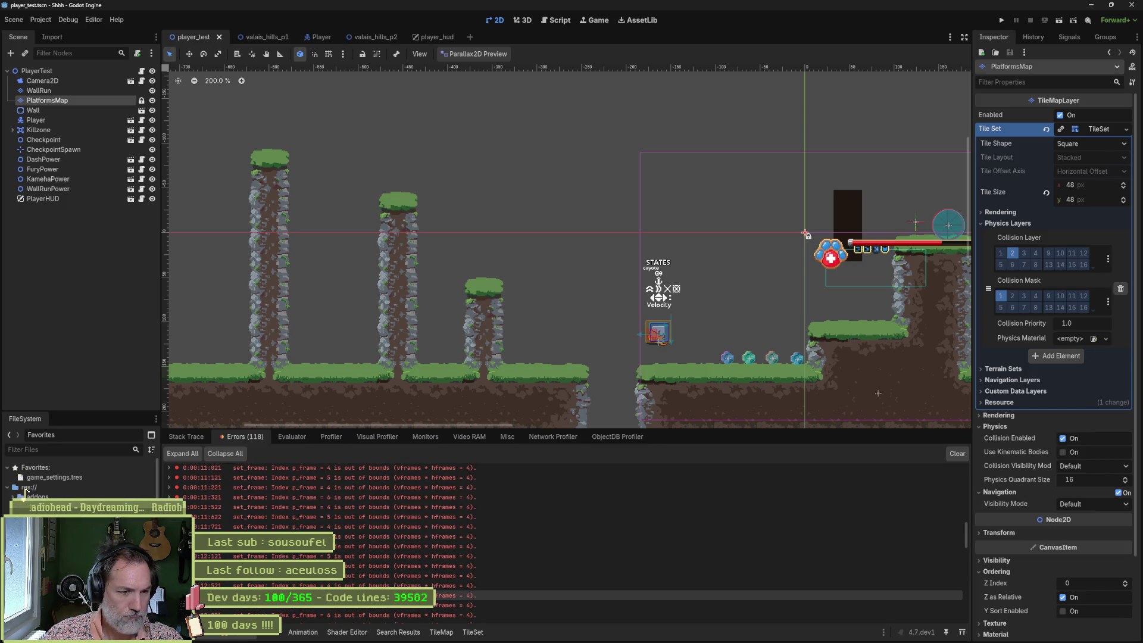
left_click(651, 633)
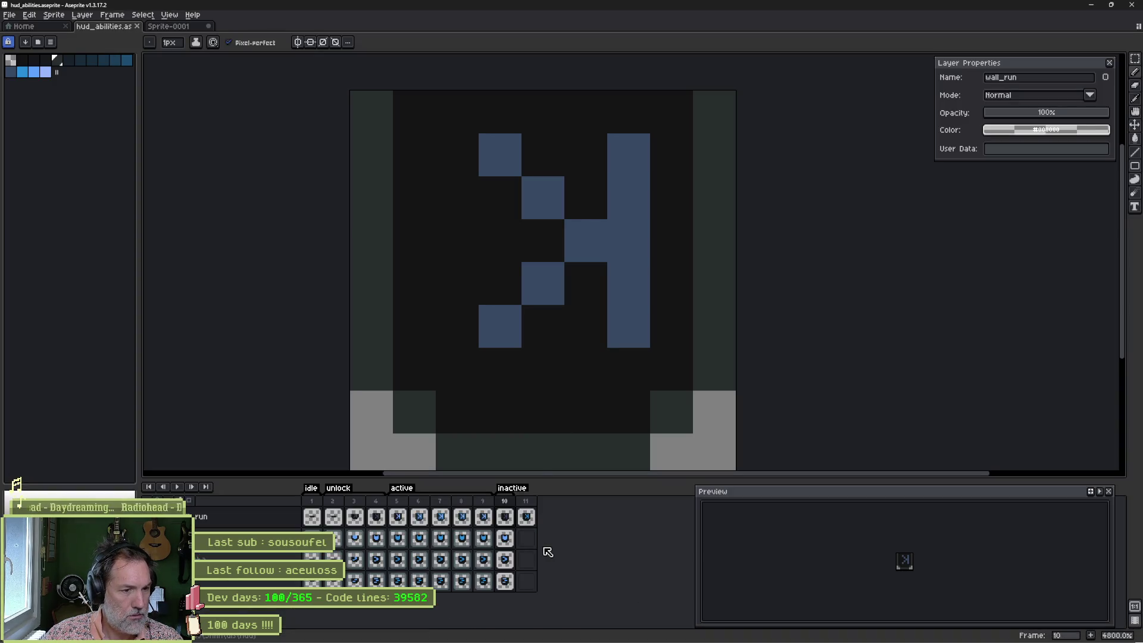
Step: Lighten the dark green-grey border swatch, save the sprite sheet, and minimise Aseprite
left_click(57, 60)
left_click(27, 489)
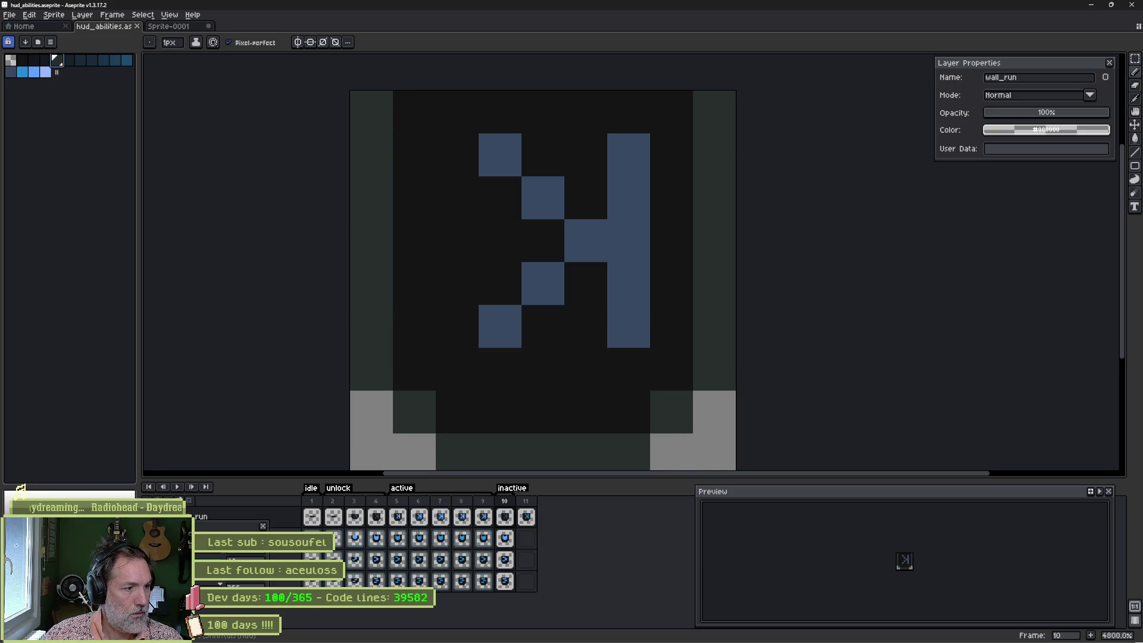
left_click_drag(226, 554, 238, 554)
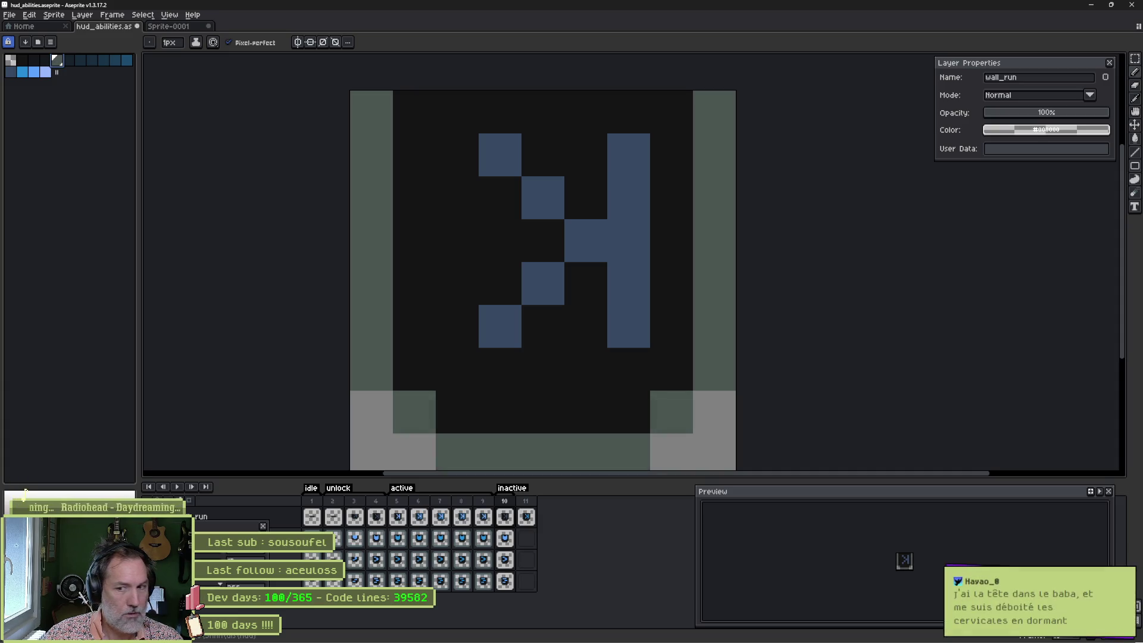
key("Escape")
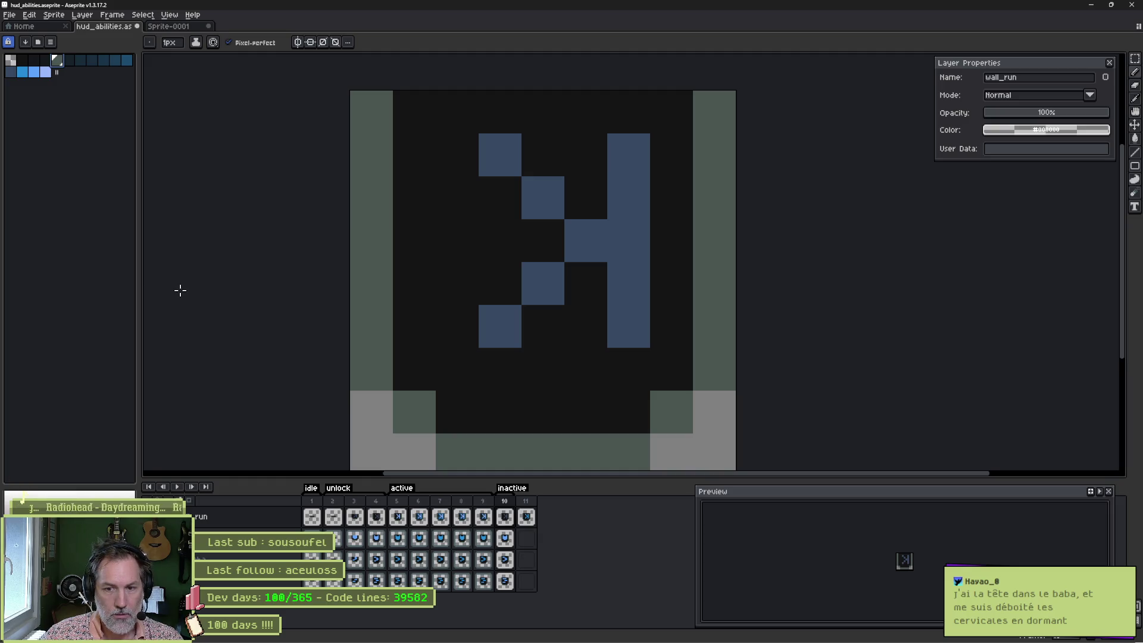
key("ctrl+s")
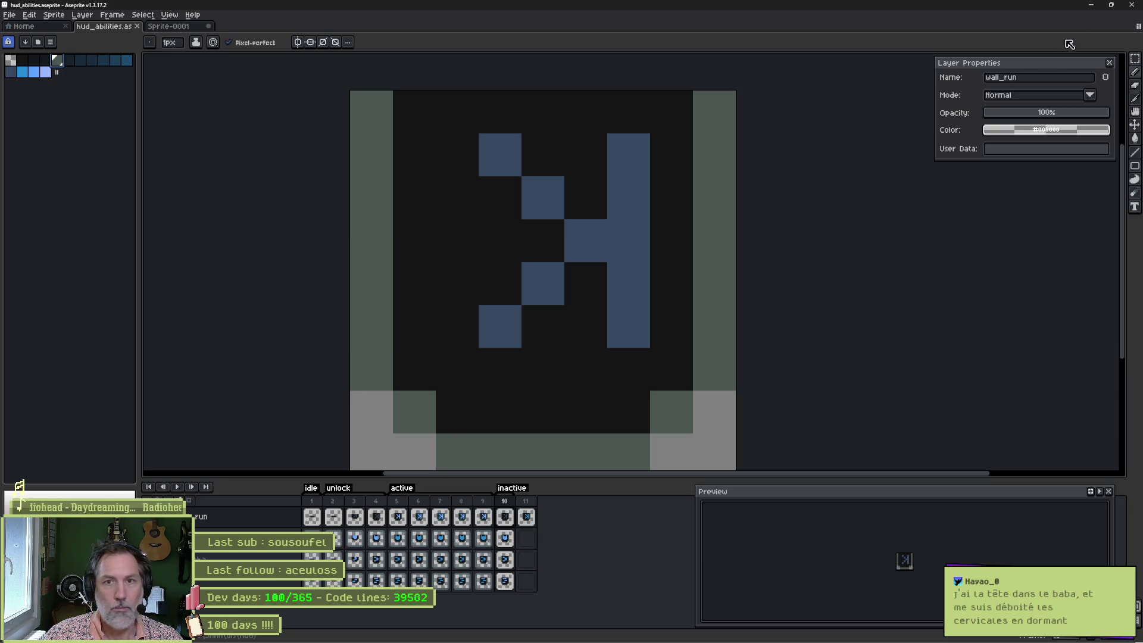
left_click(1092, 9)
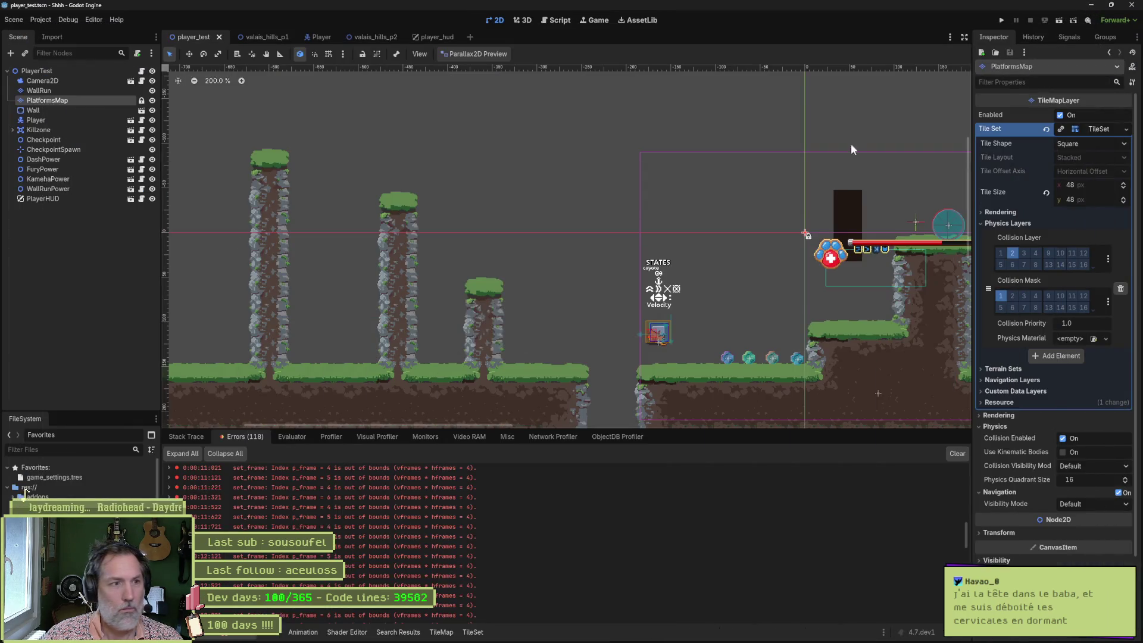
Step: In player_hud, reimport the updated Aseprite icons
left_click(432, 37)
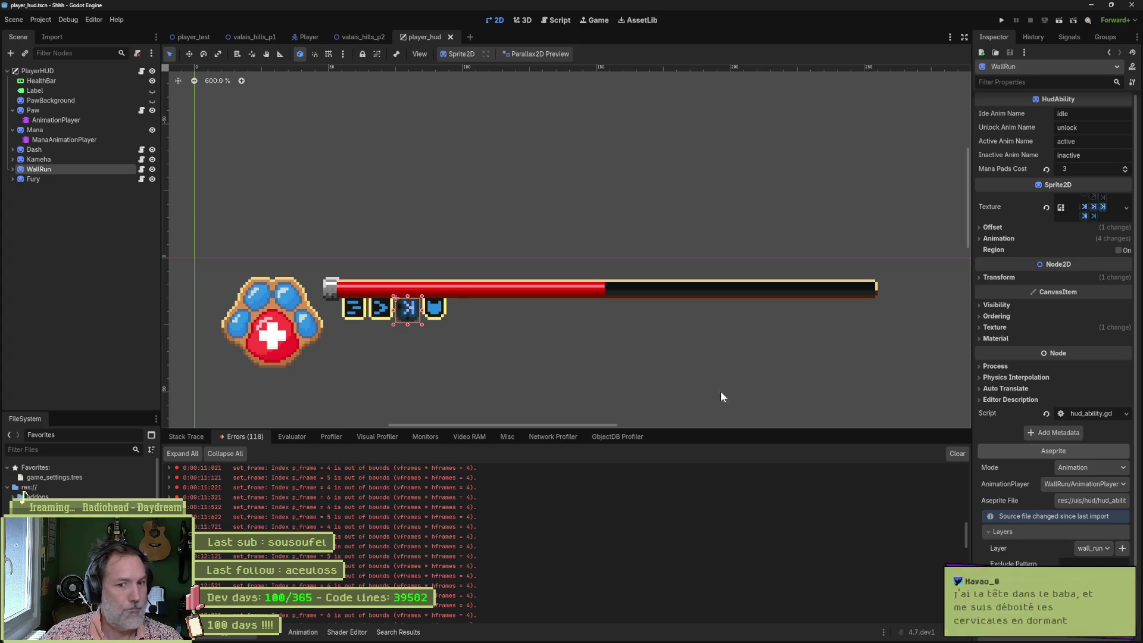
scroll(1037, 623, "down", 1)
left_click(1052, 629)
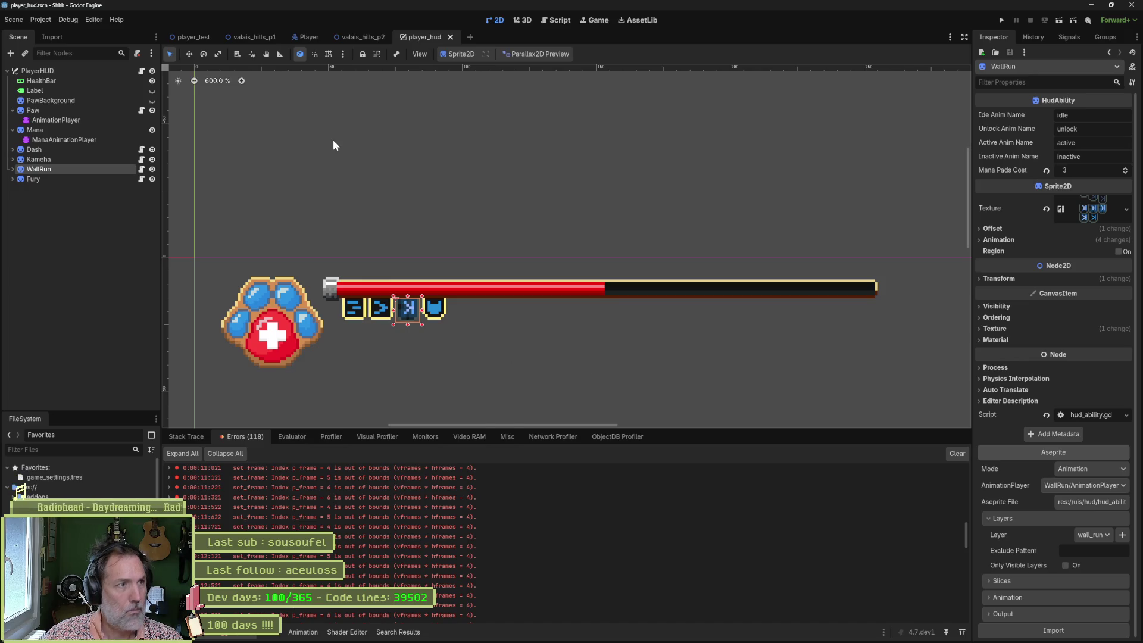
Step: Playtest the player_test level again, running right, then close the game
left_click(194, 37)
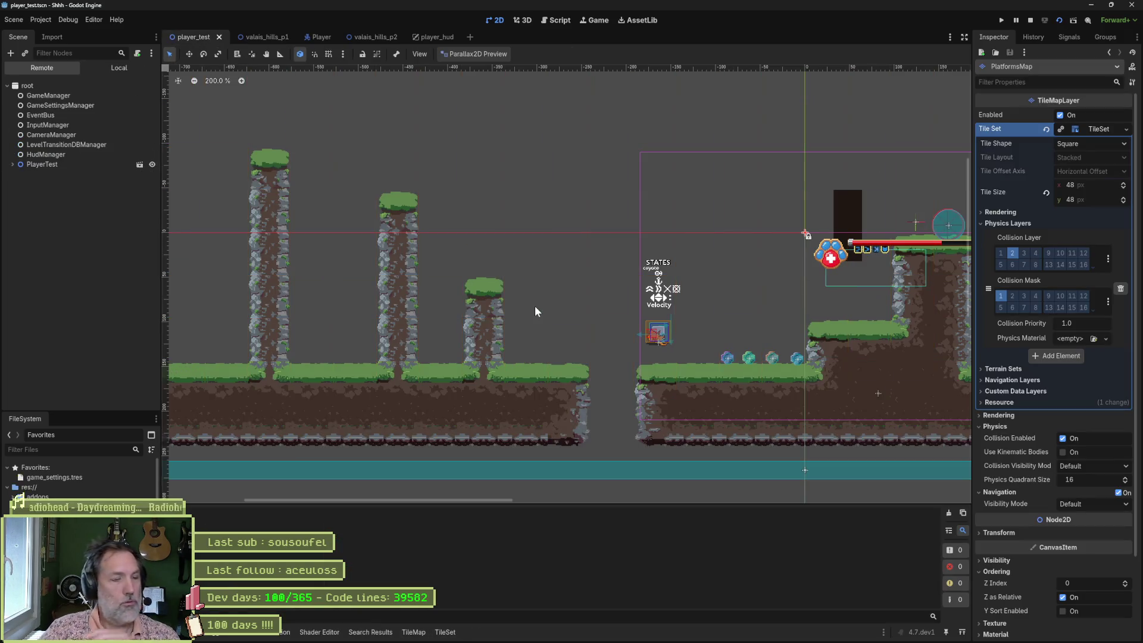
key("F6")
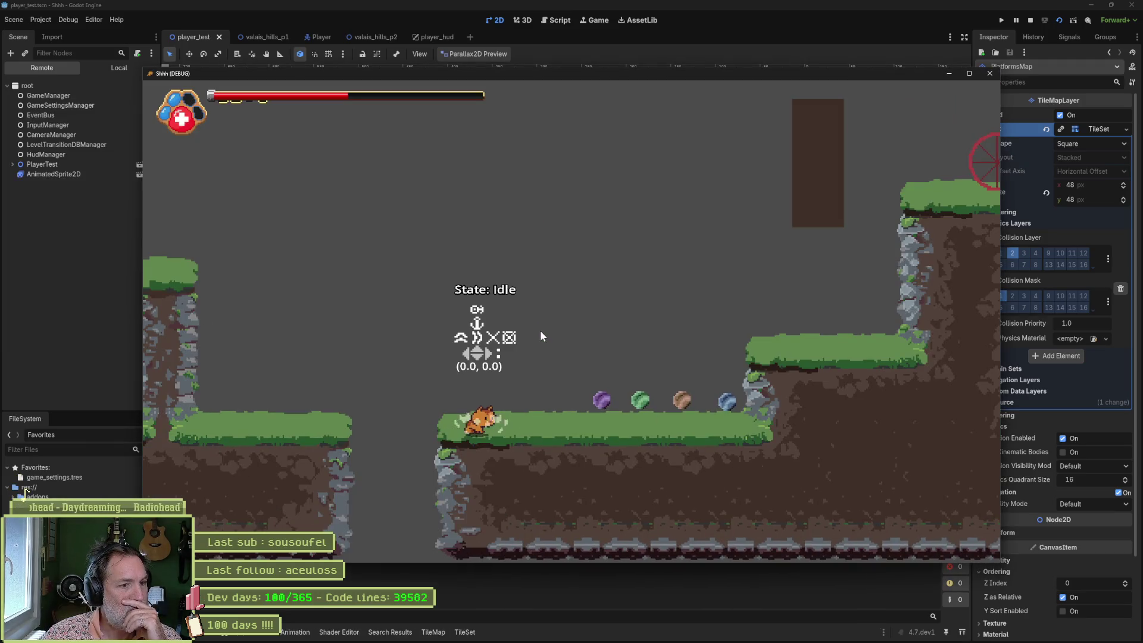
key("Right")
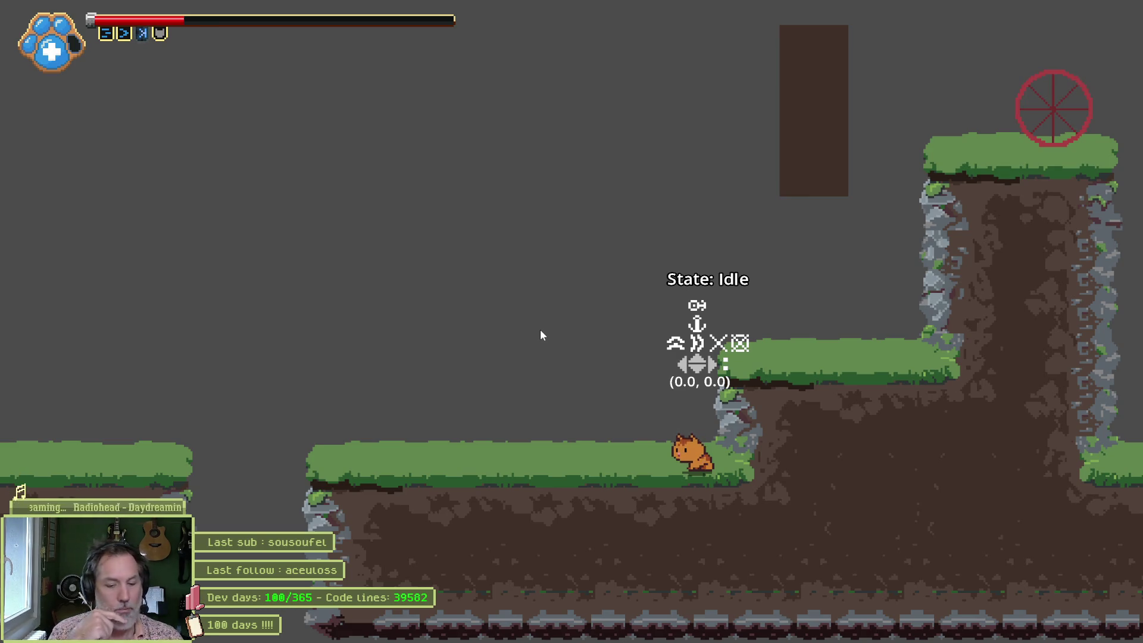
key("Escape")
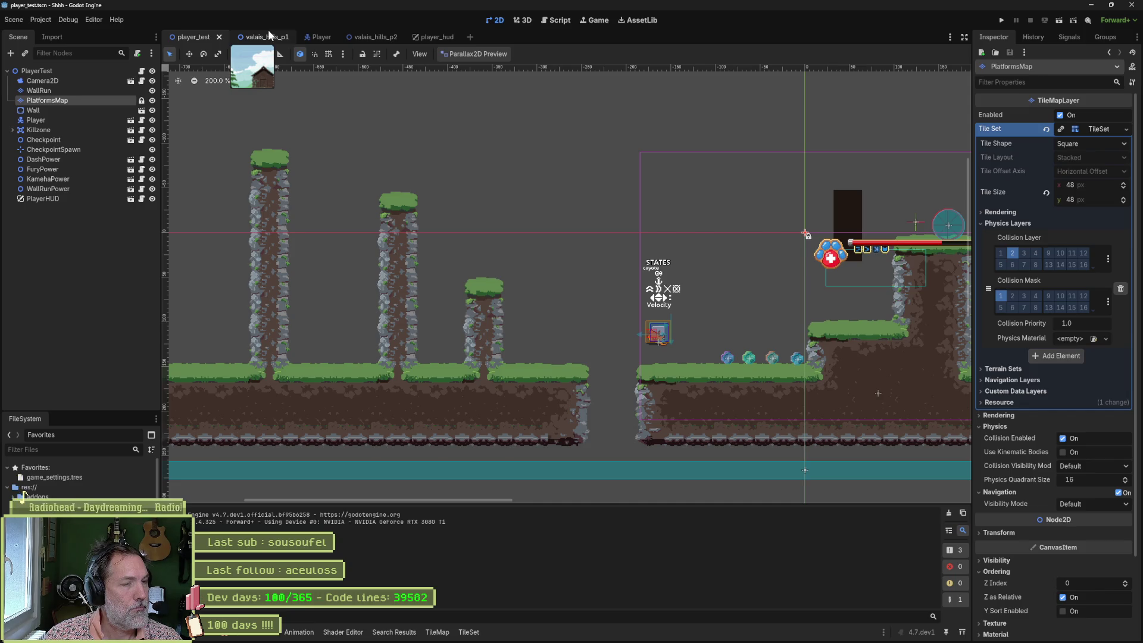
Step: Expand a debugger error to see its source, then reopen player_hud
left_click(243, 636)
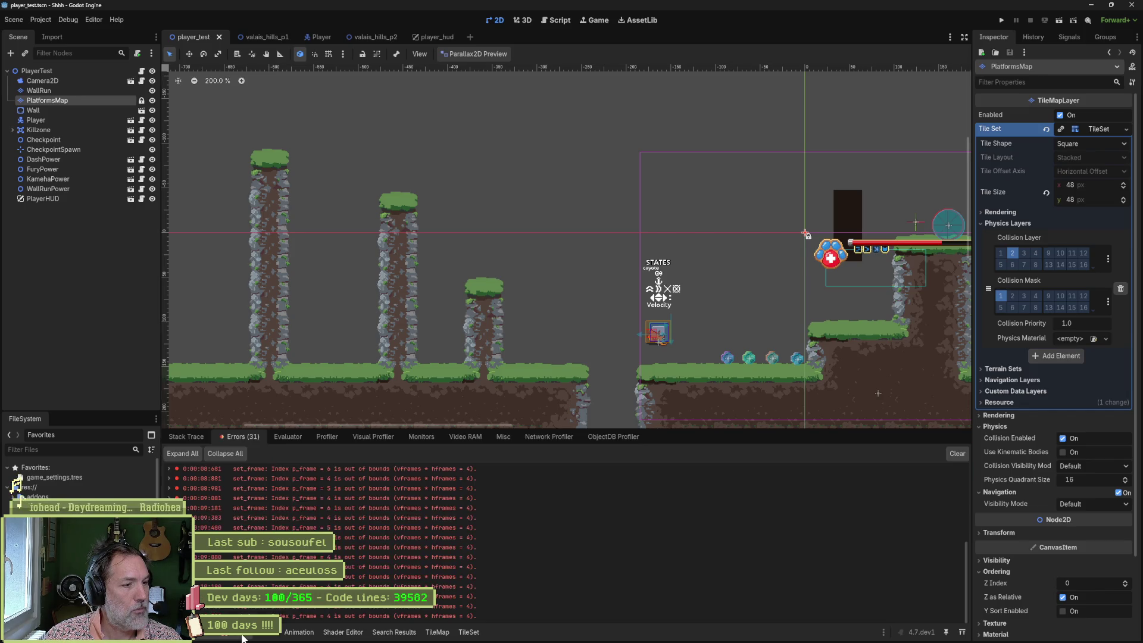
left_click(169, 508)
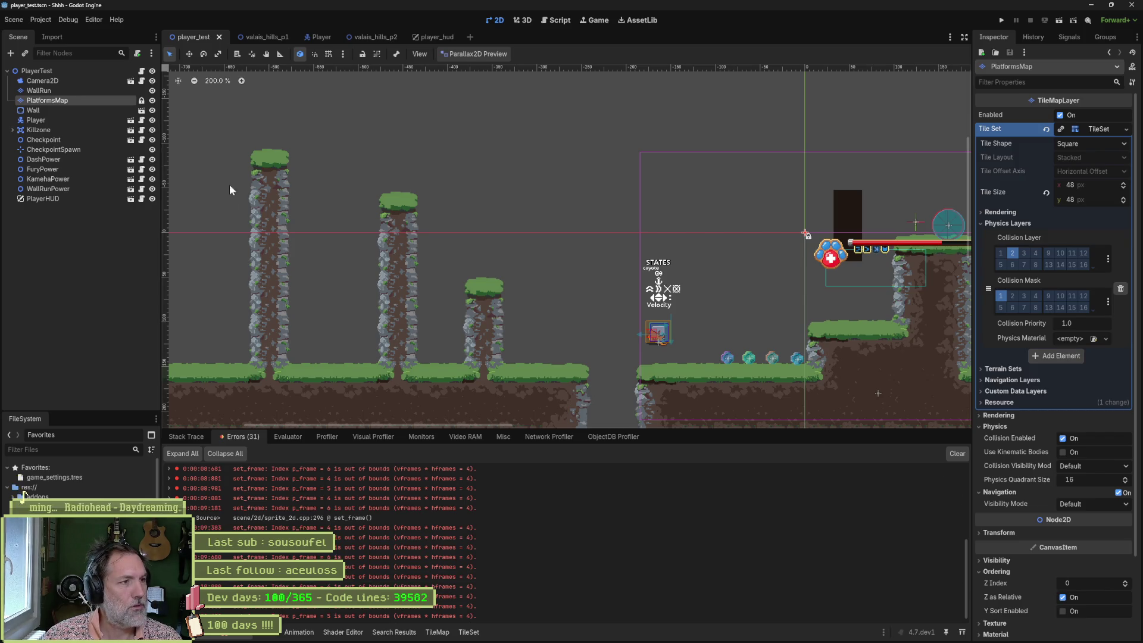
left_click(429, 37)
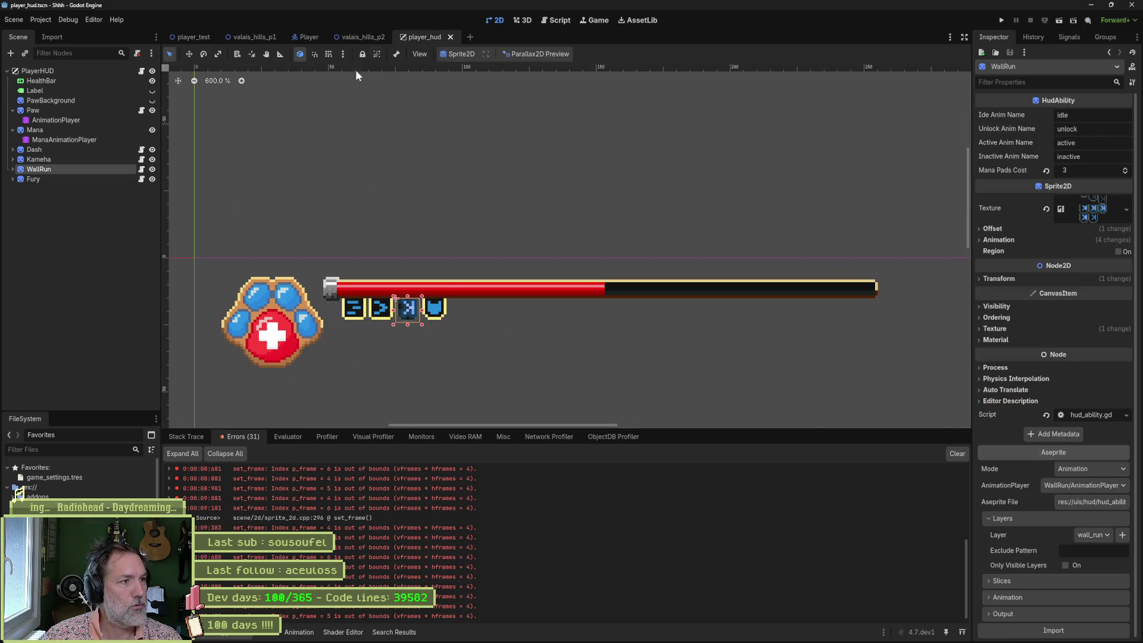
Step: Reimport the Kameha, Dash and Fury icons from their Aseprite file
left_click(62, 160)
left_click(1068, 631)
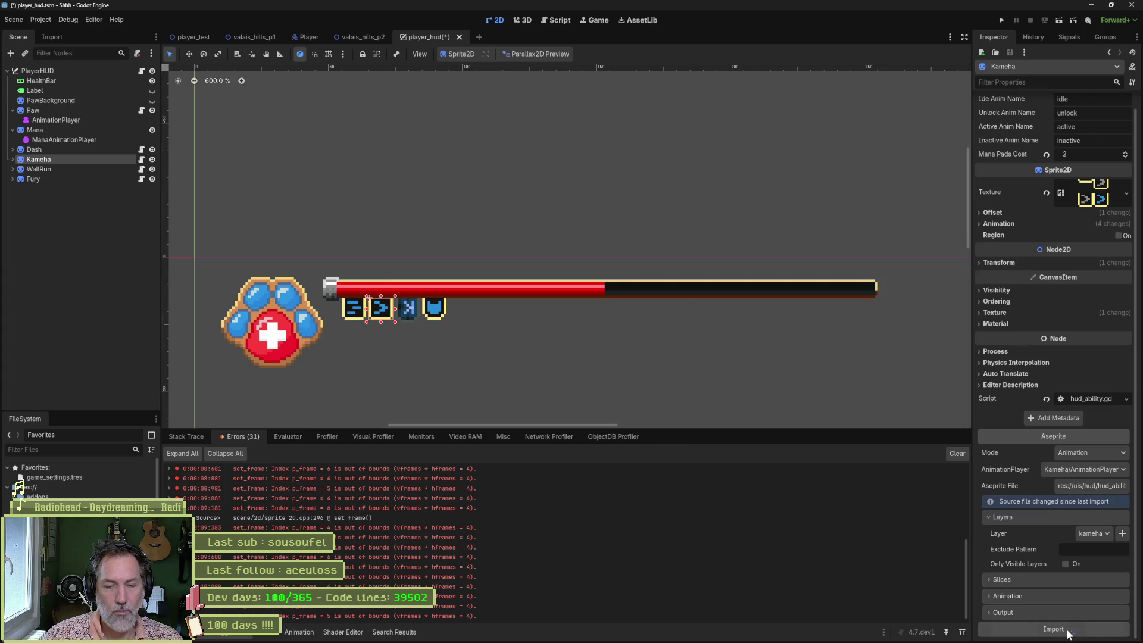
left_click(91, 151)
scroll(1089, 591, "down", 5)
left_click(1060, 629)
left_click(33, 179)
scroll(1042, 561, "down", 2)
left_click(1054, 629)
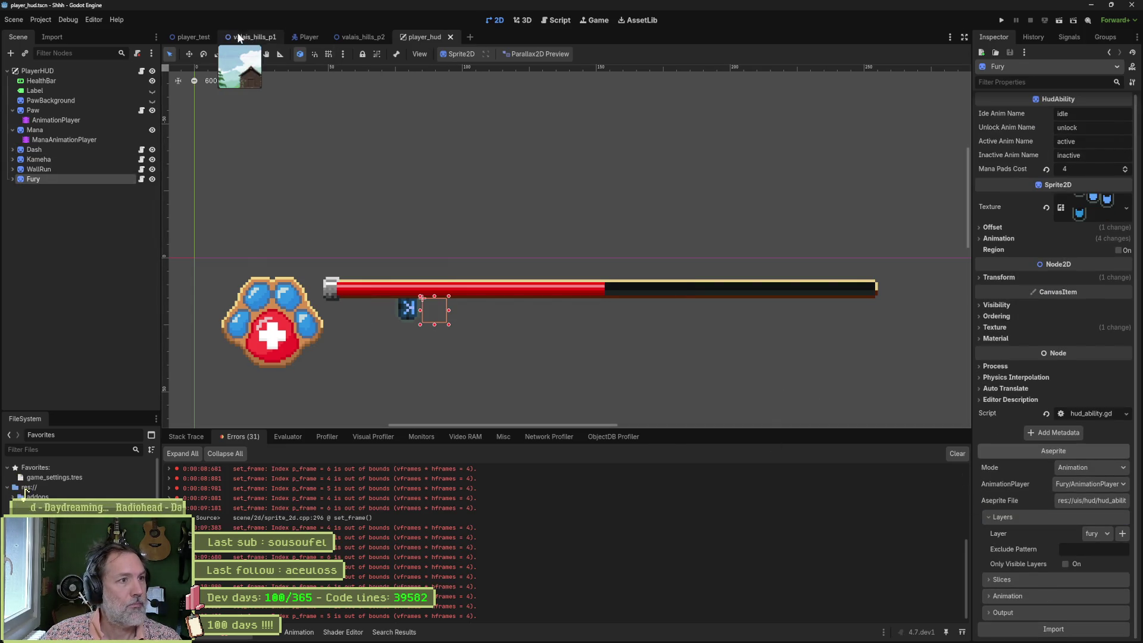
Step: Run player_test with F6, move the player through the level, then stop the game
left_click(193, 37)
key("F6")
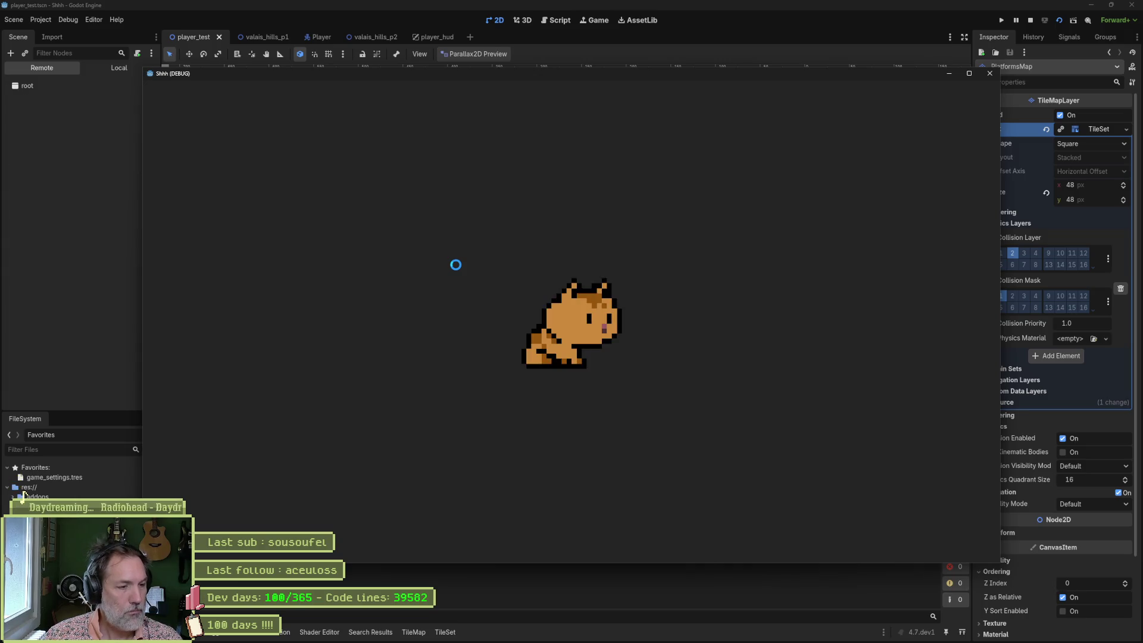
key("Right")
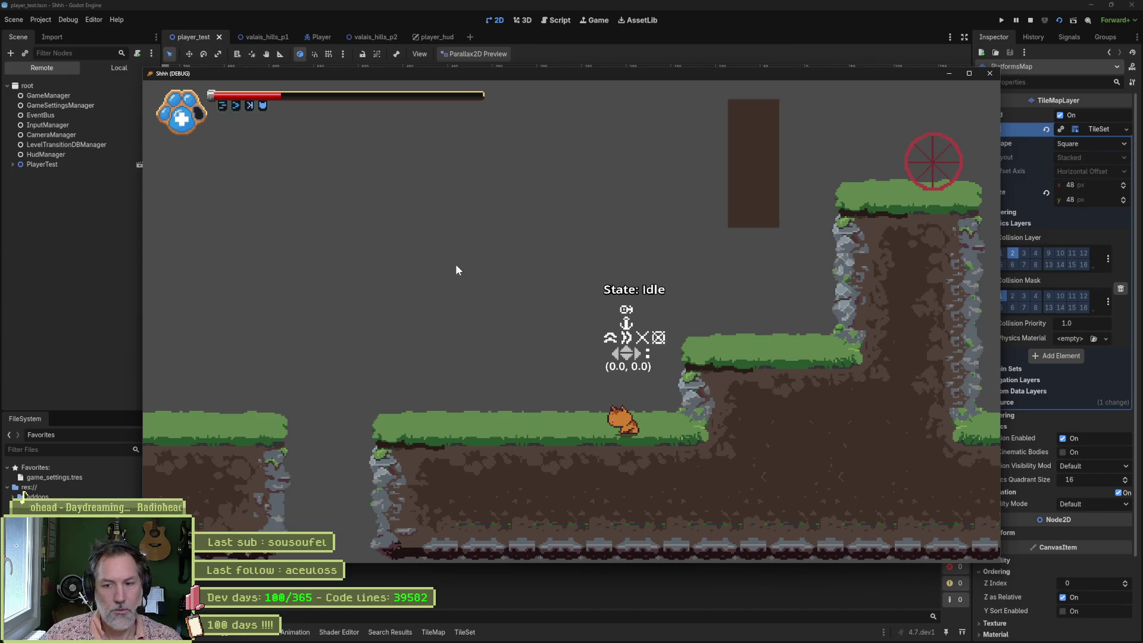
key("F8")
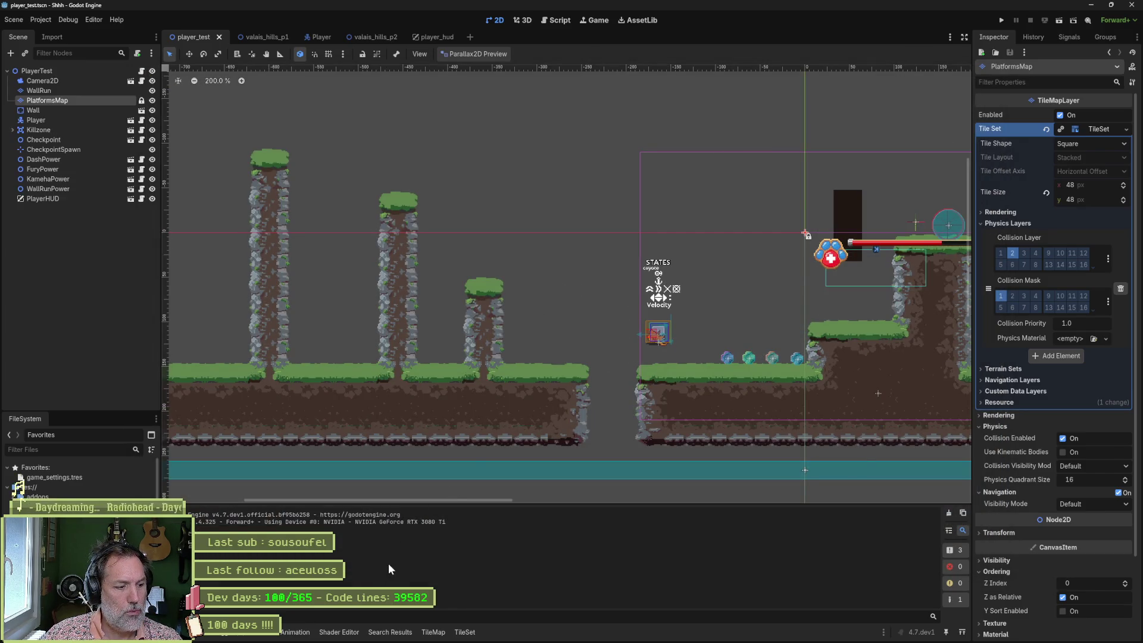
Step: In player_hud, show all five active keyframes in WallRun's AnimationPlayer, then return to Aseprite
left_click(434, 37)
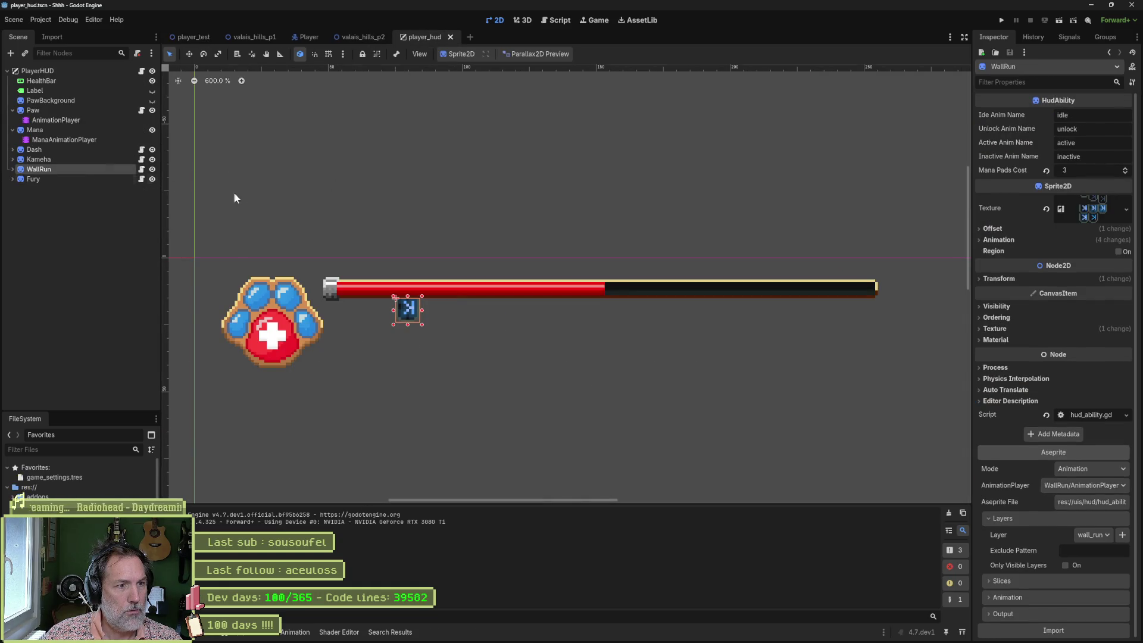
left_click(93, 158)
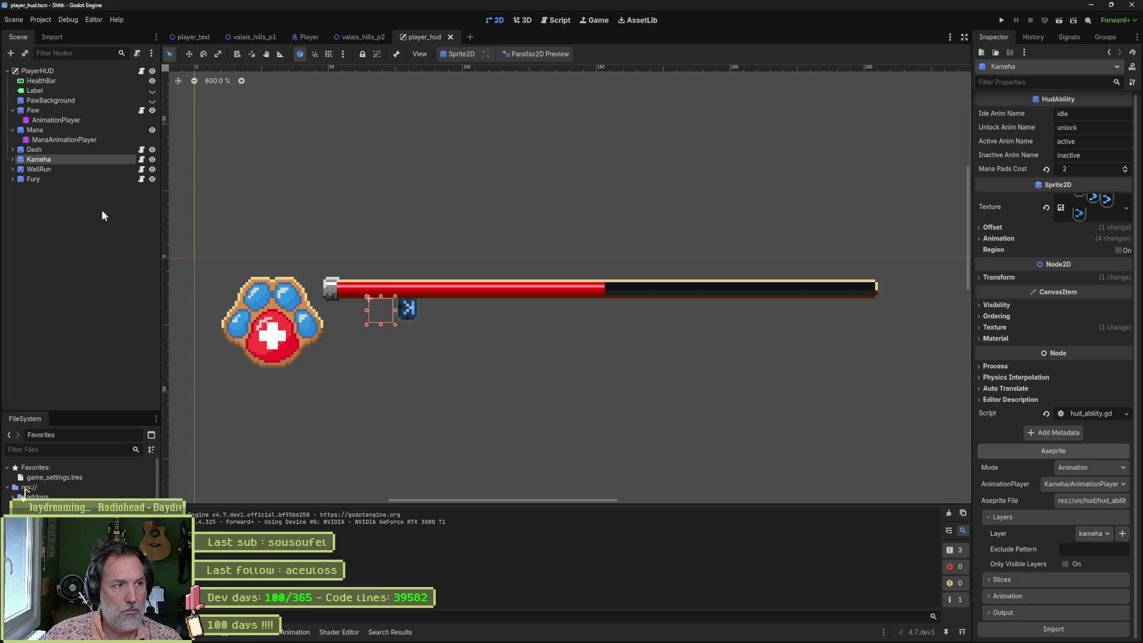
left_click(81, 169)
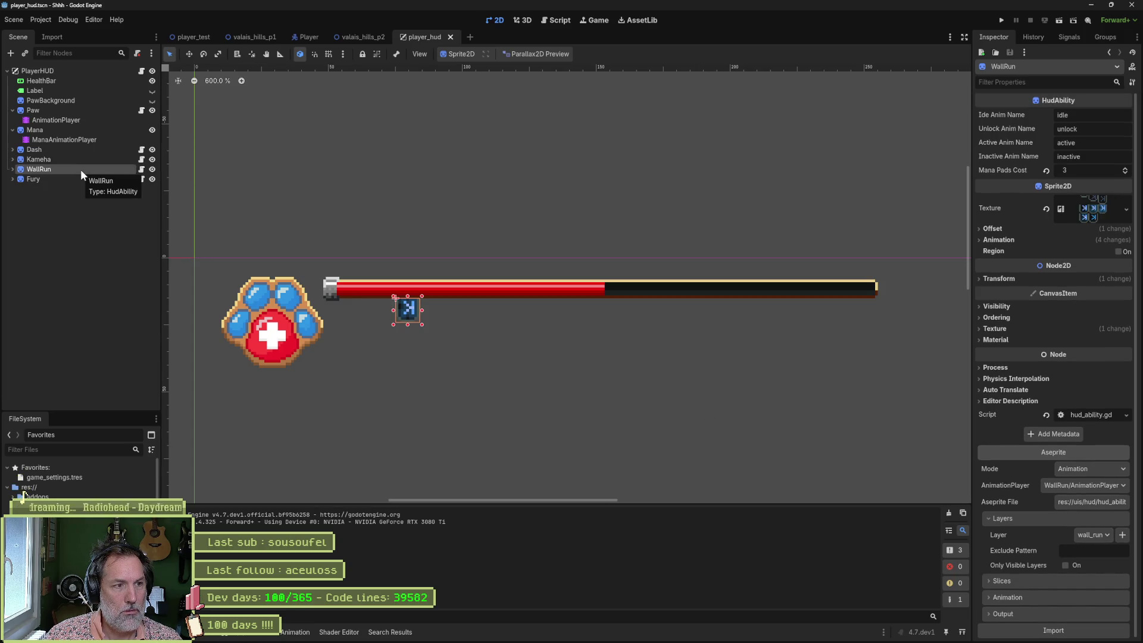
left_click(12, 169)
left_click(26, 178)
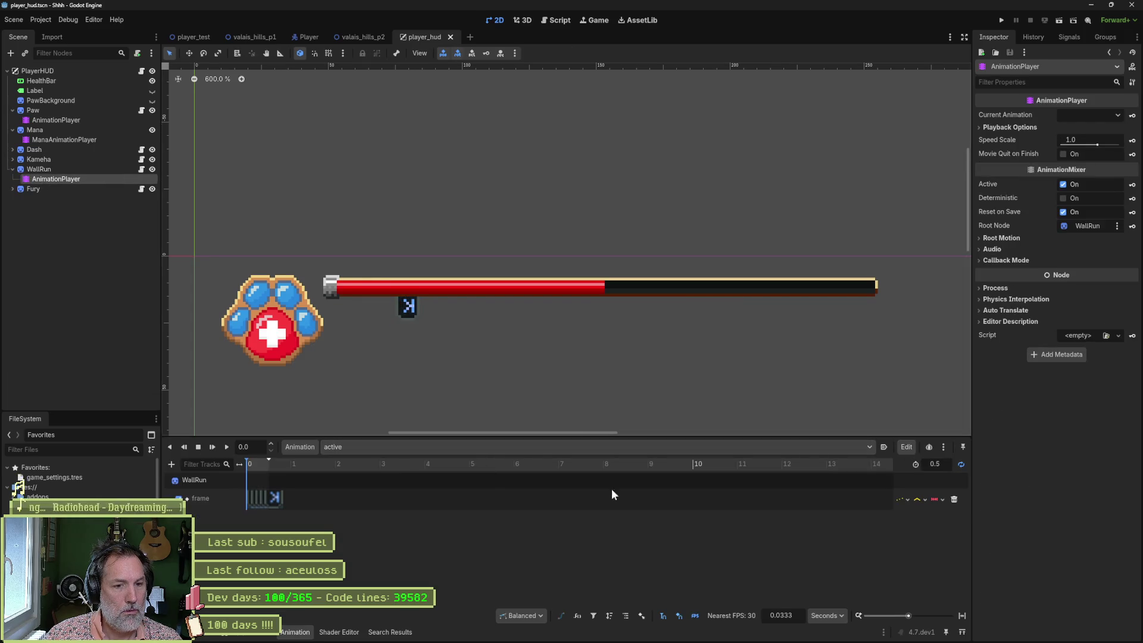
left_click(961, 617)
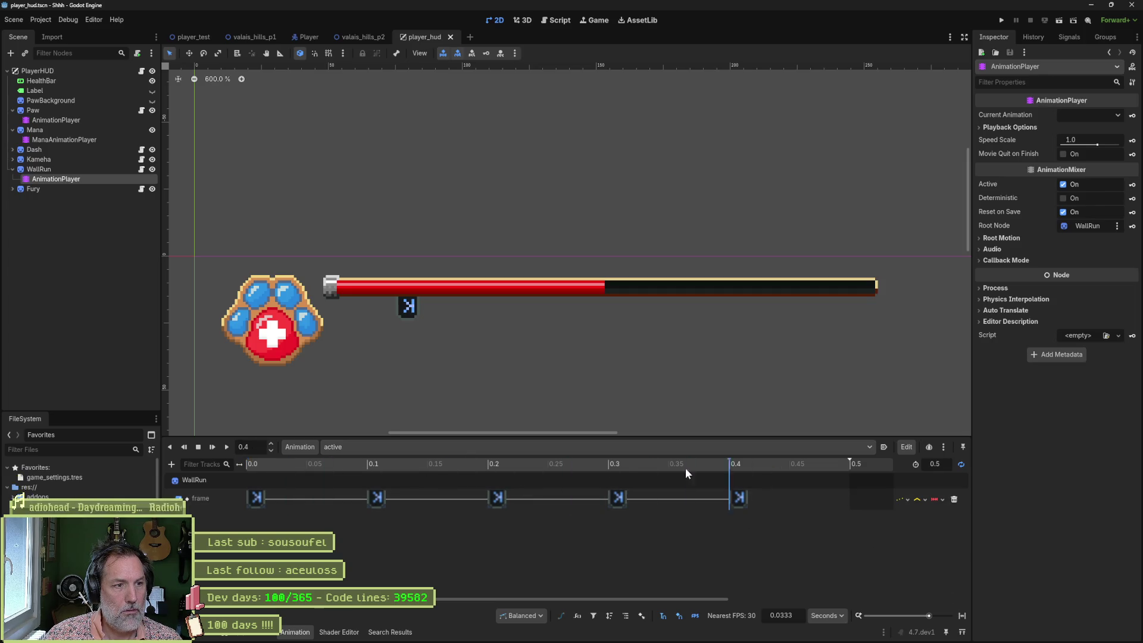
mouse_move(631, 632)
left_click(619, 613)
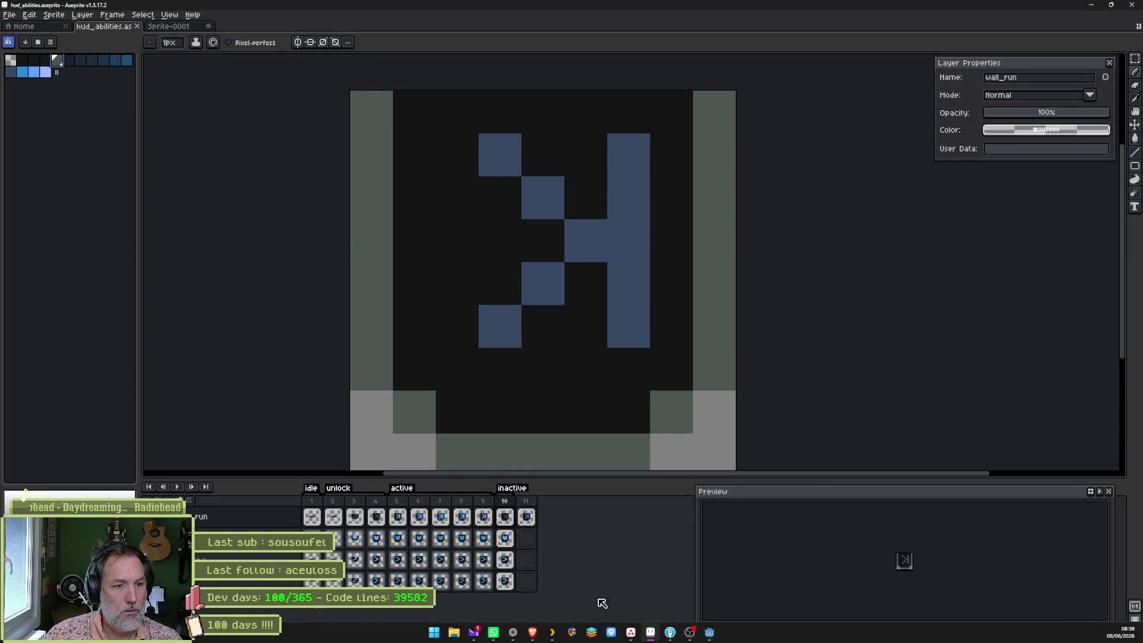
Step: Select the active frames, then move to inactive frame 10 on the fury and wall_run layers
mouse_move(418, 581)
left_mouse_down()
mouse_move(419, 560)
mouse_move(376, 536)
mouse_move(504, 514)
left_mouse_up()
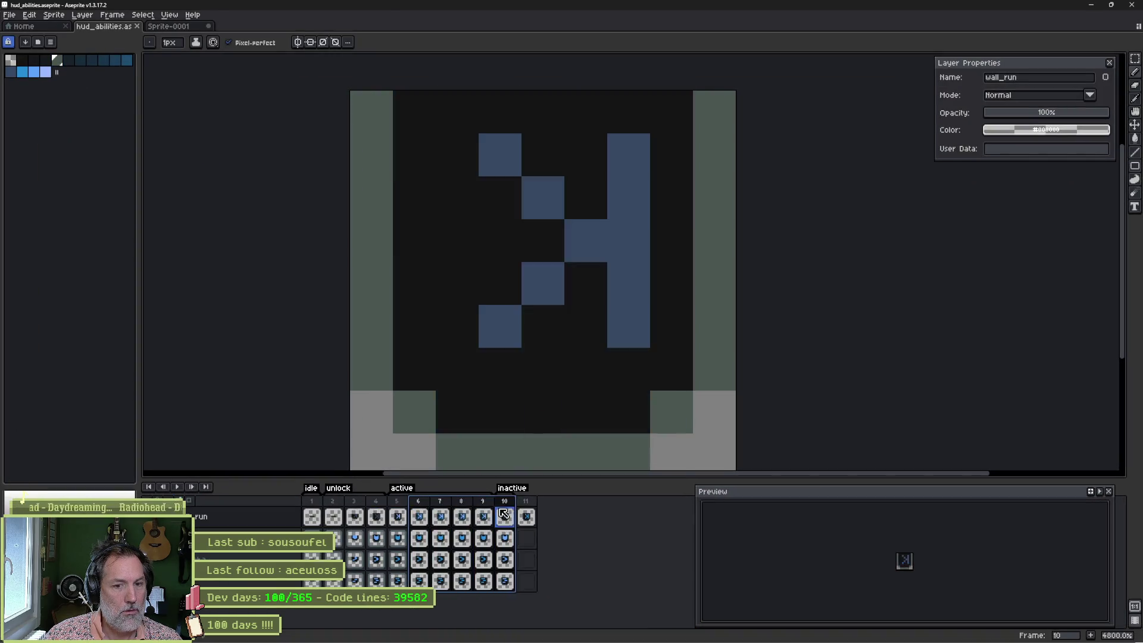
left_click_drag(418, 500, 358, 503)
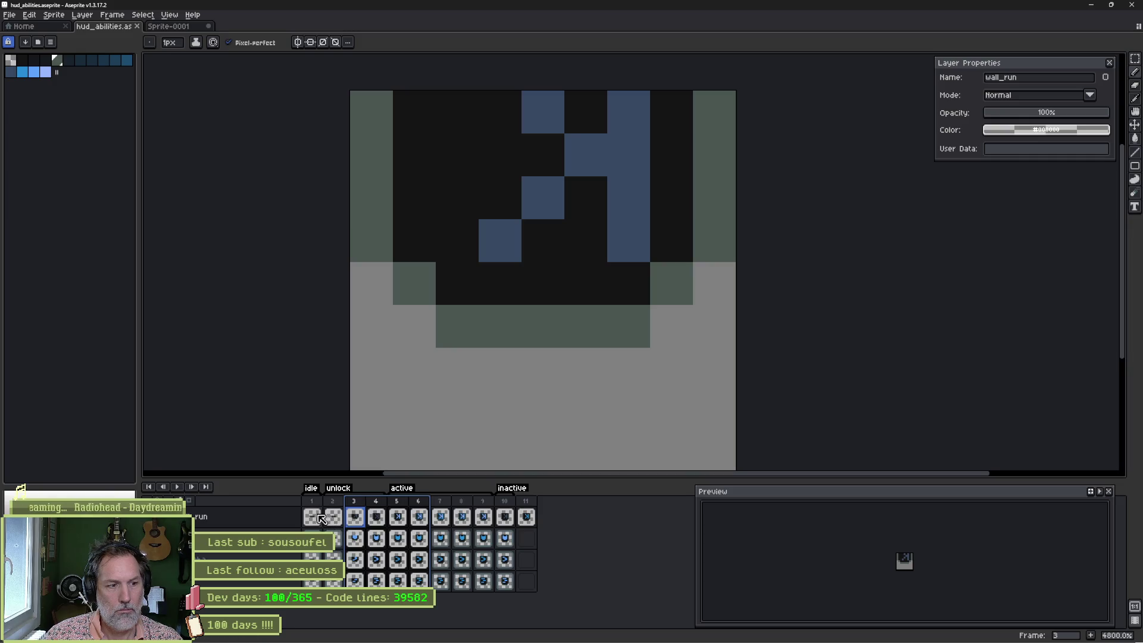
left_click(504, 518)
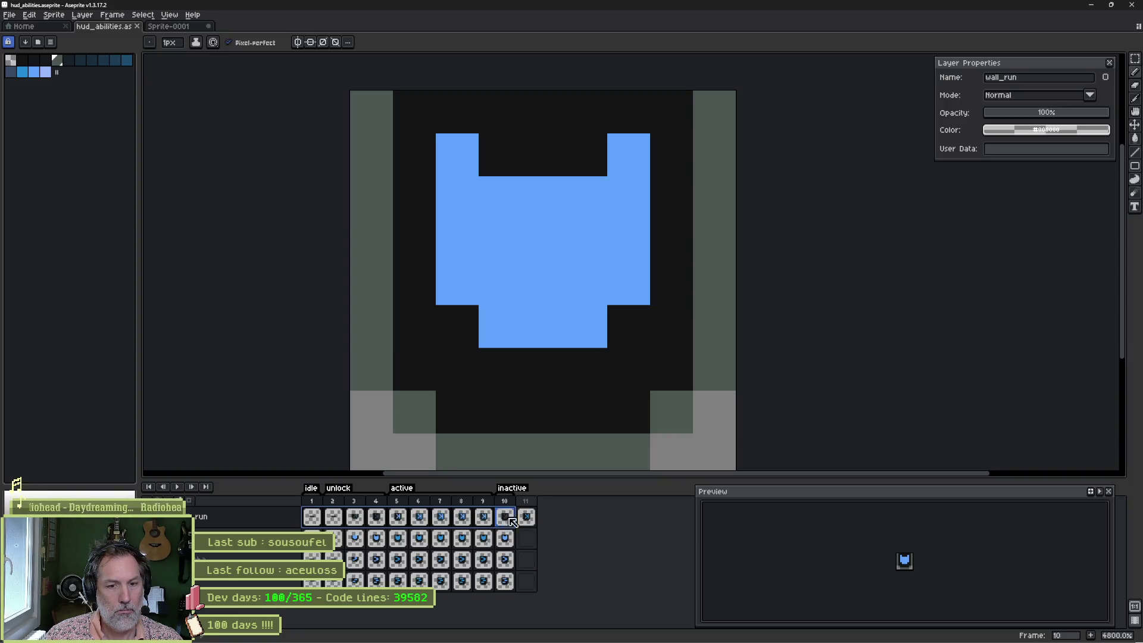
left_click(522, 519)
left_click(507, 519)
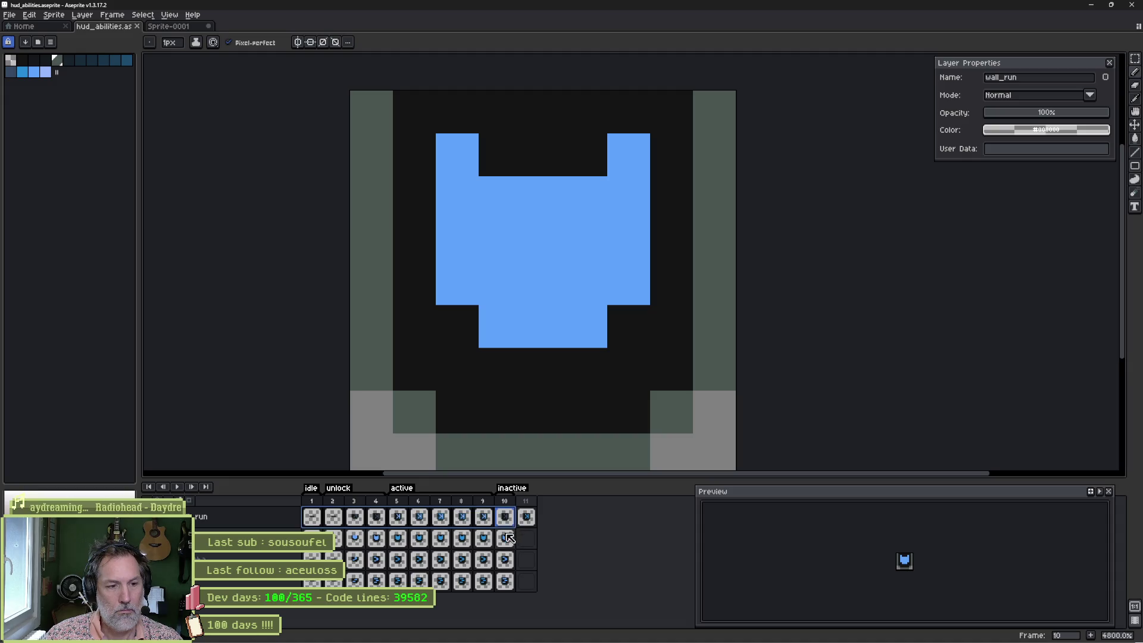
left_click(507, 540)
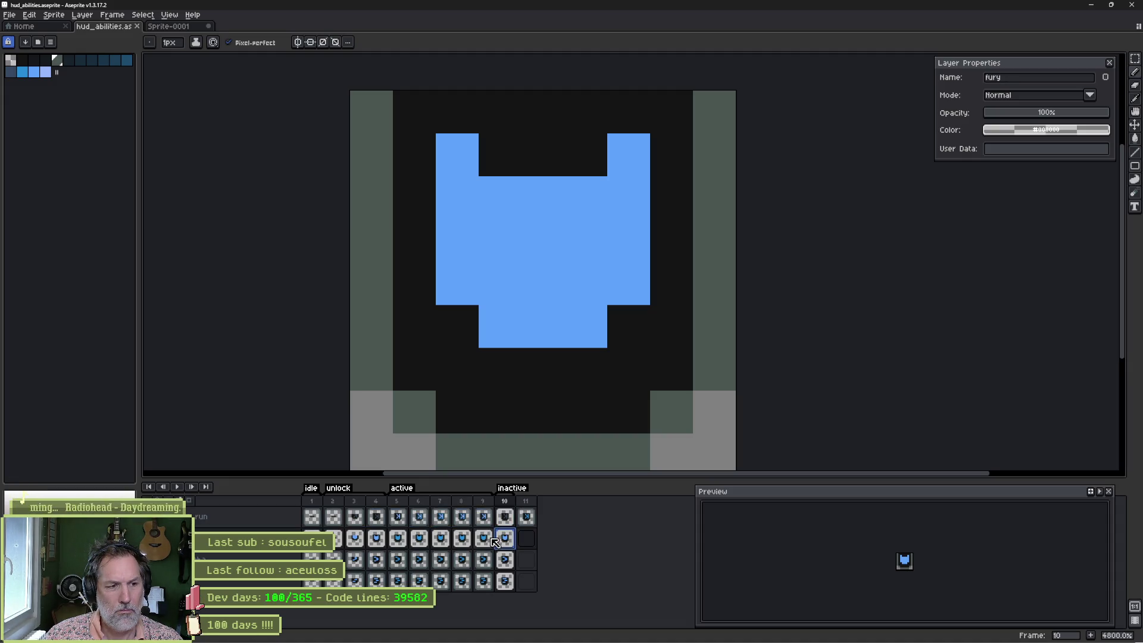
left_click(504, 517)
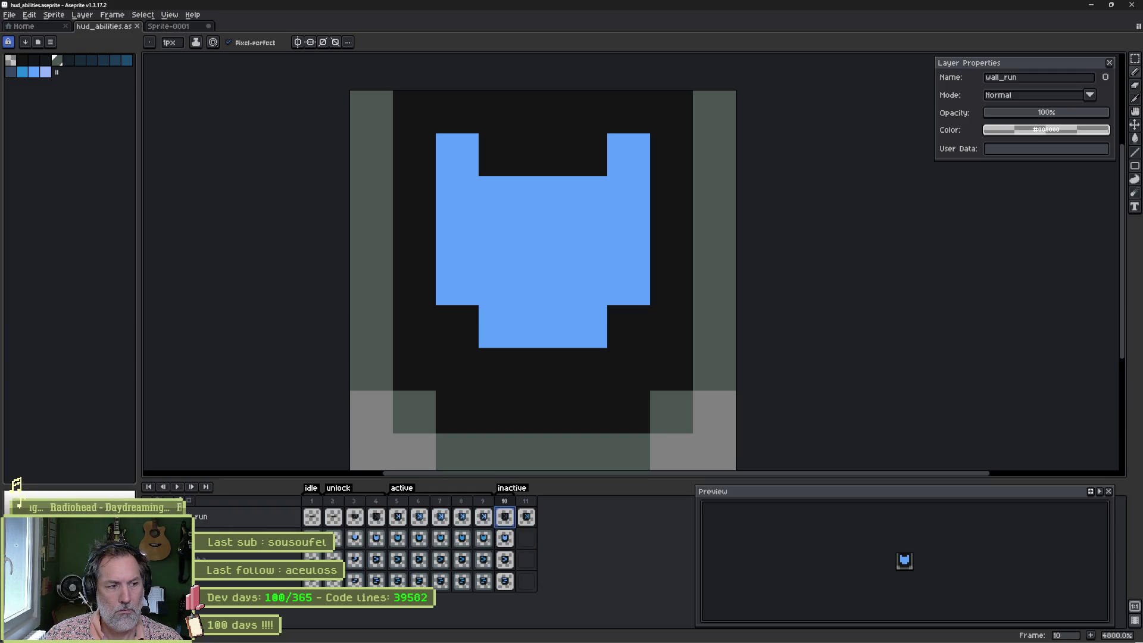
Step: Eyedrop the dark inactive blue and bucket-fill the fury shield on frame 10
key("i")
key("b")
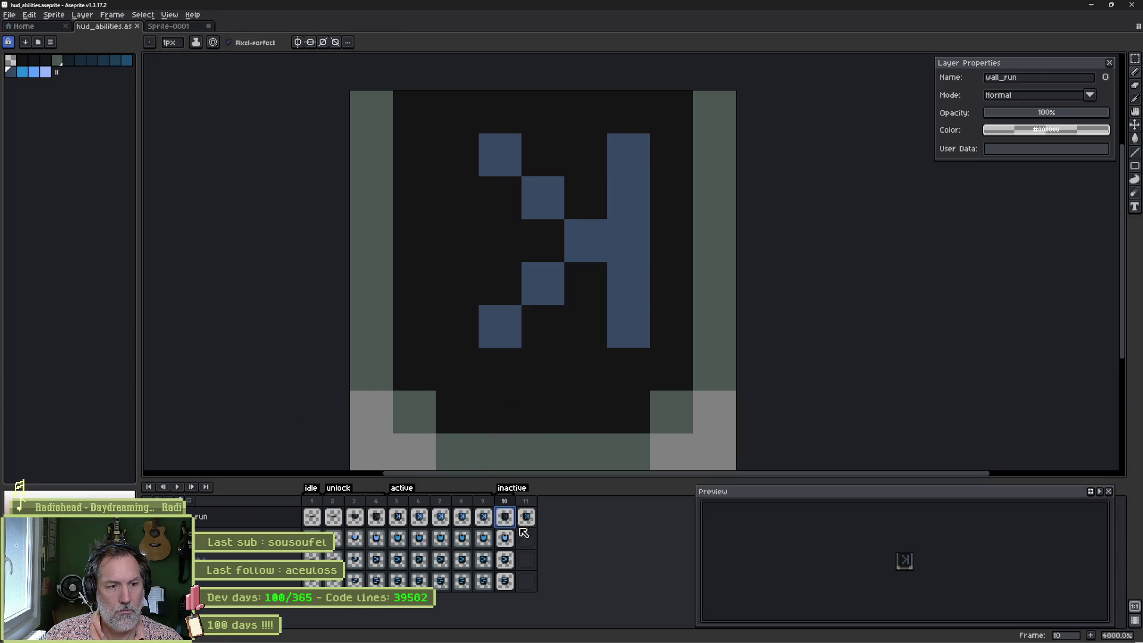
left_click(505, 538)
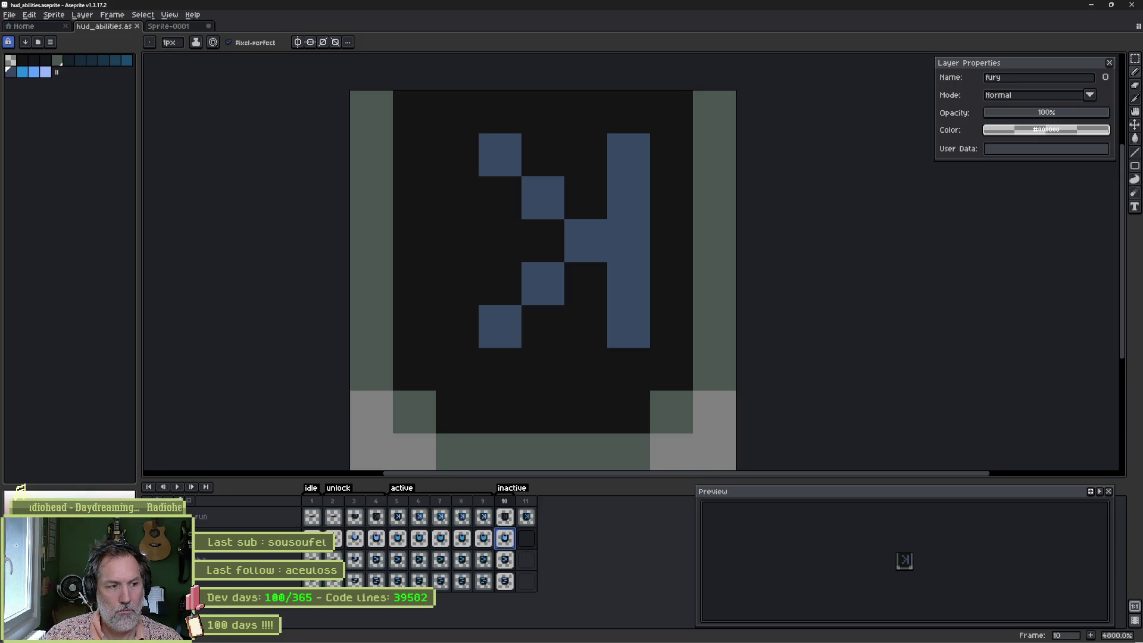
key("g")
left_click(536, 273)
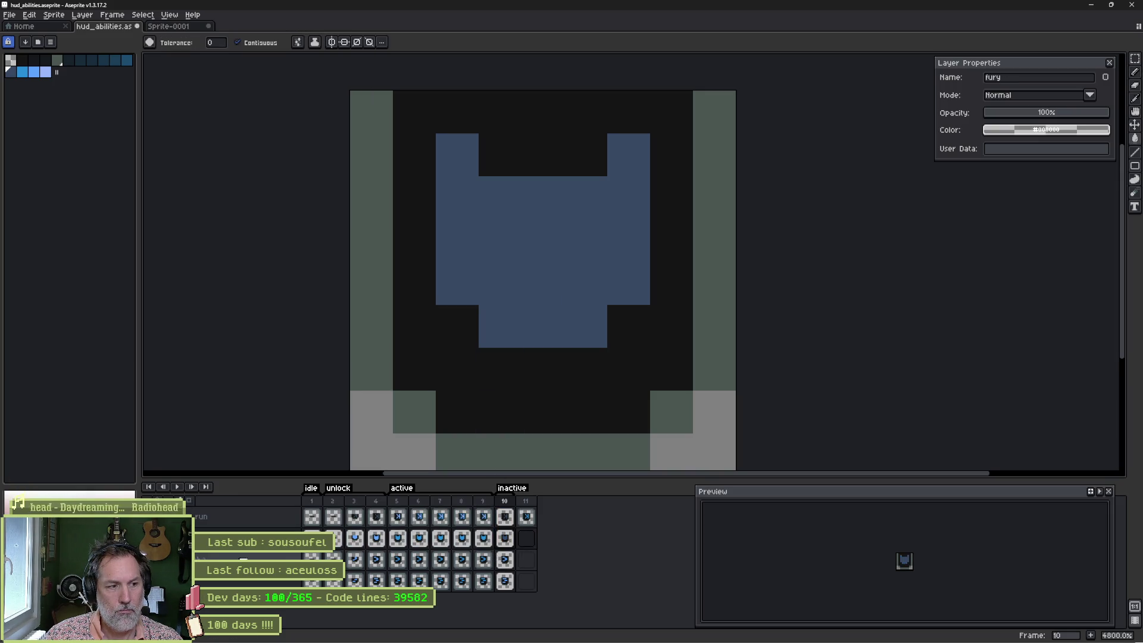
Step: Fill the kameha arrow's four blocks and the dash icon's three bars dark blue on frame 10
left_click(502, 561)
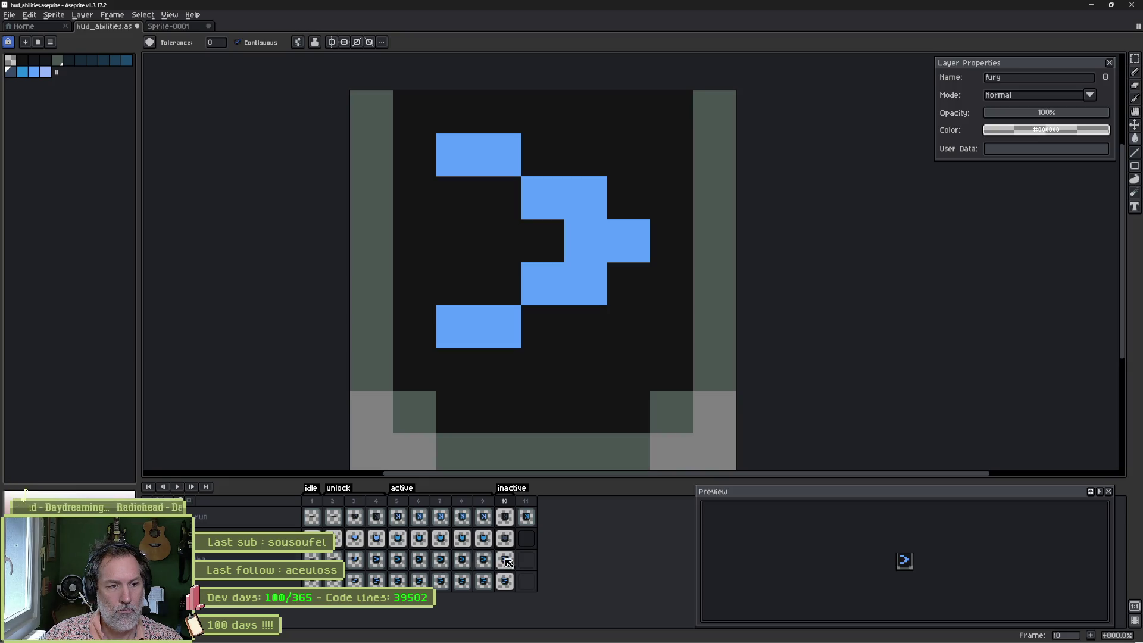
left_click(505, 559)
left_click(501, 326)
left_click(559, 238)
left_click(494, 155)
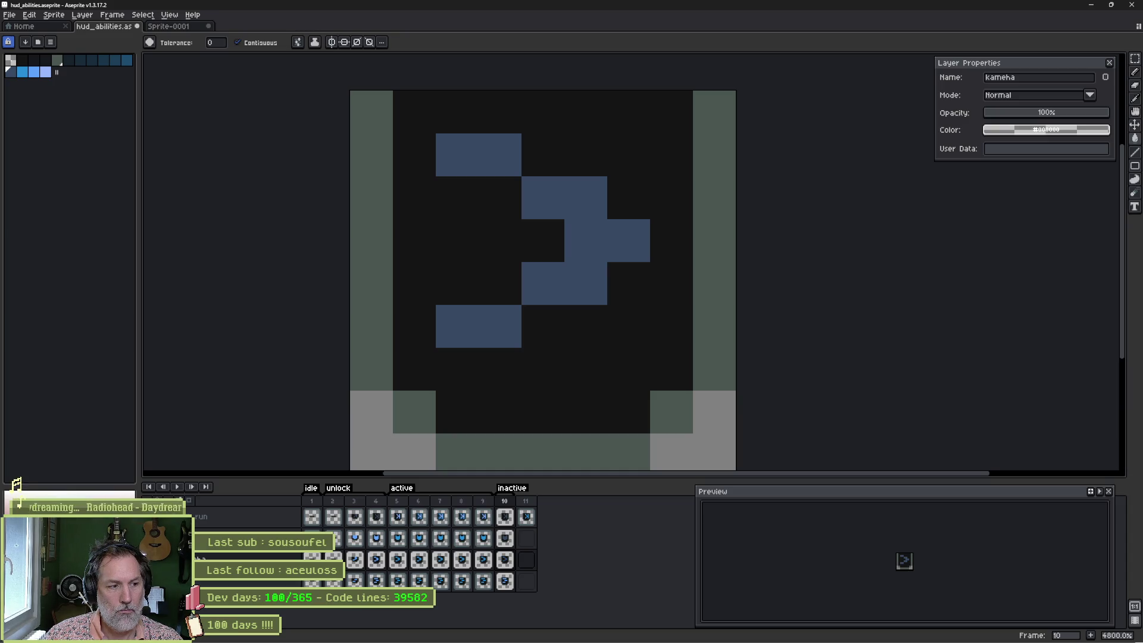
left_click(505, 582)
left_click(531, 316)
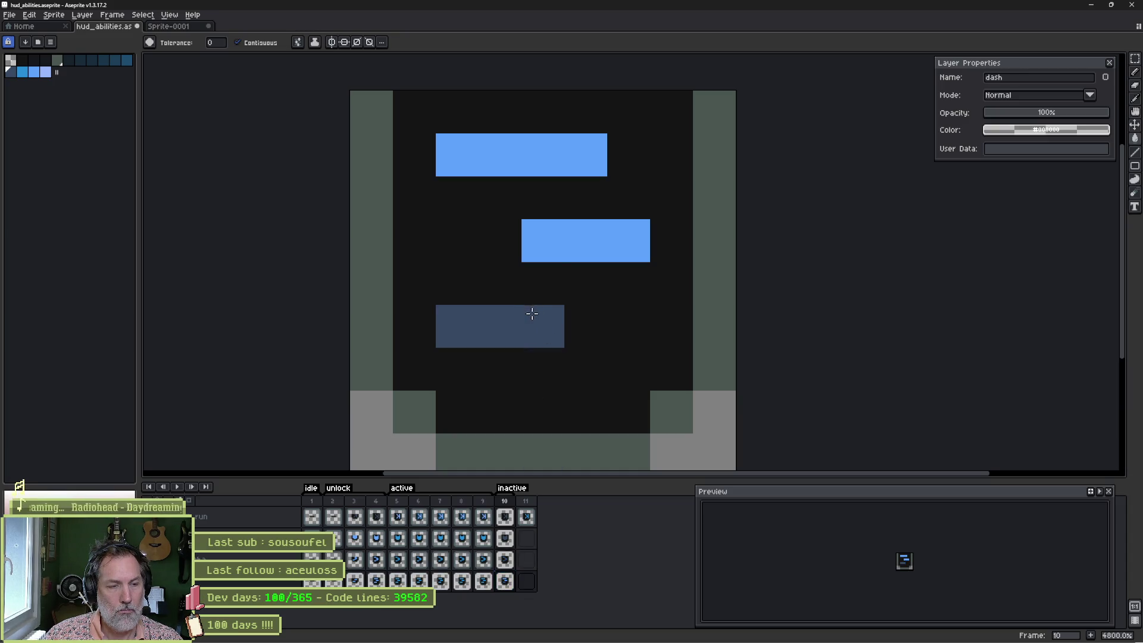
left_click(560, 238)
left_click(554, 169)
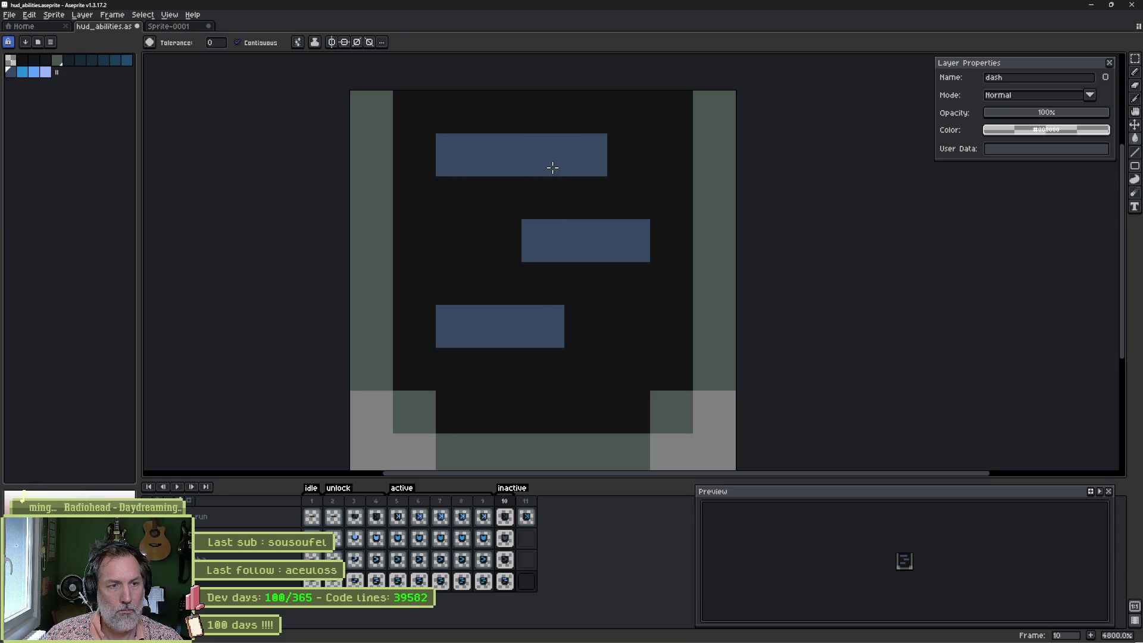
Step: Compare with bright frame 9, select frames 9 to 11, save, and bring Godot forward
left_click(486, 502)
left_click_drag(489, 505, 528, 510)
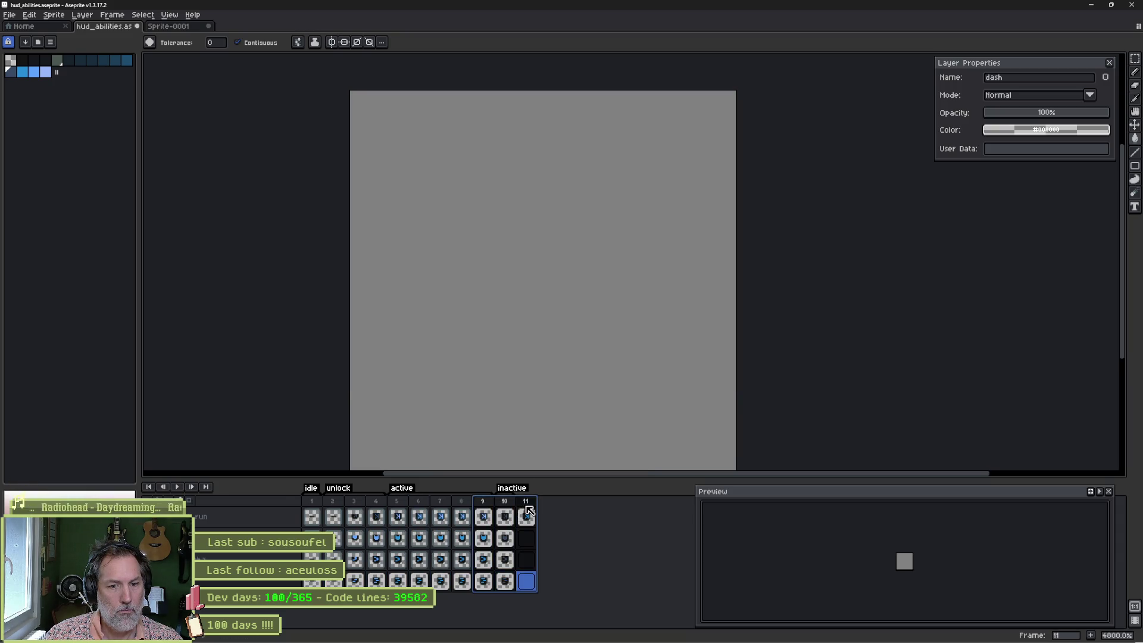
key("ctrl+s")
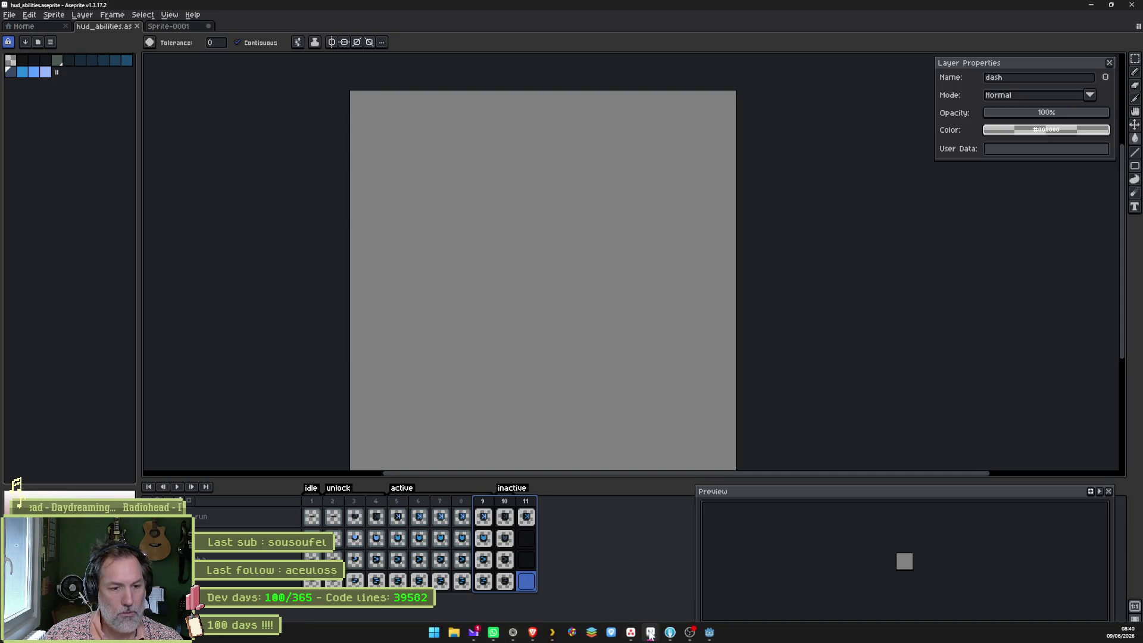
left_click(709, 633)
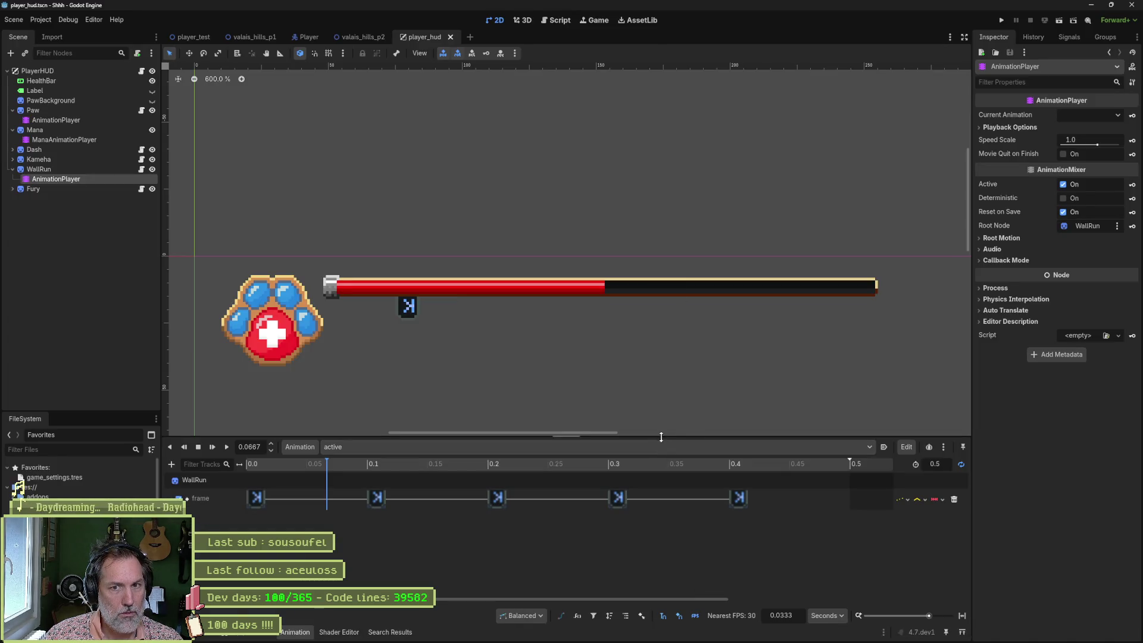
Step: Collapse WallRun, reimport the Dash, Kameha and Fury sprites, and switch to player_test
left_click(80, 170)
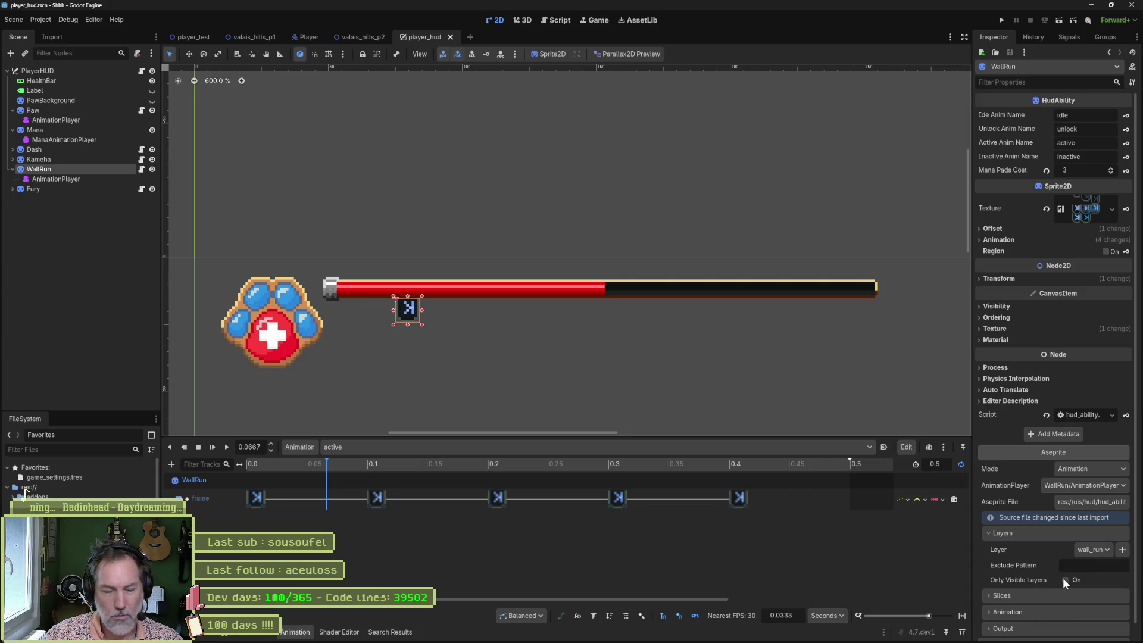
left_click(12, 169)
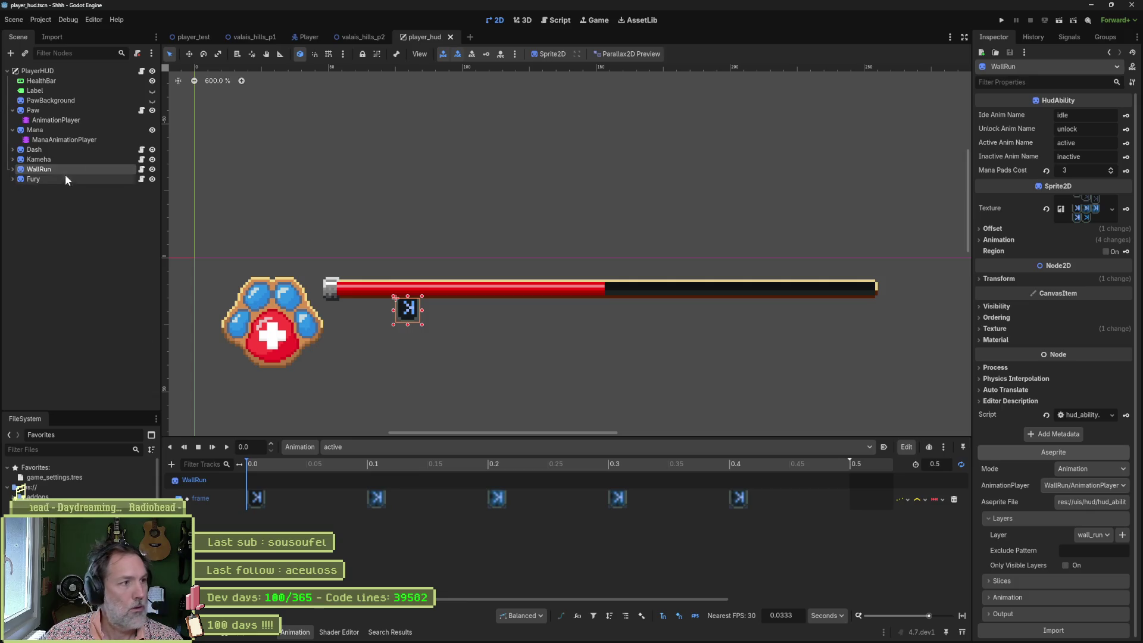
left_click(70, 151)
left_click(1051, 629)
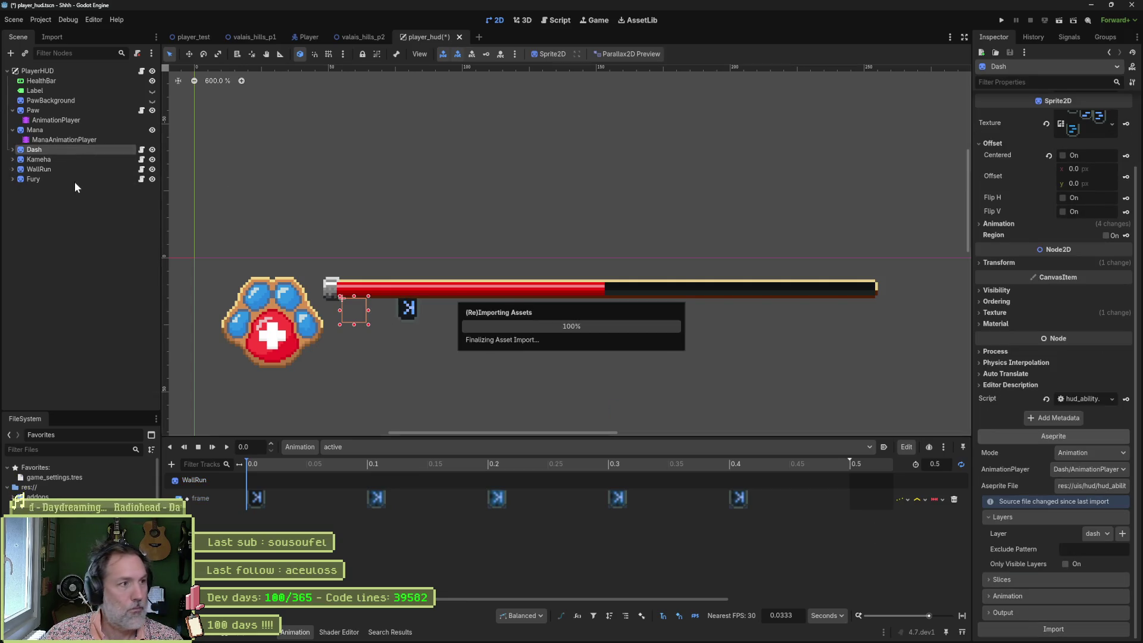
left_click(71, 159)
left_click(1052, 629)
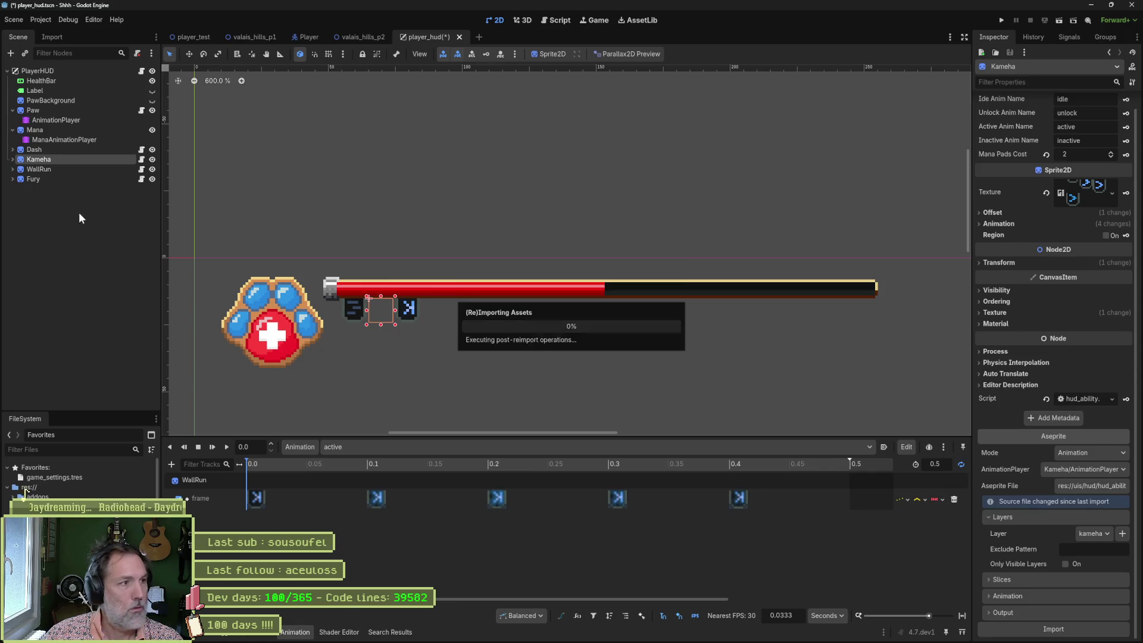
left_click(88, 180)
left_click(1052, 629)
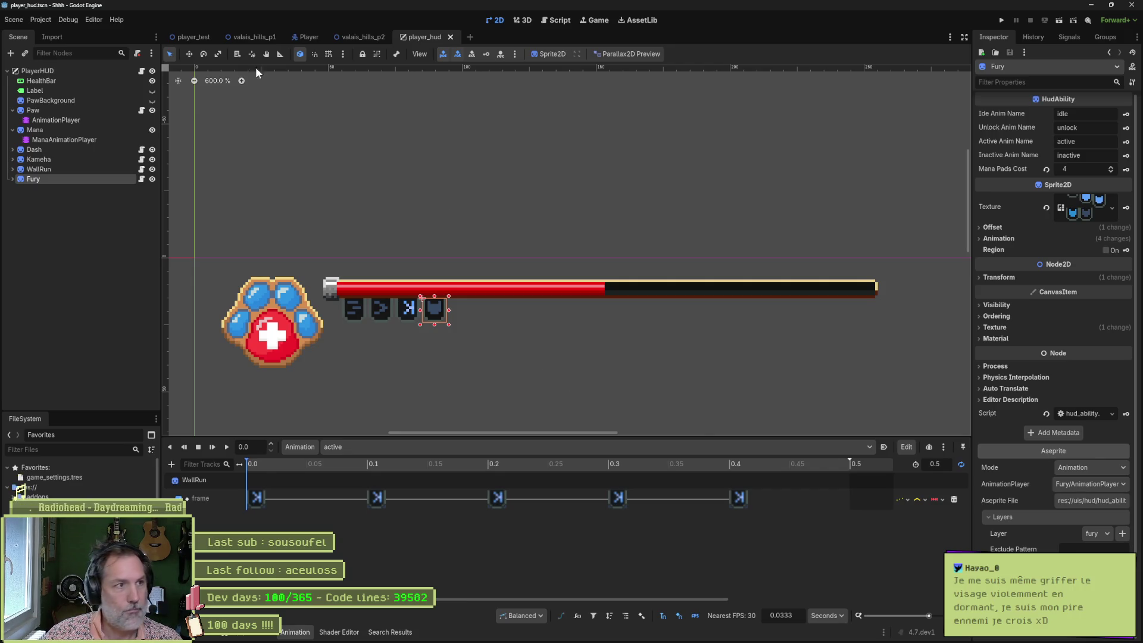
left_click(181, 36)
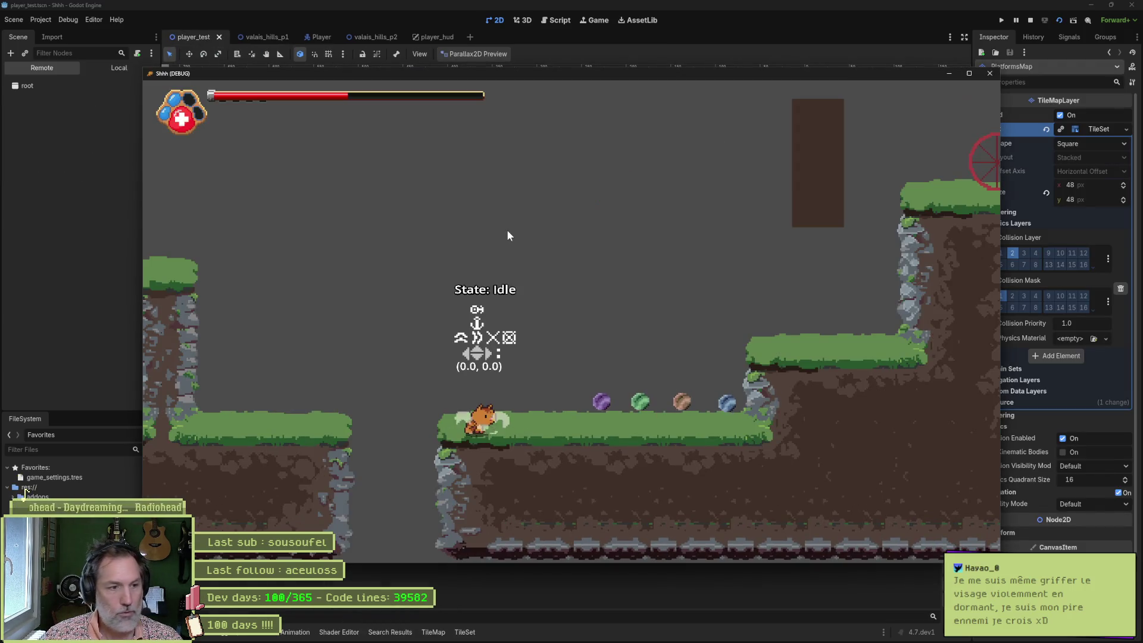
Step: Run right through the playtest, close the game, and return to the player_hud tab
key("Right")
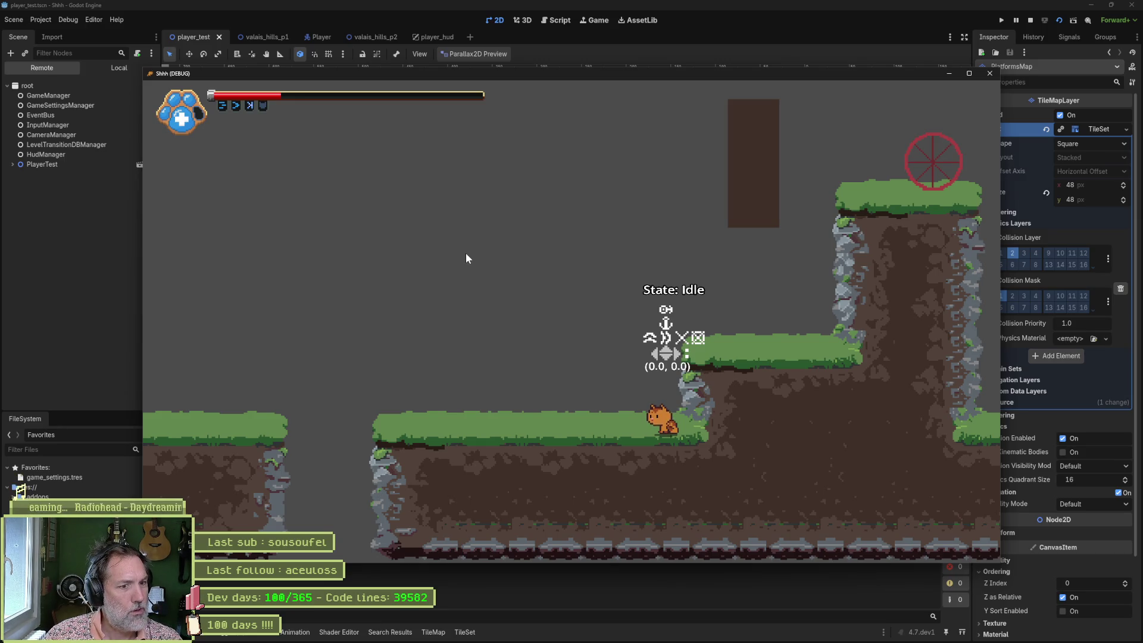
key("Escape")
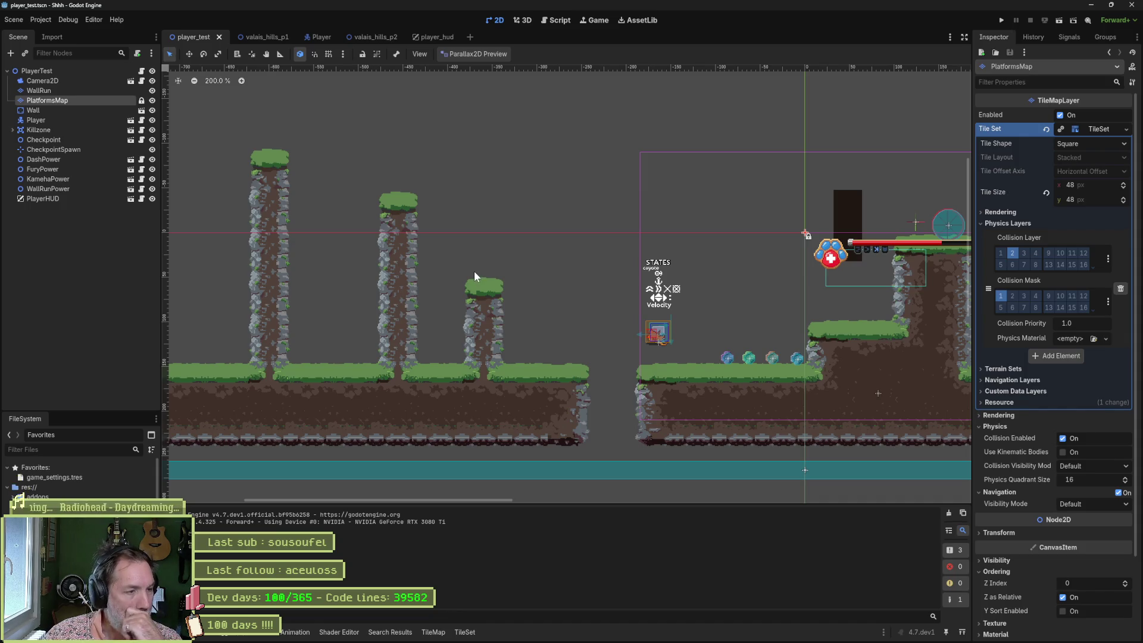
left_click(436, 36)
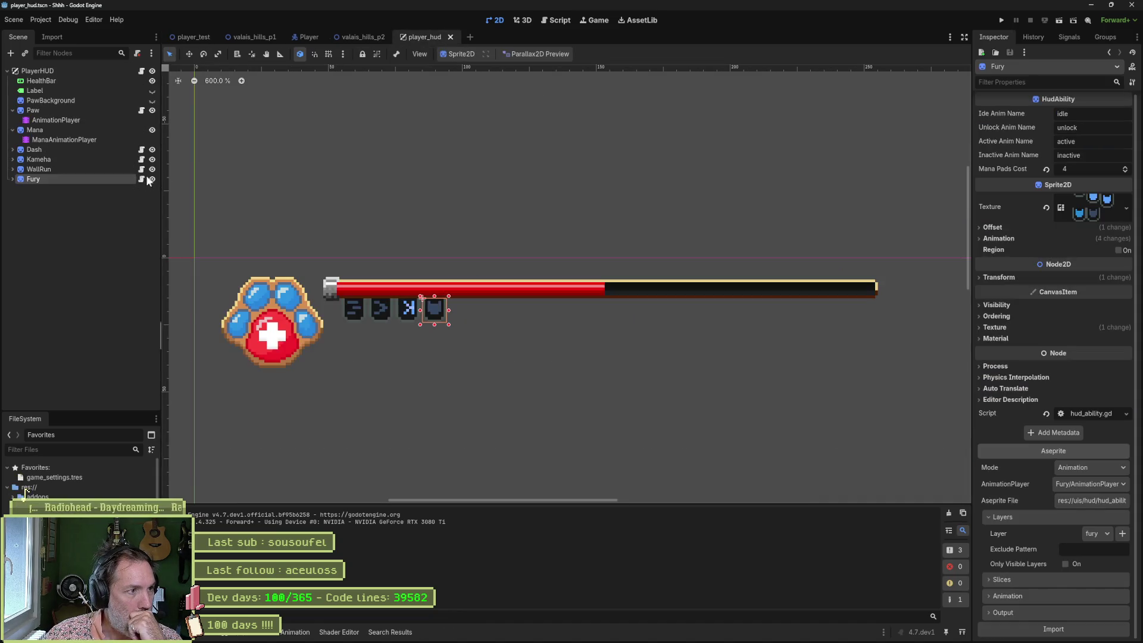
Step: Check WallRun's AnimationPlayer child, then reselect WallRun and expand its Aseprite Output section
left_click(36, 170)
left_click(13, 170)
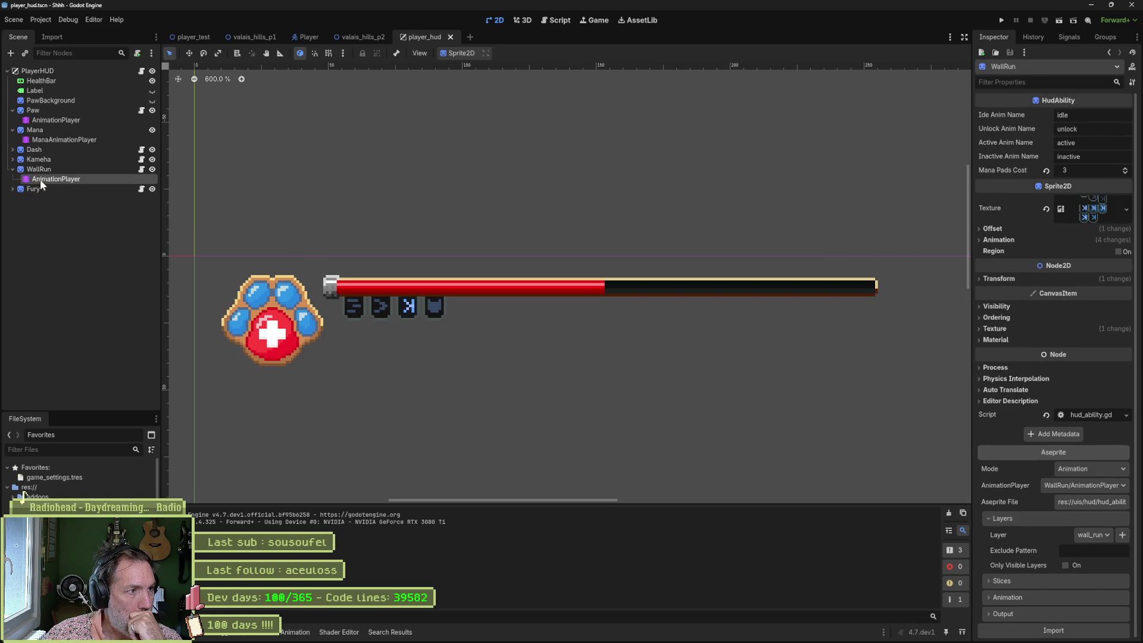
left_click(48, 179)
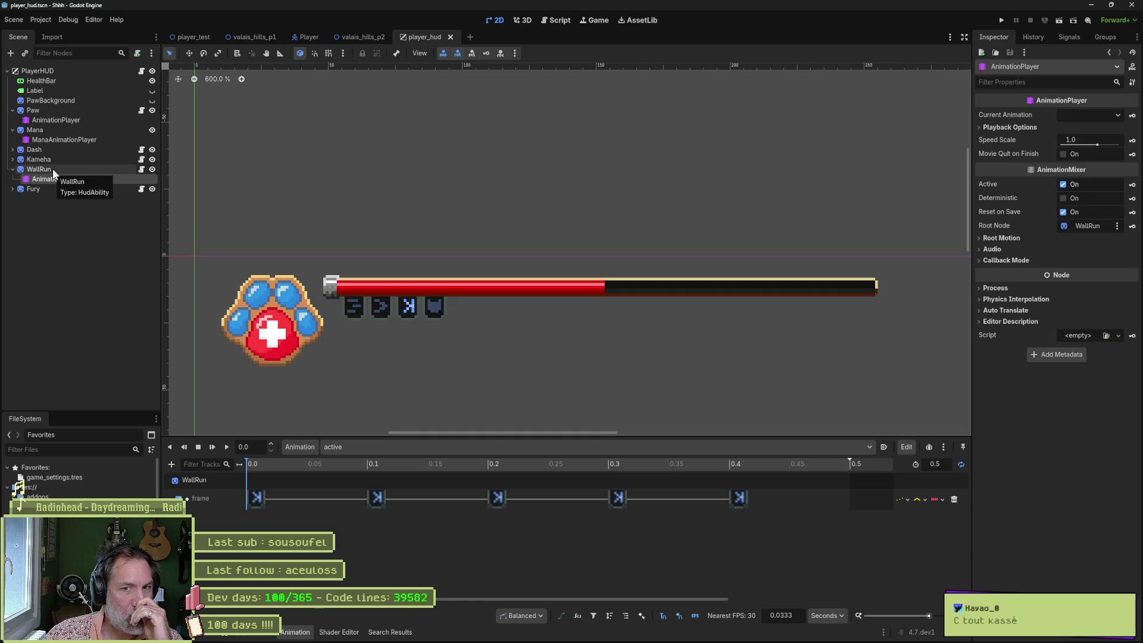
left_click(52, 169)
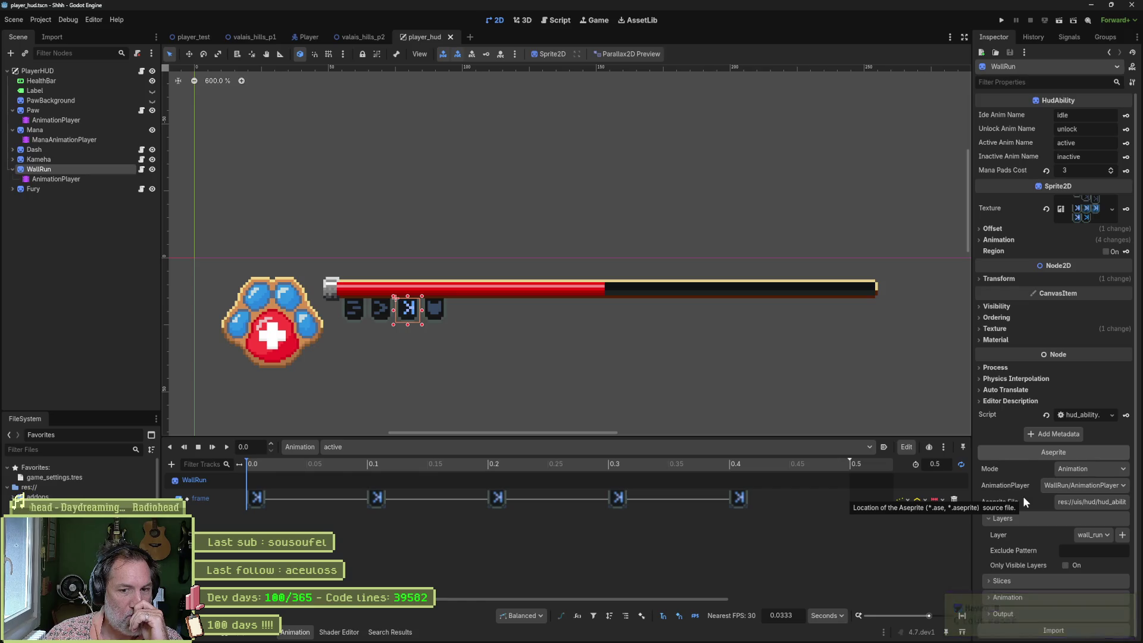
left_click(1028, 610)
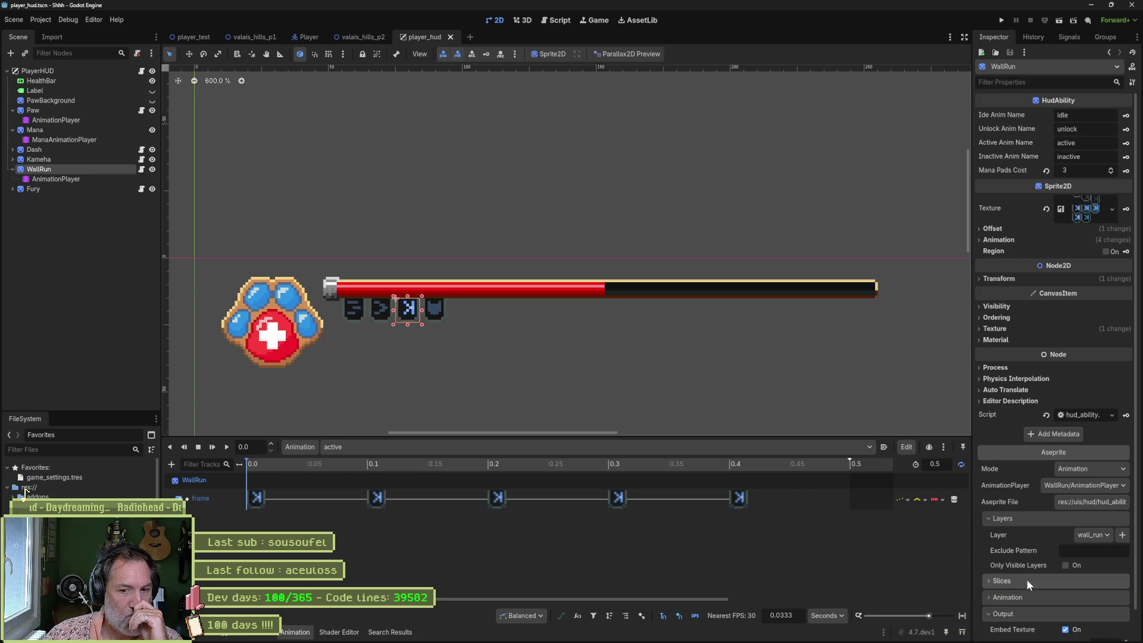
Step: Reimport WallRun with the hud_abilities file name prefix
scroll(1027, 579, "down", 1)
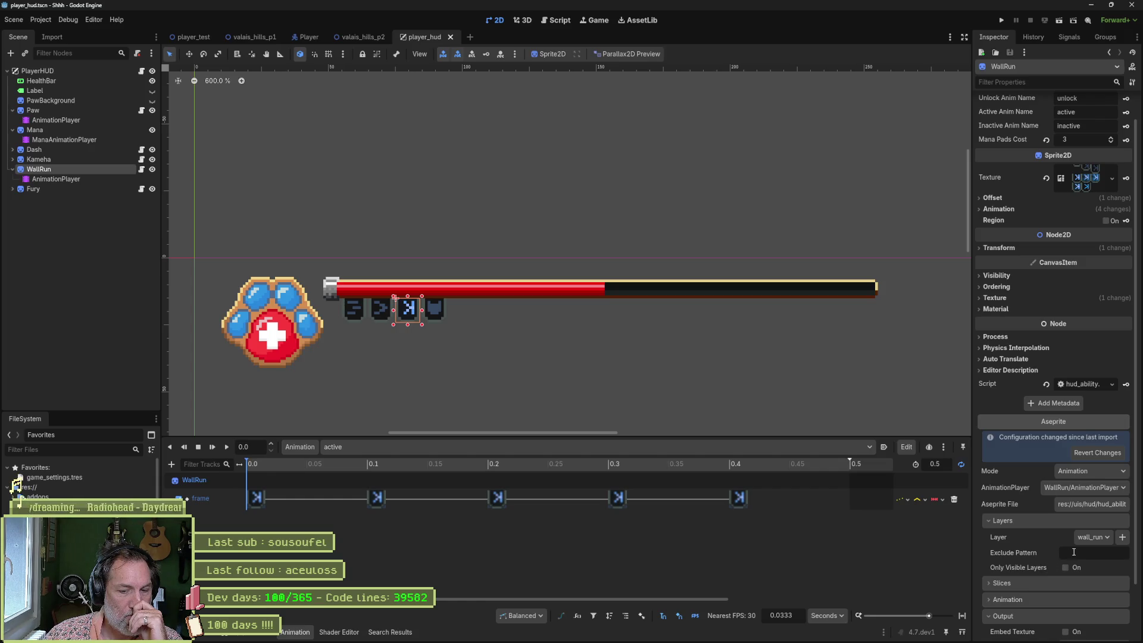
scroll(1042, 566, "down", 2)
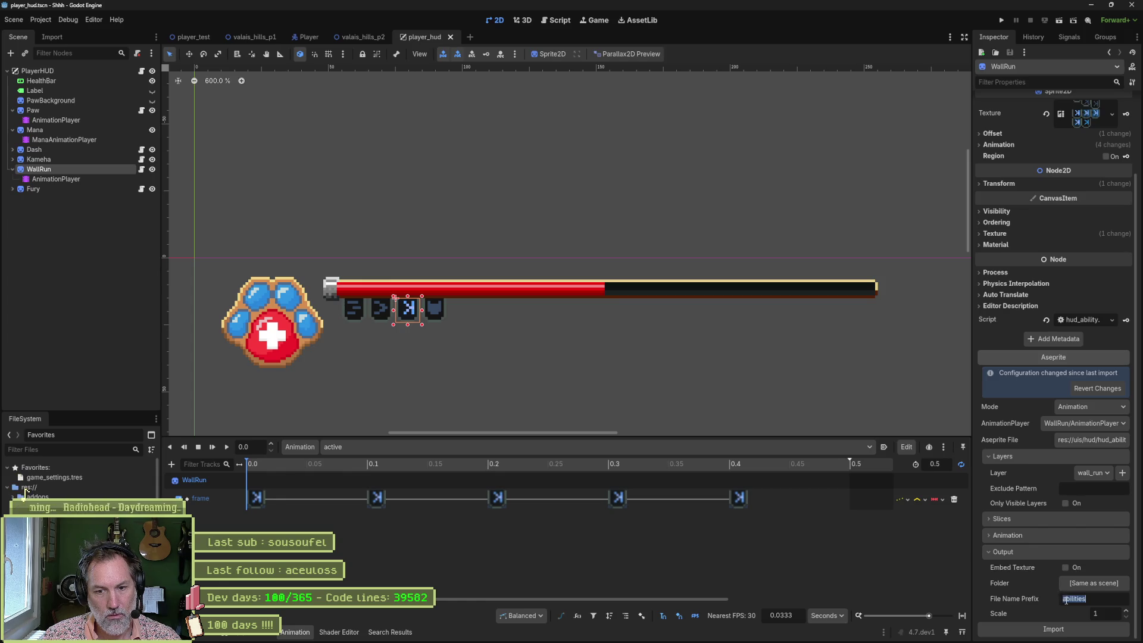
left_click(1049, 627)
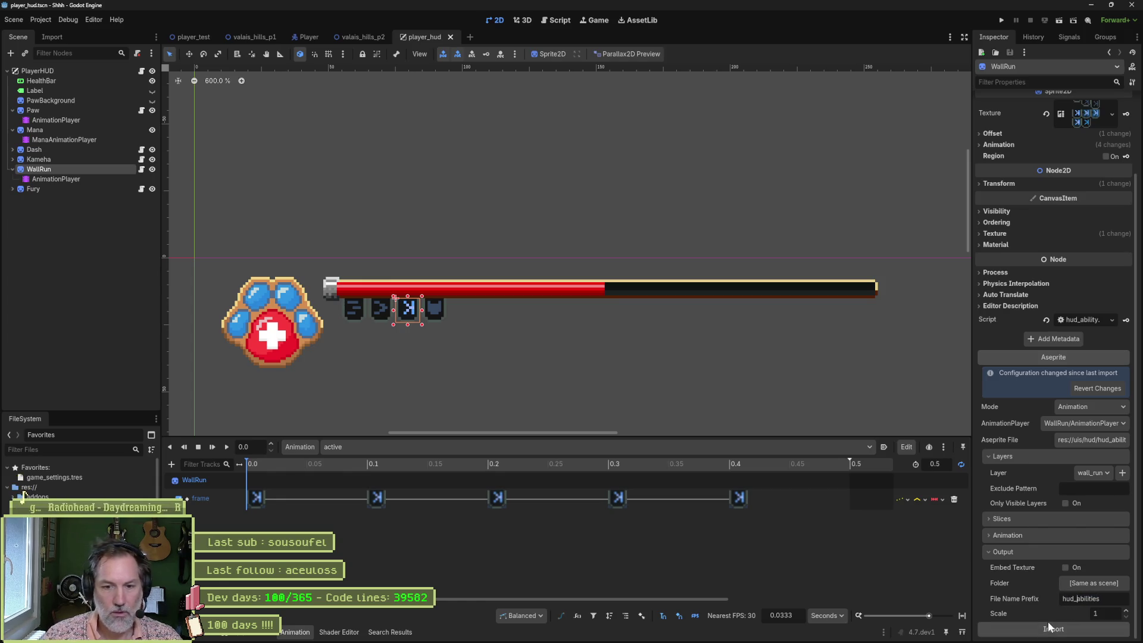
left_click(1051, 628)
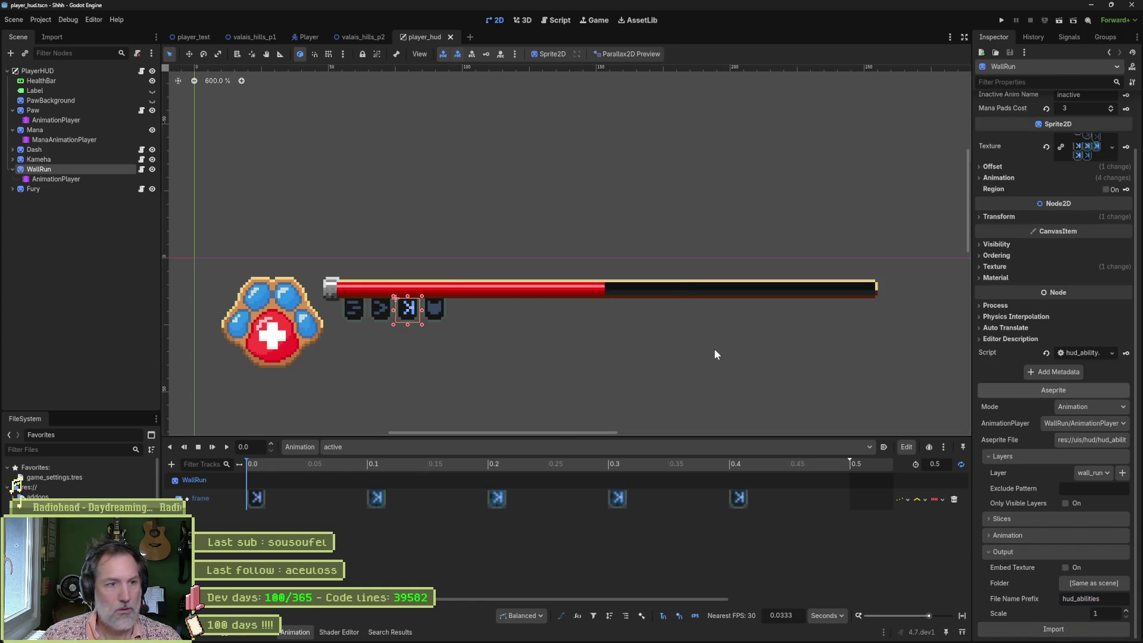
Step: Reimport Kameha with its texture unembedded and the hud_abilities prefix
key("Up")
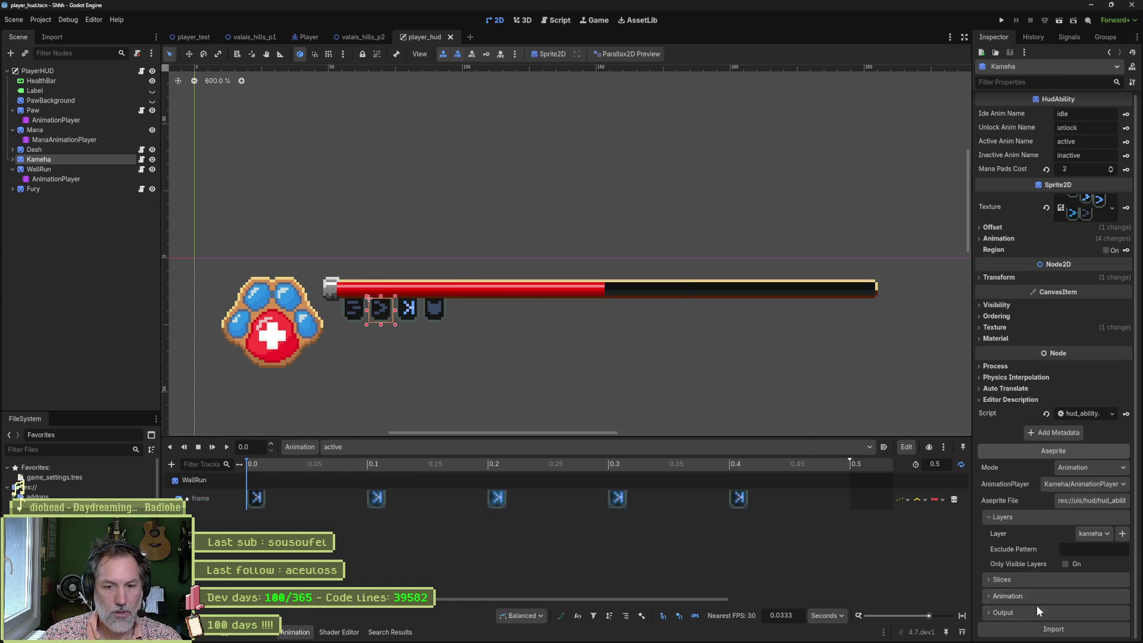
scroll(1066, 620, "down", 1)
left_click(1066, 598)
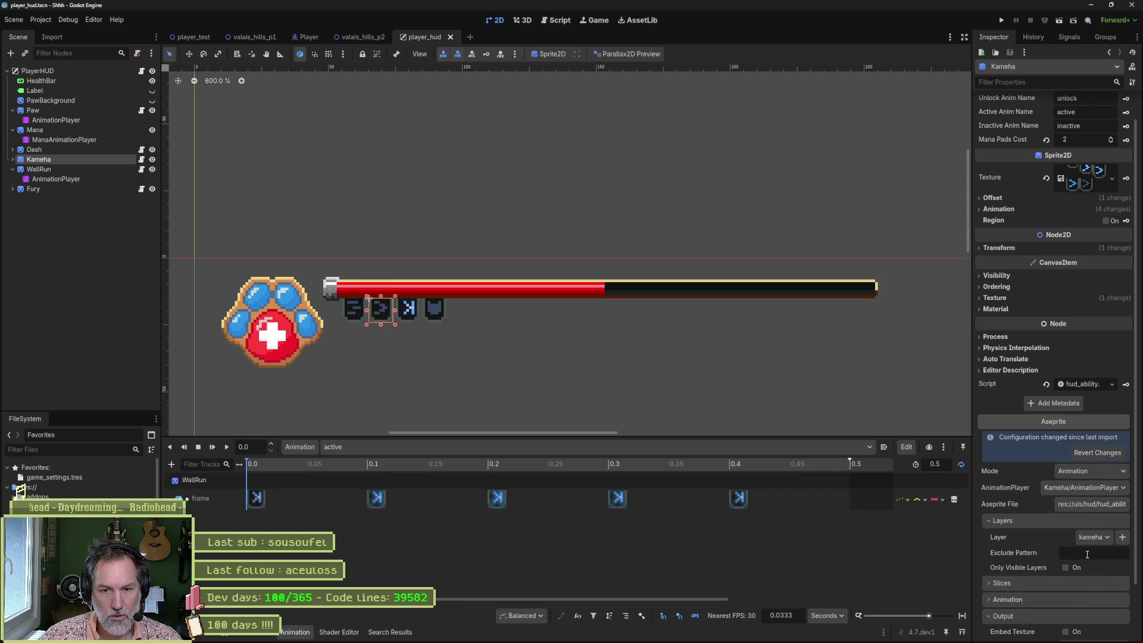
scroll(1075, 601, "down", 2)
type("hud_abilities")
left_click(1053, 629)
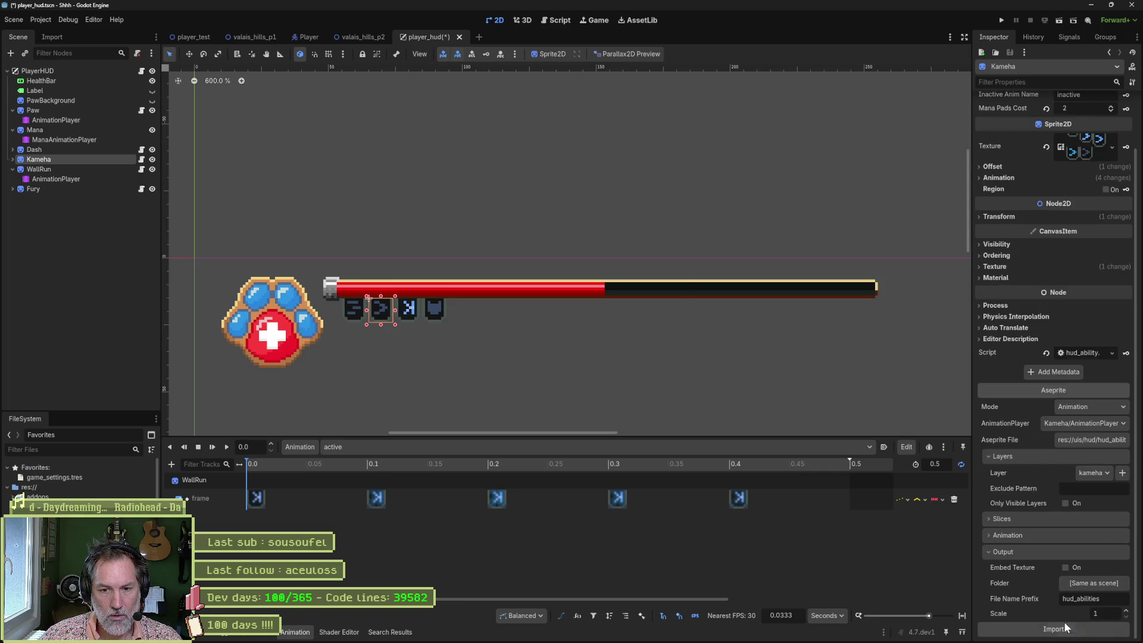
Step: Reimport Dash with its texture no longer embedded
left_click(43, 151)
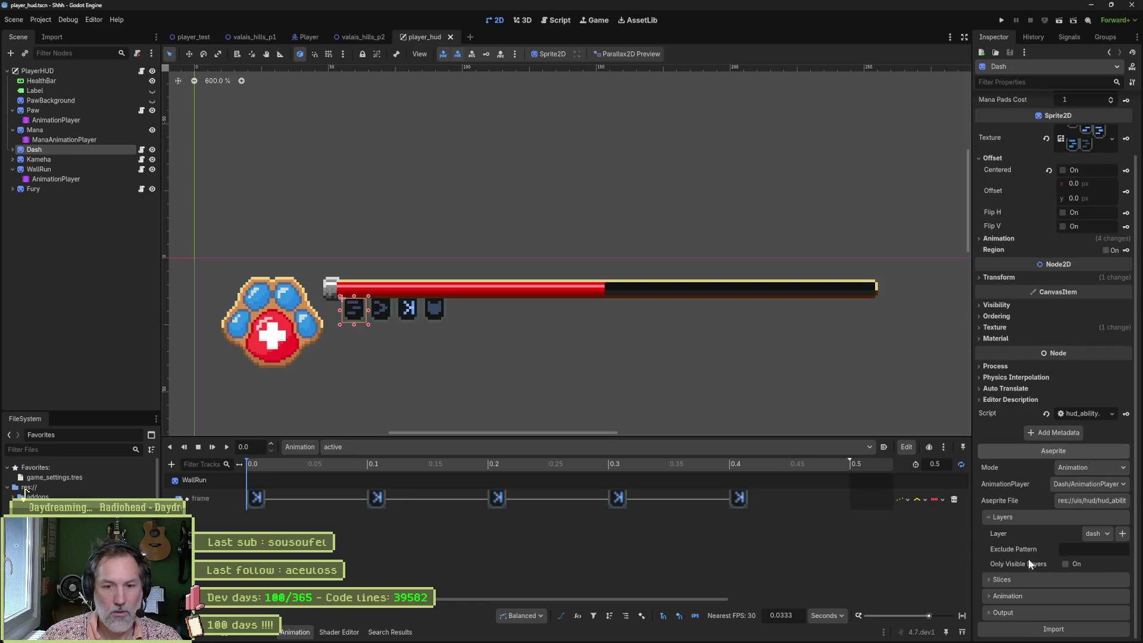
left_click(1041, 612)
scroll(1044, 614, "down", 1)
left_click(1066, 598)
scroll(1066, 595, "down", 2)
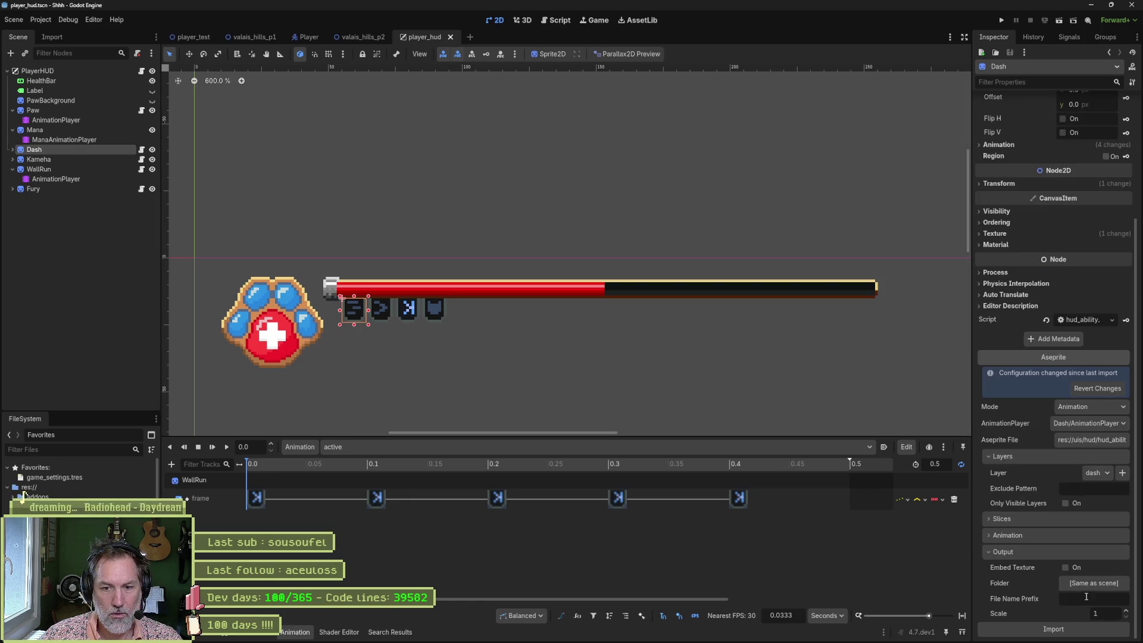
left_click(1084, 629)
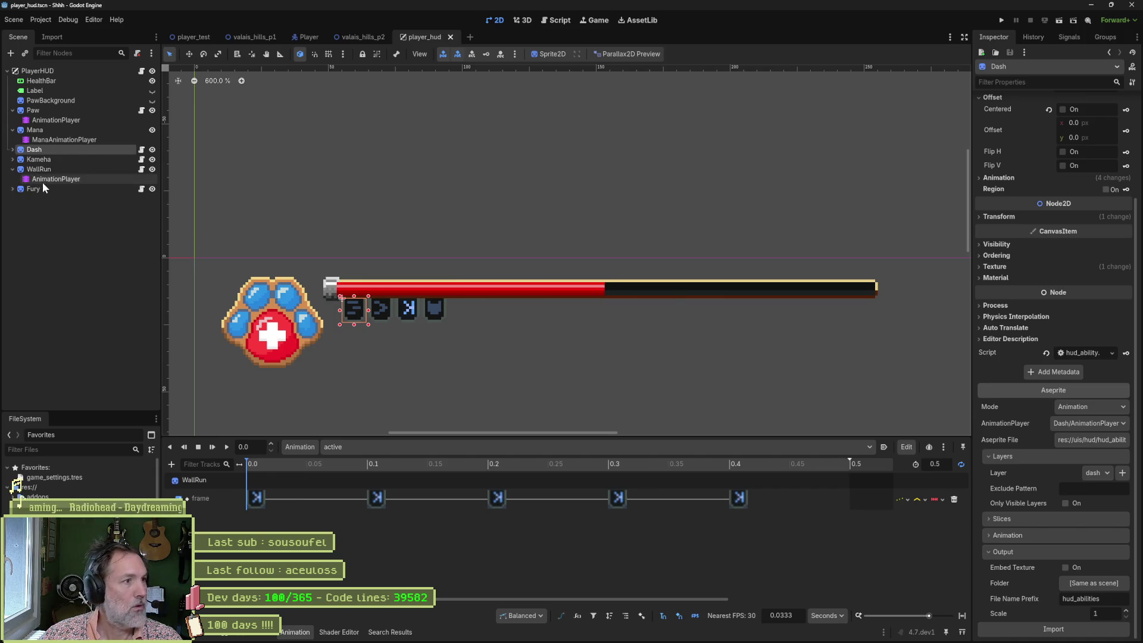
Step: Reimport Fury unembedded with the hud_abilities prefix, and reimport WallRun's sprite again
left_click(89, 189)
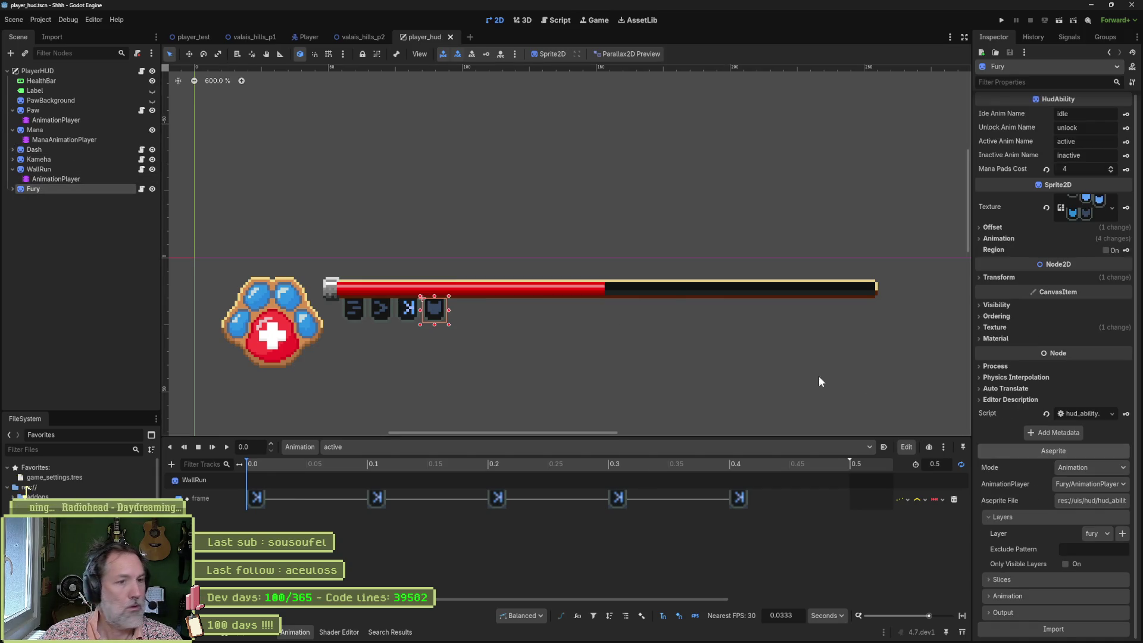
scroll(1058, 609, "down", 1)
left_click(1066, 600)
type("hud_abilities")
left_click(1079, 629)
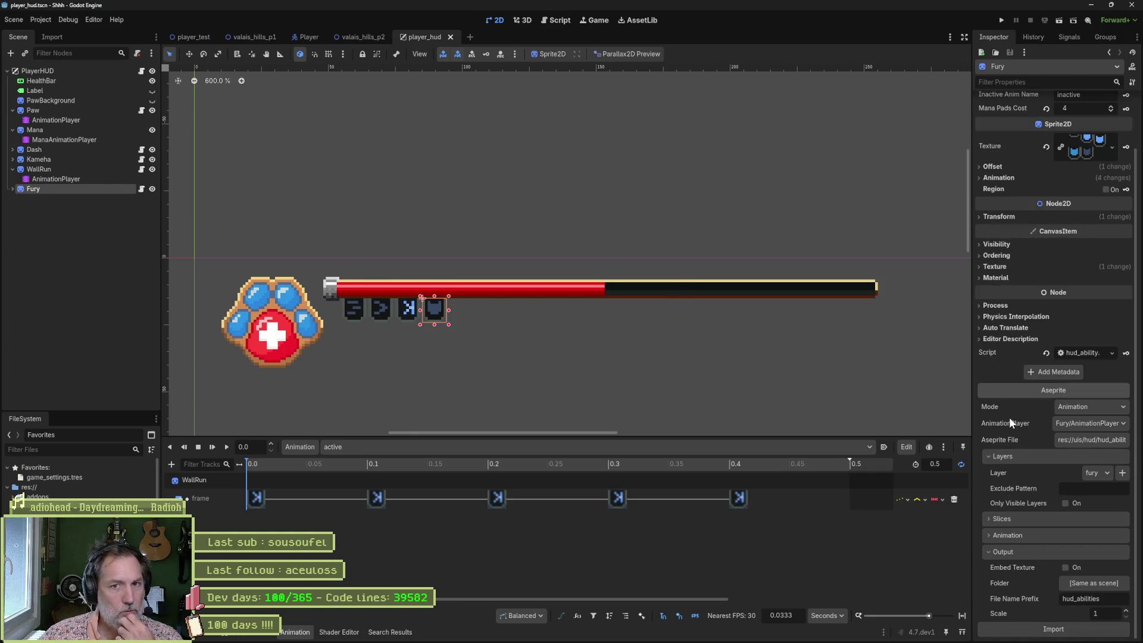
left_click(50, 170)
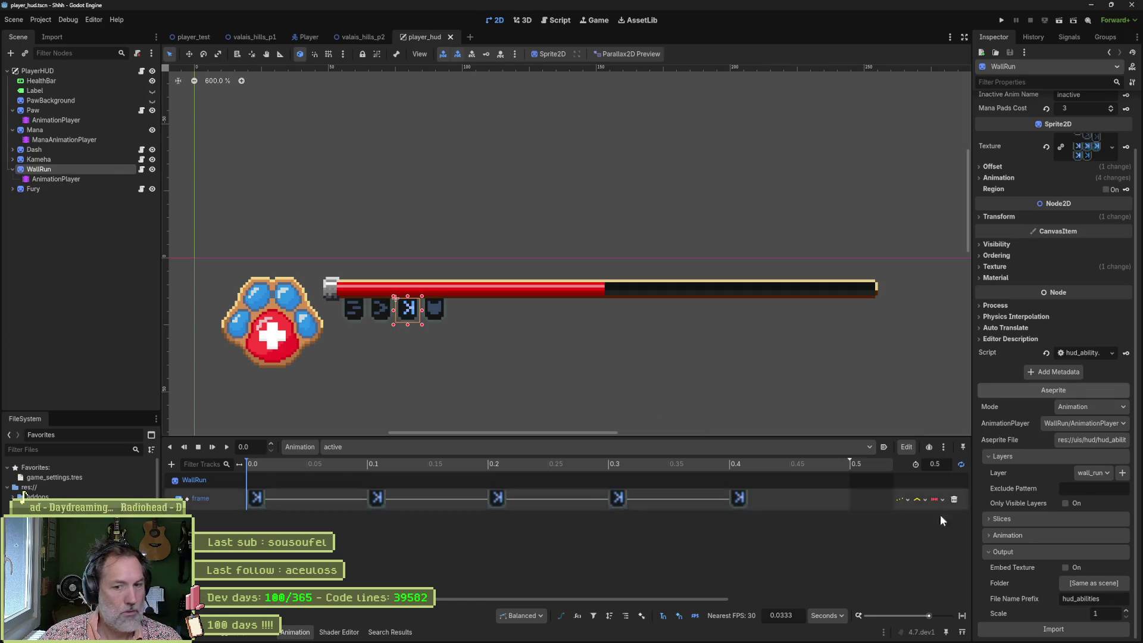
left_click(1069, 632)
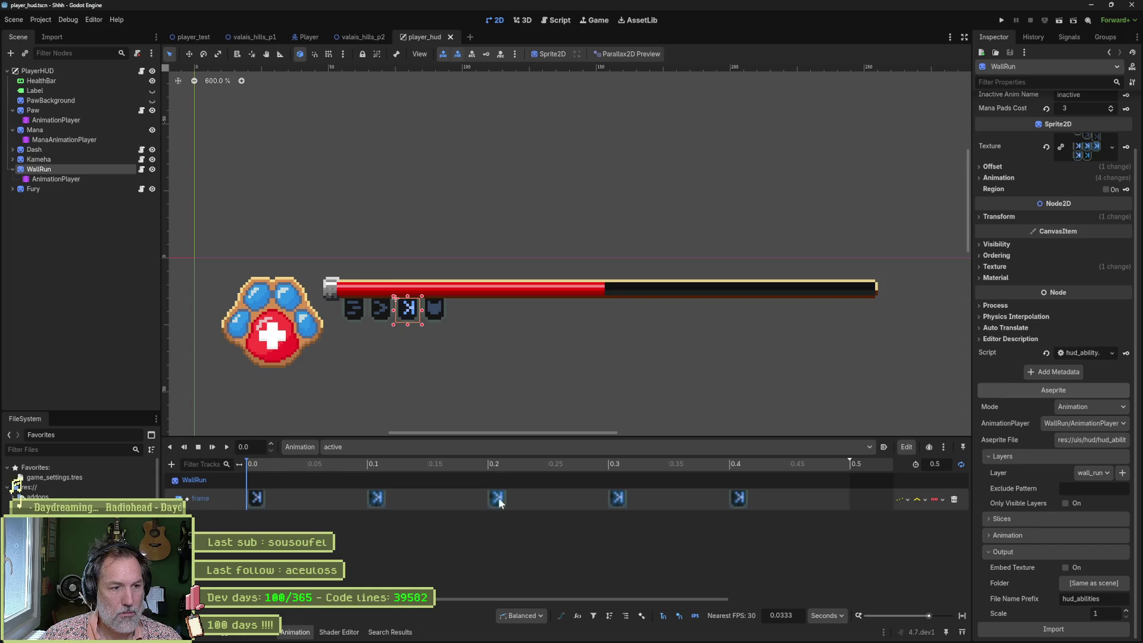
Step: Check the Fury, WallRun, Kameha and Dash icons, then run the player_test scene
mouse_move(492, 463)
left_mouse_down()
mouse_move(594, 467)
mouse_move(276, 460)
left_mouse_up()
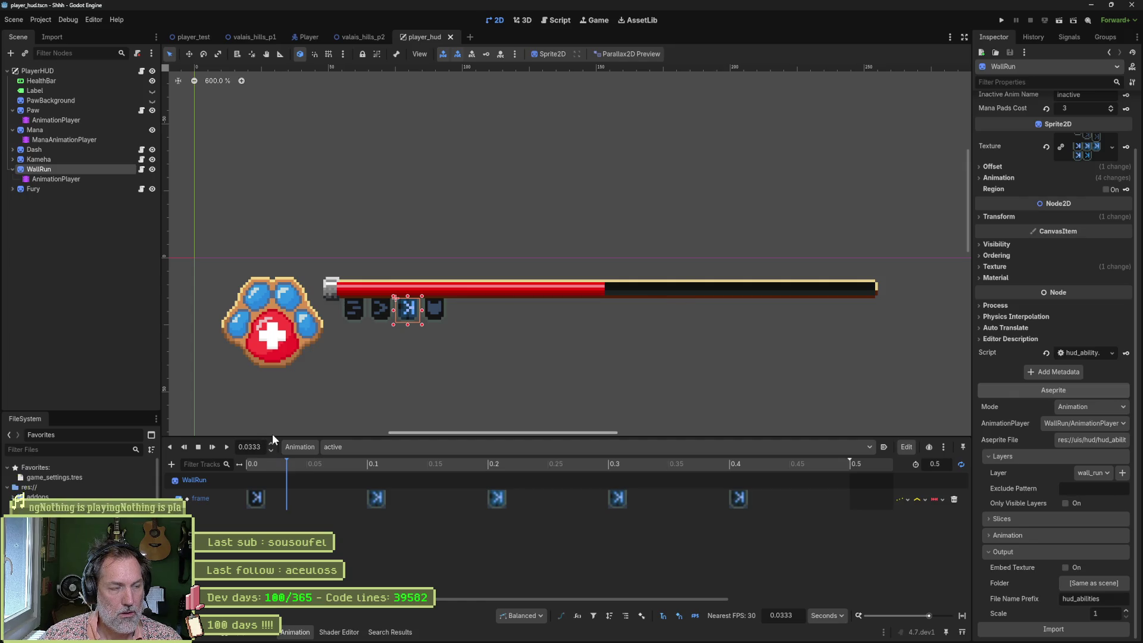
left_click(75, 195)
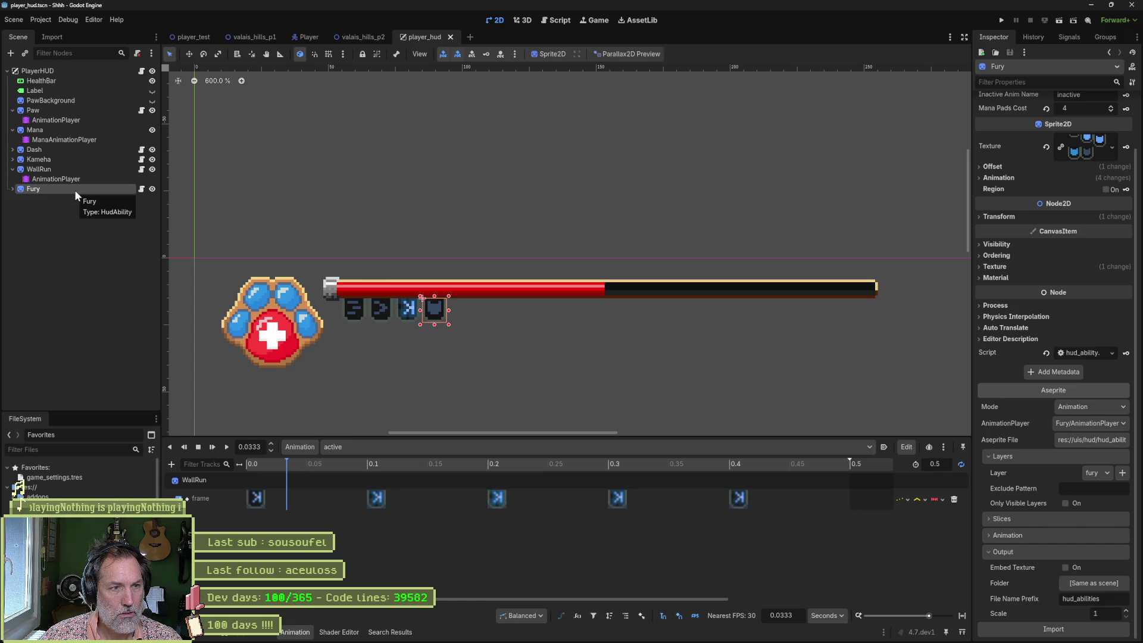
left_click(74, 173)
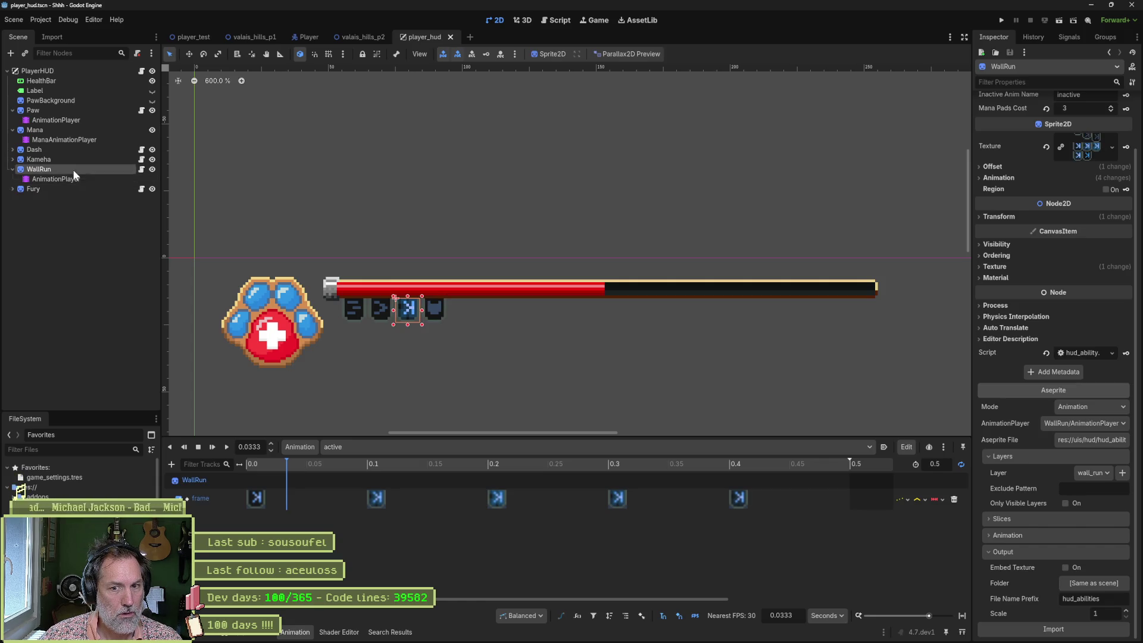
left_click(73, 160)
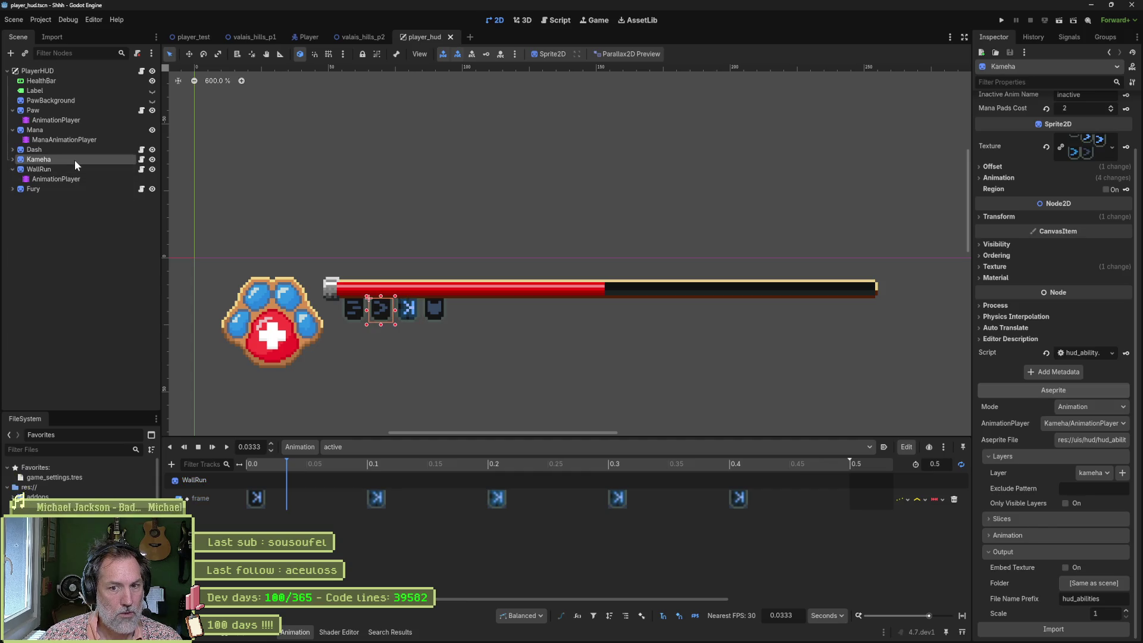
left_click(80, 149)
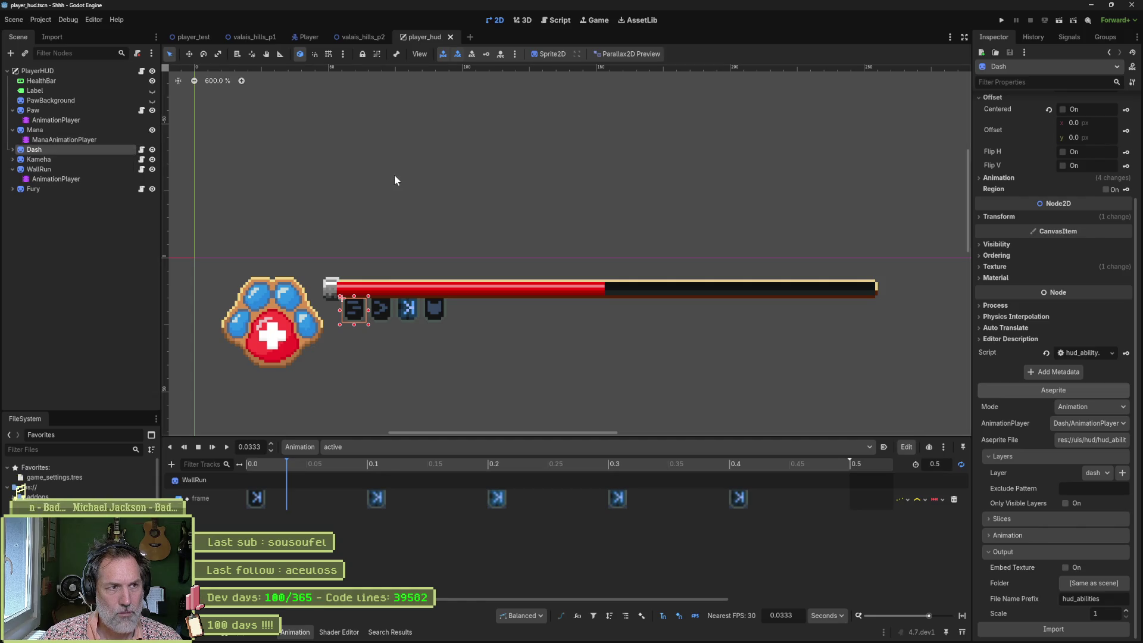
left_click(179, 36)
key("F6")
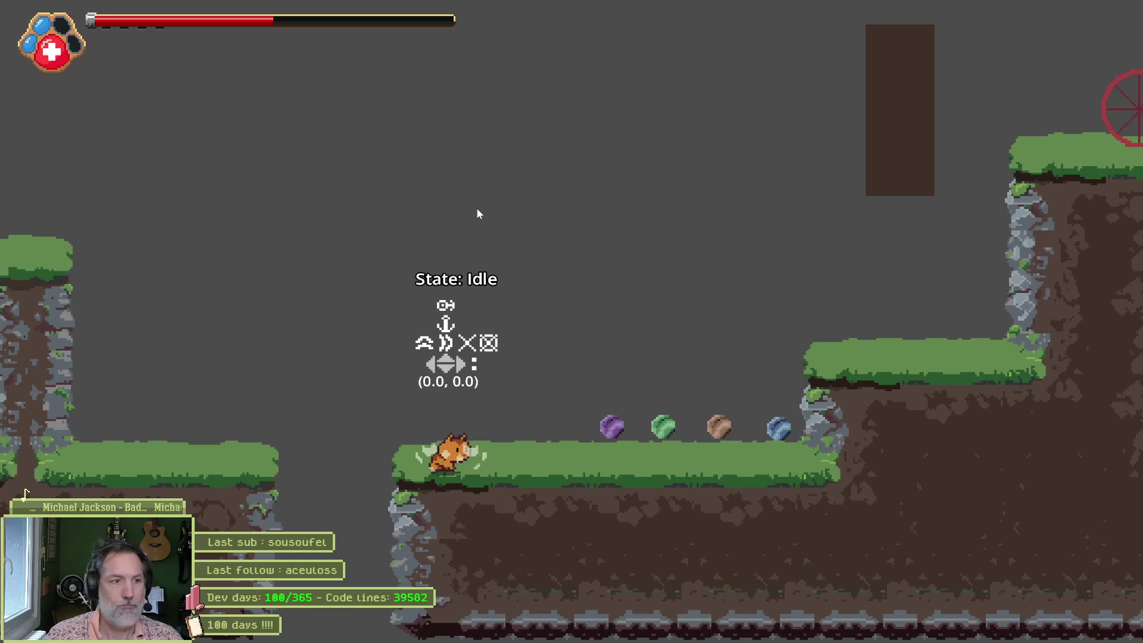
Step: Walk the cat right, trigger the heal with H, then stop the game
key("Right")
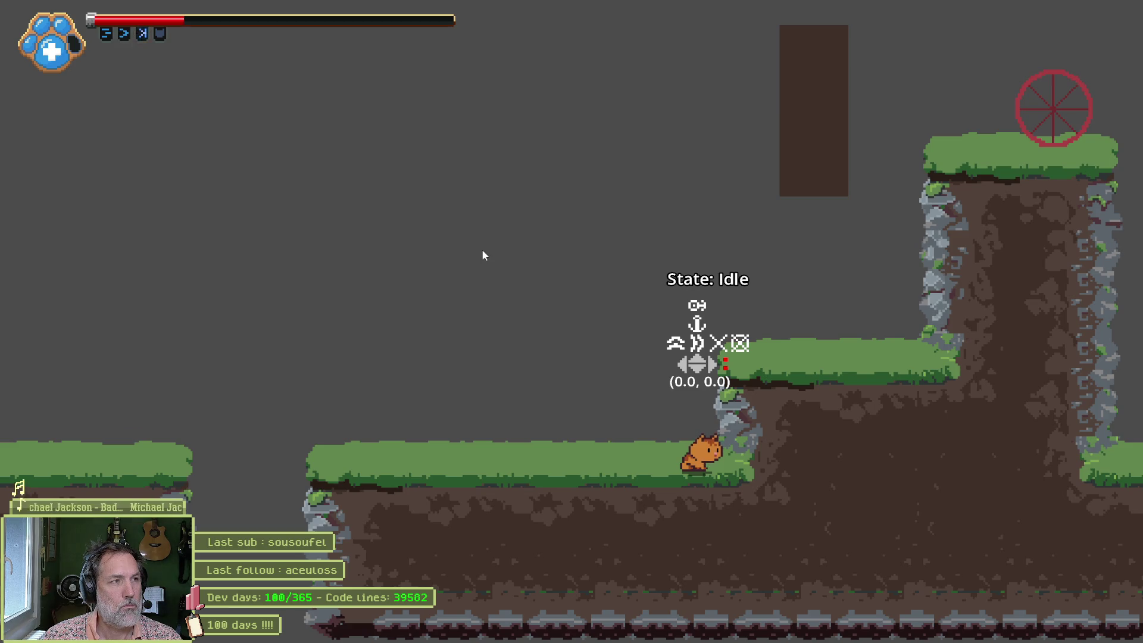
key("h")
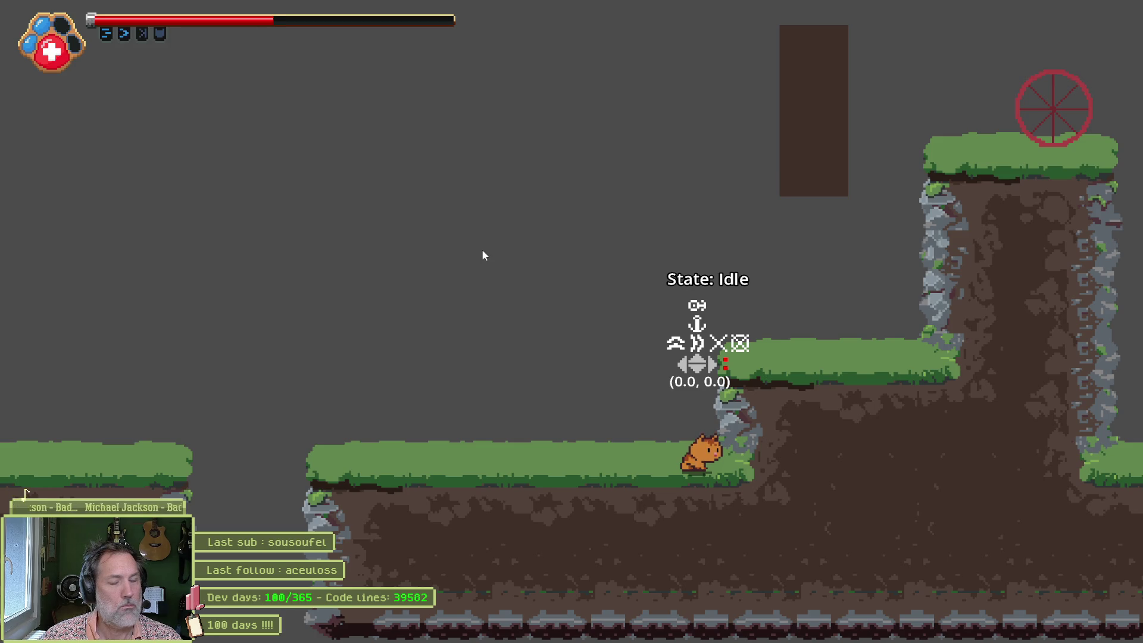
key("F8")
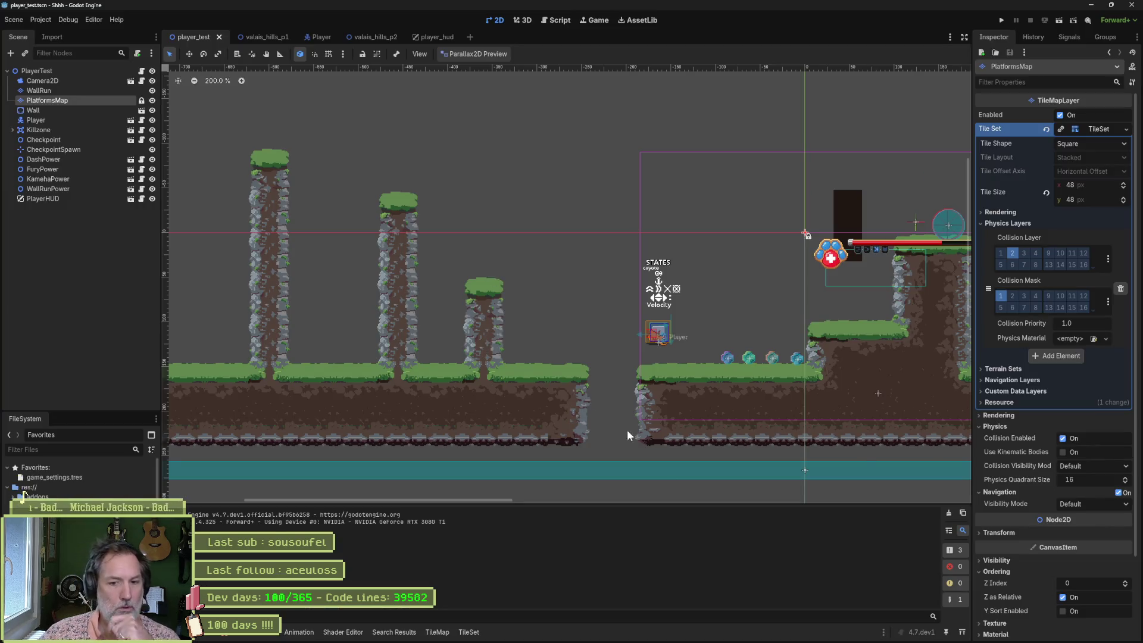
Step: Back in the hud_abilities sheet, add Layer 1 above the dash layer and go to frame 3
left_click(670, 634)
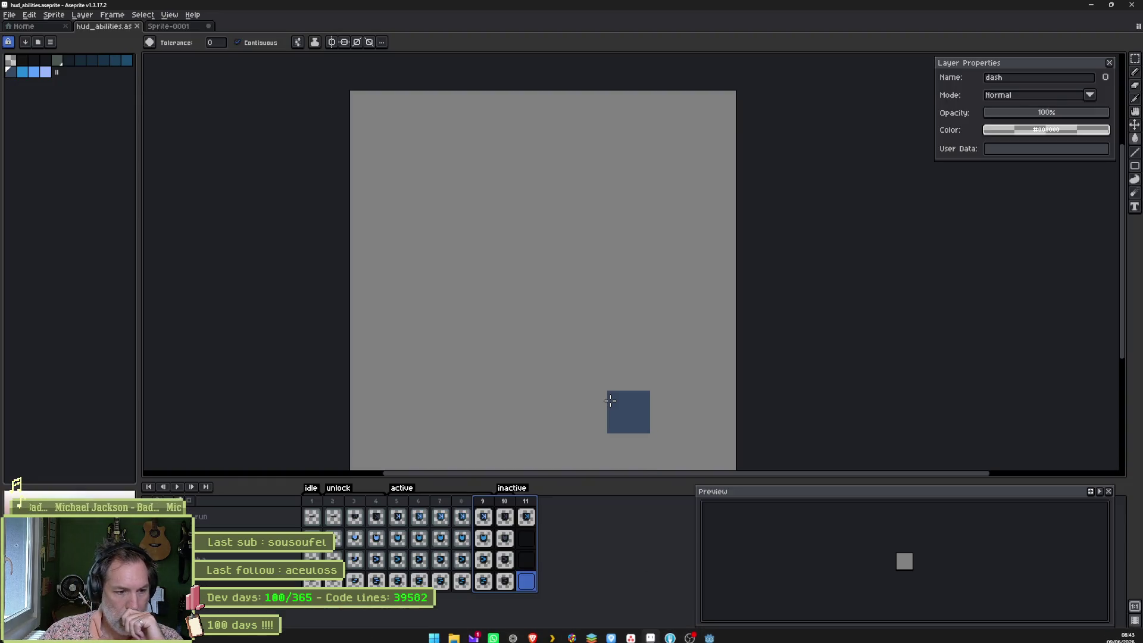
scroll(560, 353, "down", 2)
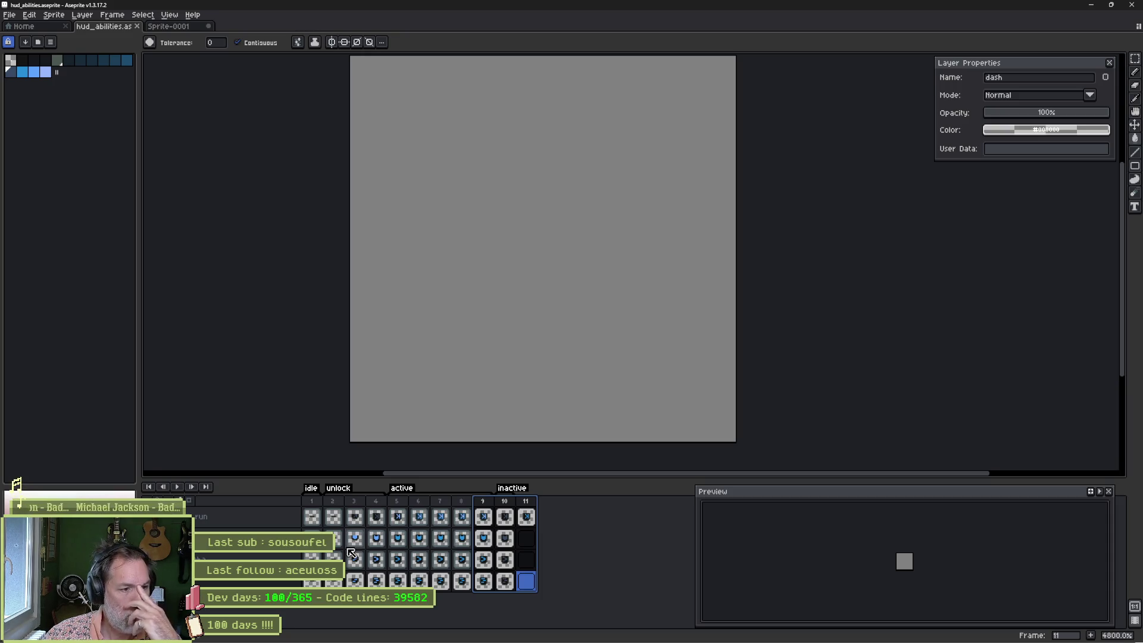
left_click(251, 539)
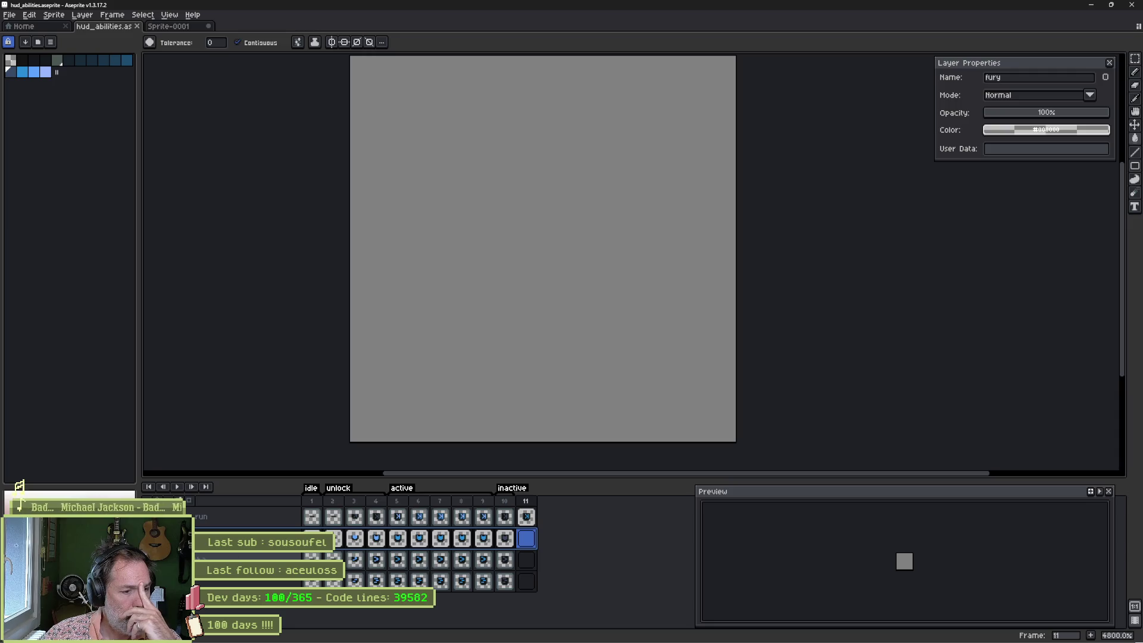
left_click(280, 582)
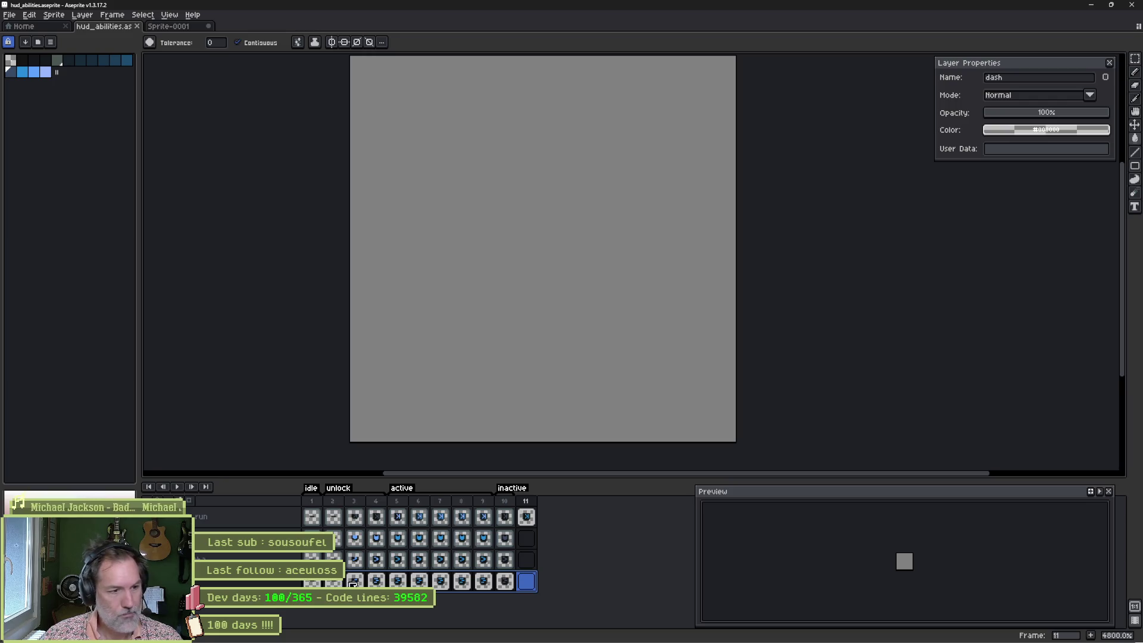
key("shift+n")
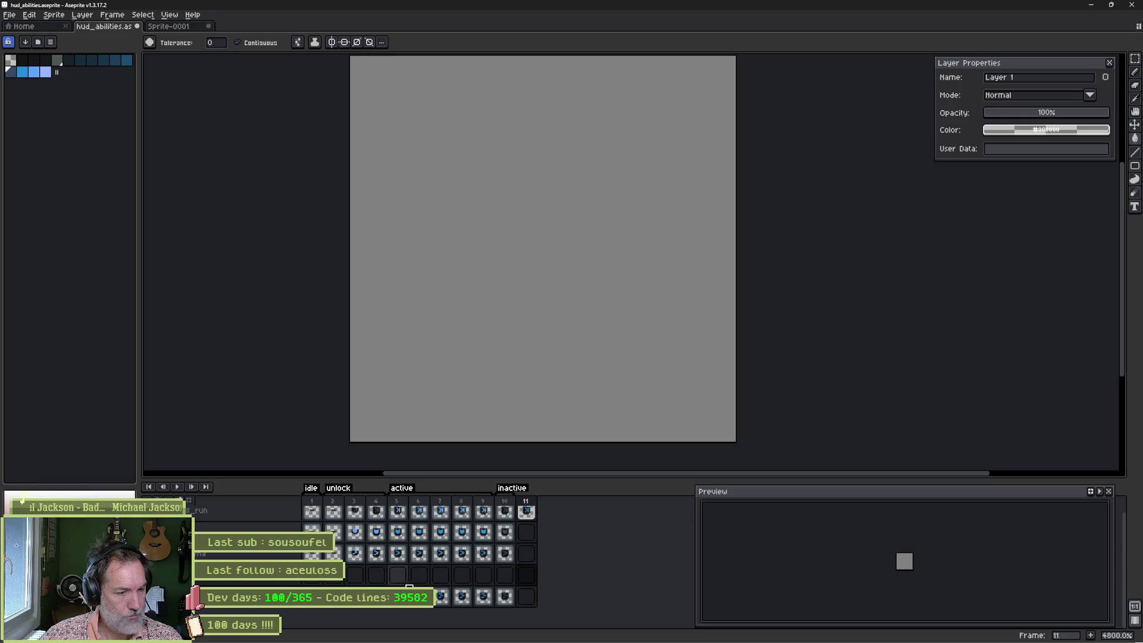
left_click(355, 576)
Step: Paint a blue 3px pencil glow over frame 3's dash icon on Layer 1 at about 51% opacity
key("b")
left_click(480, 199, "alt")
key("plus")
key("plus")
left_click(470, 209)
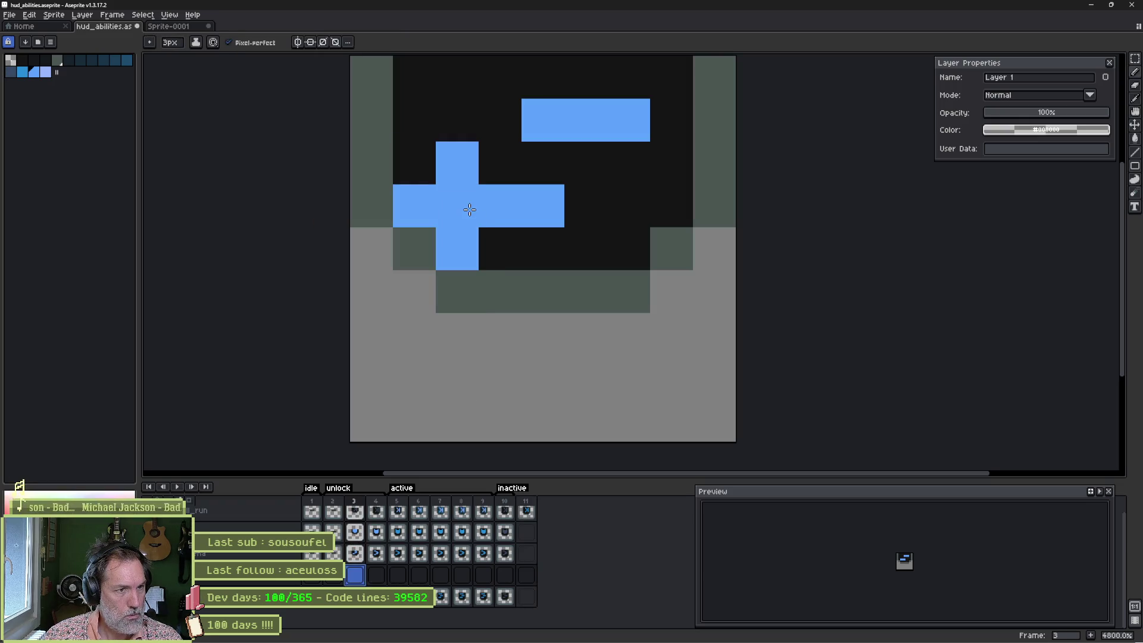
mouse_move(470, 210)
left_mouse_down()
mouse_move(530, 206)
mouse_move(539, 123)
mouse_move(636, 125)
left_mouse_up()
left_click_drag(1072, 112, 1048, 113)
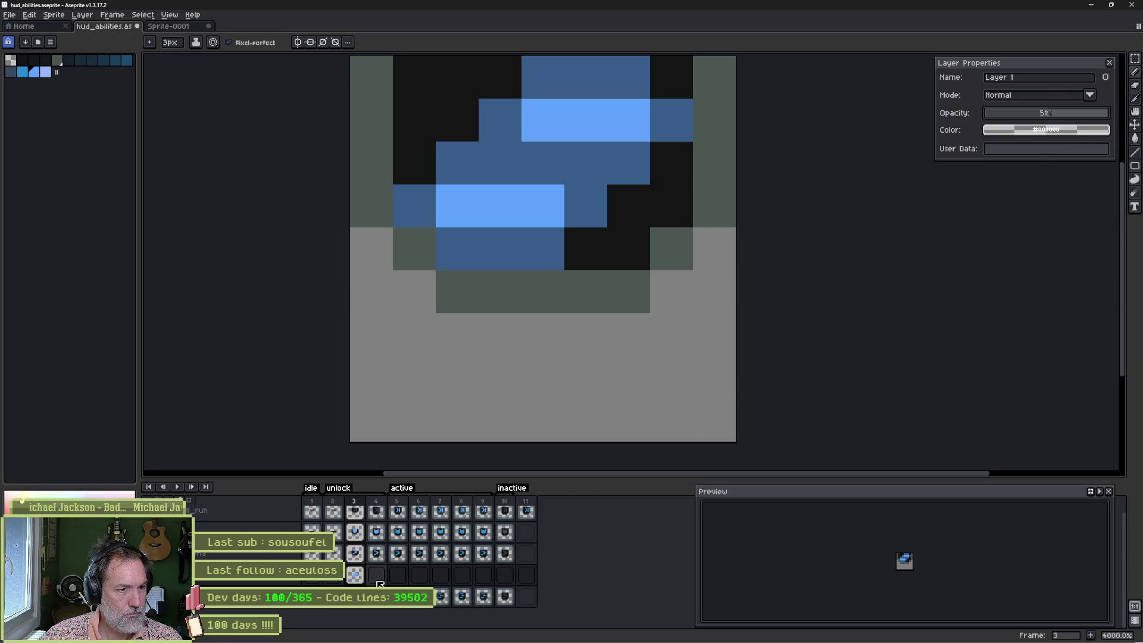
Step: Paint blue glow over the top, middle and lower rows of frame 5's icon
left_click(357, 577)
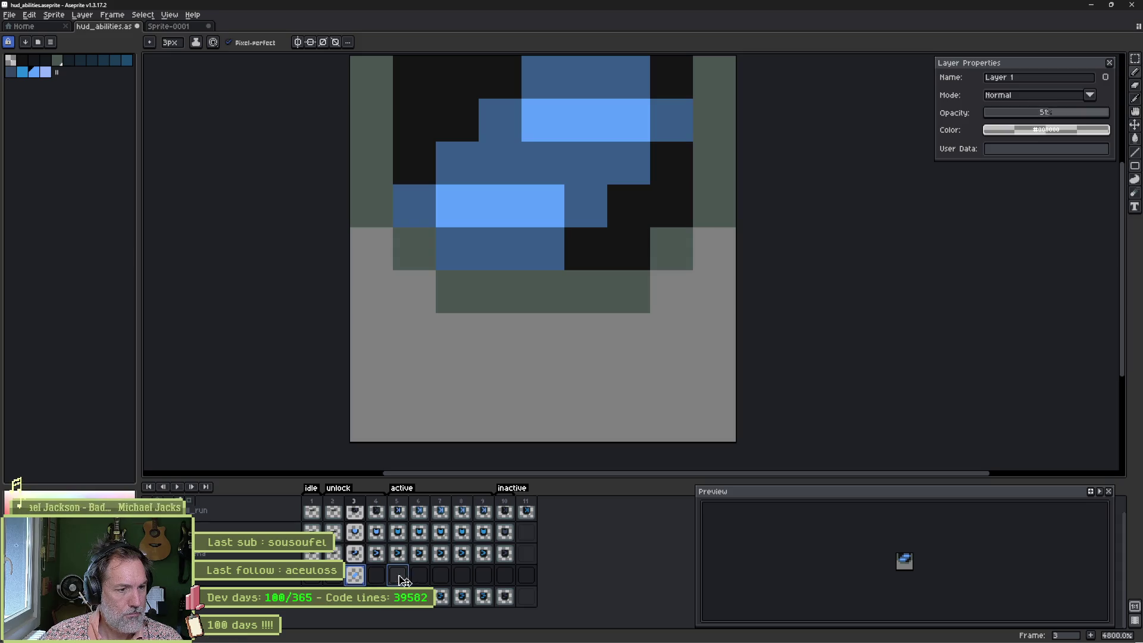
left_click(397, 577)
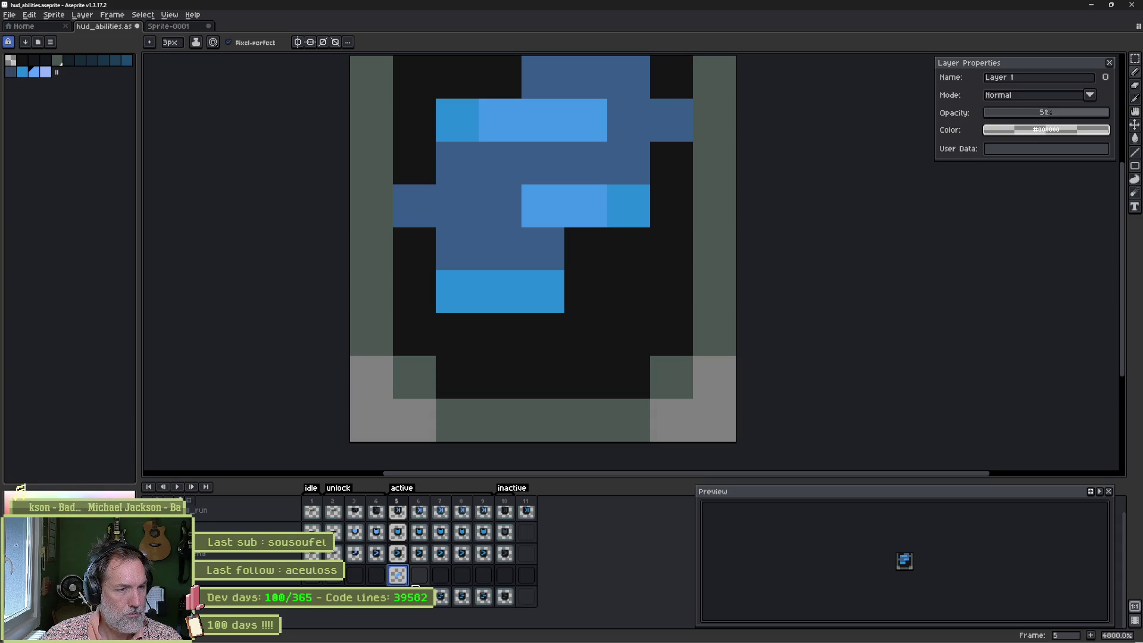
scroll(493, 294, "down", 1)
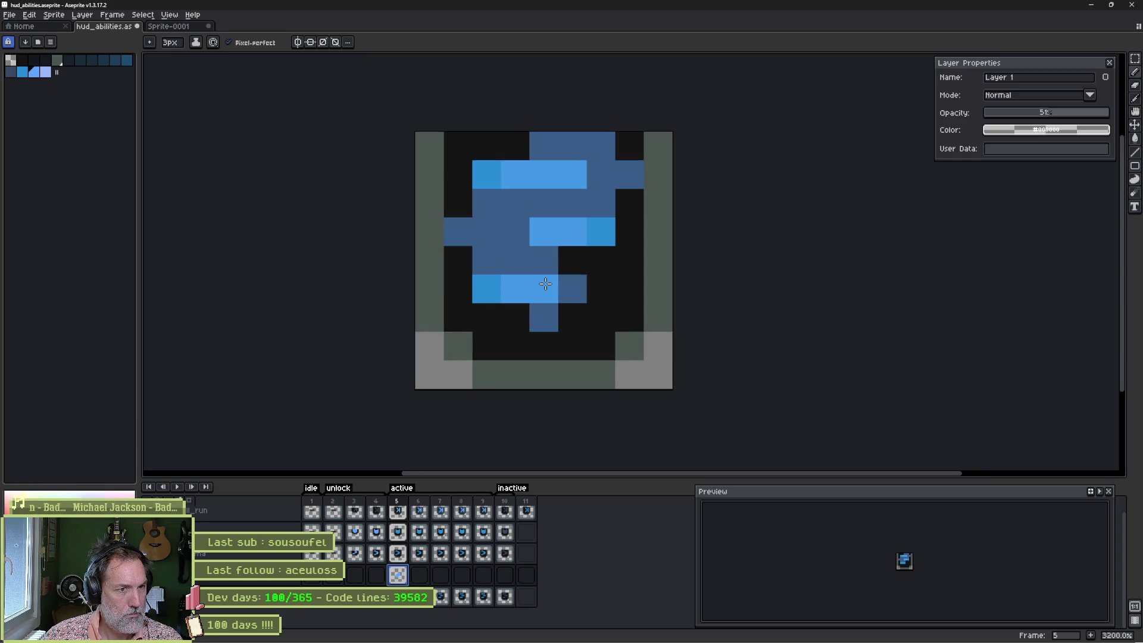
mouse_move(493, 294)
left_mouse_down()
mouse_move(468, 317)
mouse_move(542, 310)
left_mouse_up()
left_click_drag(513, 258, 598, 262)
left_click_drag(476, 201, 503, 199)
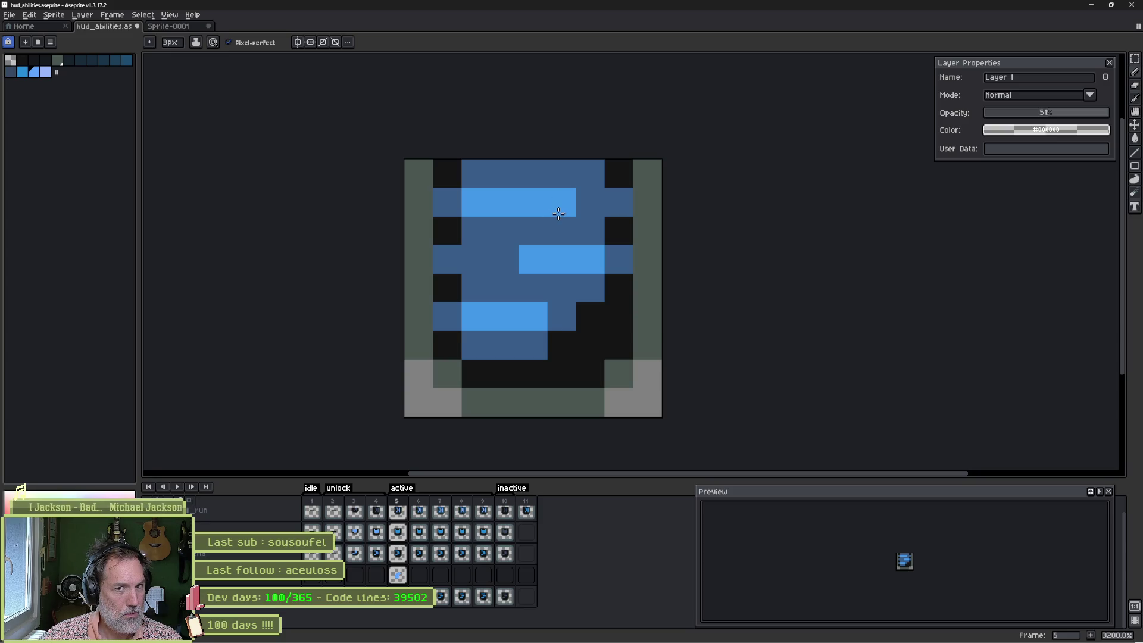
Step: On a new Layer 2, paint a 4px light-blue wash over the frame 5 icon
key("shift+n")
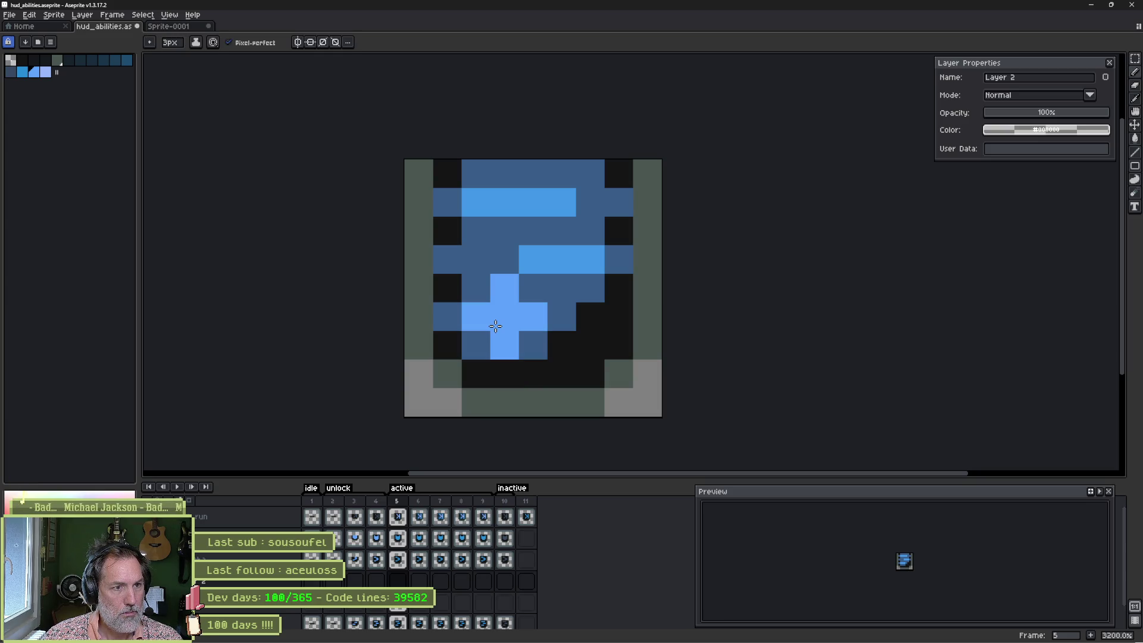
key("plus")
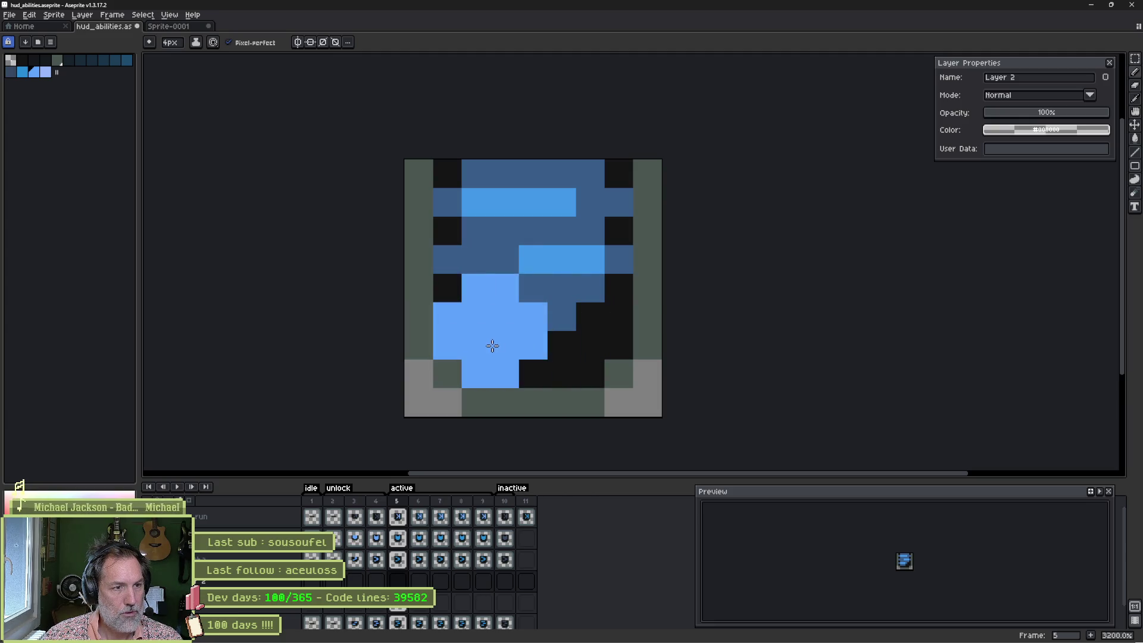
mouse_move(487, 346)
left_mouse_down()
mouse_move(564, 342)
mouse_move(602, 294)
mouse_move(456, 236)
mouse_move(733, 166)
left_mouse_up()
mouse_move(1036, 113)
left_mouse_down()
mouse_move(1065, 115)
mouse_move(1032, 115)
left_mouse_up()
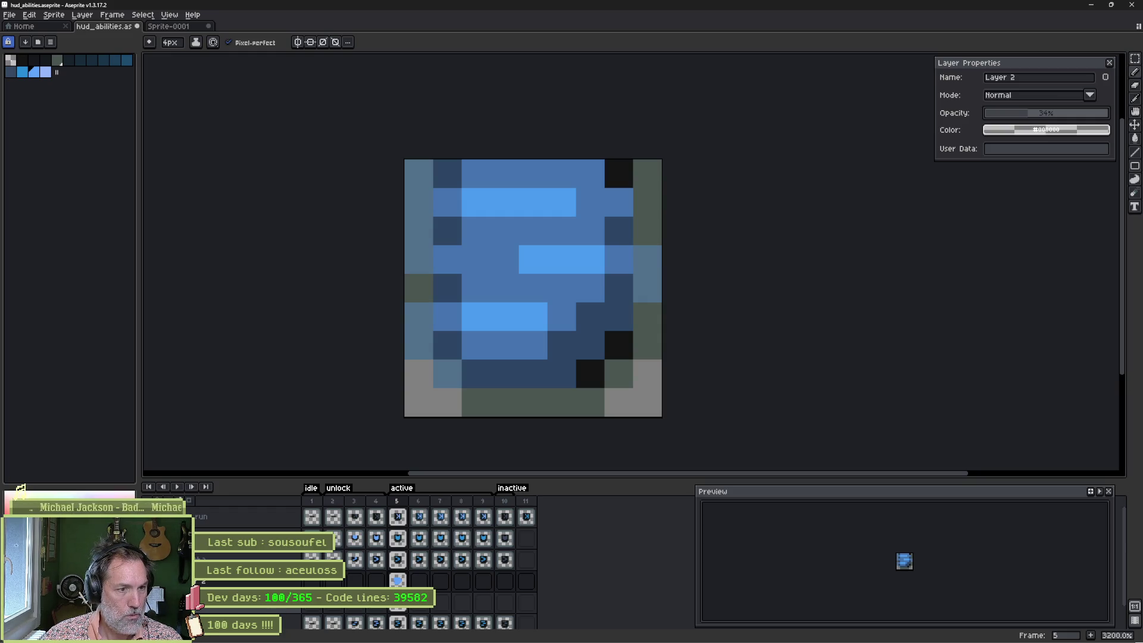
key("shift+n")
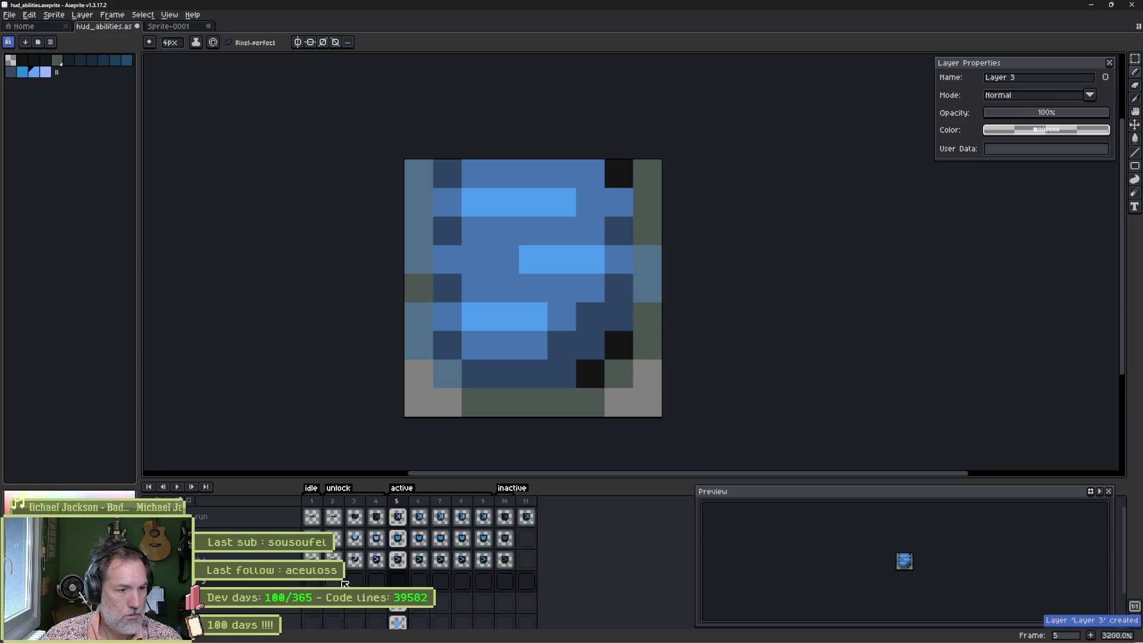
Step: Paint 1px lavender highlight pixels along the upper and lower bright rows on Layer 3
left_click(398, 581)
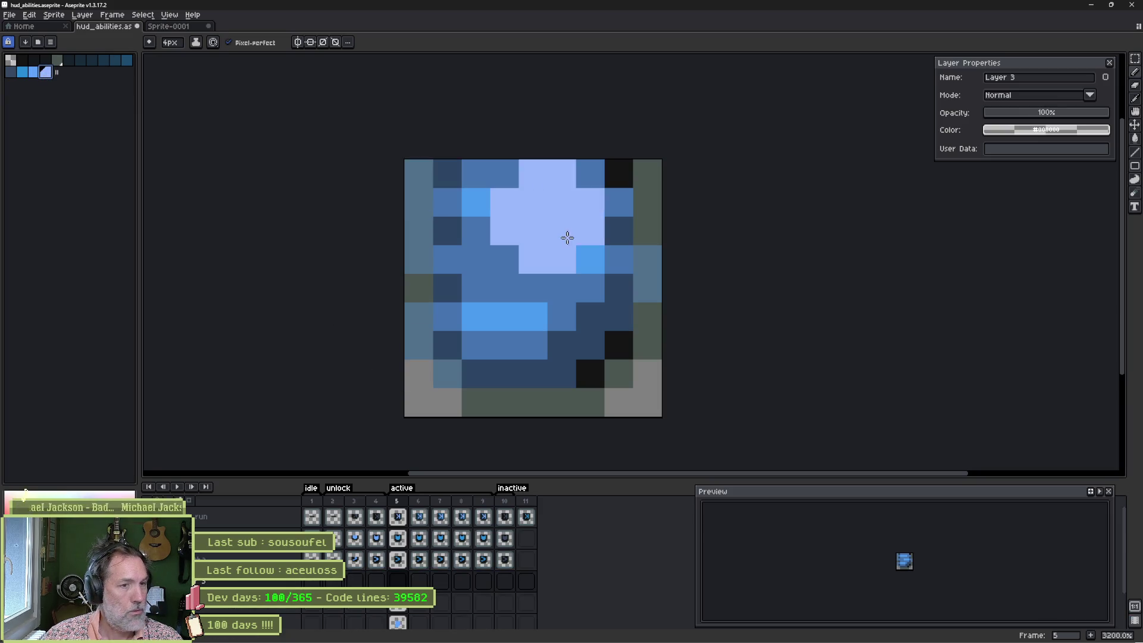
key("minus")
key("minus")
key("minus")
left_click(540, 260)
left_click(562, 260)
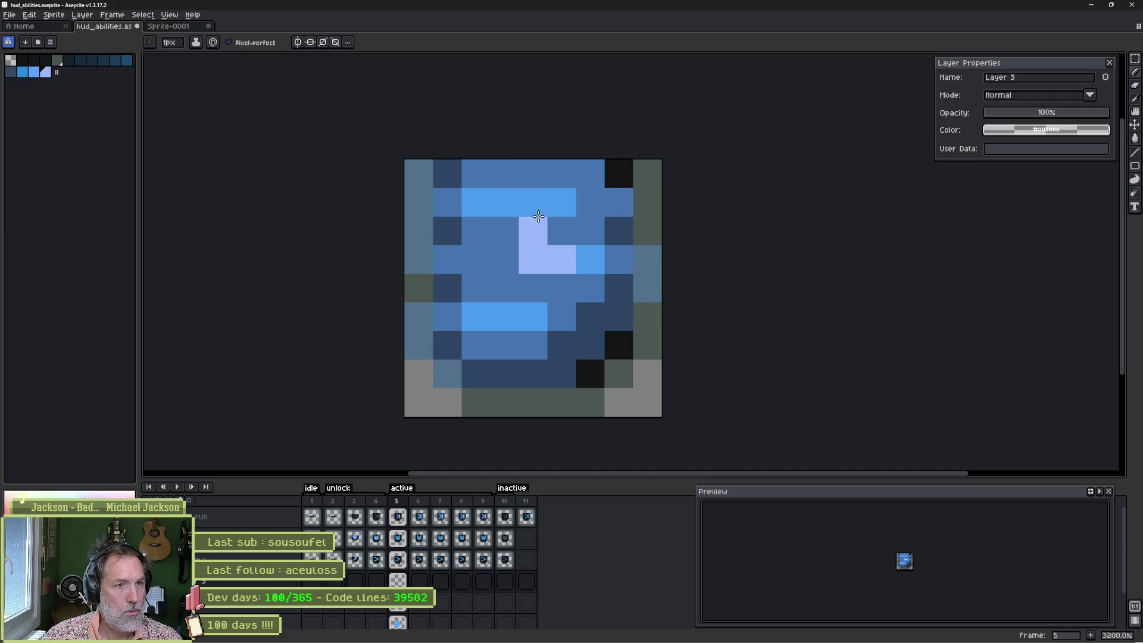
left_click_drag(534, 202, 476, 203)
left_click_drag(475, 316, 505, 316)
Step: Compare the icon with and without the highlights and check Layer 2's opacity
key("Right")
key("Left")
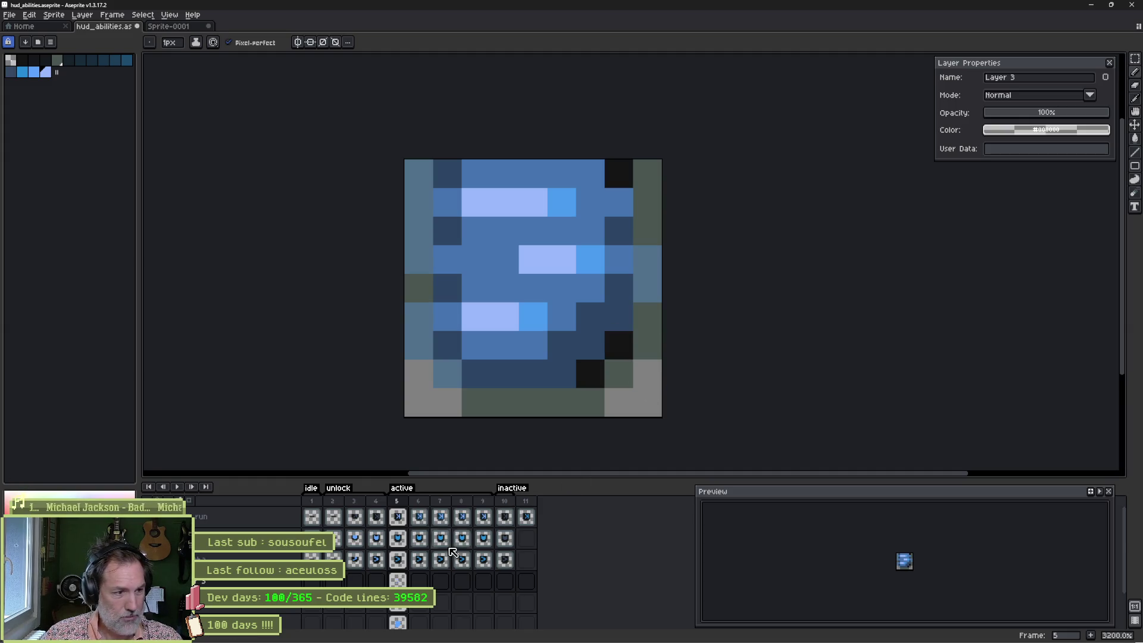
scroll(452, 553, "down", 1)
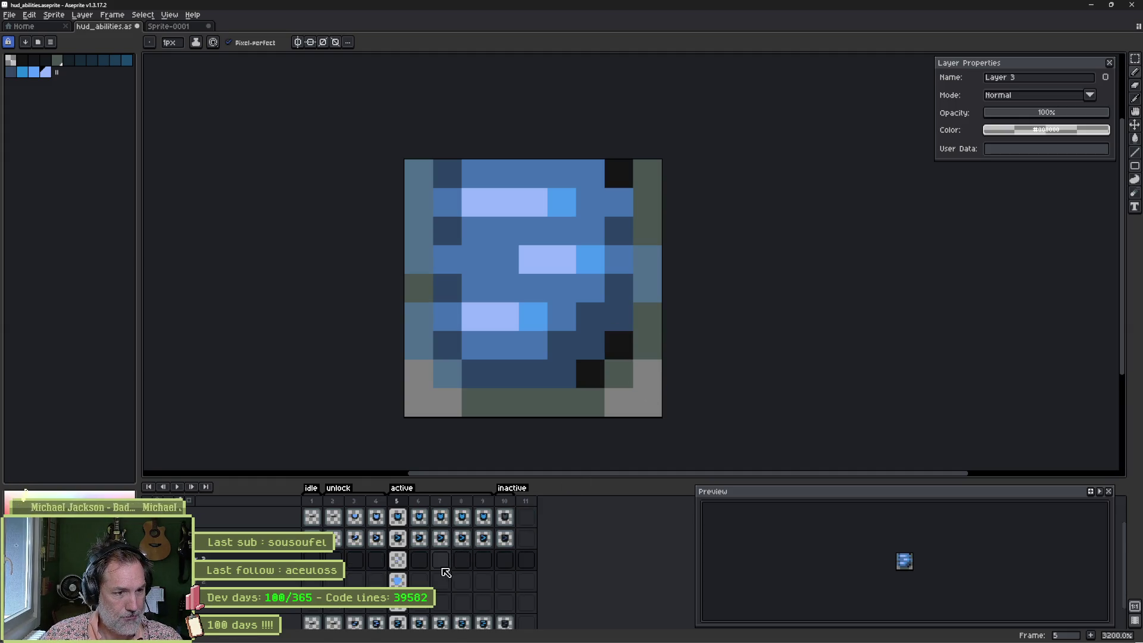
left_click(273, 581)
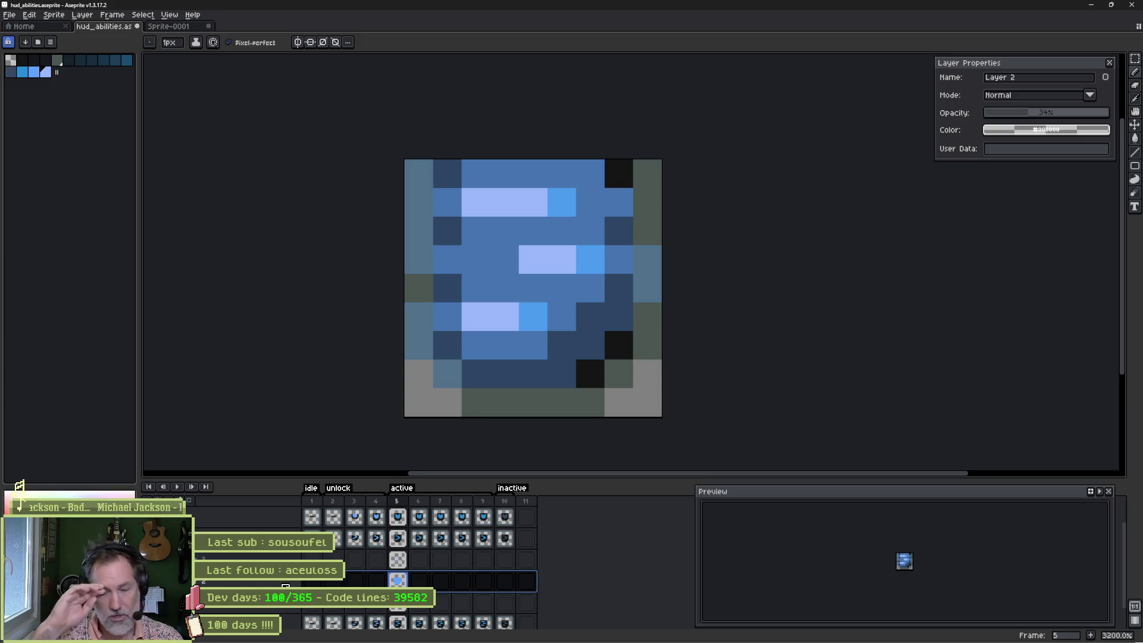
key("Up")
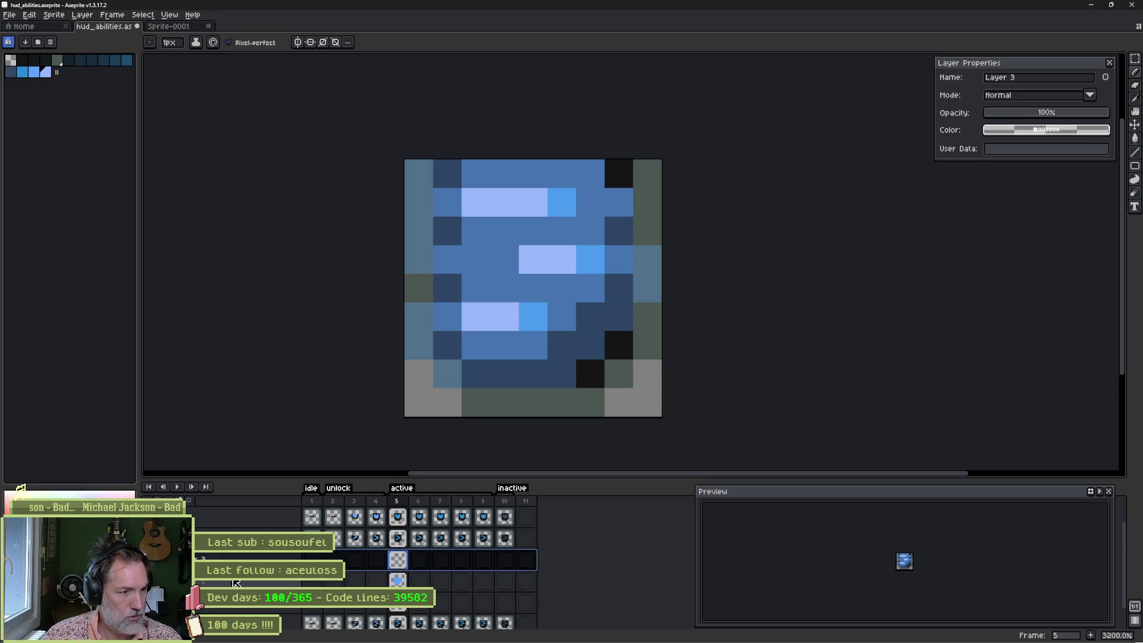
Step: Duplicate the three selected glow layers, then undo the duplication
key("shift+Down")
key("shift+Down")
right_click(258, 607)
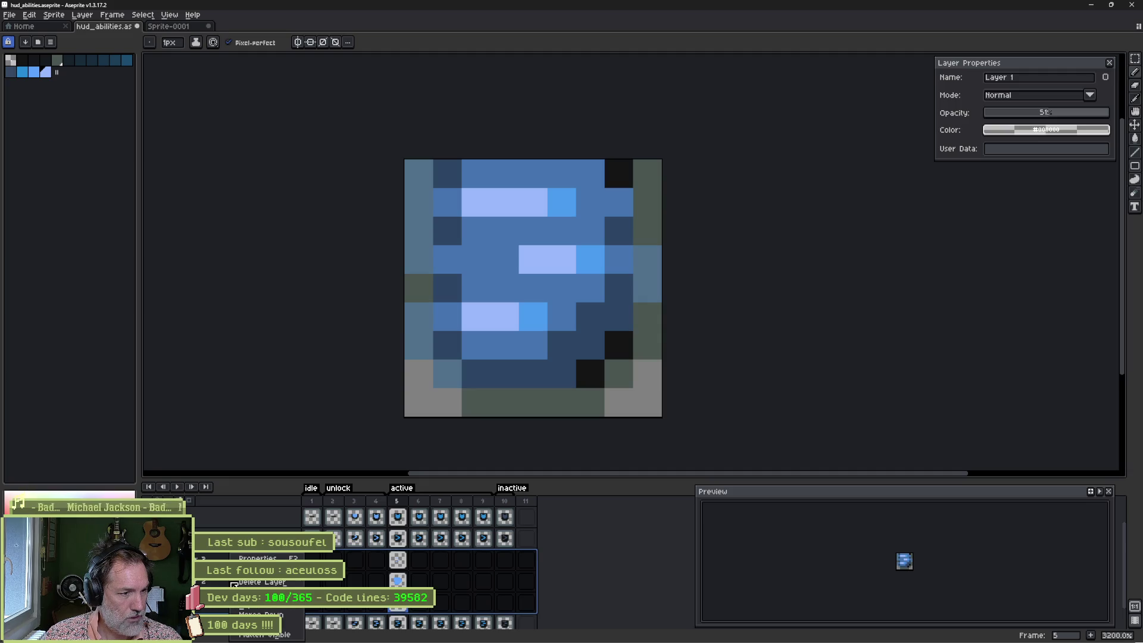
left_click(257, 608)
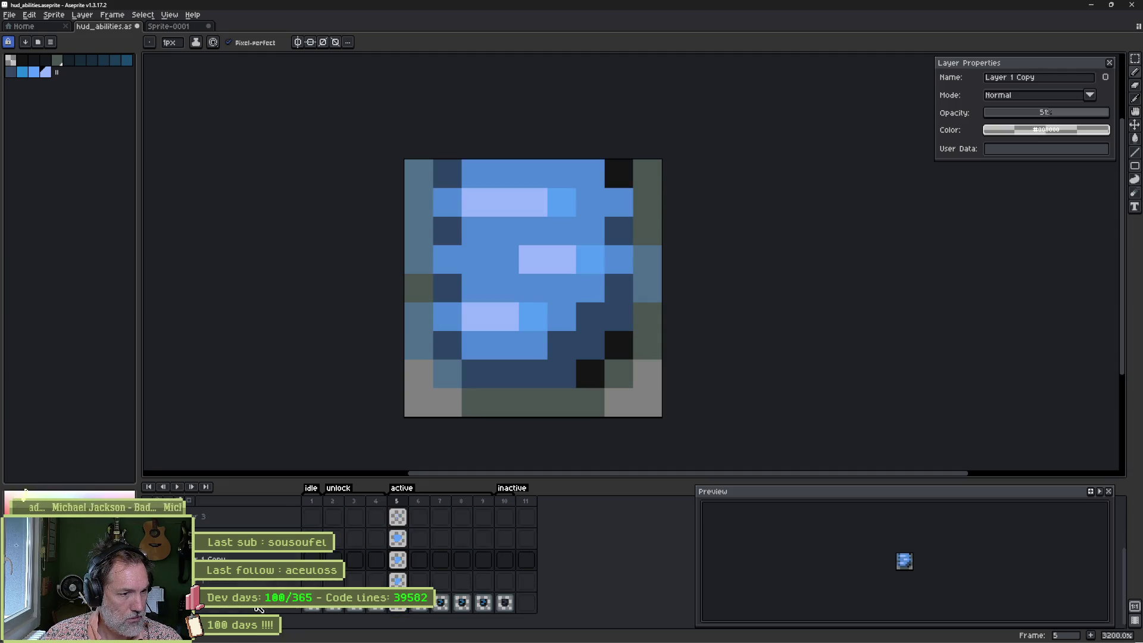
scroll(258, 608, "down", 2)
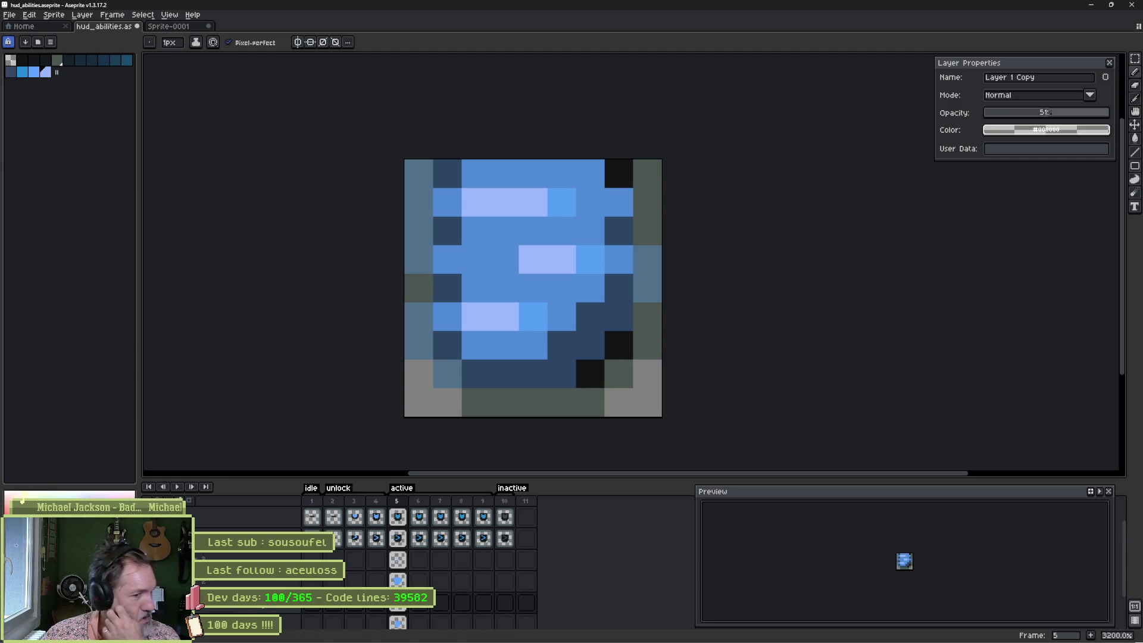
scroll(262, 605, "down", 1)
key("ctrl+z")
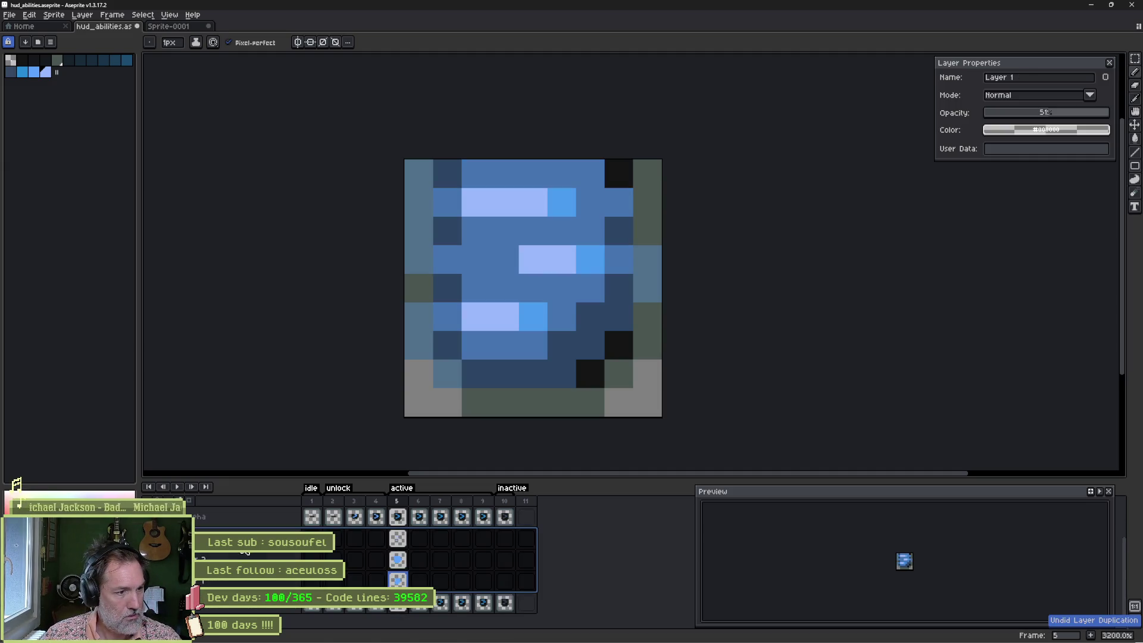
left_click(245, 548)
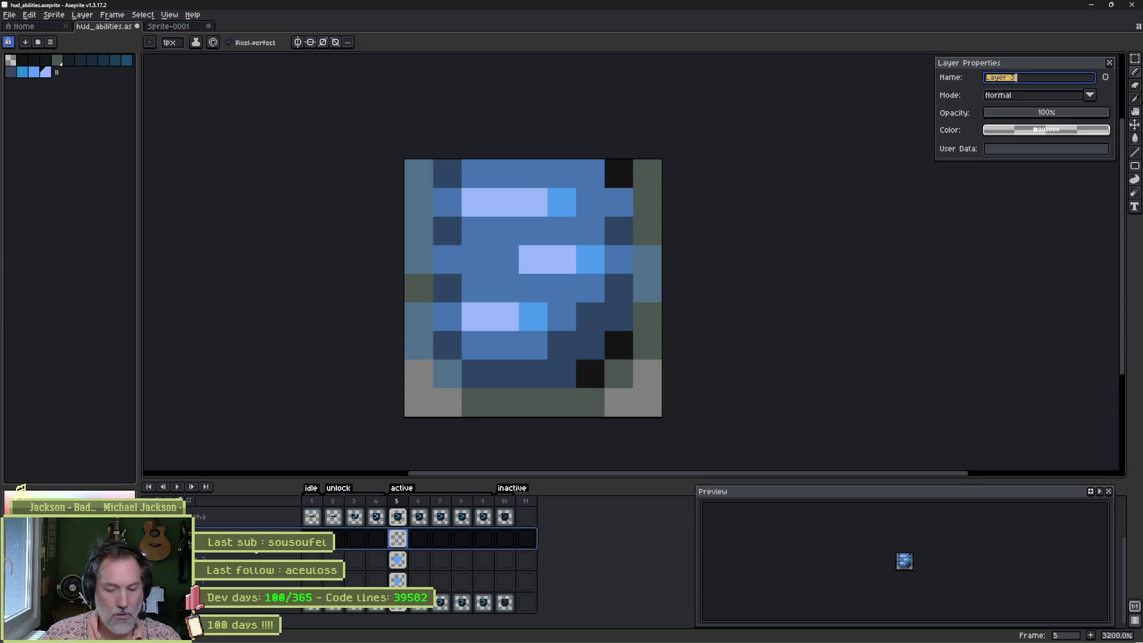
Step: Rename the glow layers to outer2 and outer1
left_click(398, 559)
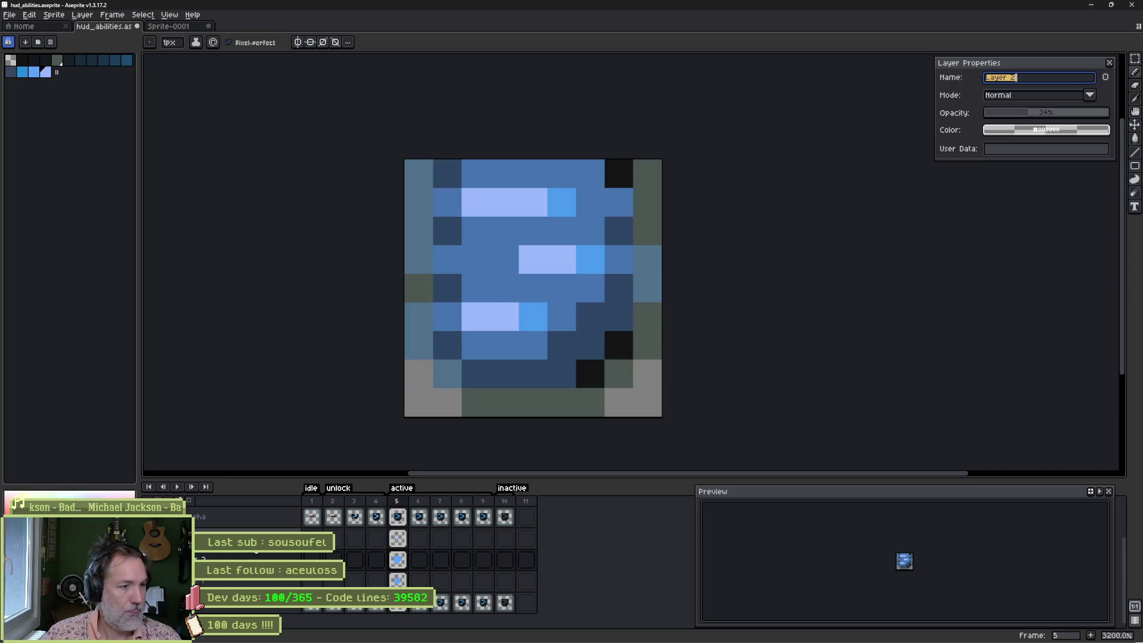
type("outer2")
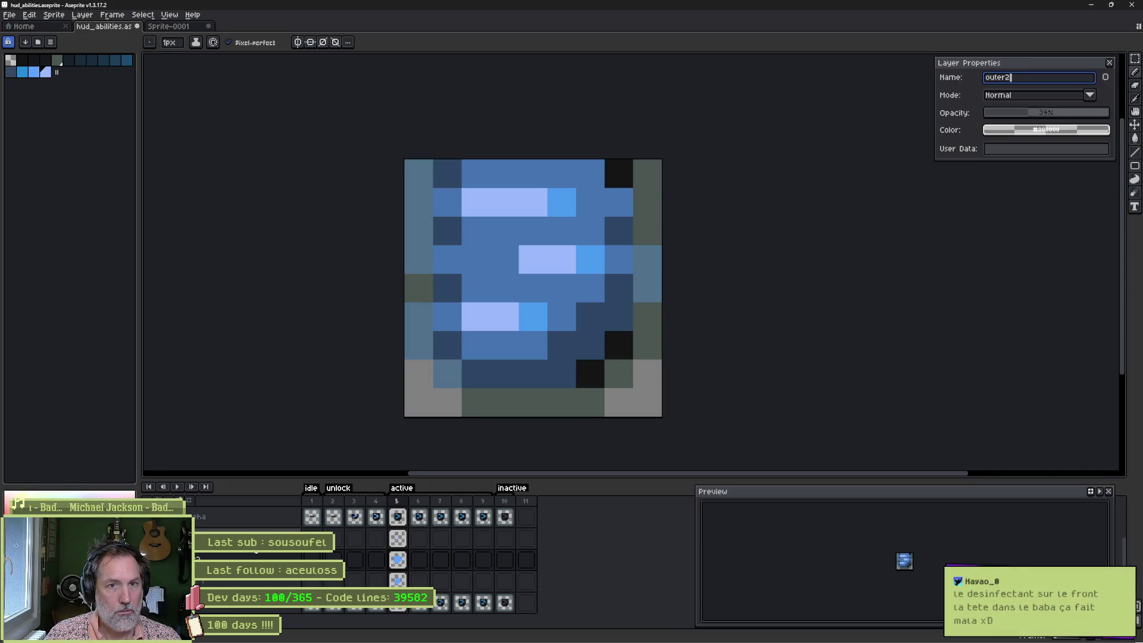
key("Return")
double_click(250, 581)
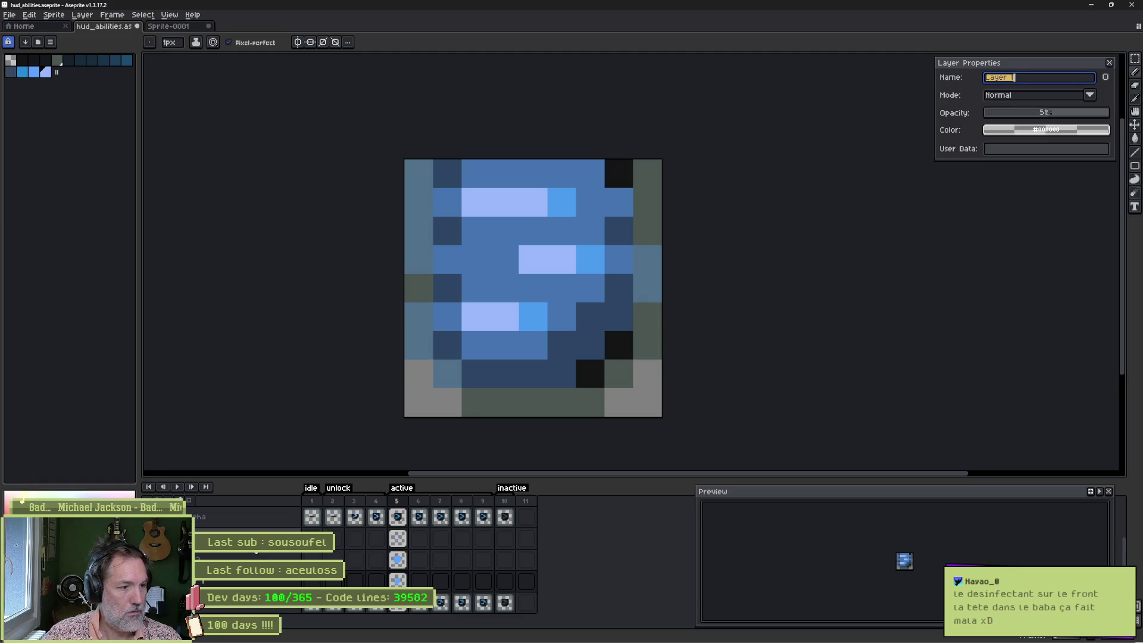
type("outer")
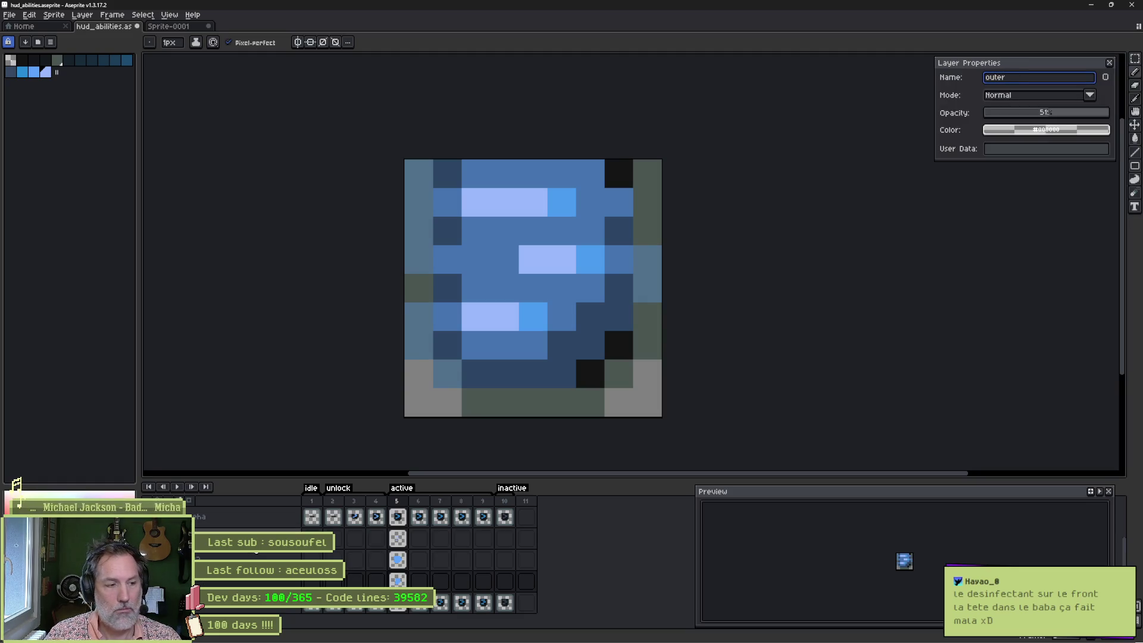
key("Return")
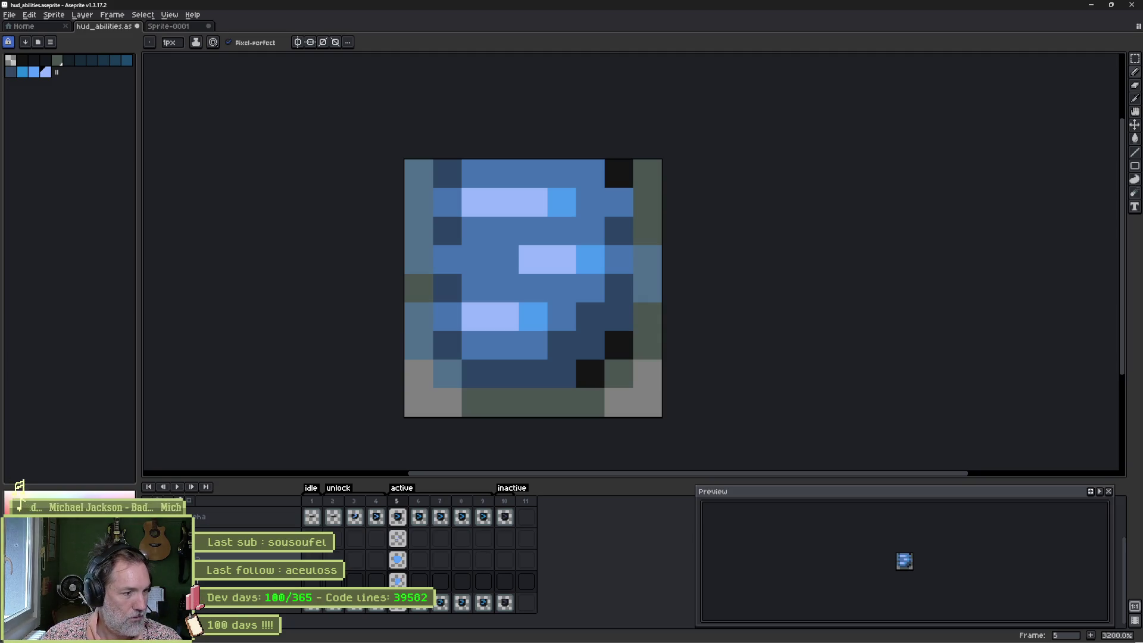
key("Return")
key("Return")
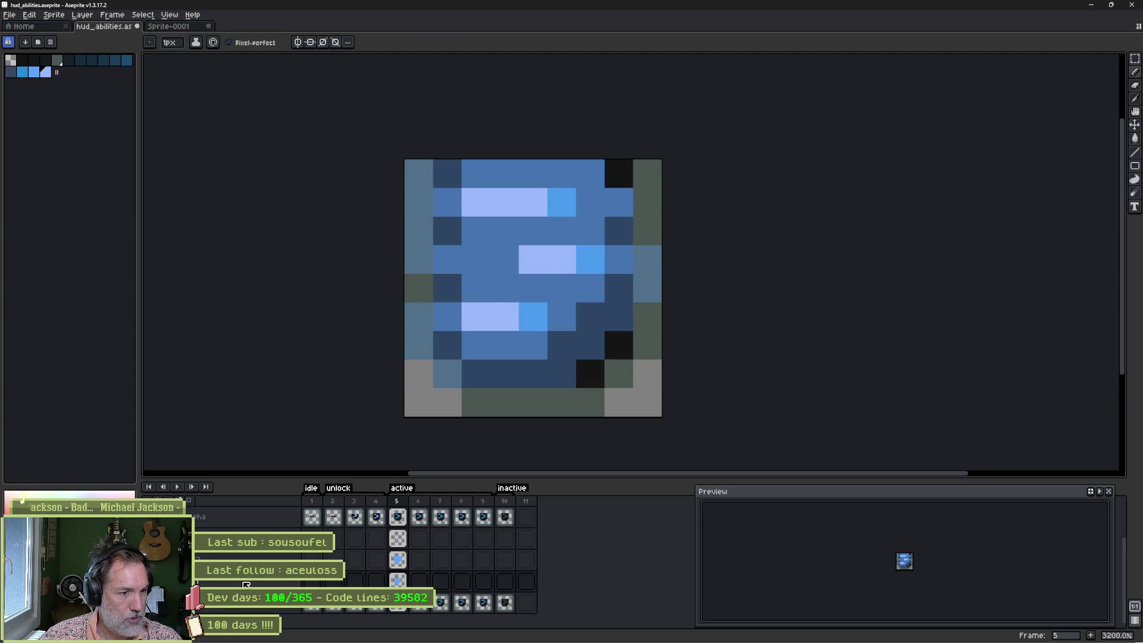
Step: Enlarge the timeline and duplicate the outer1, outer2 and inner layers
left_click_drag(339, 475, 341, 286)
scroll(570, 207, "down", 2)
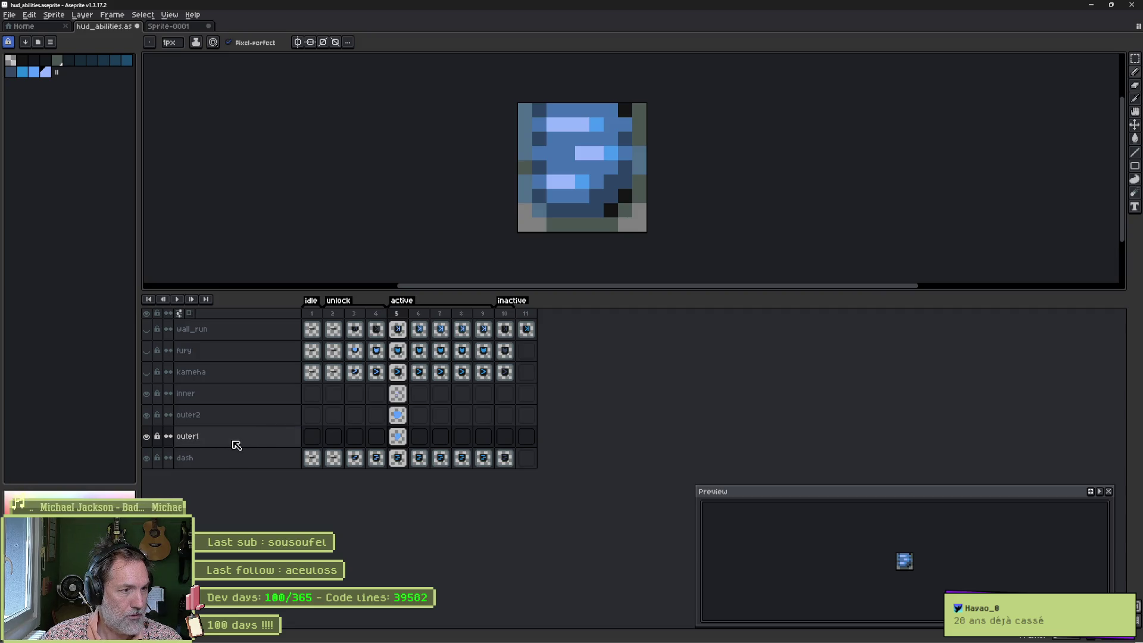
right_click(235, 444)
left_click(262, 488)
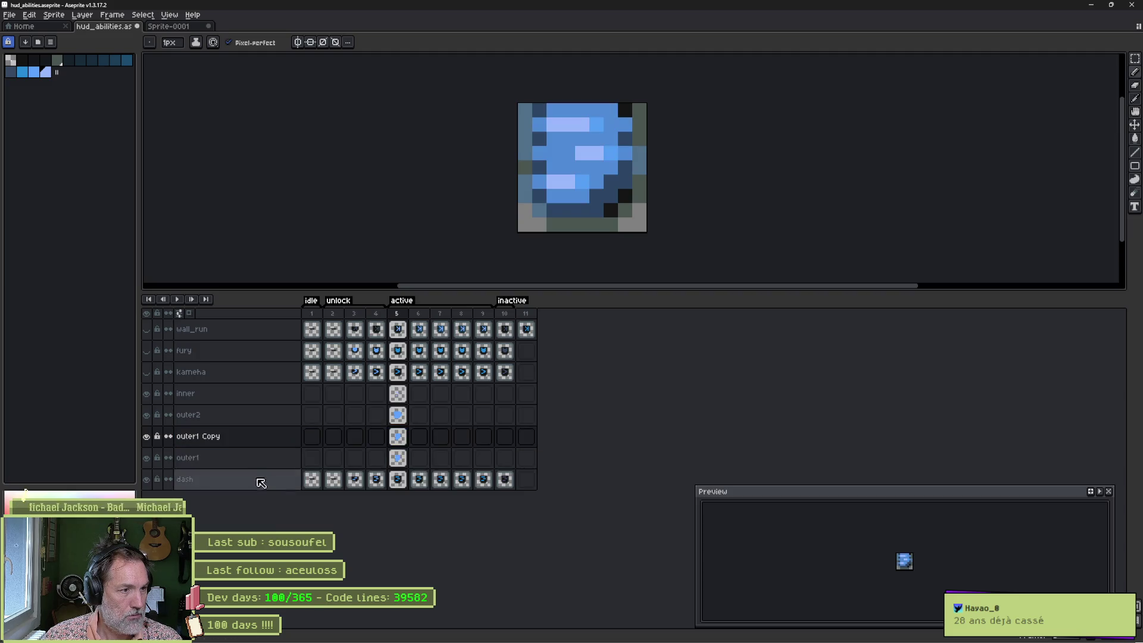
right_click(243, 416)
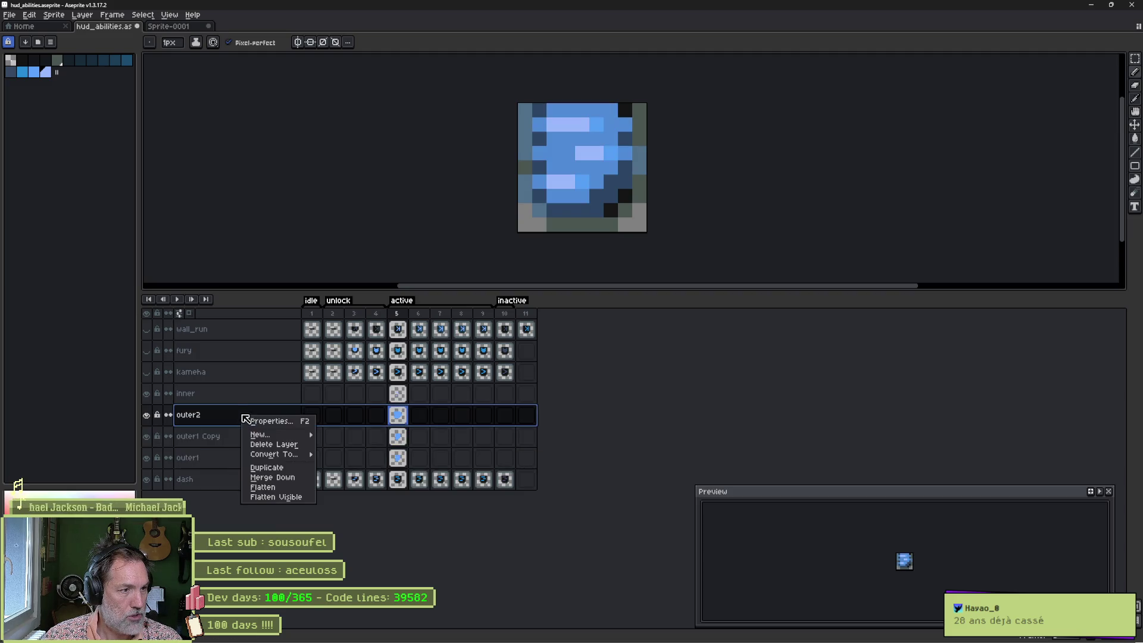
left_click(269, 467)
left_click(235, 394)
right_click(235, 395)
left_click(262, 448)
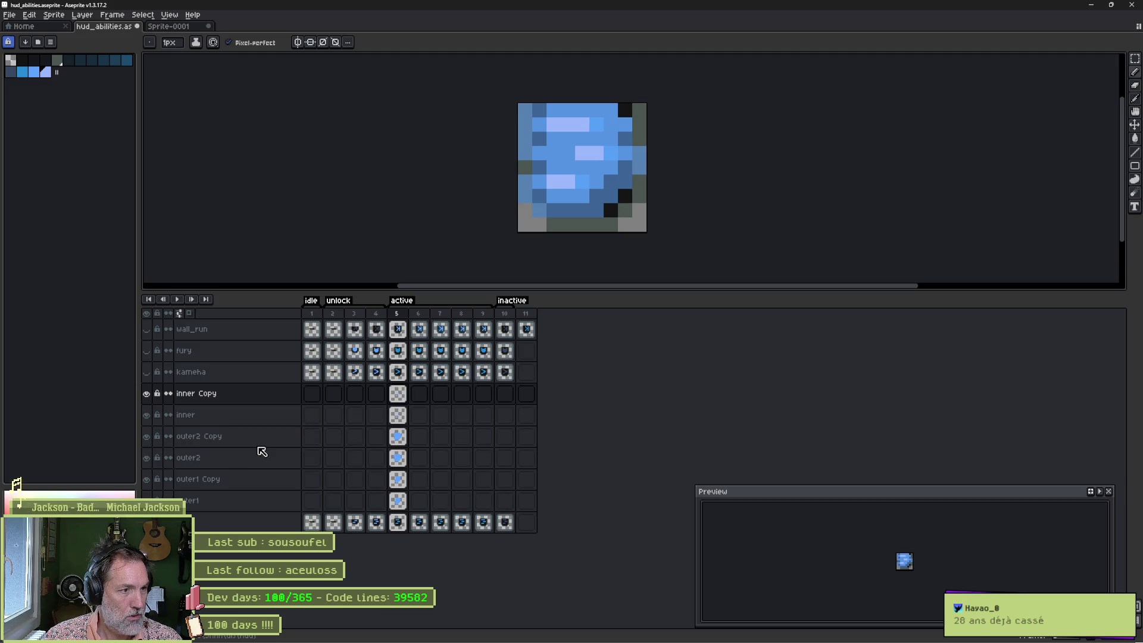
Step: Move the outer2 and outer1 copies above inner, then delete the original inner and outer2
left_click(246, 439)
mouse_move(239, 430)
left_mouse_down()
mouse_move(237, 410)
mouse_move(237, 437)
left_mouse_up()
left_click(242, 475)
left_click(248, 464)
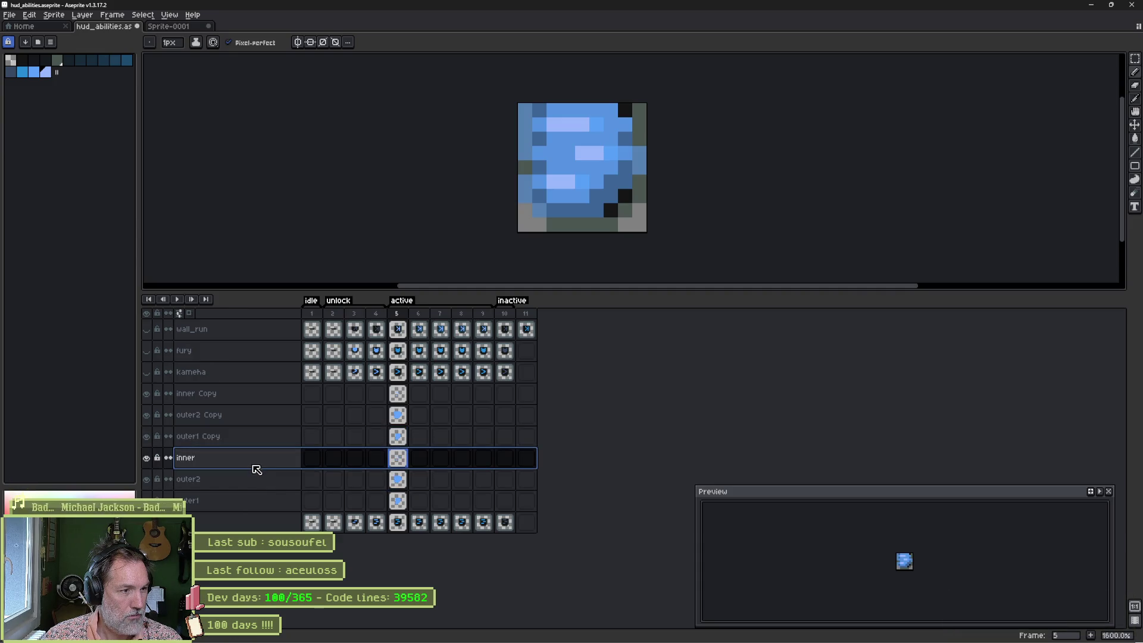
right_click(256, 470)
left_click(262, 477)
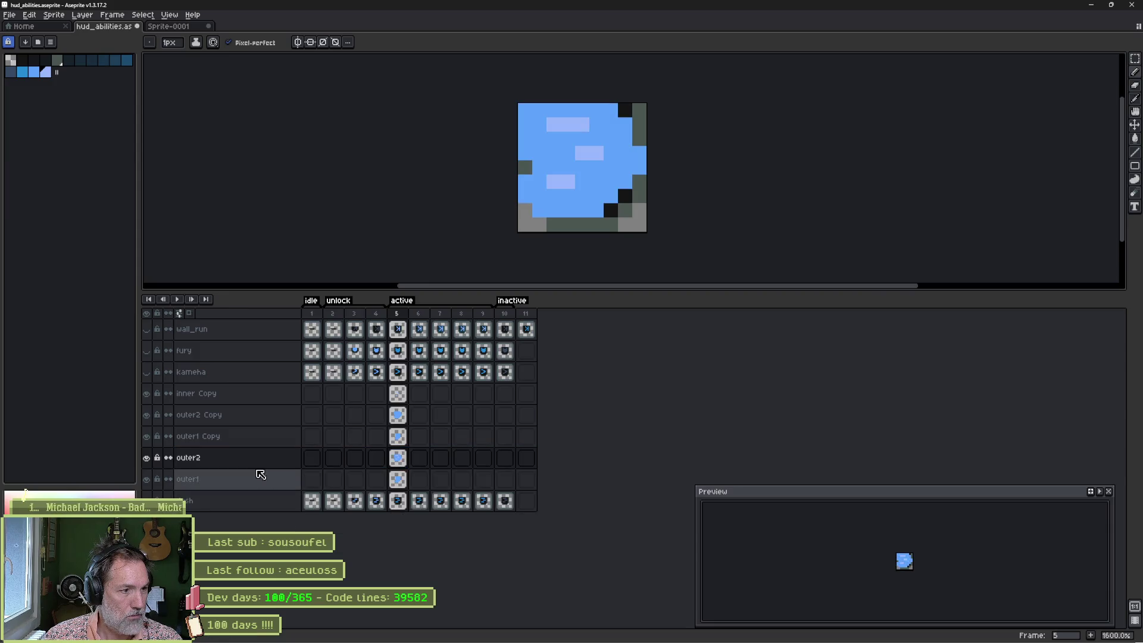
right_click(261, 477)
left_click(262, 484)
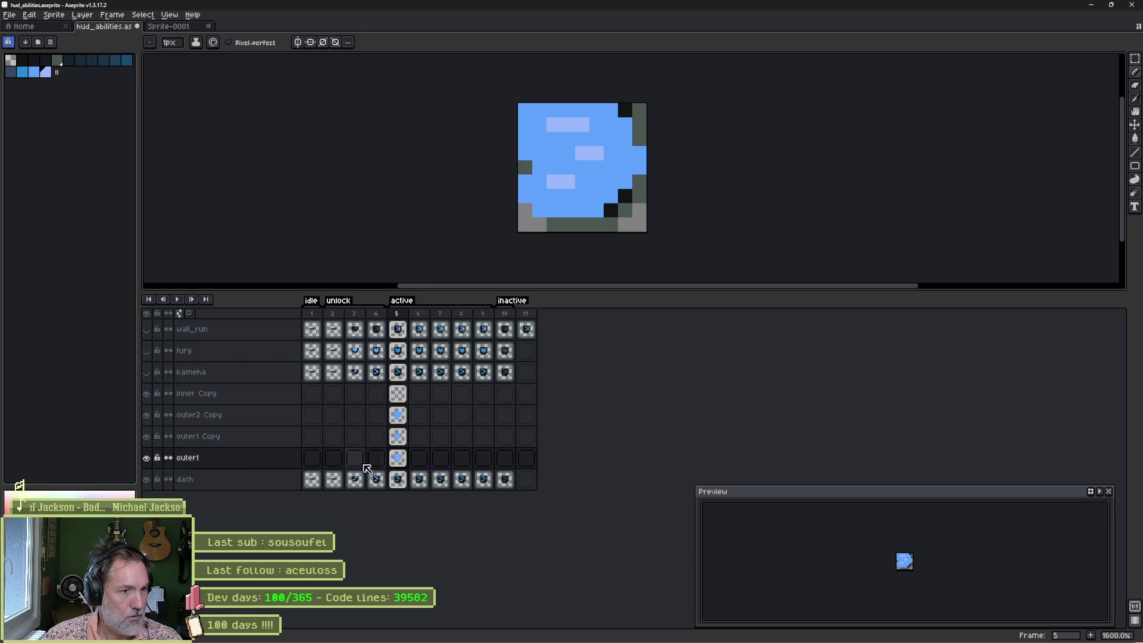
Step: Copy outer1's frame 5 glow across frames 6 to 9
left_click_drag(399, 464, 483, 462)
key("ctrl+v")
left_click(483, 462)
key("ctrl+v")
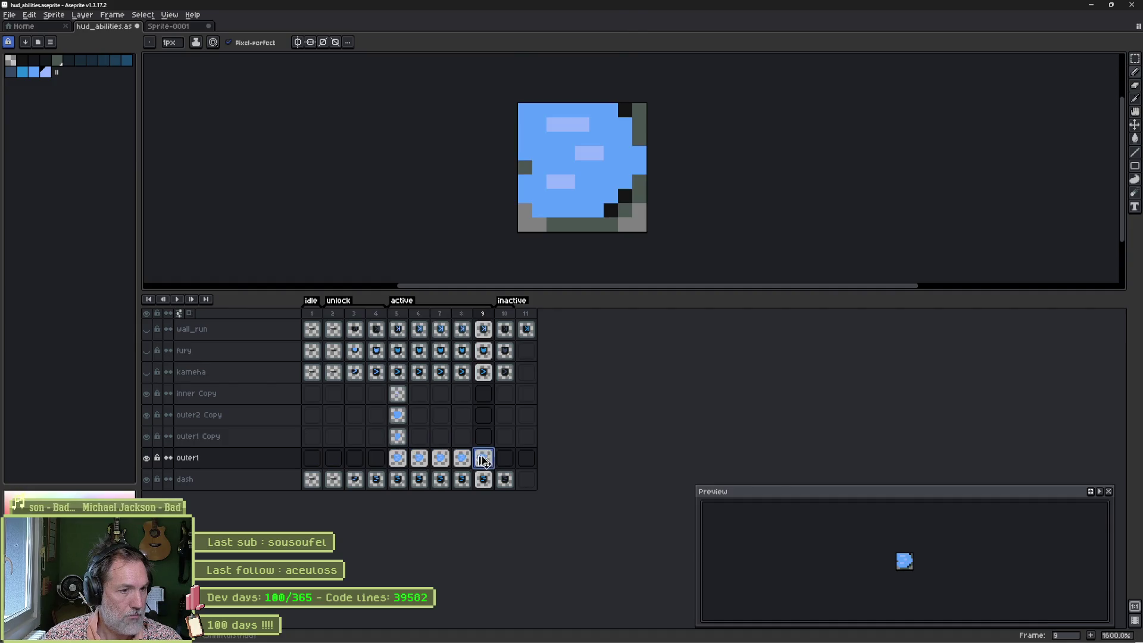
left_click(399, 461)
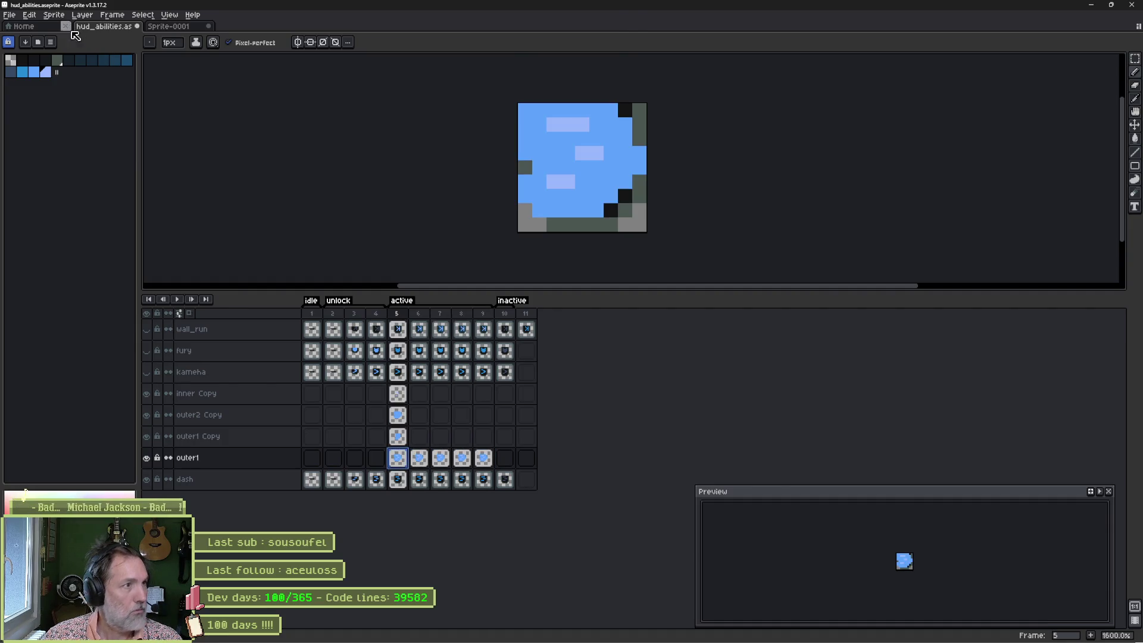
left_click(29, 15)
Step: Cancel a darkening Color Curve adjustment including alpha, and undo copying the glow across frames
mouse_move(162, 241)
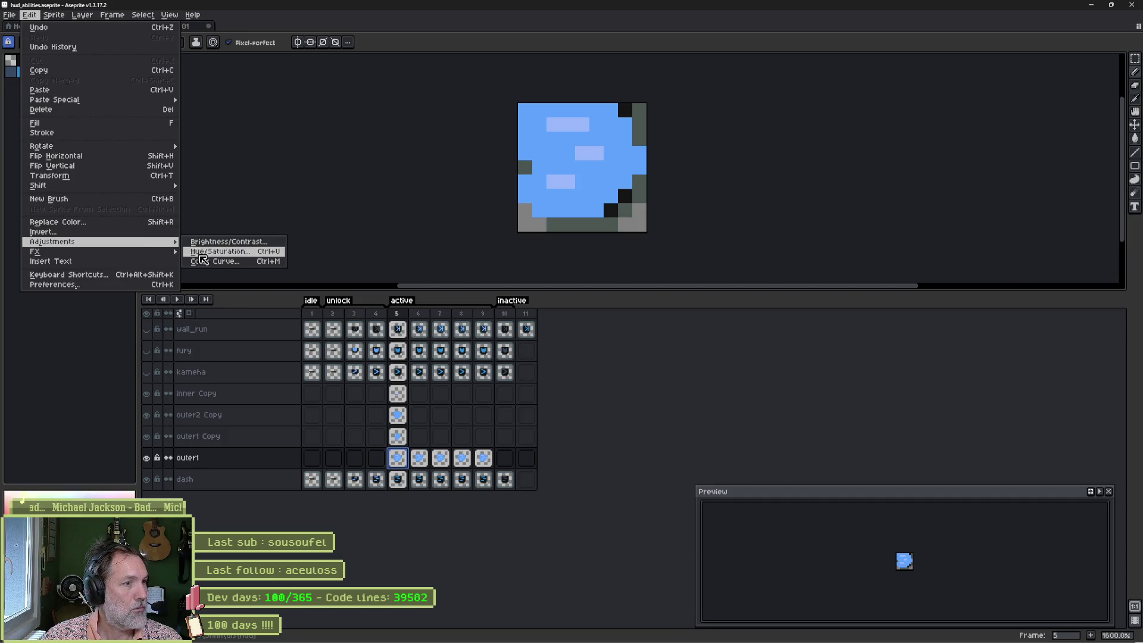
left_click(205, 261)
left_click(1007, 211)
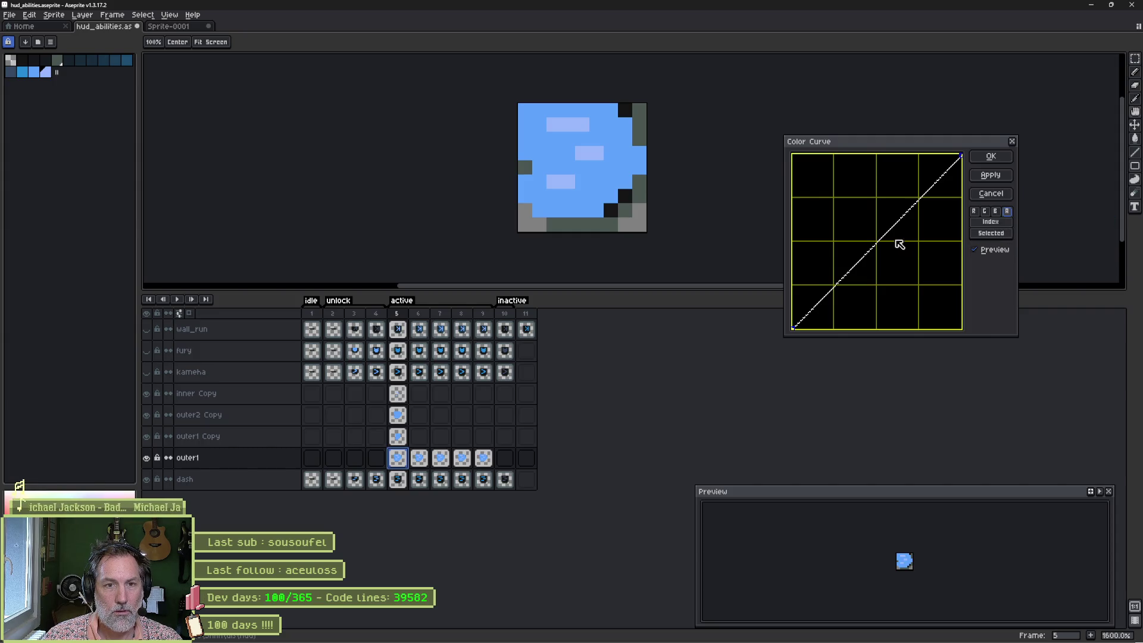
left_click_drag(877, 244, 916, 275)
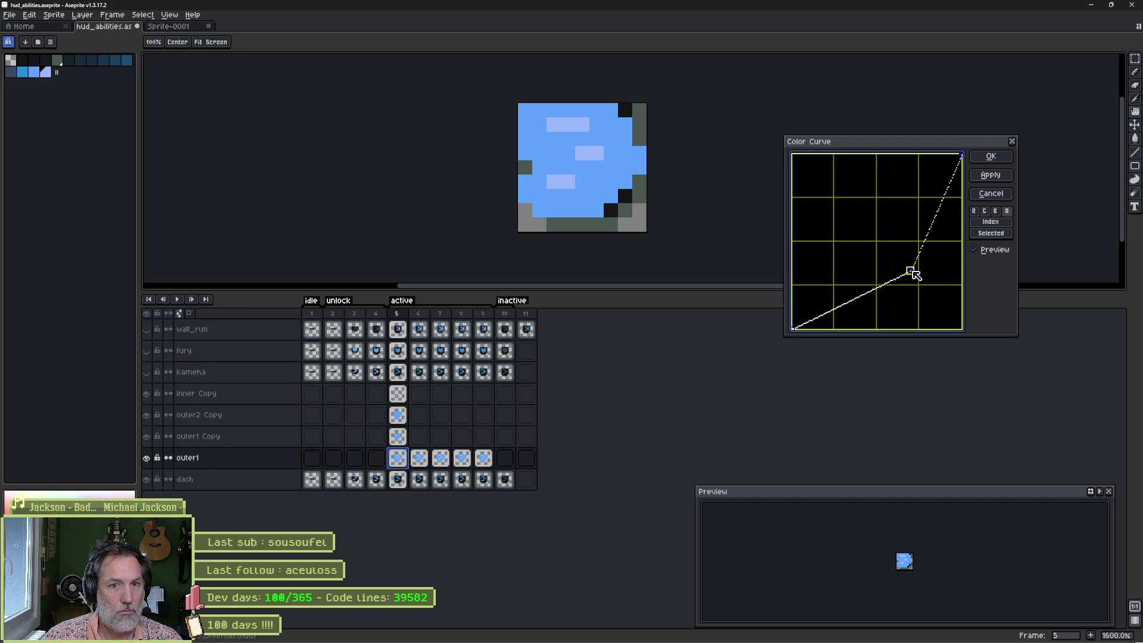
left_click(990, 194)
key("ctrl+z")
key("ctrl+z")
key("ctrl+z")
key("ctrl+z")
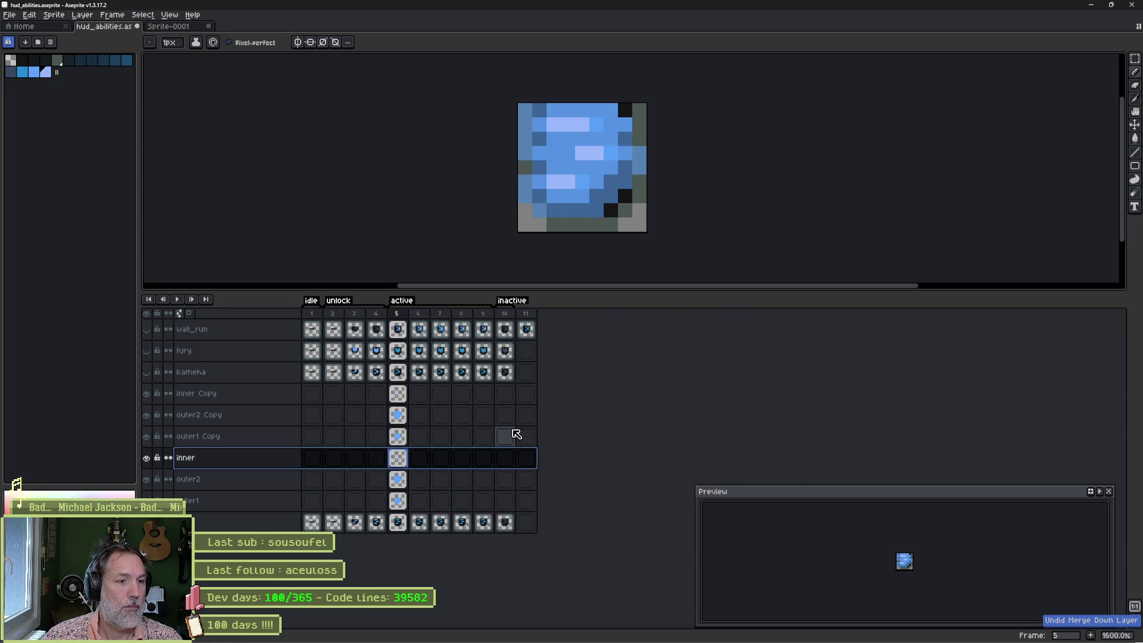
key("ctrl+z")
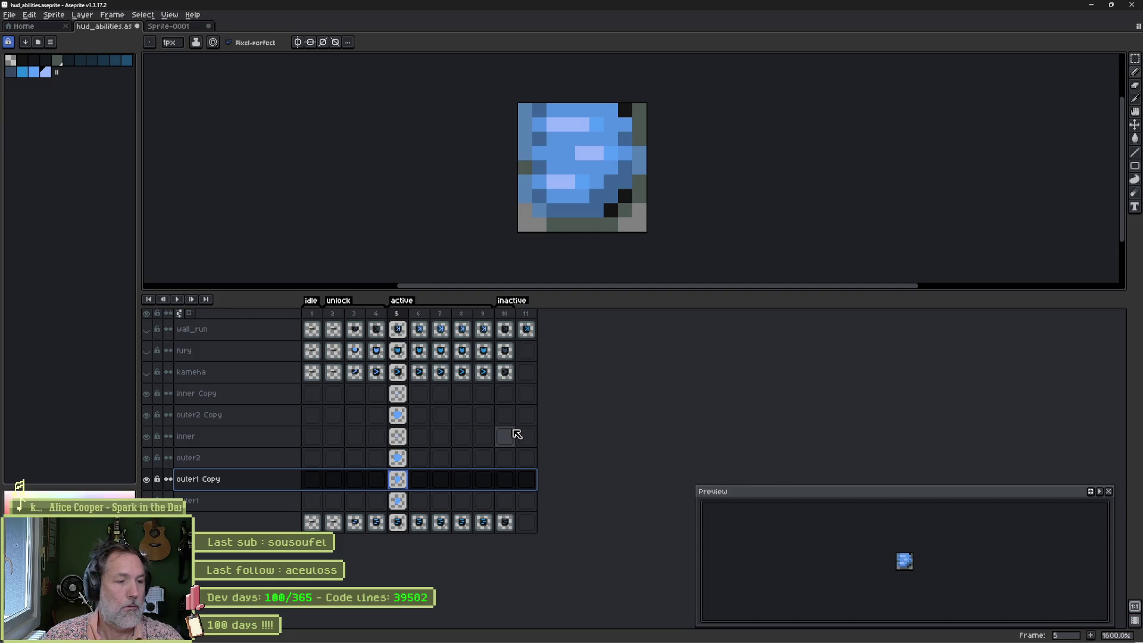
key("ctrl+y")
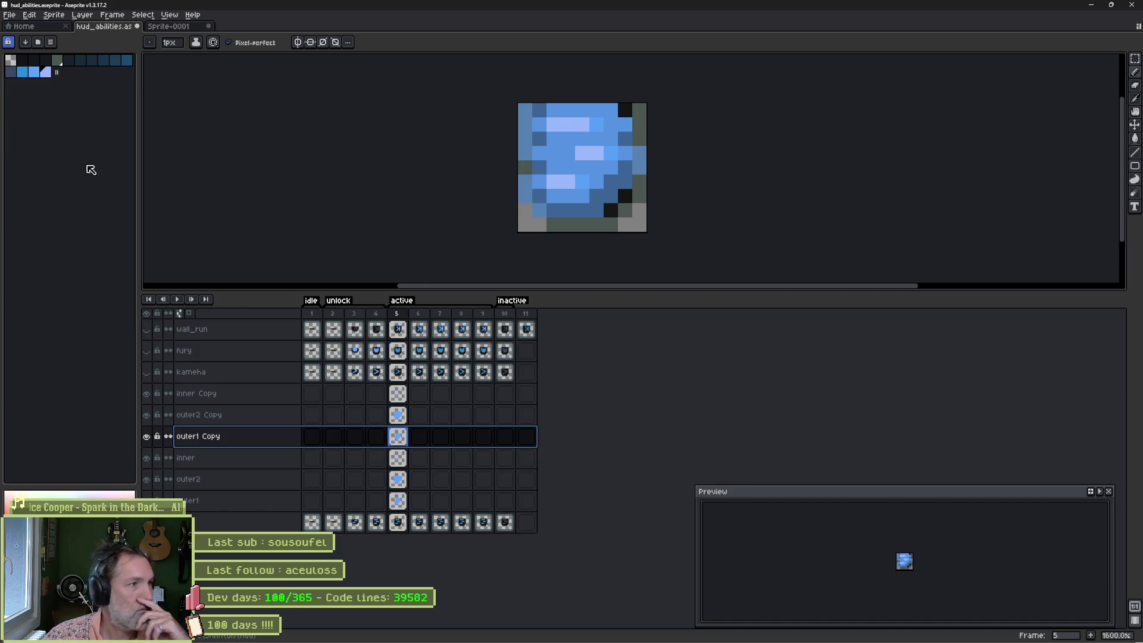
left_click(50, 42)
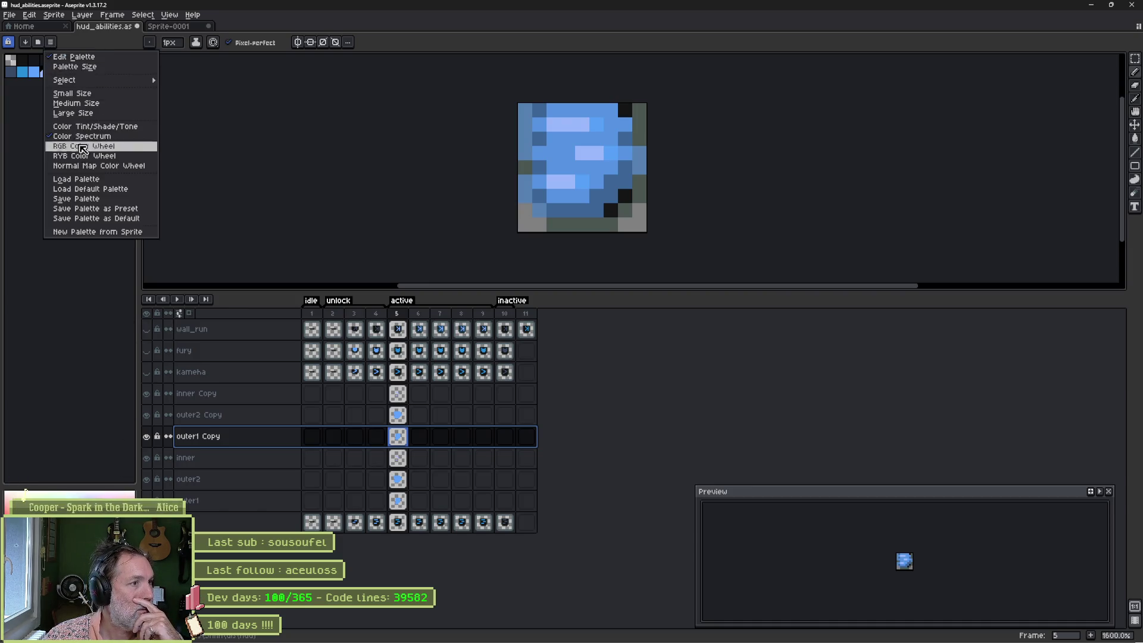
left_click(97, 235)
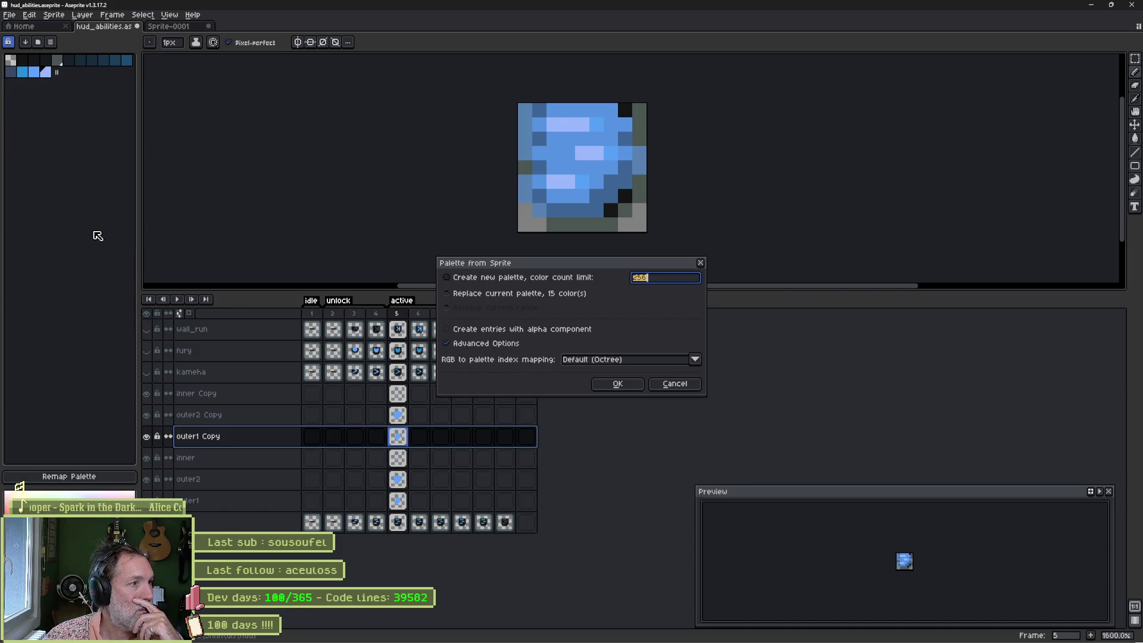
left_click(637, 387)
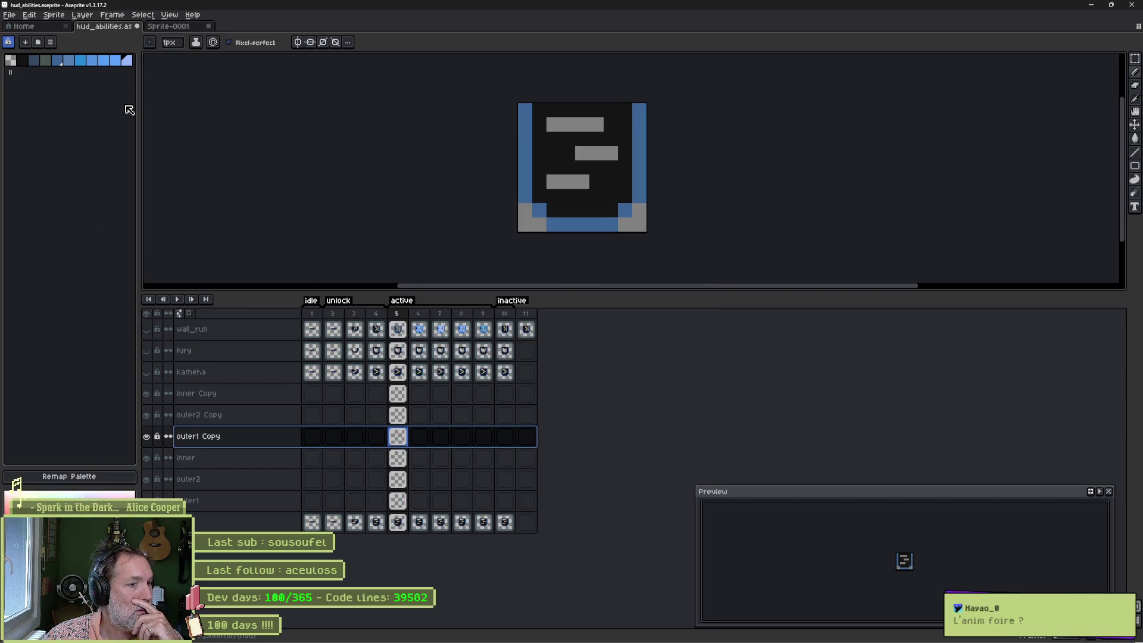
key("ctrl+z")
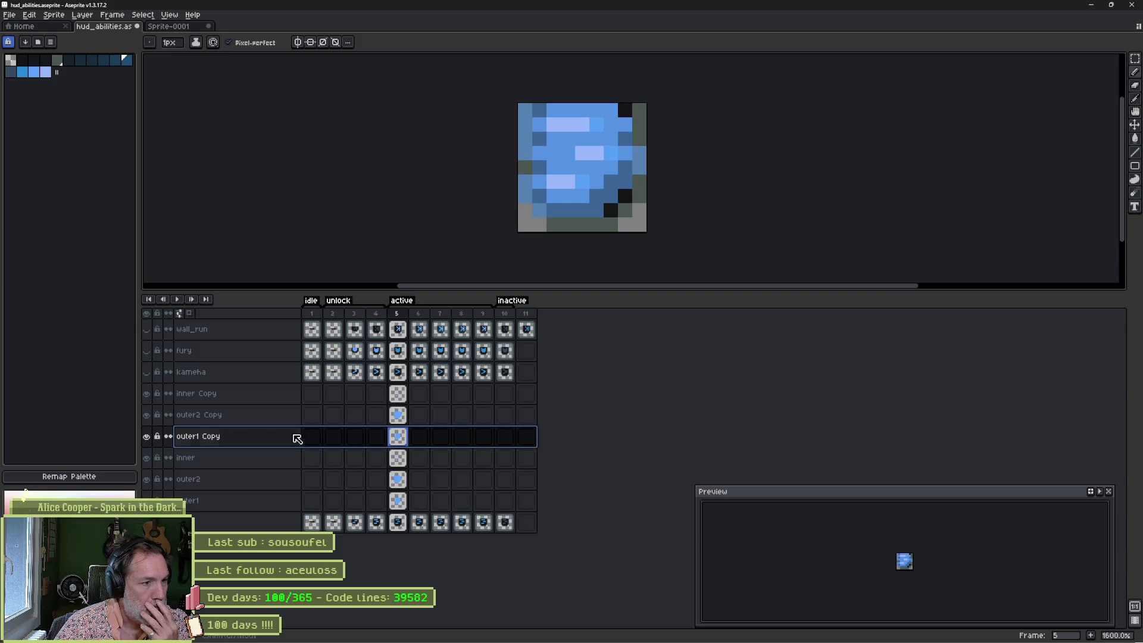
left_click(146, 436)
Step: Hide the outer2 Copy and inner Copy layers, then try and undo merging inner down
left_click(146, 415)
left_click(147, 402)
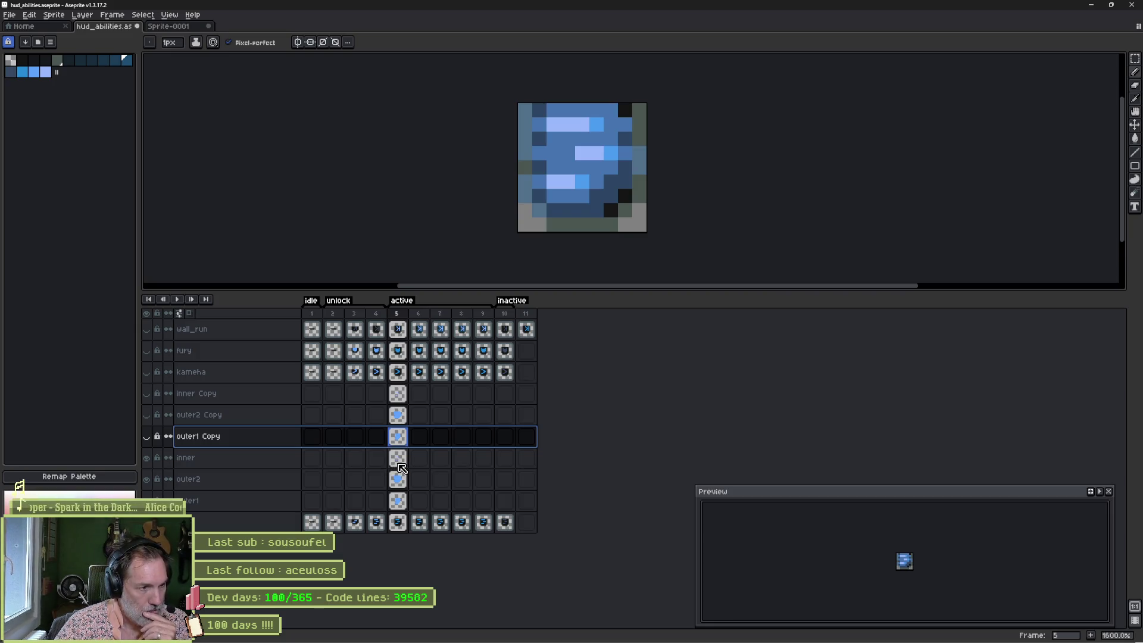
right_click(249, 461)
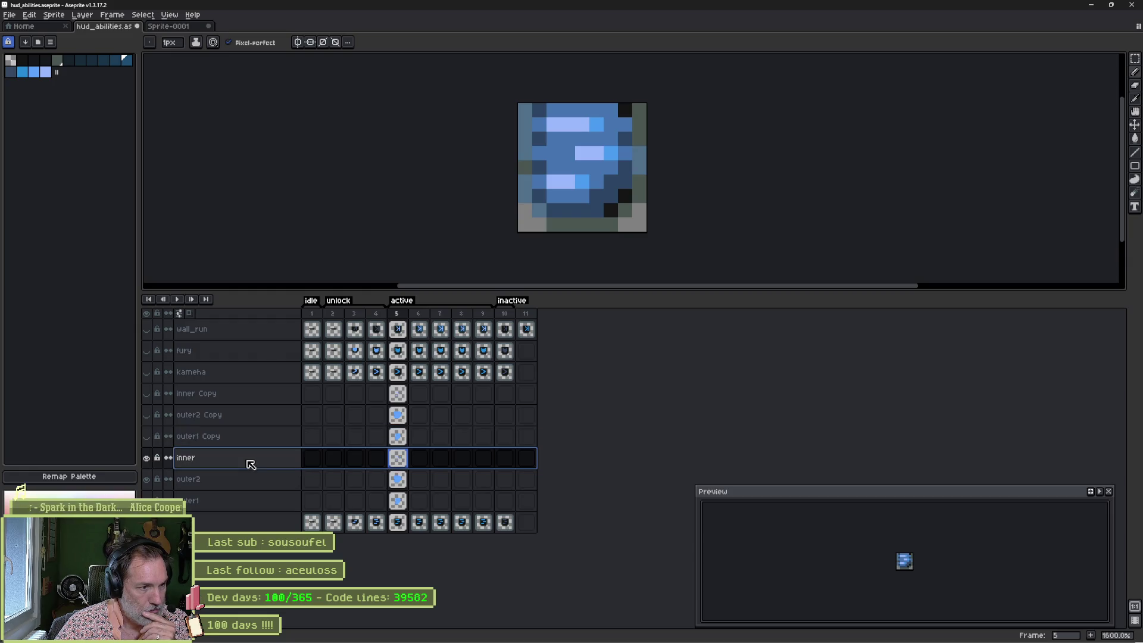
left_click(279, 523)
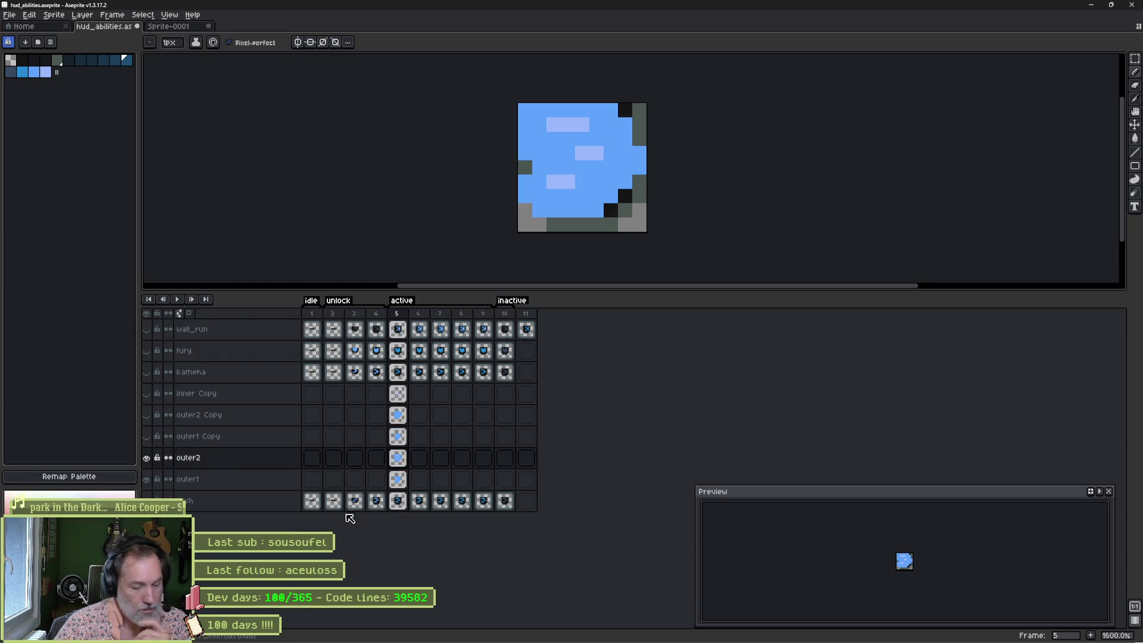
key("ctrl+z")
Step: Convert the sprite to RGB Color, then merge inner and outer2 down into outer1
left_click(53, 15)
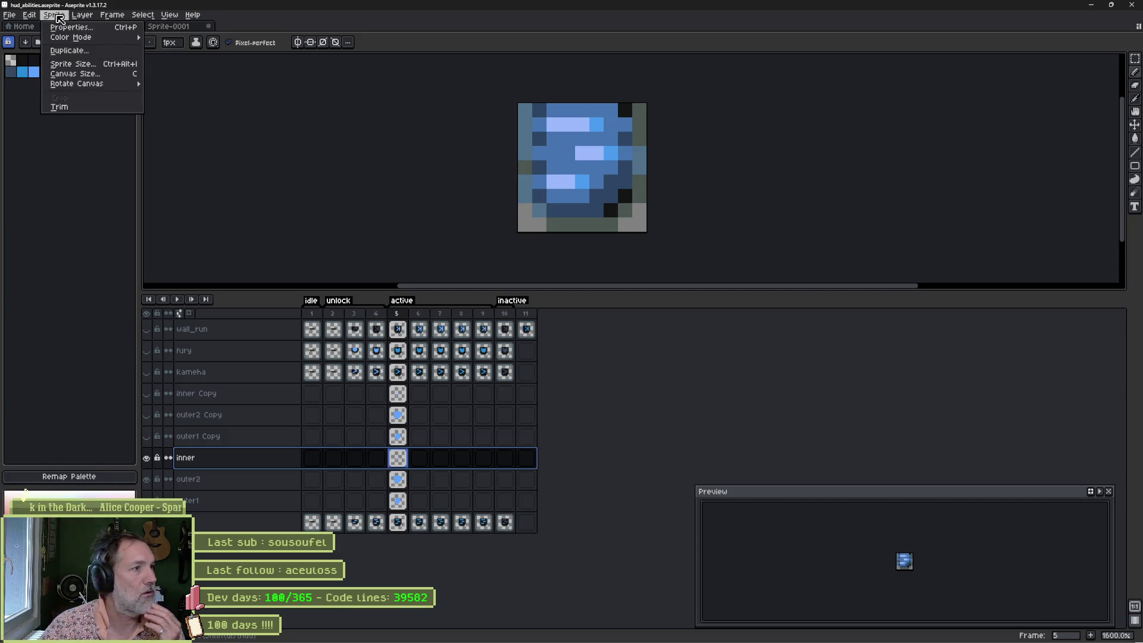
mouse_move(76, 44)
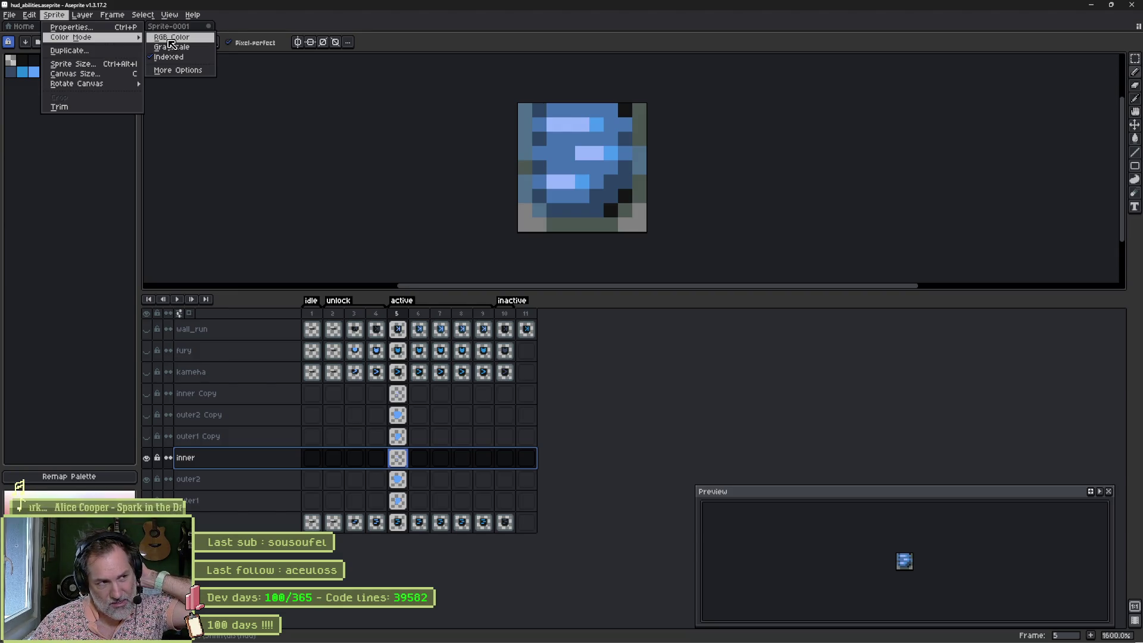
left_click(169, 40)
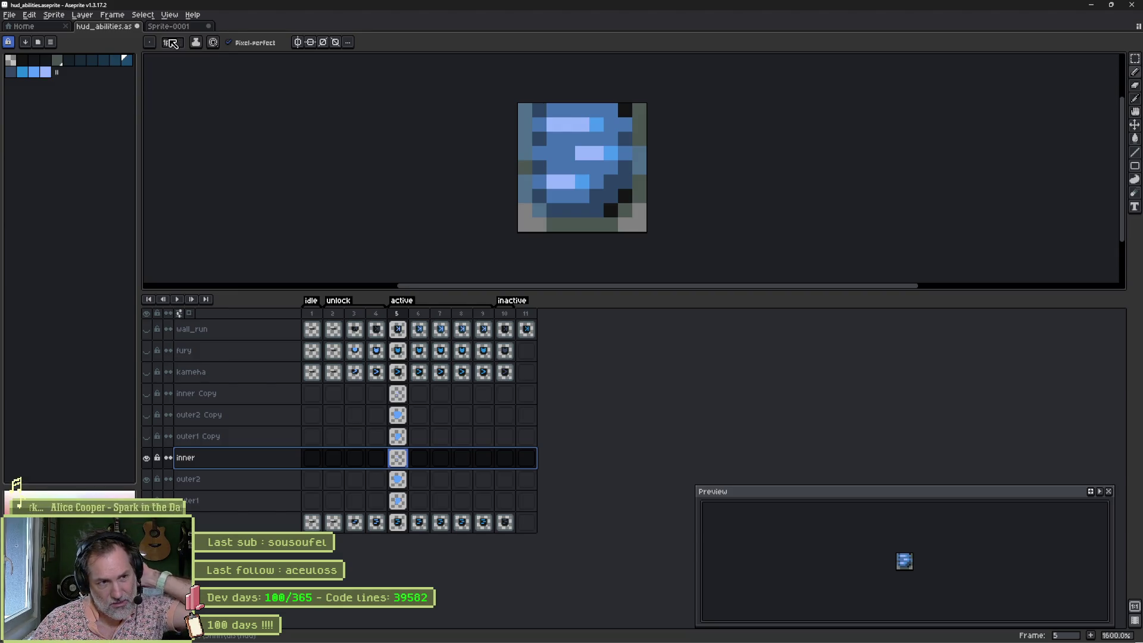
right_click(280, 457)
left_click(338, 519)
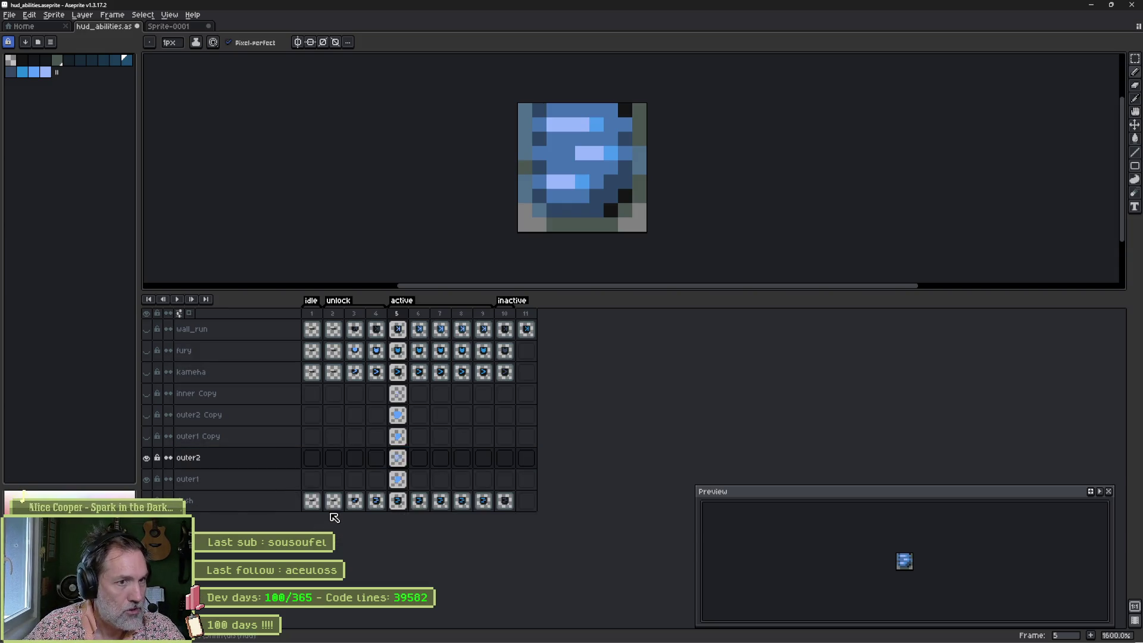
right_click(253, 461)
left_click(286, 523)
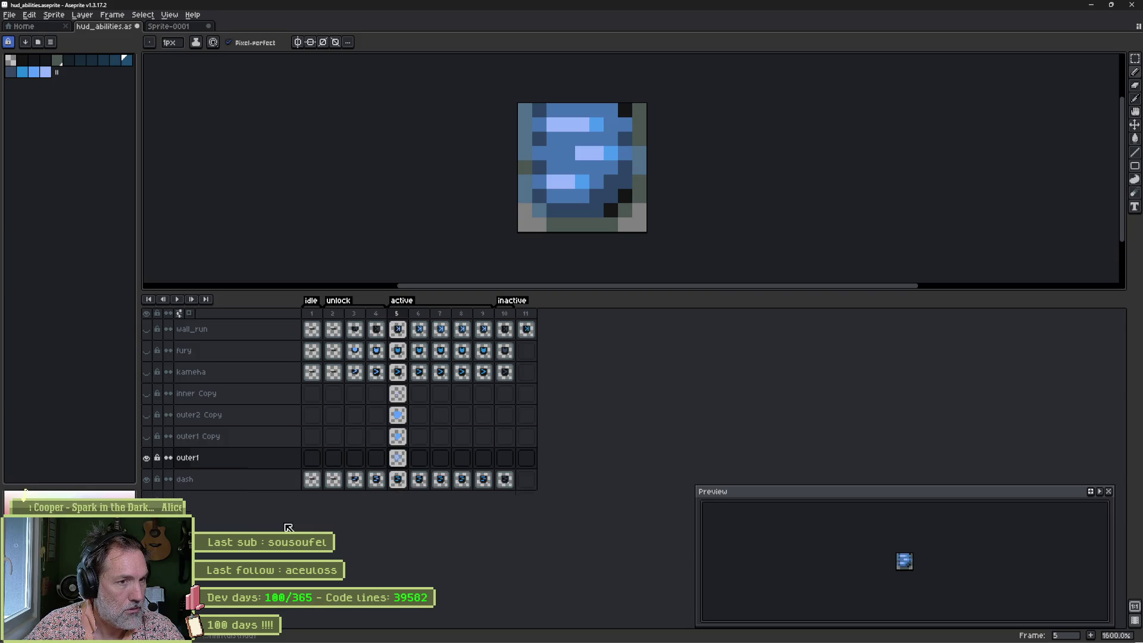
Step: Fill outer1's frames 6–9 with the frame 5 glow
left_click(419, 458)
key("ctrl+v")
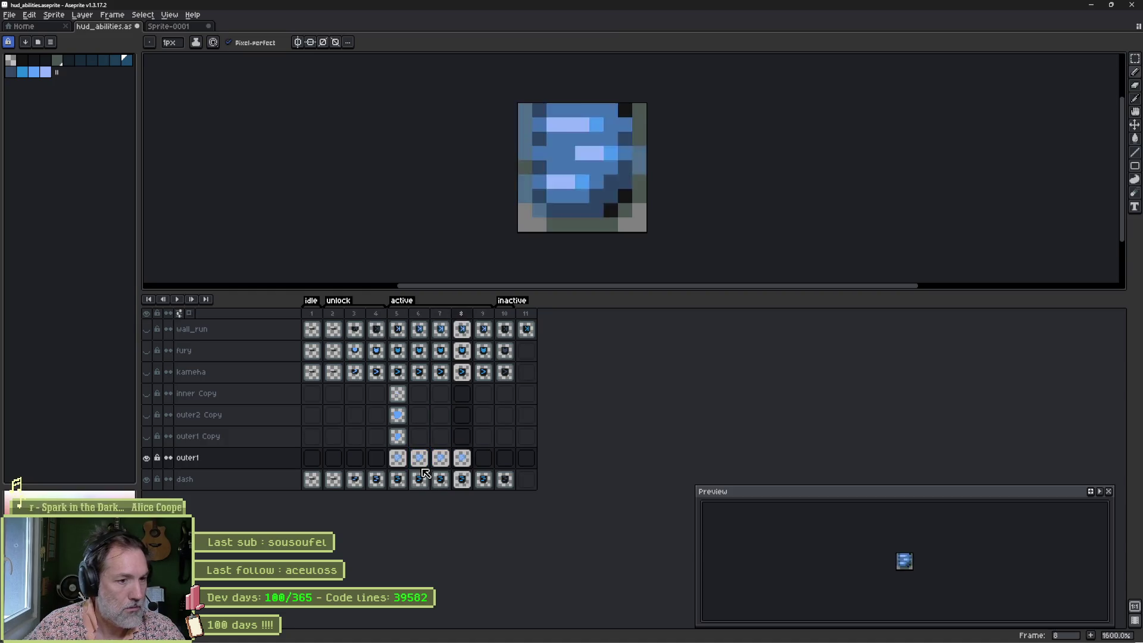
left_click(405, 459)
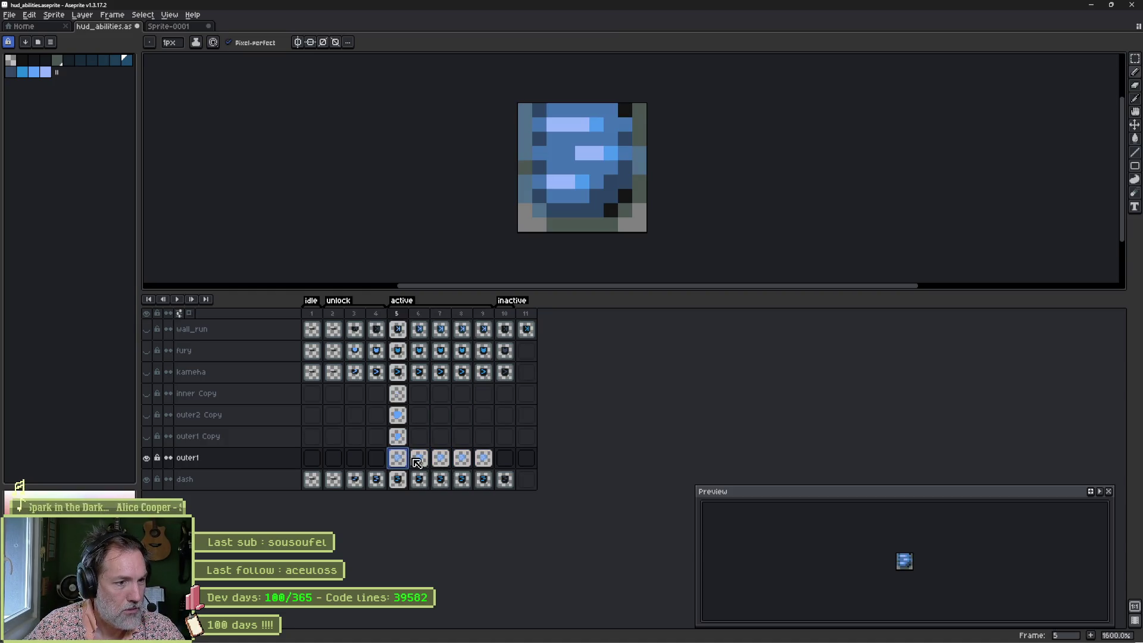
left_click(28, 27)
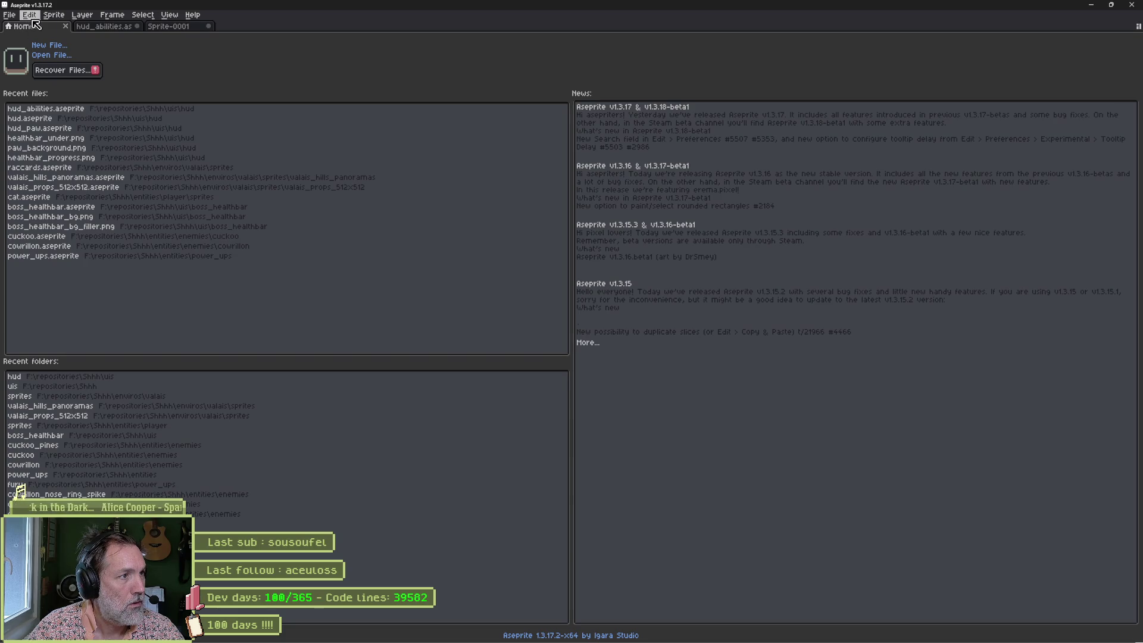
Step: Dim outer1's frame 5 glow by lowering the alpha channel with Color Curve
left_click(100, 28)
left_click(53, 14)
mouse_move(29, 14)
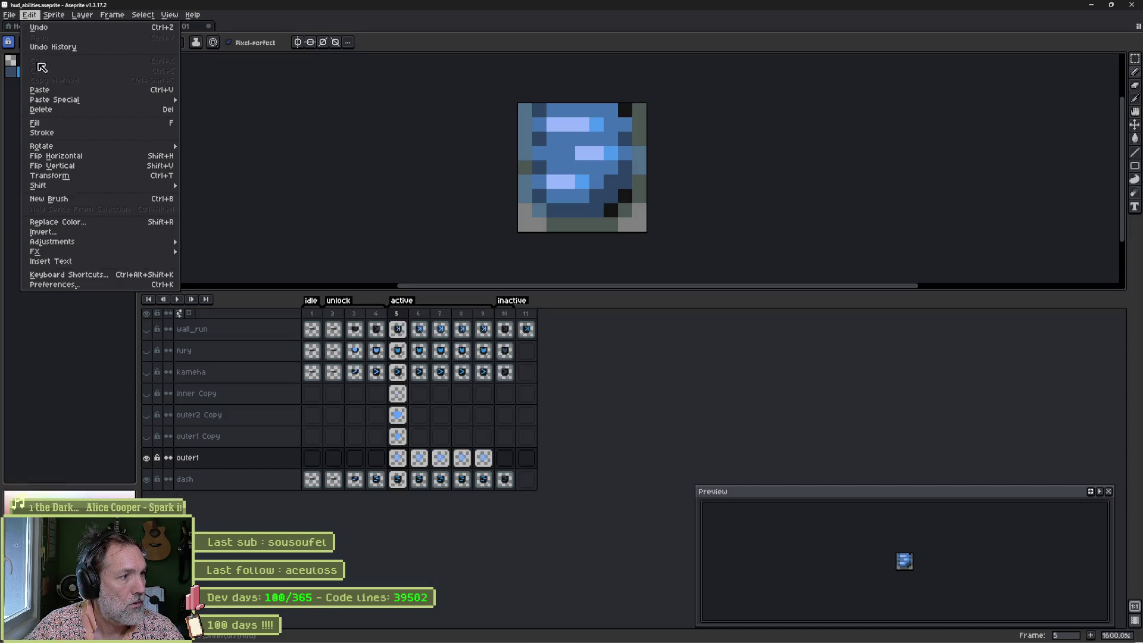
mouse_move(104, 241)
left_click(223, 261)
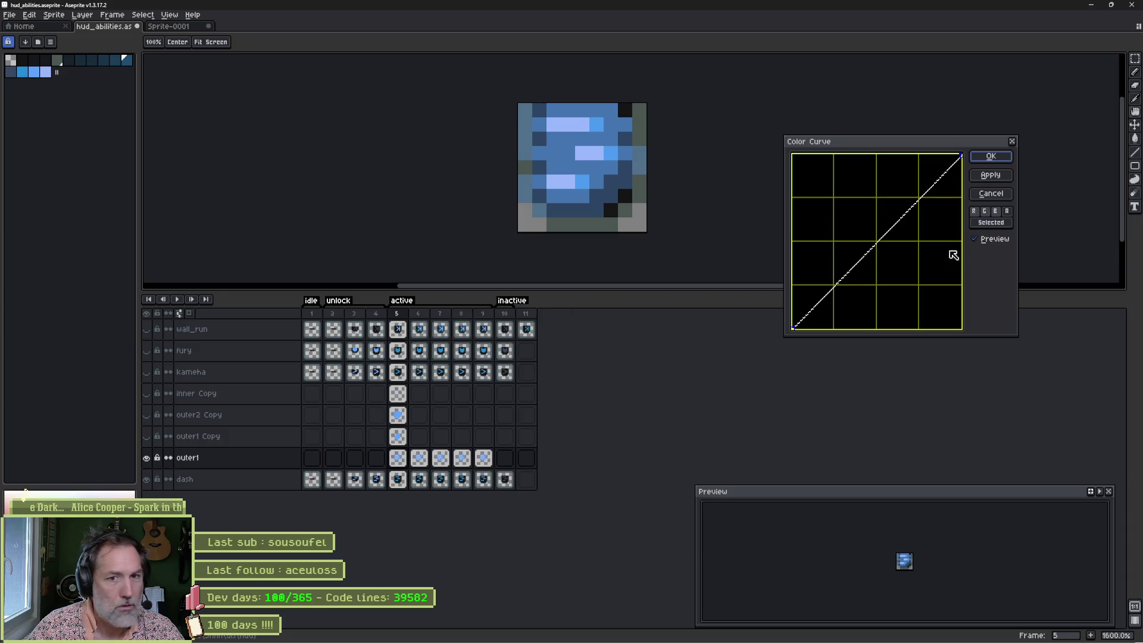
left_click(1007, 212)
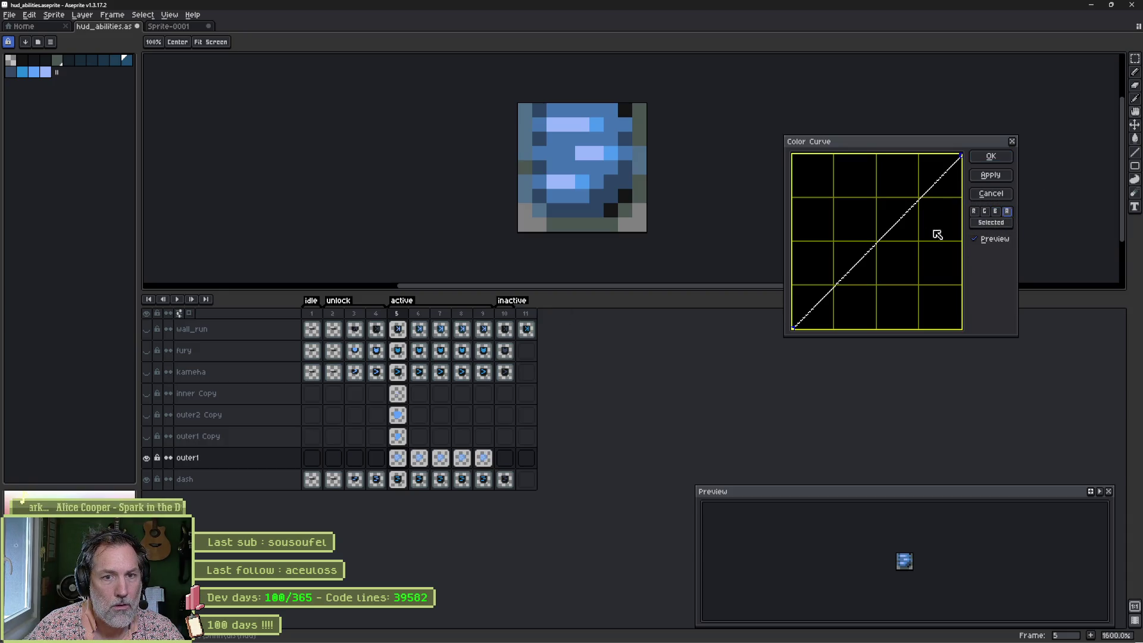
left_click_drag(880, 241, 941, 294)
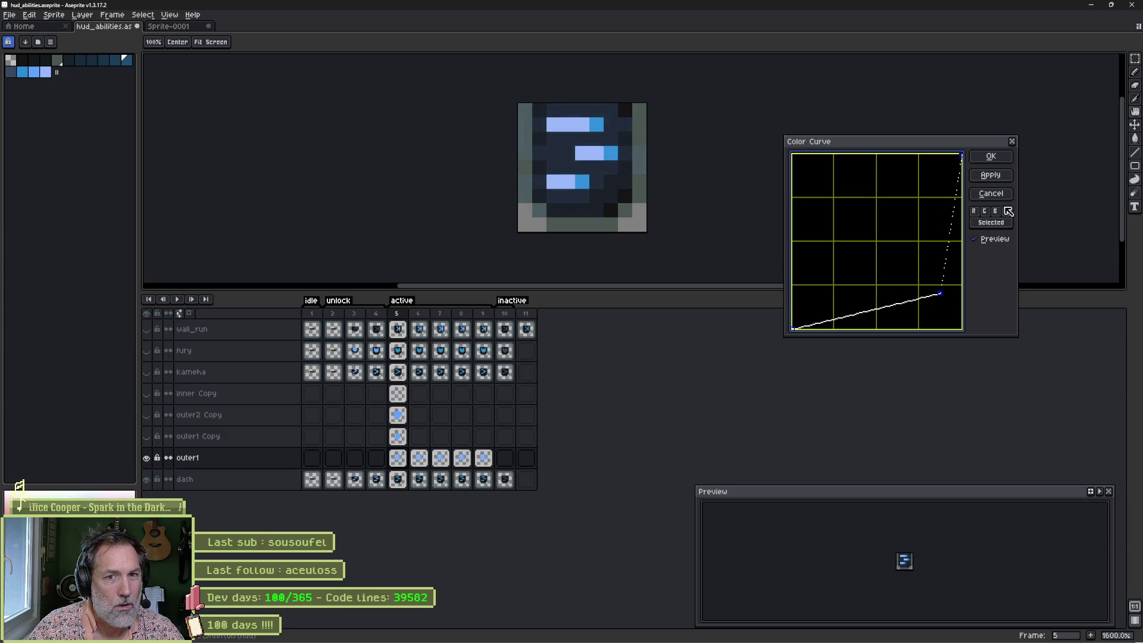
left_click(991, 157)
left_click(397, 458)
key("ctrl+c")
Step: Apply a similar lowered alpha Color Curve to outer1's frame 6 glow
left_click(419, 458)
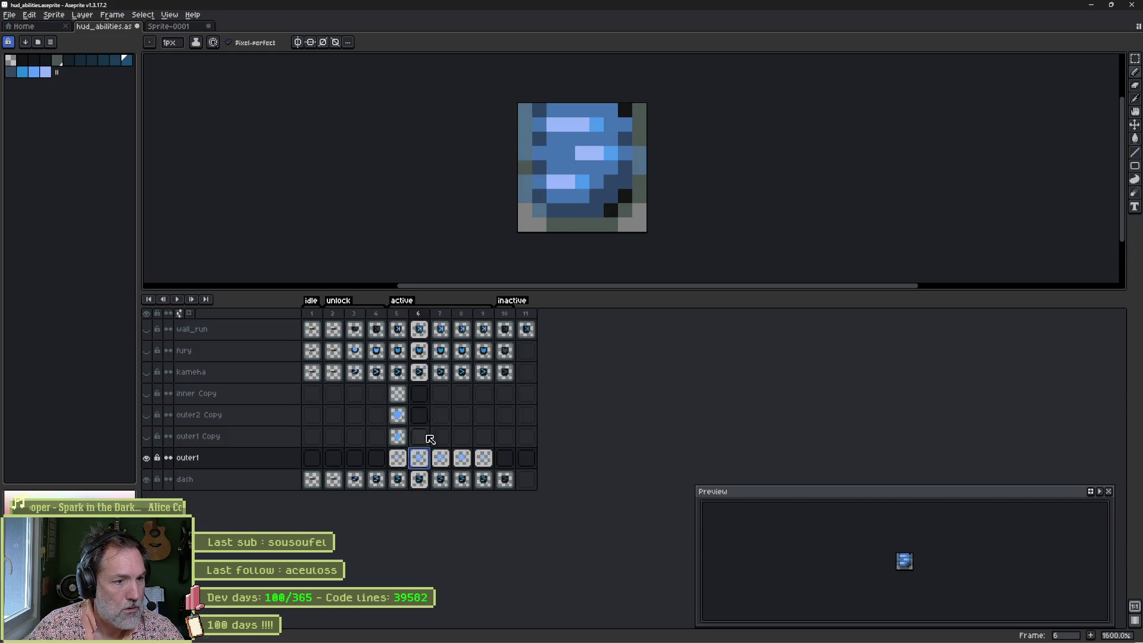
left_click(31, 15)
mouse_move(119, 242)
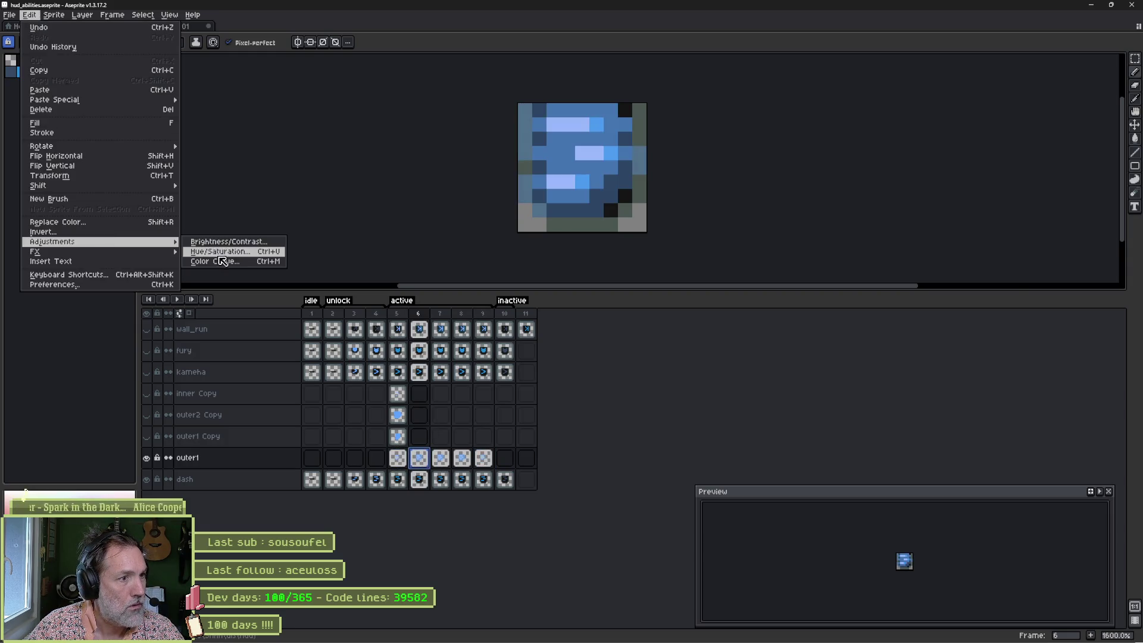
left_click(226, 262)
left_click(1008, 212)
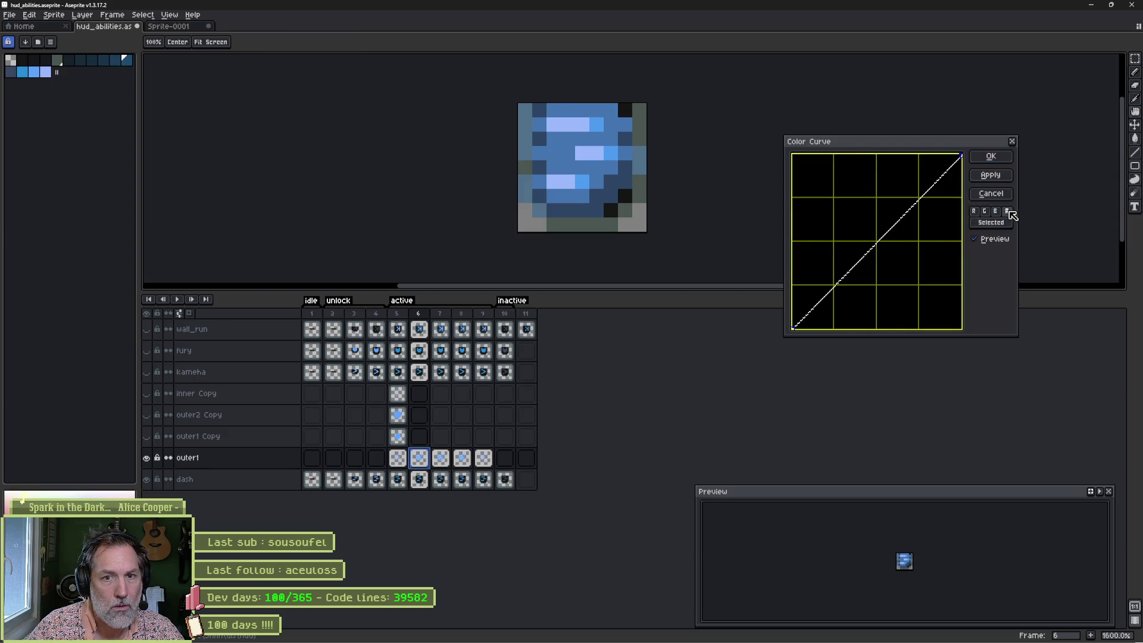
mouse_move(900, 236)
left_mouse_down()
mouse_move(900, 266)
mouse_move(913, 266)
left_mouse_up()
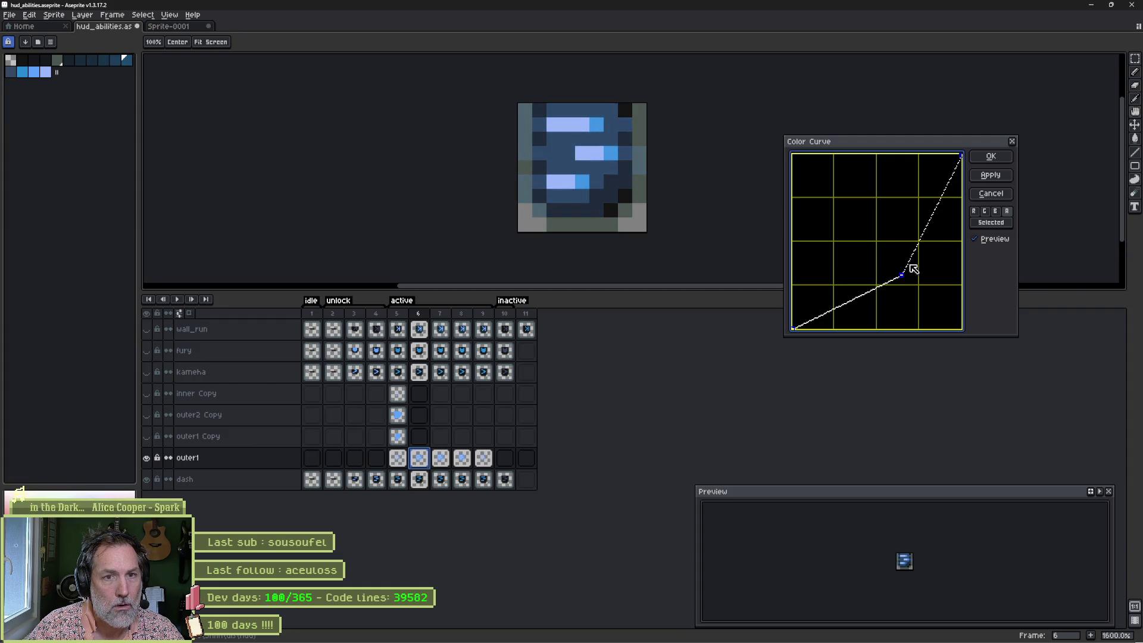
left_click(991, 156)
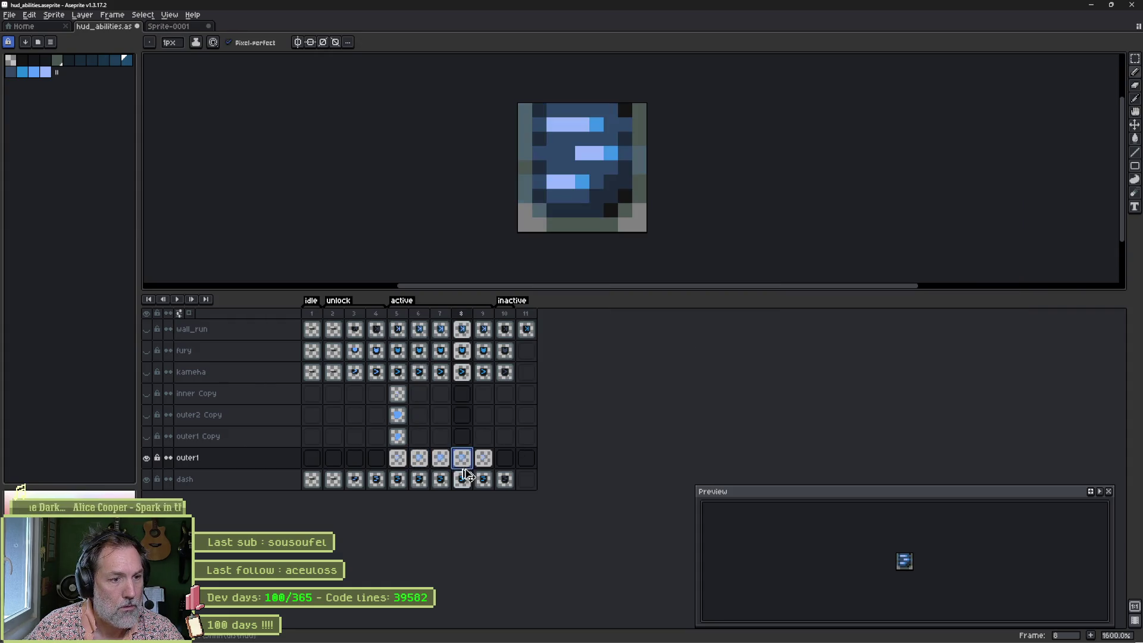
Step: Preview the animation, then repaint frame 5's bottom, middle and top bars mid-blue
left_click(399, 458)
key("Return")
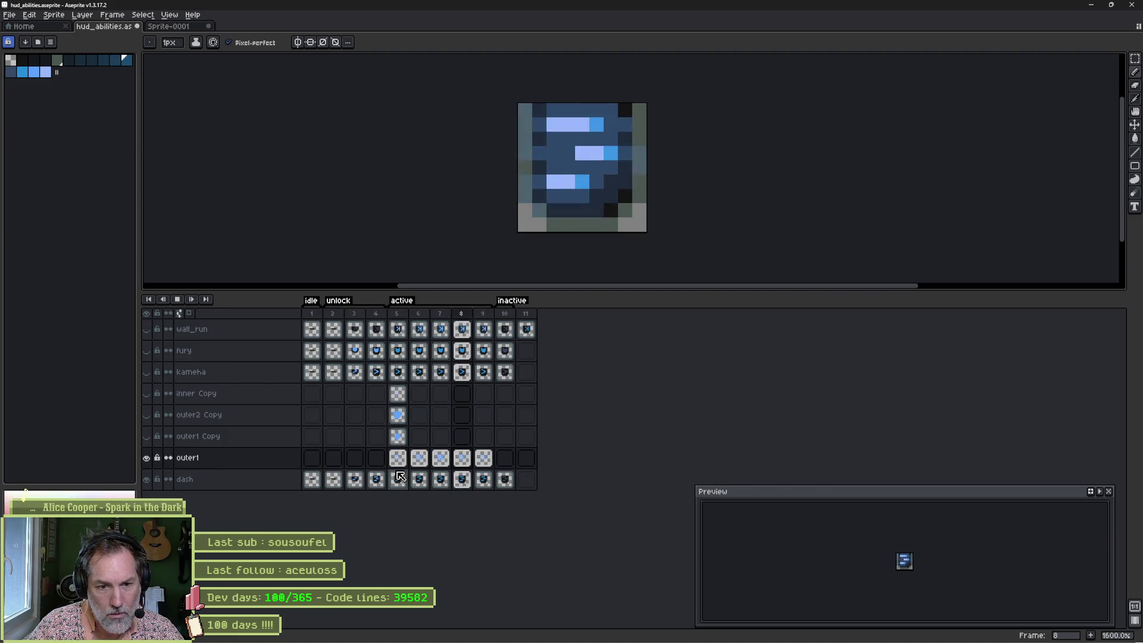
key("Return")
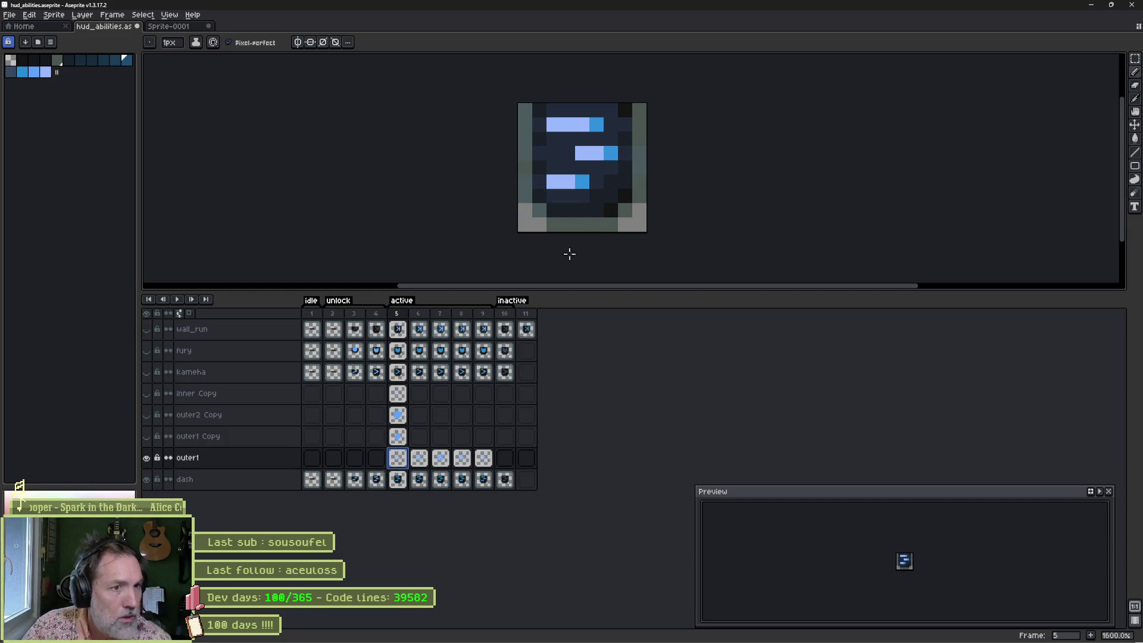
left_click(582, 182, "alt")
mouse_move(582, 182)
left_mouse_down()
mouse_move(554, 182)
mouse_move(597, 154)
left_mouse_up()
left_click_drag(549, 125, 593, 125)
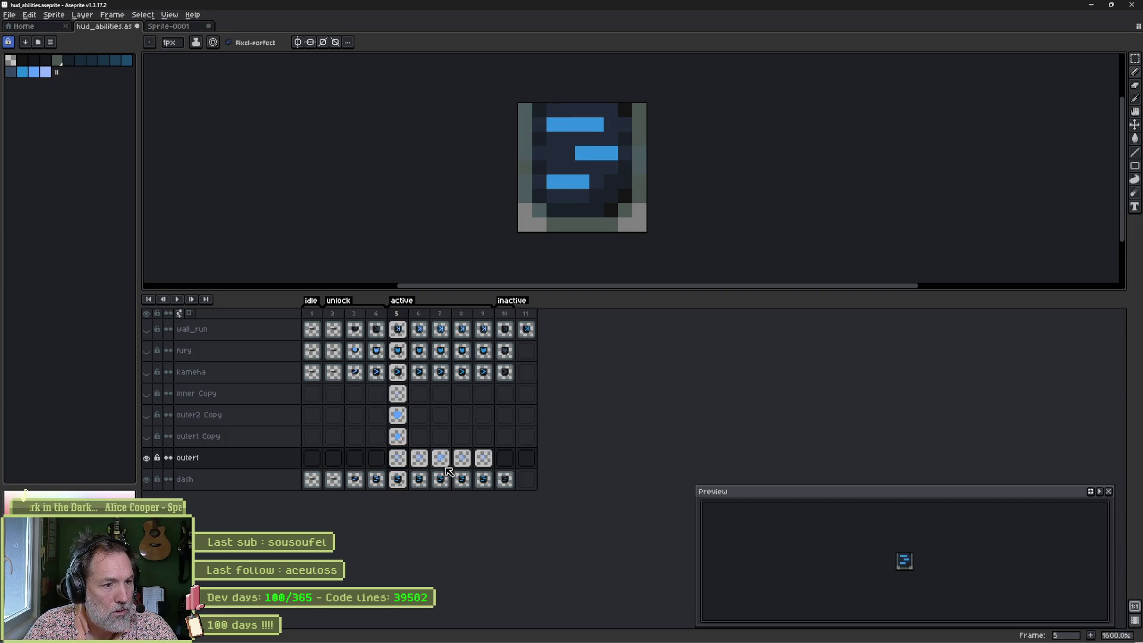
Step: Repaint the light bar pixels mid-blue on frames 6 and 8 of outer1
left_click(420, 462)
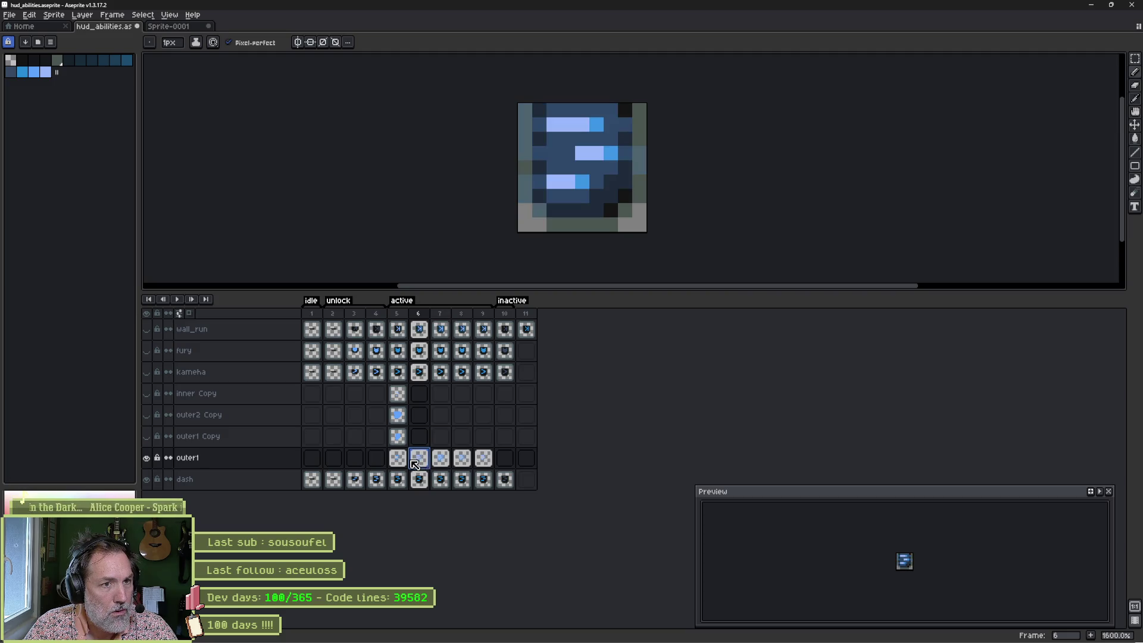
left_click(585, 182, "alt")
left_click(554, 181)
left_click(583, 153)
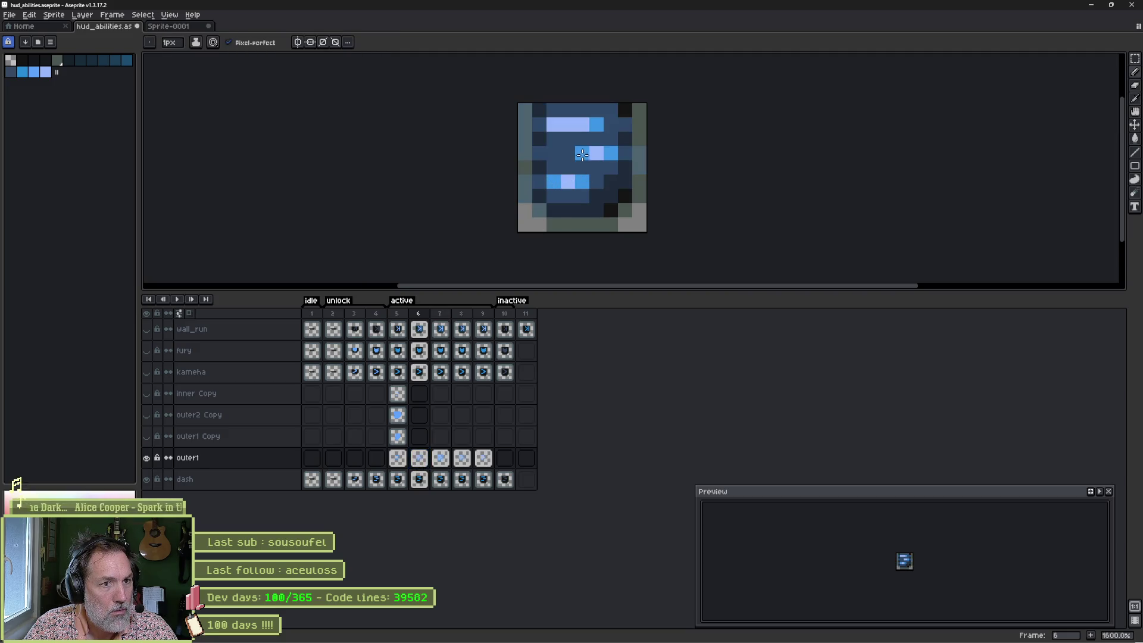
left_click(442, 460)
left_click(462, 462)
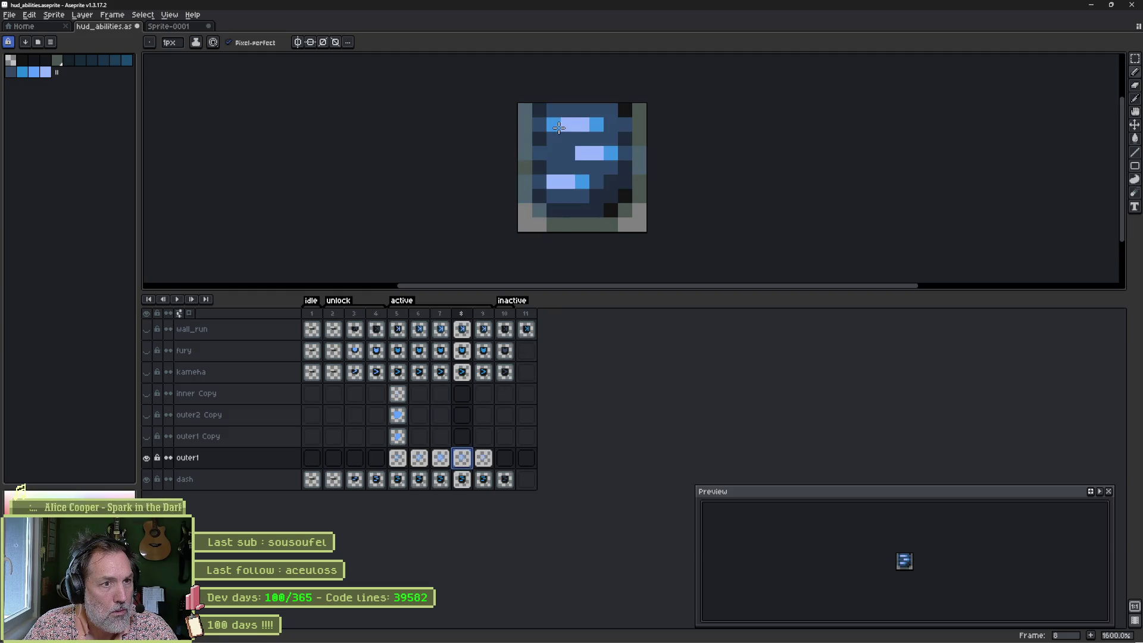
left_click(582, 154)
left_click(554, 182)
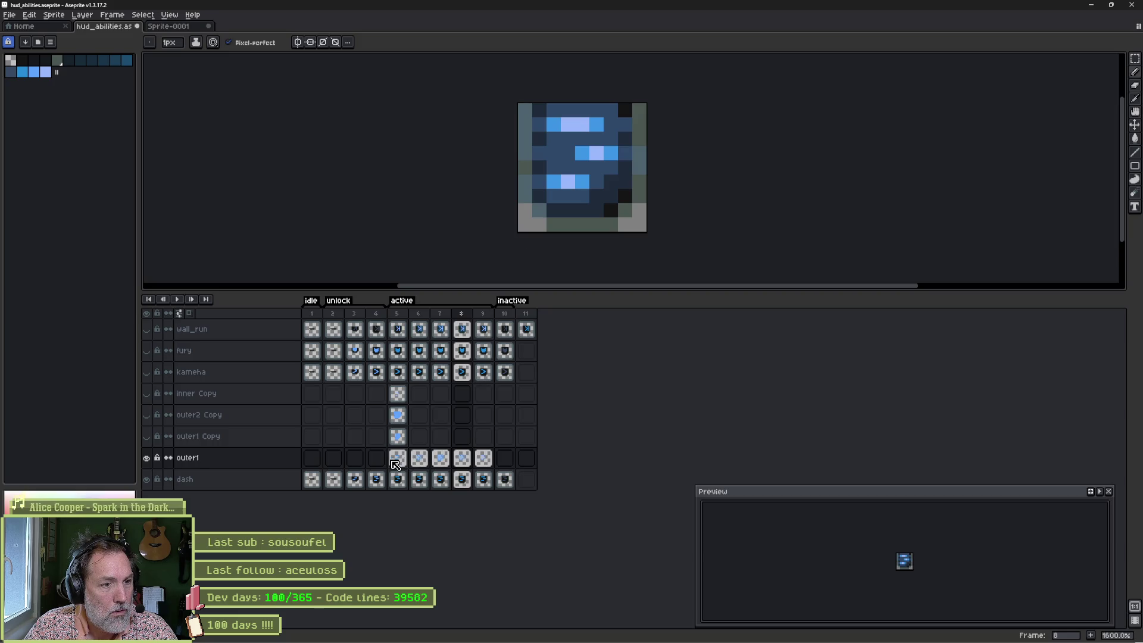
Step: Repaint frame 9's bottom bar mid-blue and preview the animation
left_click(484, 458)
mouse_move(572, 180)
left_mouse_down()
mouse_move(557, 180)
mouse_move(582, 153)
mouse_move(580, 125)
mouse_move(554, 125)
left_mouse_up()
key("Return")
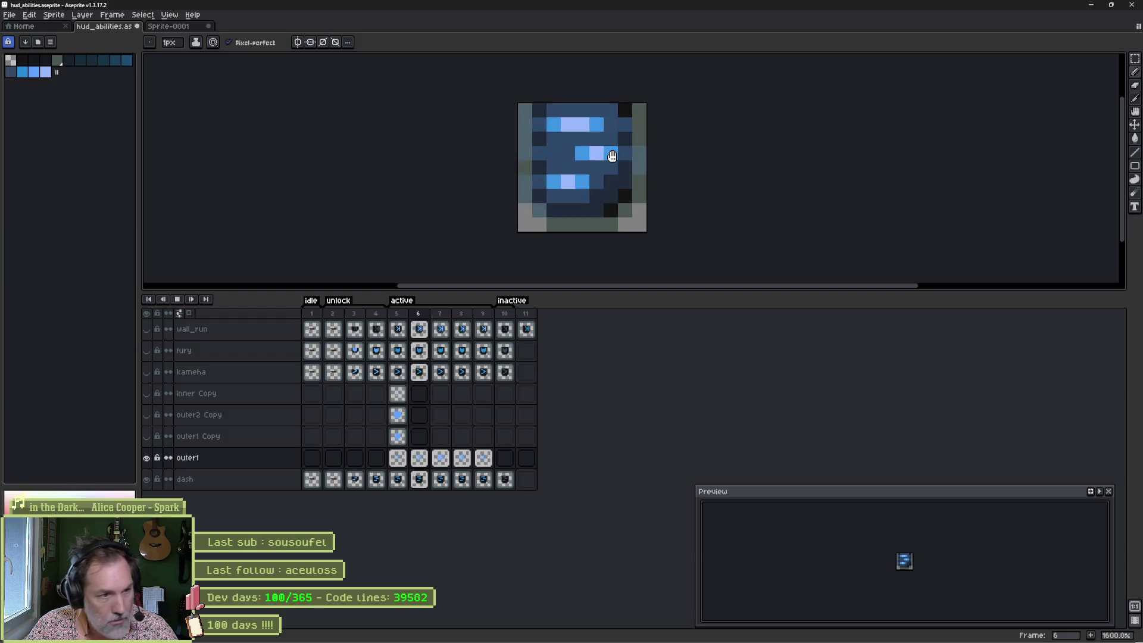
key("Return")
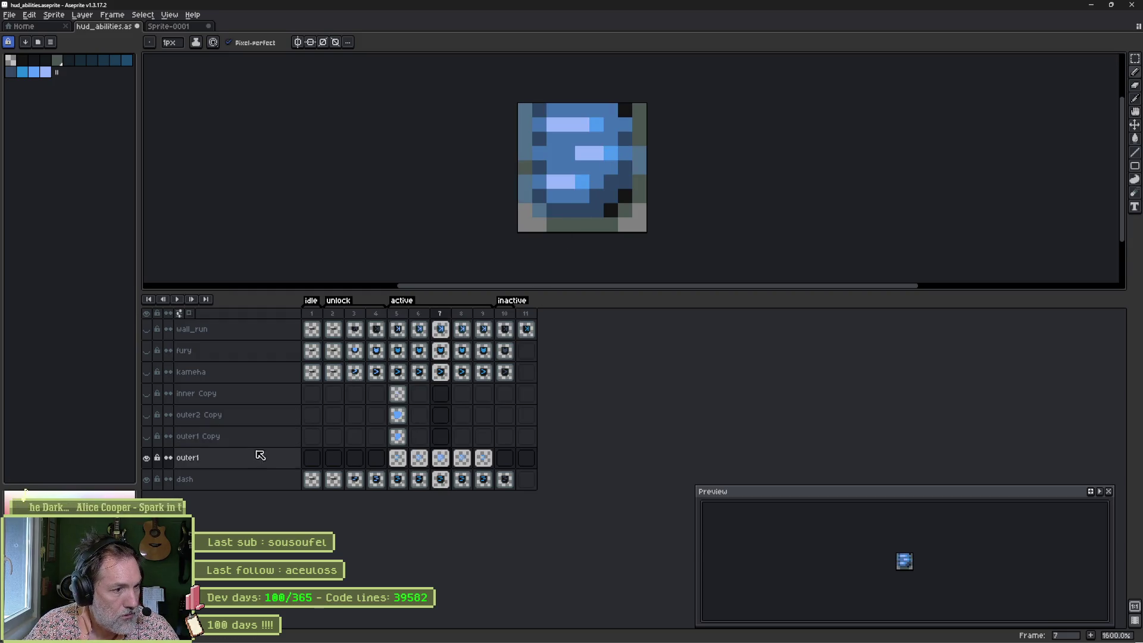
Step: Merge the outer1 layer down into dash and save hud_abilities
right_click(247, 462)
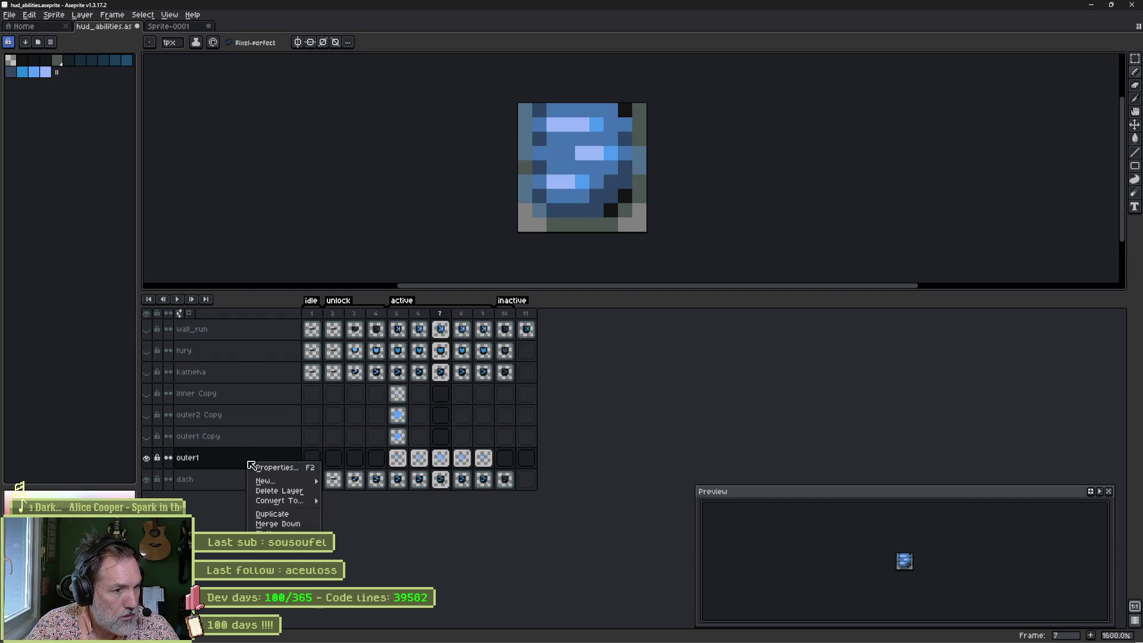
left_click(290, 526)
key("ctrl+s")
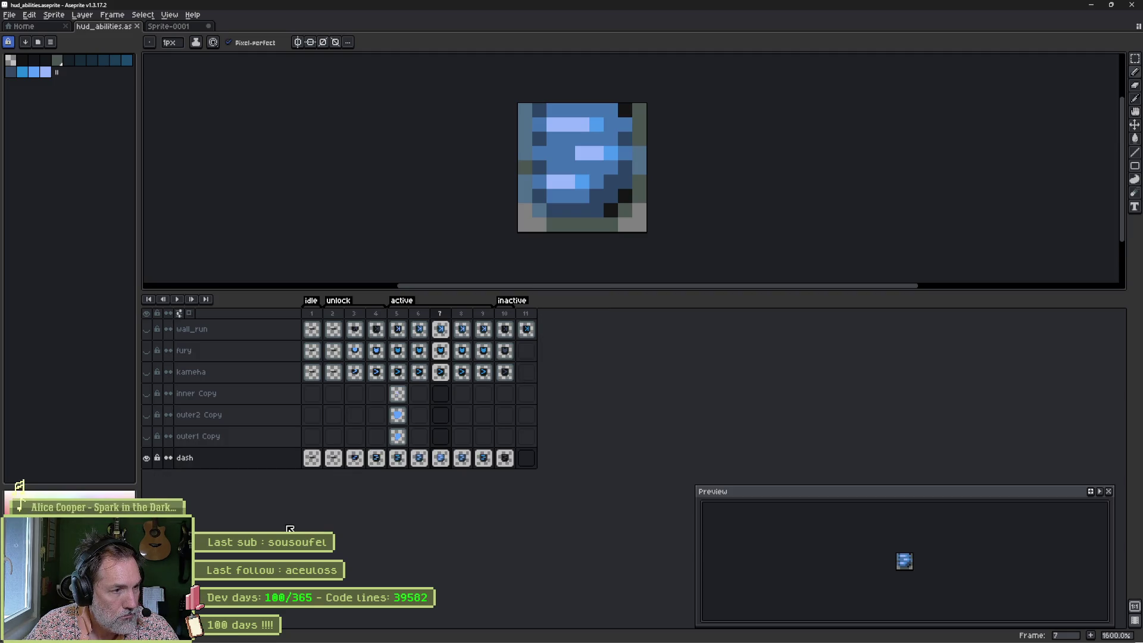
mouse_move(587, 638)
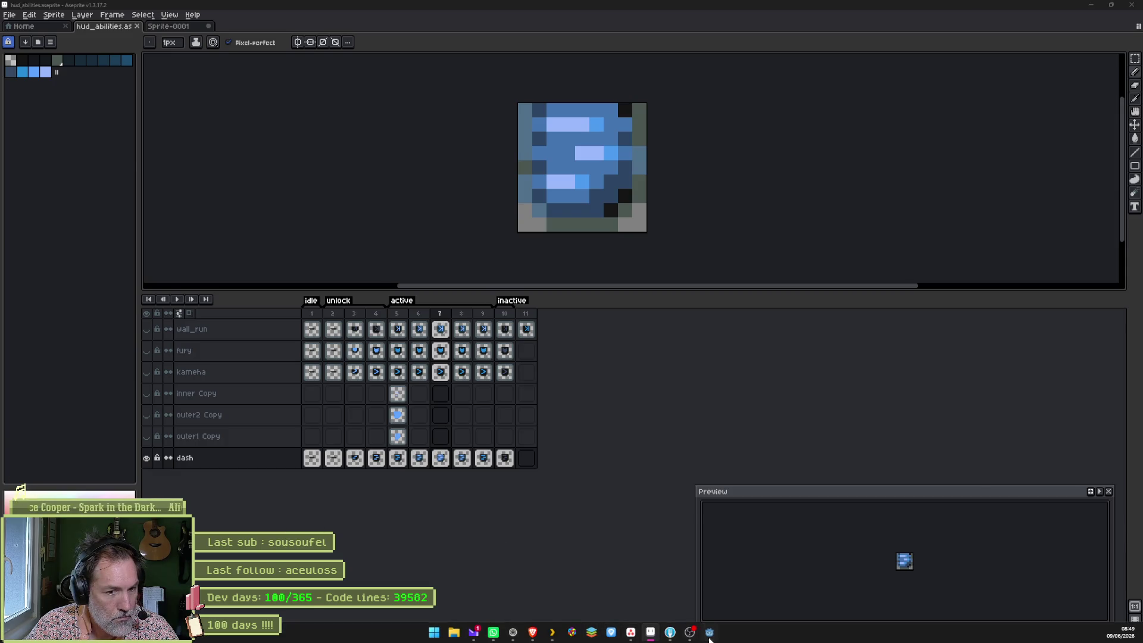
left_click(710, 632)
left_click(423, 37)
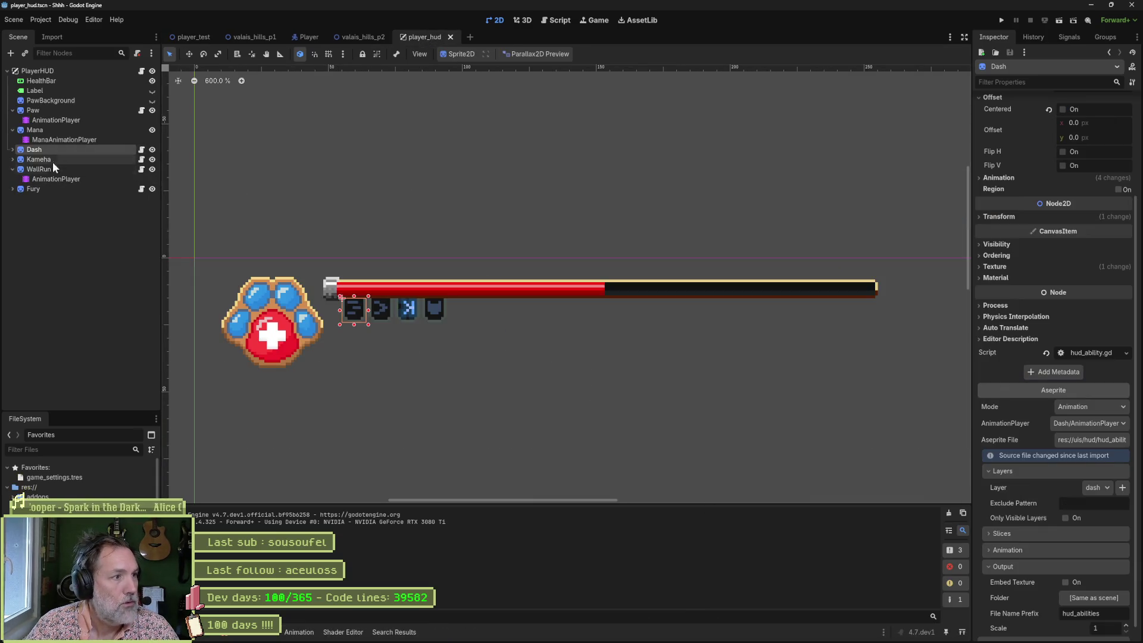
left_click(1054, 629)
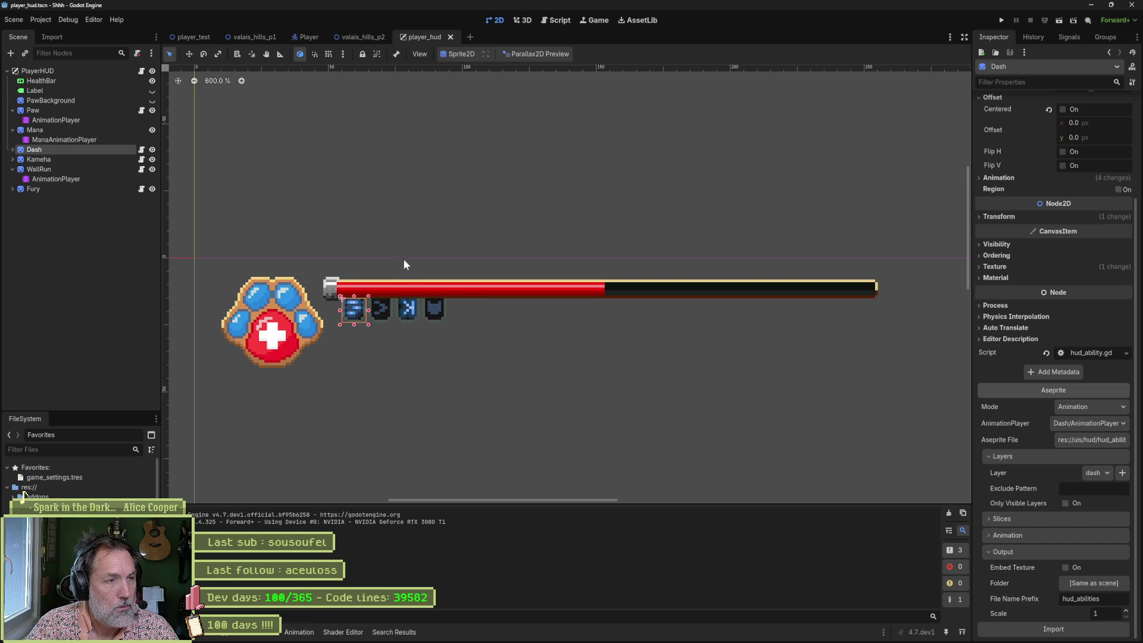
left_click(191, 38)
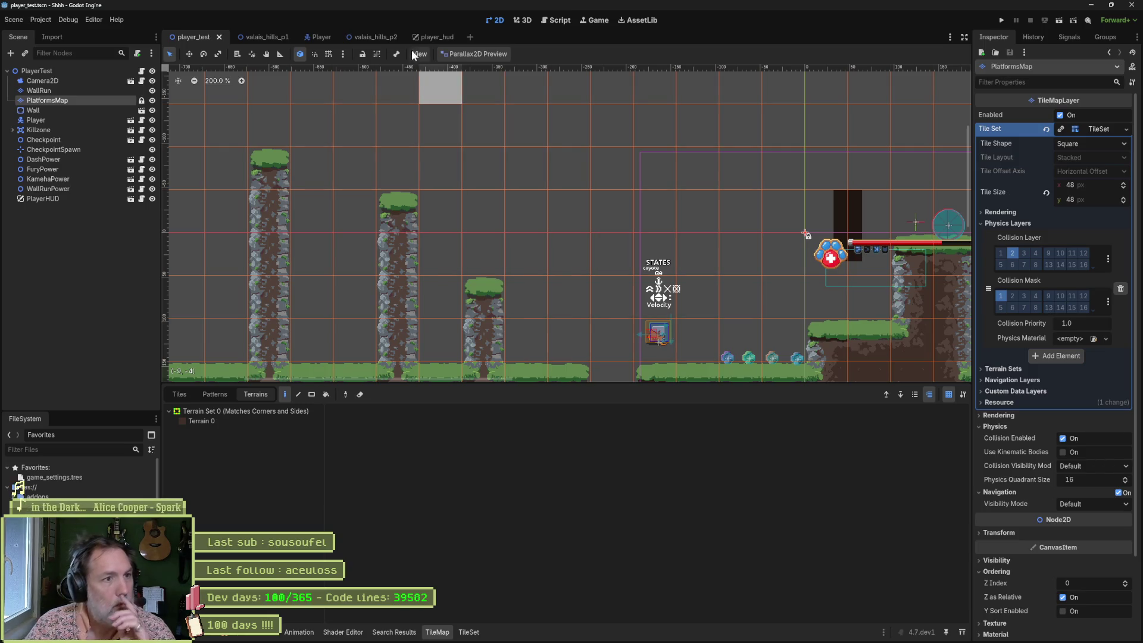
left_click(430, 38)
left_click(60, 162)
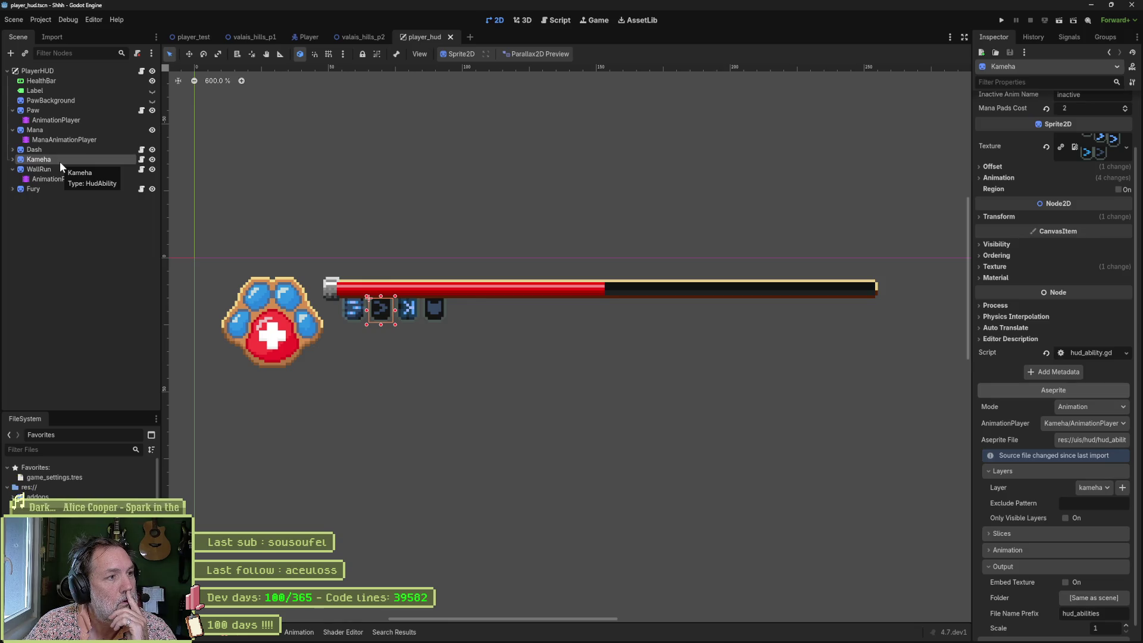
left_click(13, 159)
left_click(56, 169)
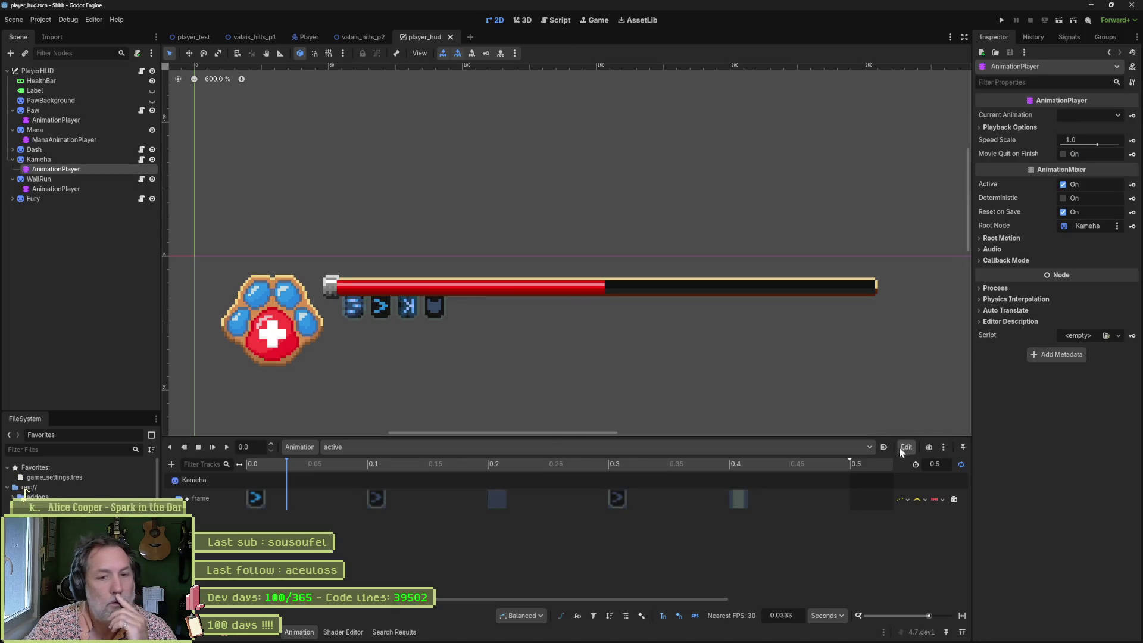
left_click(581, 446)
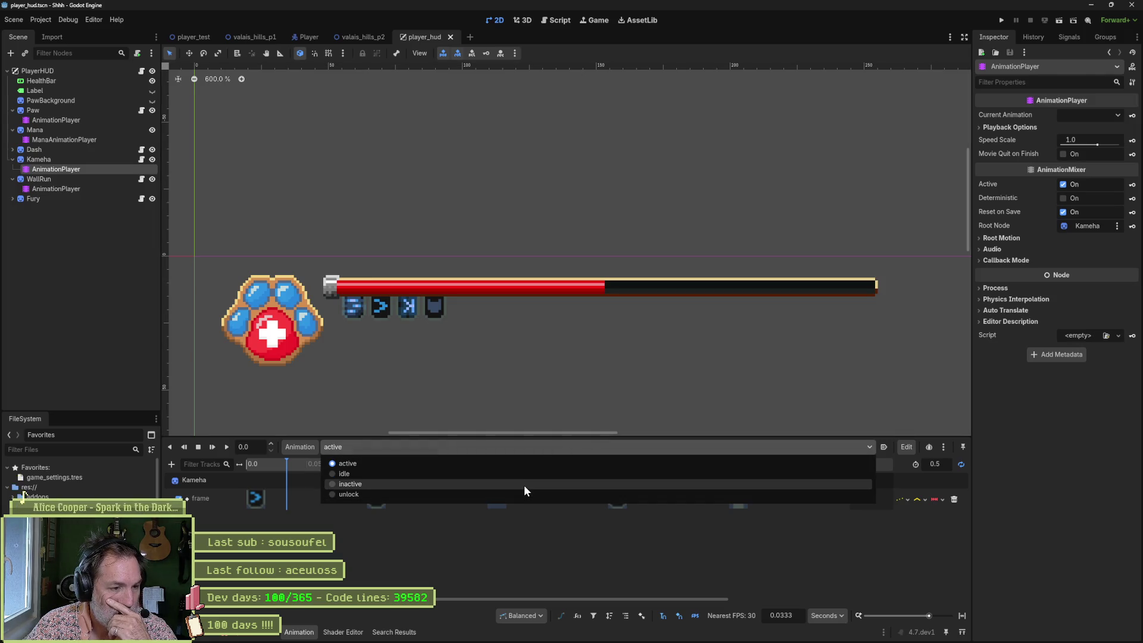
left_click(508, 536)
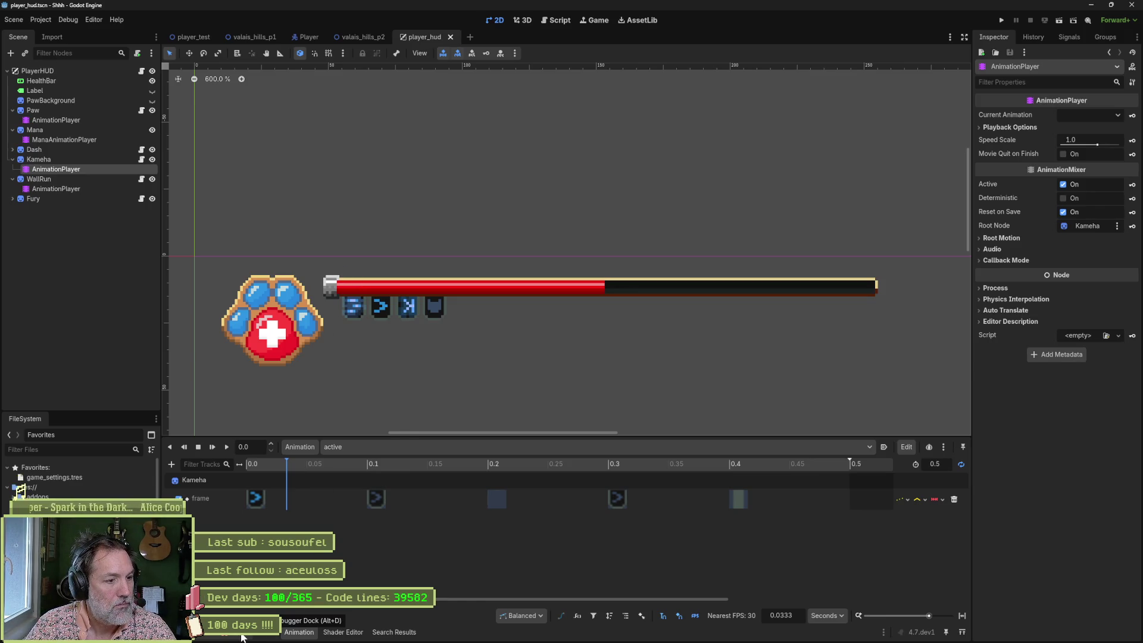
left_click(241, 636)
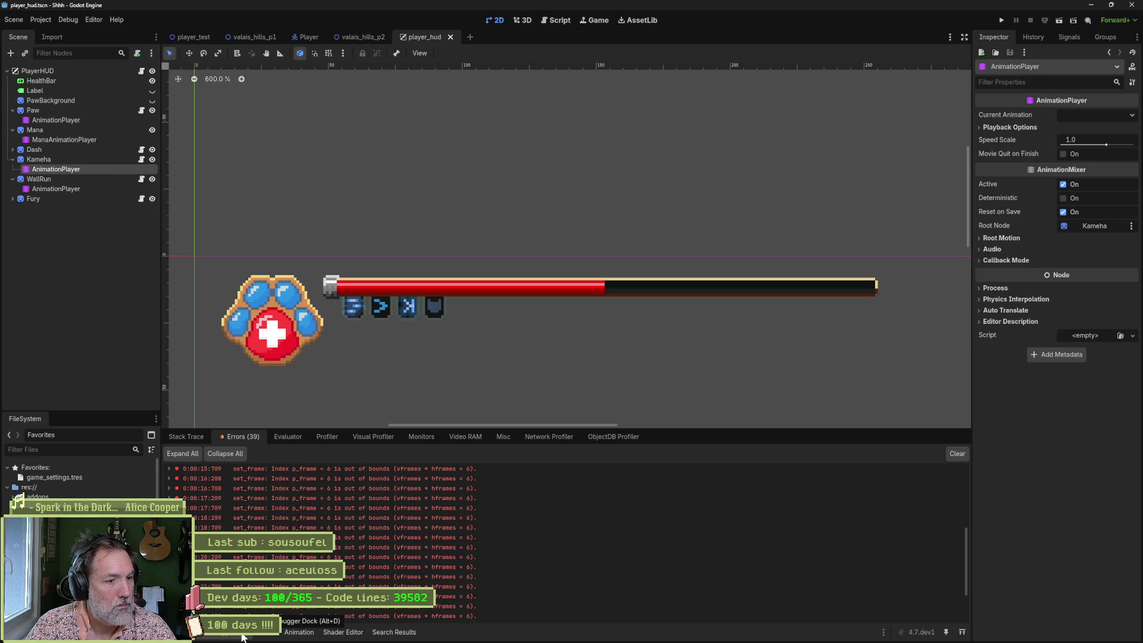
left_click(241, 636)
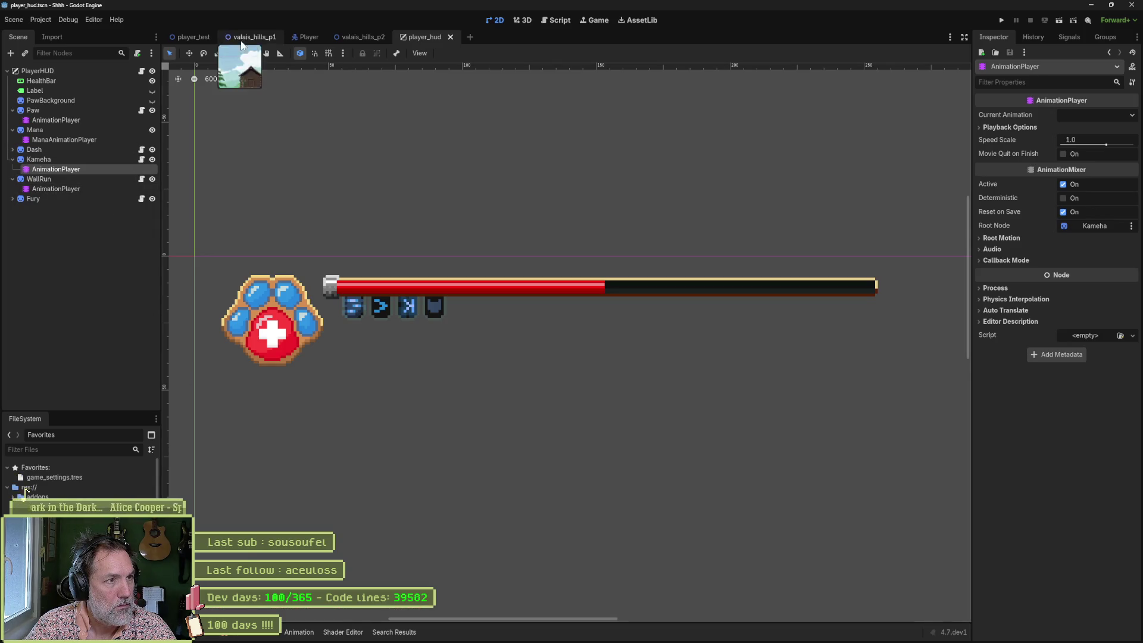
left_click(203, 37)
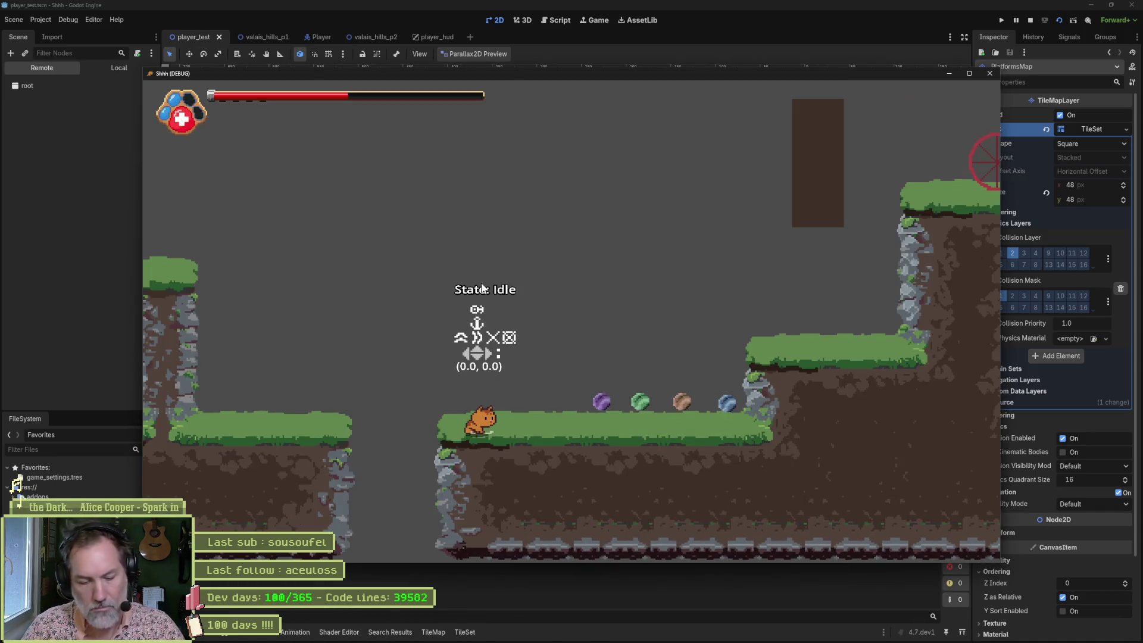
Step: Walk the character right to collect orbs, close the game with F8, and return to Aseprite
key("Right")
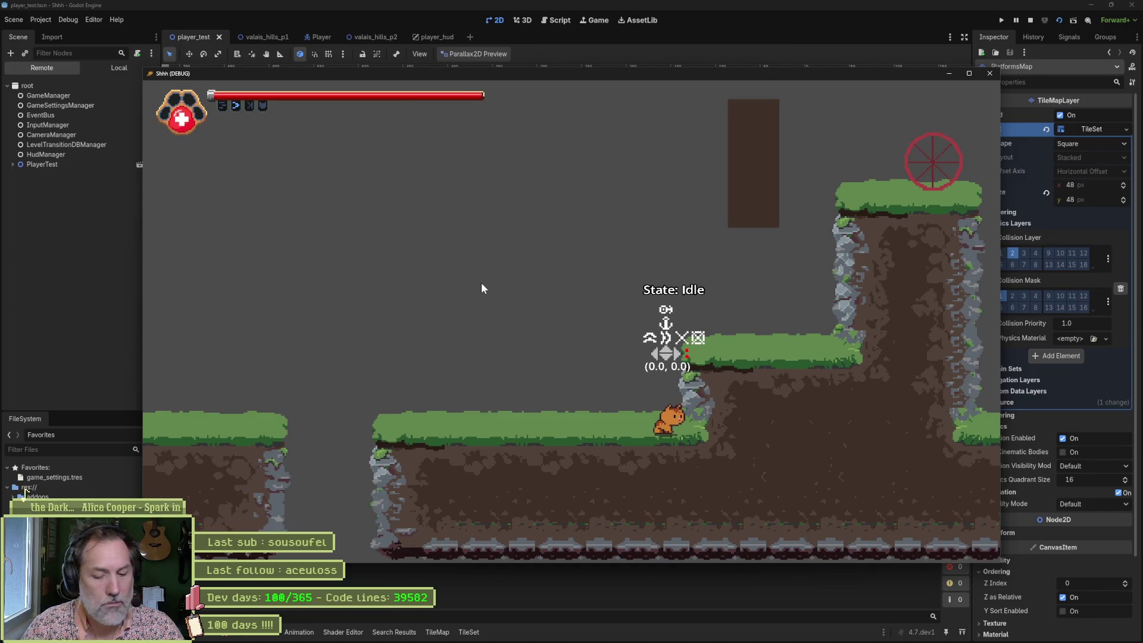
key("F8")
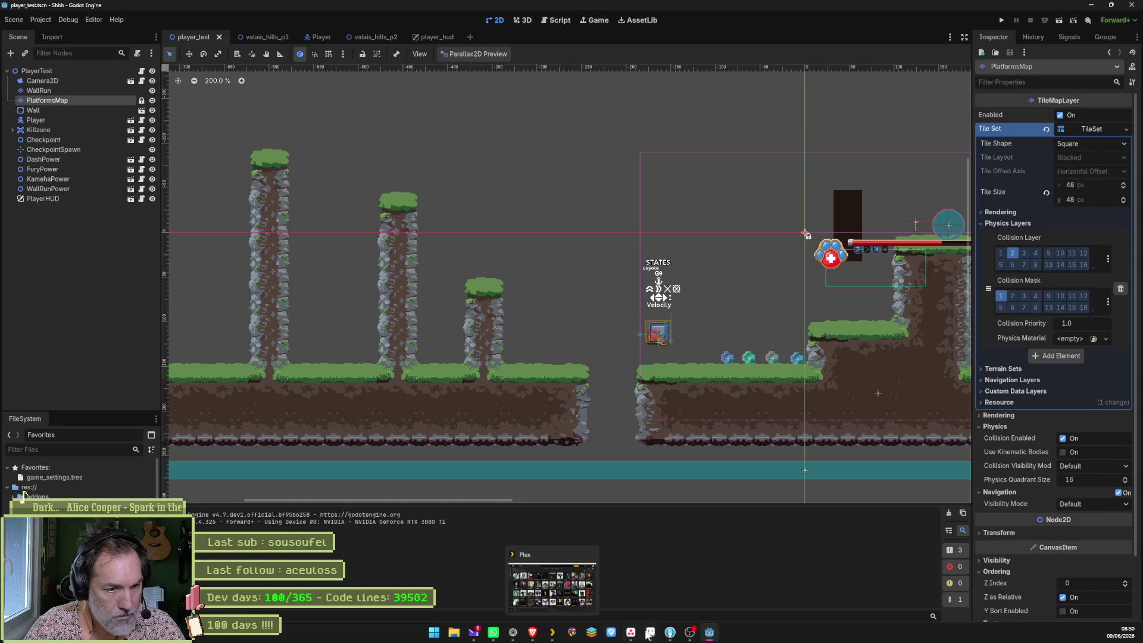
left_click(651, 580)
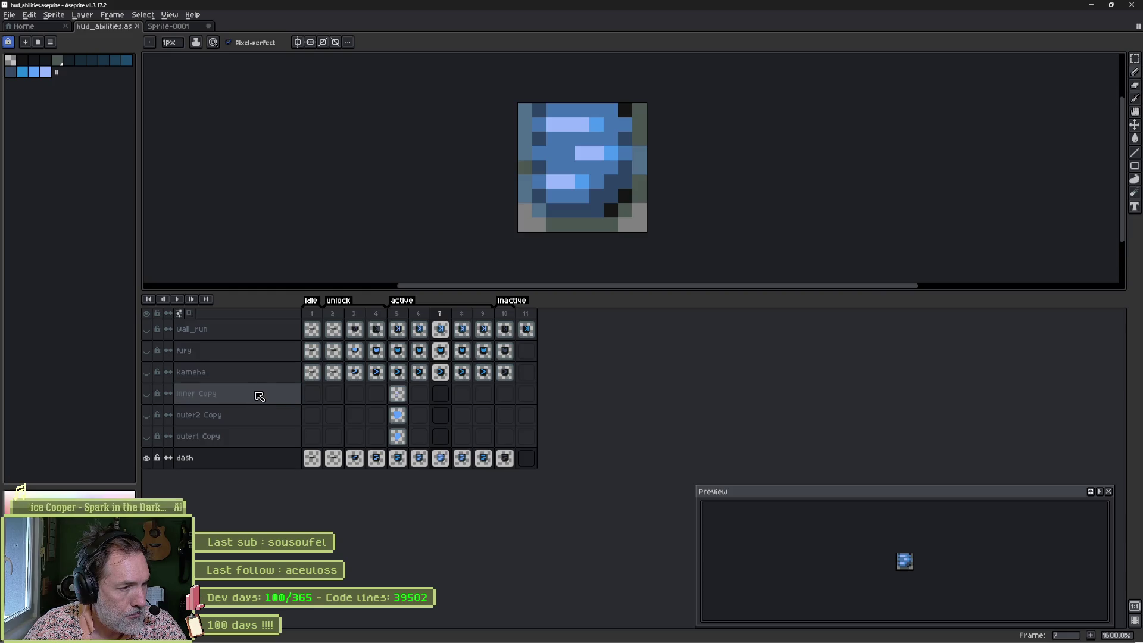
Step: Duplicate inner Copy, outer2 Copy and outer1 Copy, stacking the new Copy Copy layers above the originals
left_click(257, 395)
right_click(259, 395)
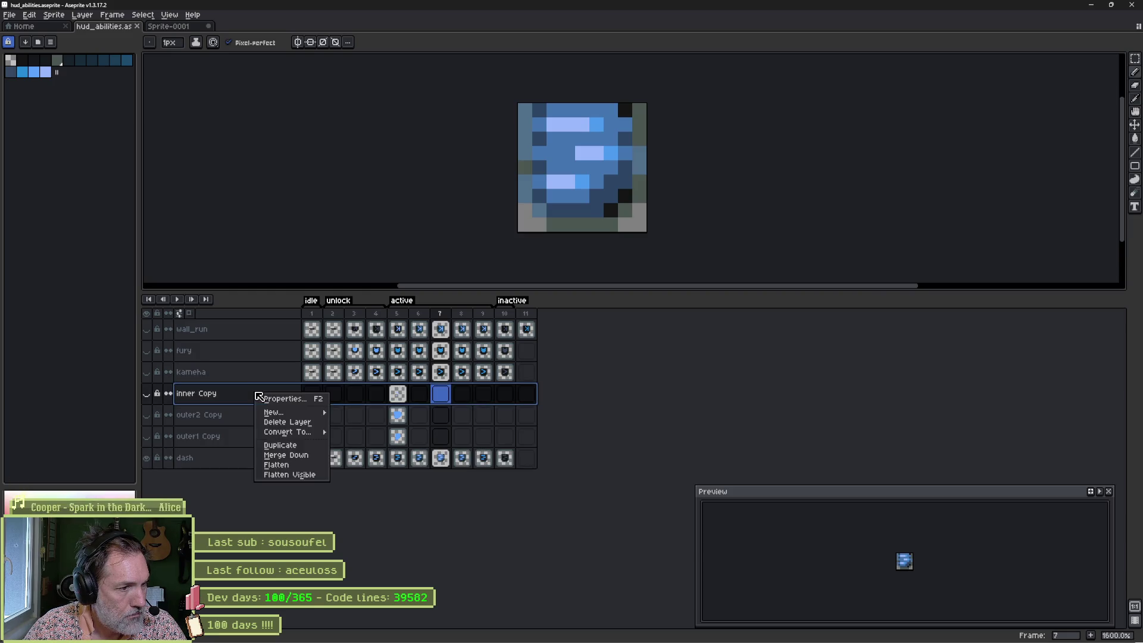
left_click(291, 447)
right_click(276, 443)
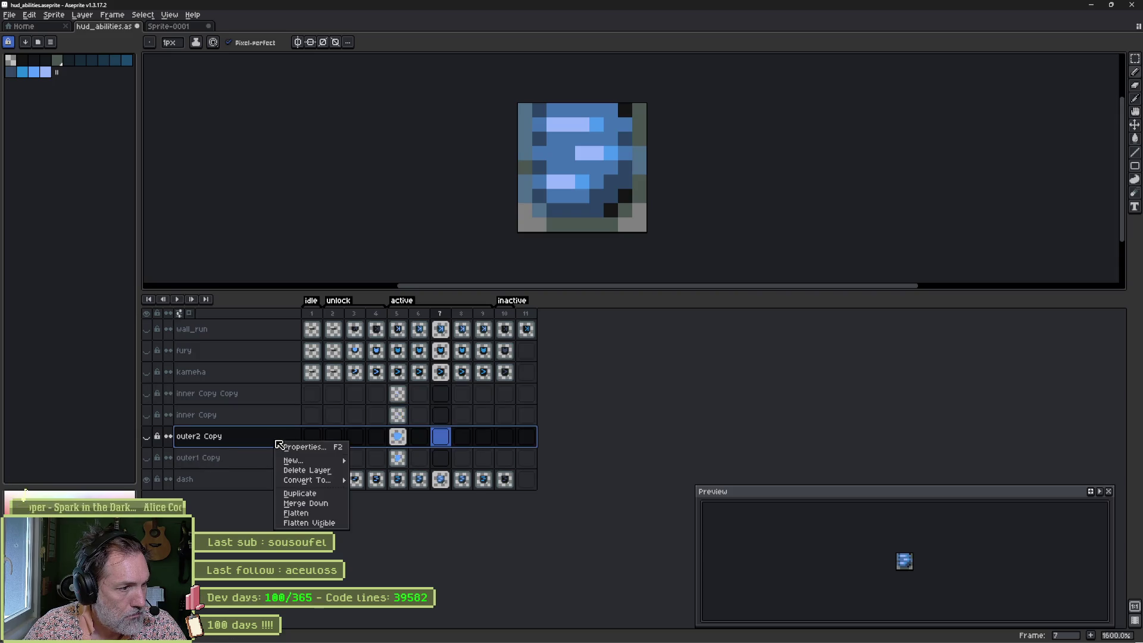
left_click(300, 494)
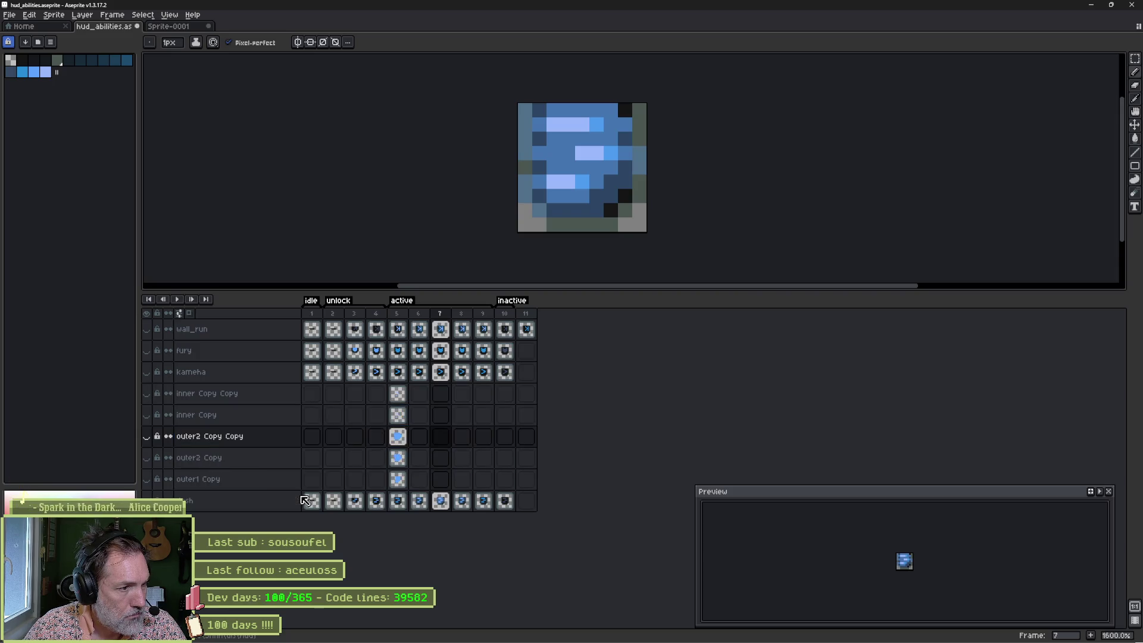
right_click(276, 484)
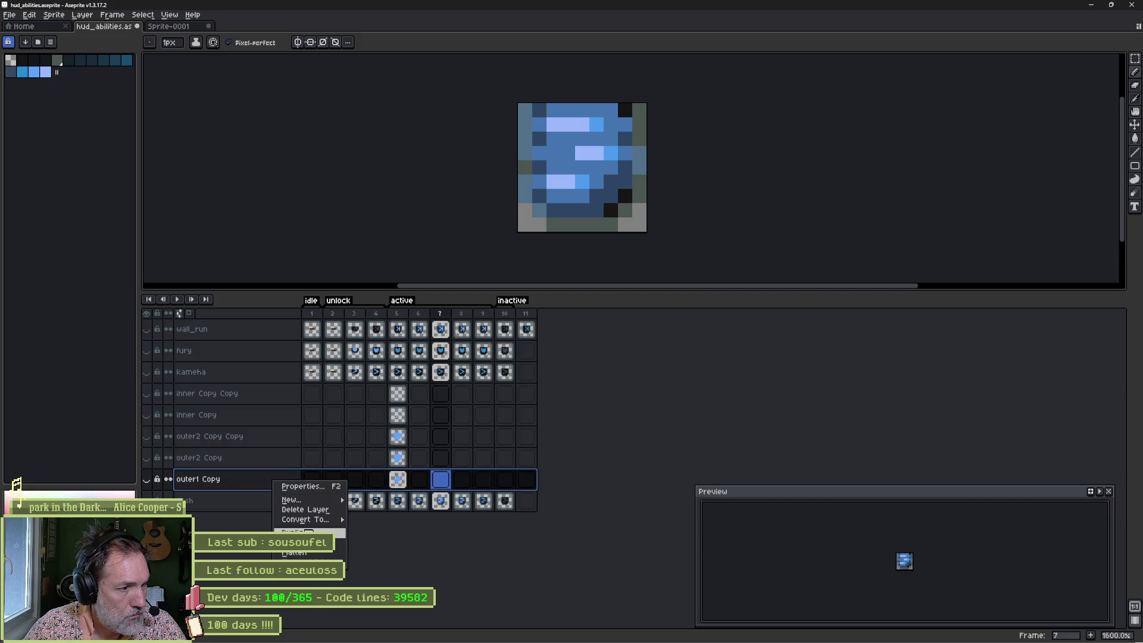
left_click(298, 532)
left_click_drag(262, 482, 261, 457)
left_click_drag(263, 396, 250, 469)
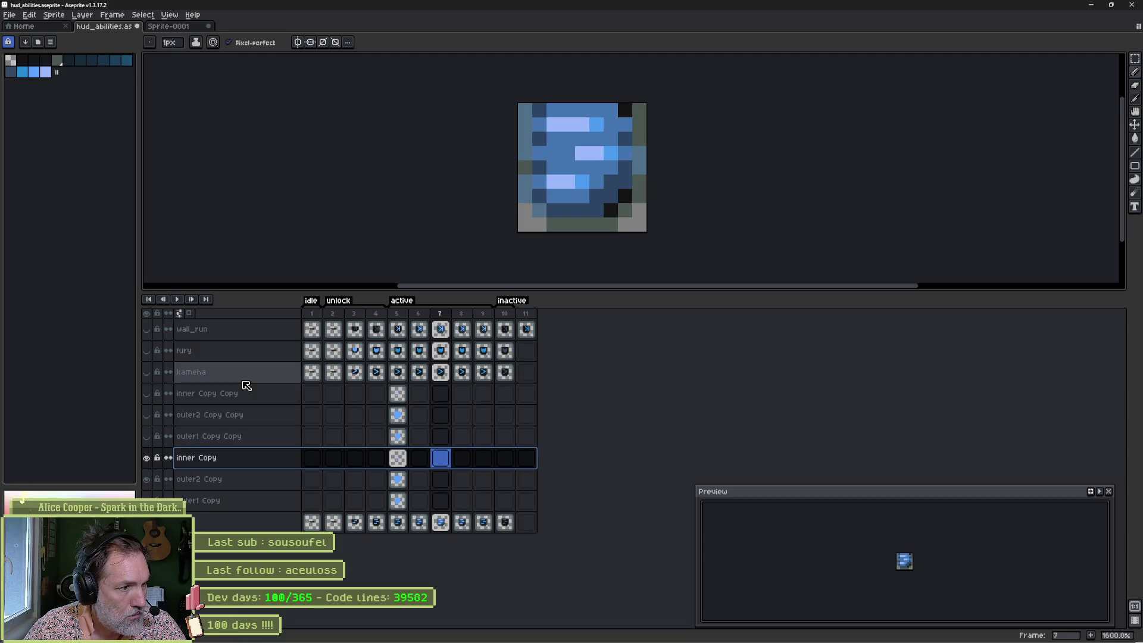
Step: Show kameha and move it below outer1 Copy, then show outer1 Copy at frame 5
left_click(145, 372)
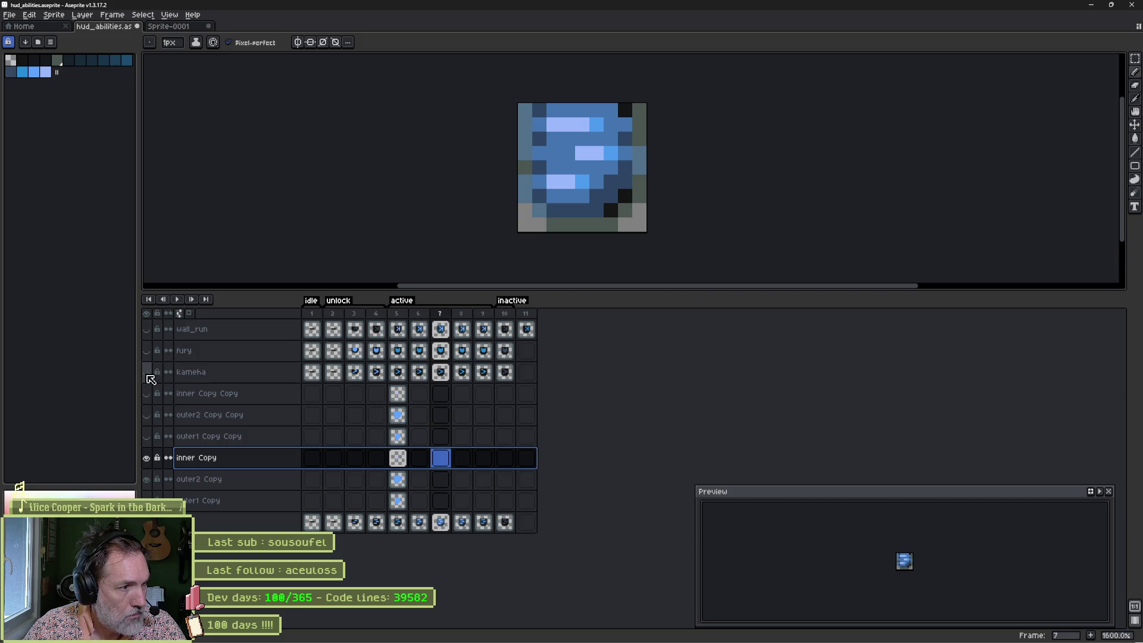
left_click(212, 374)
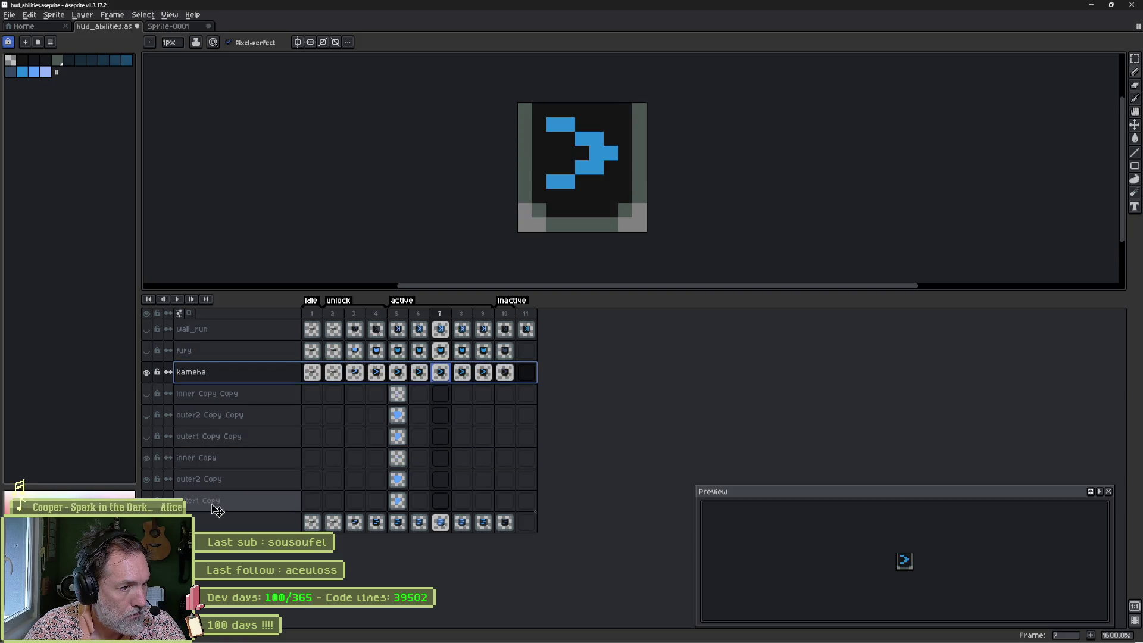
left_click_drag(218, 511, 219, 509)
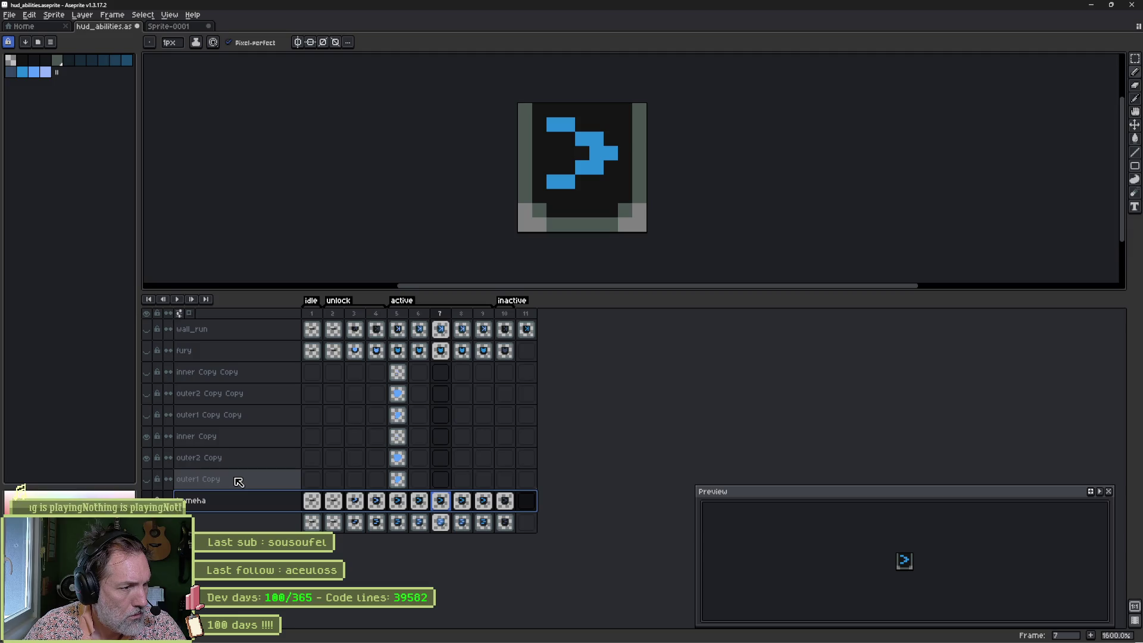
left_click(147, 478)
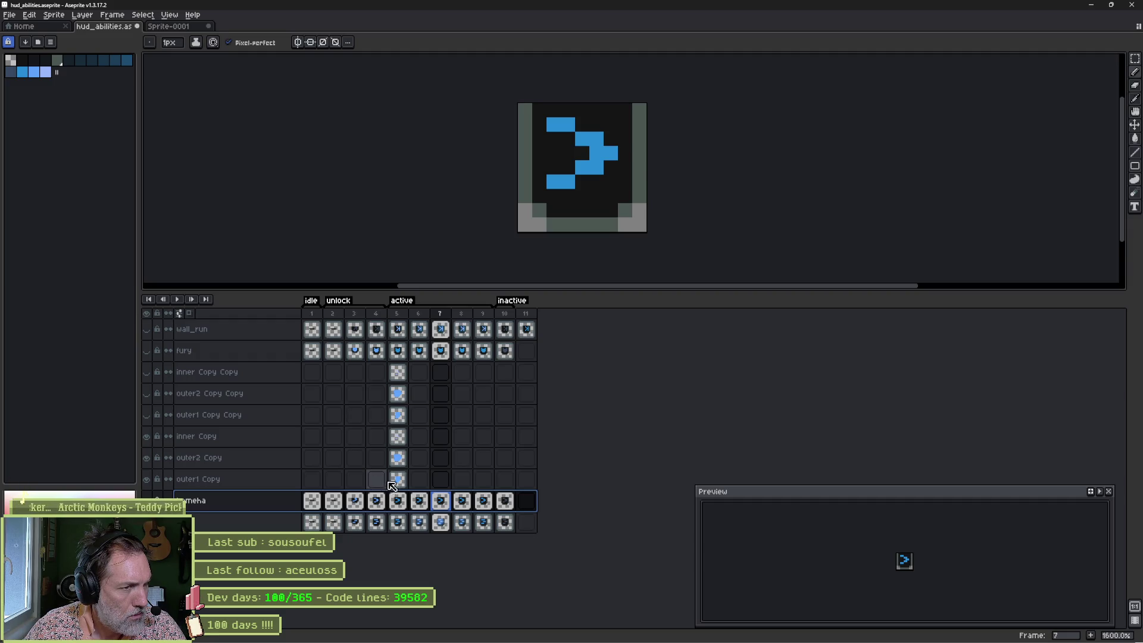
left_click(394, 481)
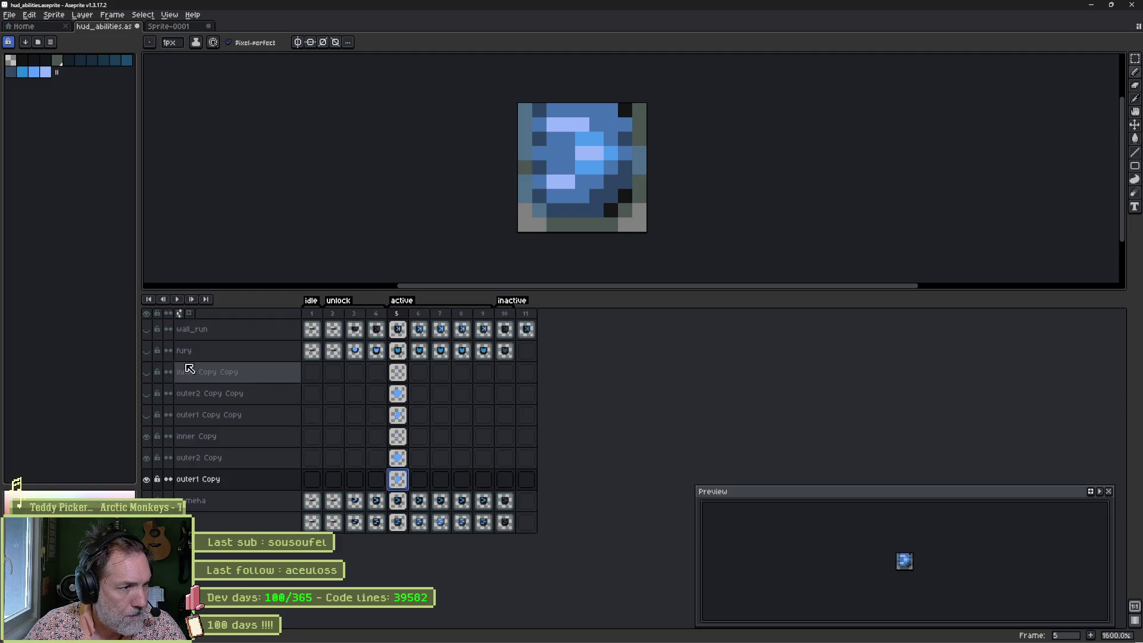
Step: Move the fury layer below outer1 Copy Copy and hide it again
left_click(148, 352)
left_click(206, 353)
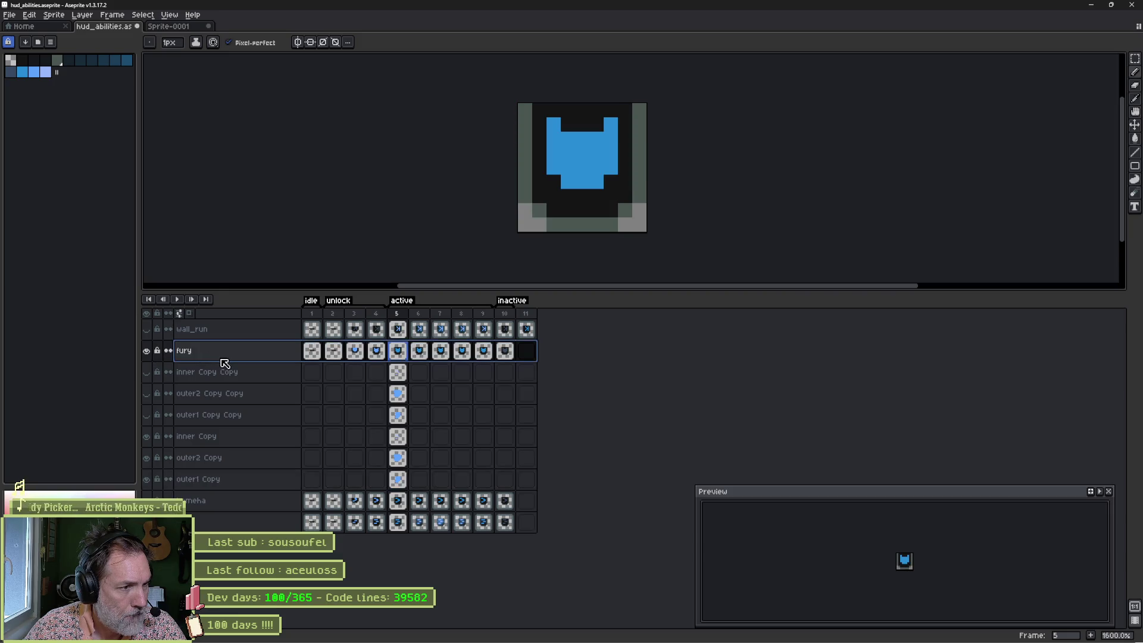
left_click_drag(221, 417, 217, 421)
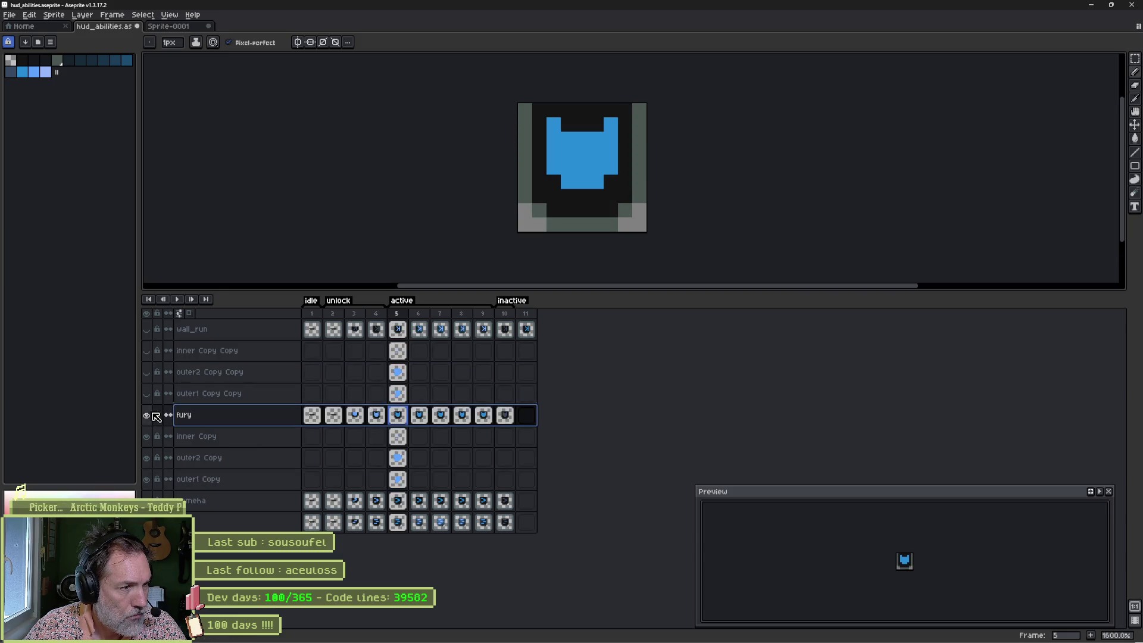
left_click(147, 415)
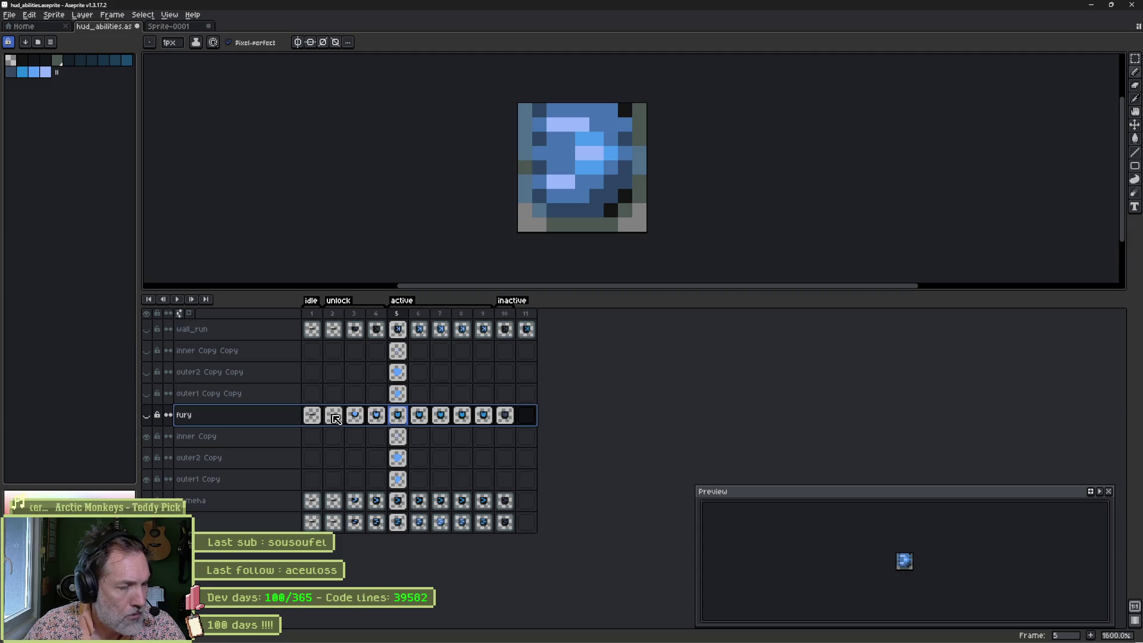
Step: Duplicate the inner, outer2 and outer1 Copy Copy layers to make Copy Copy Copy versions
left_click(256, 353)
right_click(256, 355)
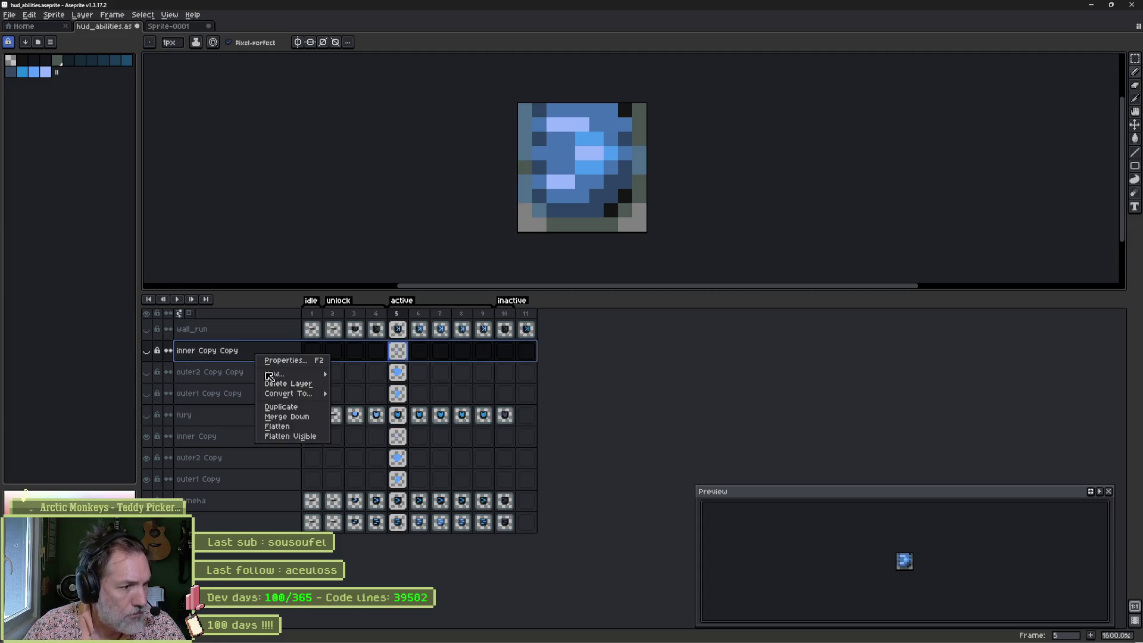
left_click(286, 406)
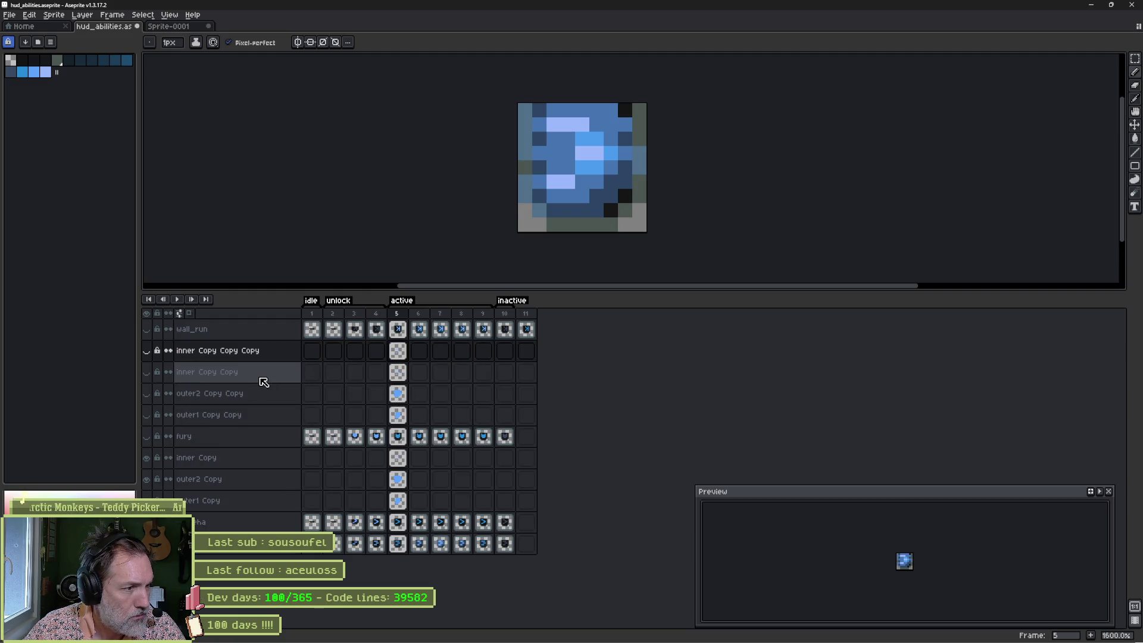
left_click(262, 393)
right_click(263, 395)
left_click(281, 451)
left_click(255, 438)
right_click(254, 436)
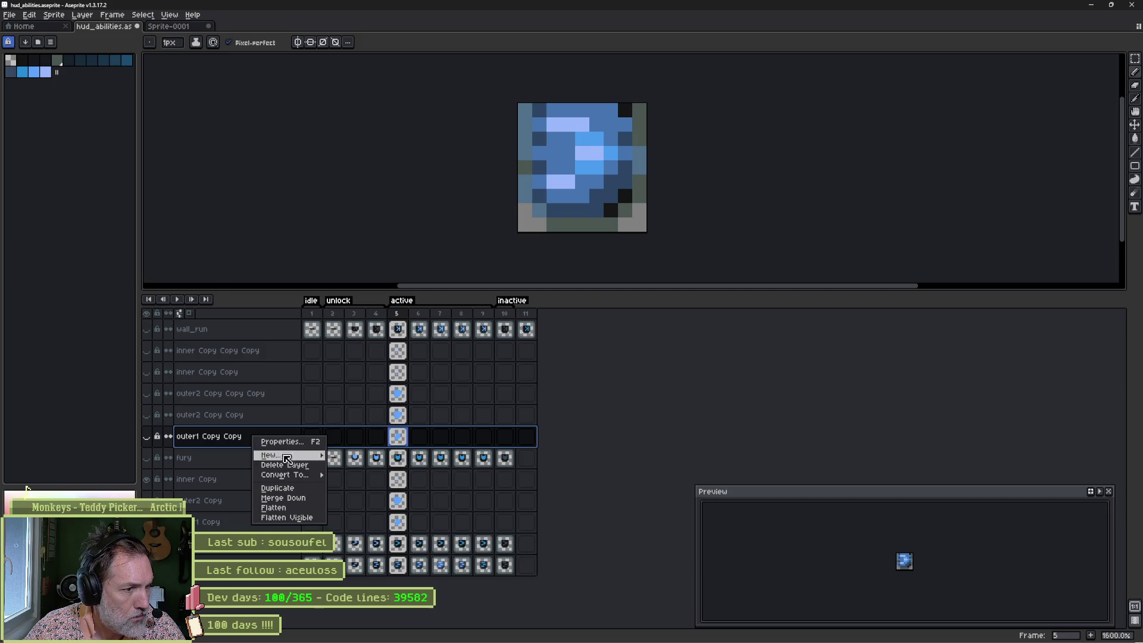
left_click(293, 488)
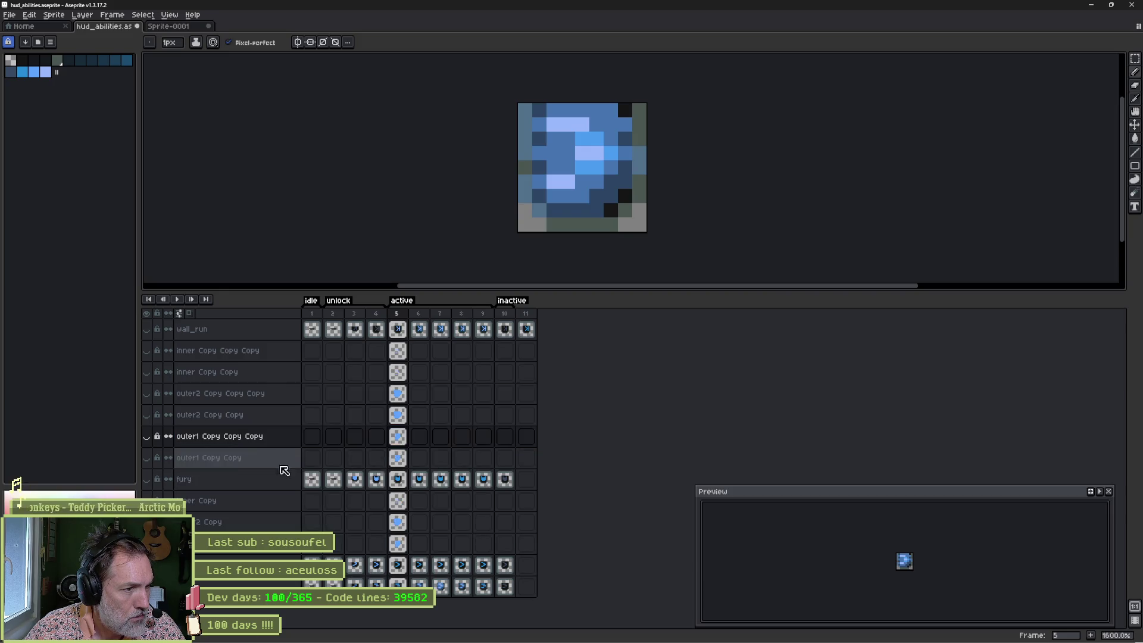
Step: Move outer2 and outer1 Copy Copy Copy up together, and drag wall_run below them
left_click(240, 434)
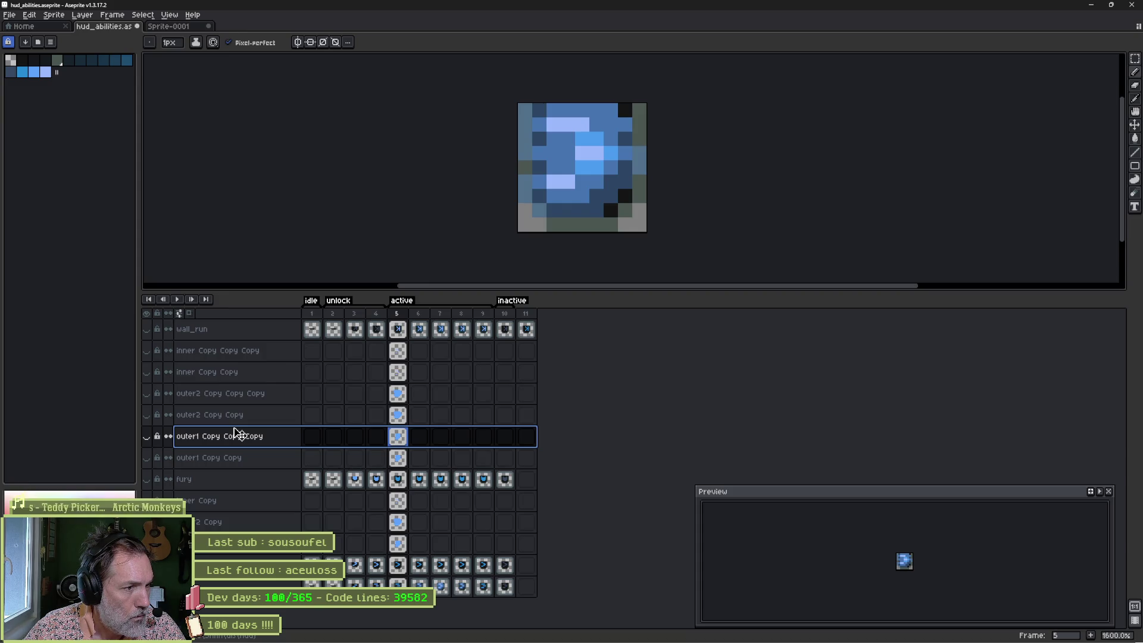
left_click(239, 392)
left_click_drag(238, 392, 238, 372)
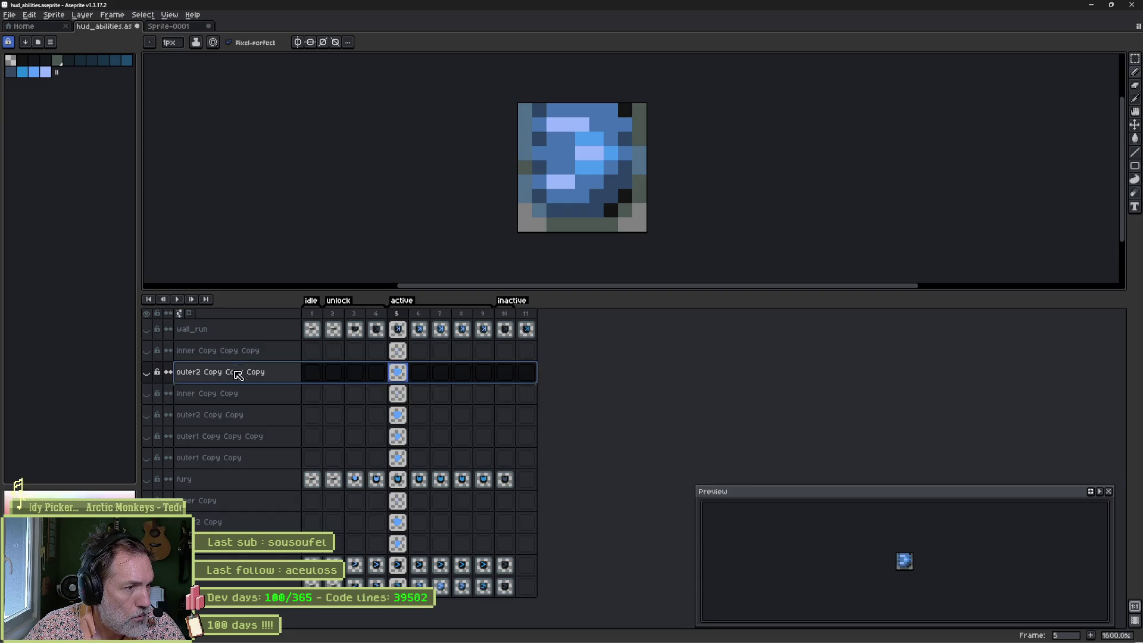
left_click(233, 434)
left_click_drag(233, 434, 234, 393)
left_click(230, 332)
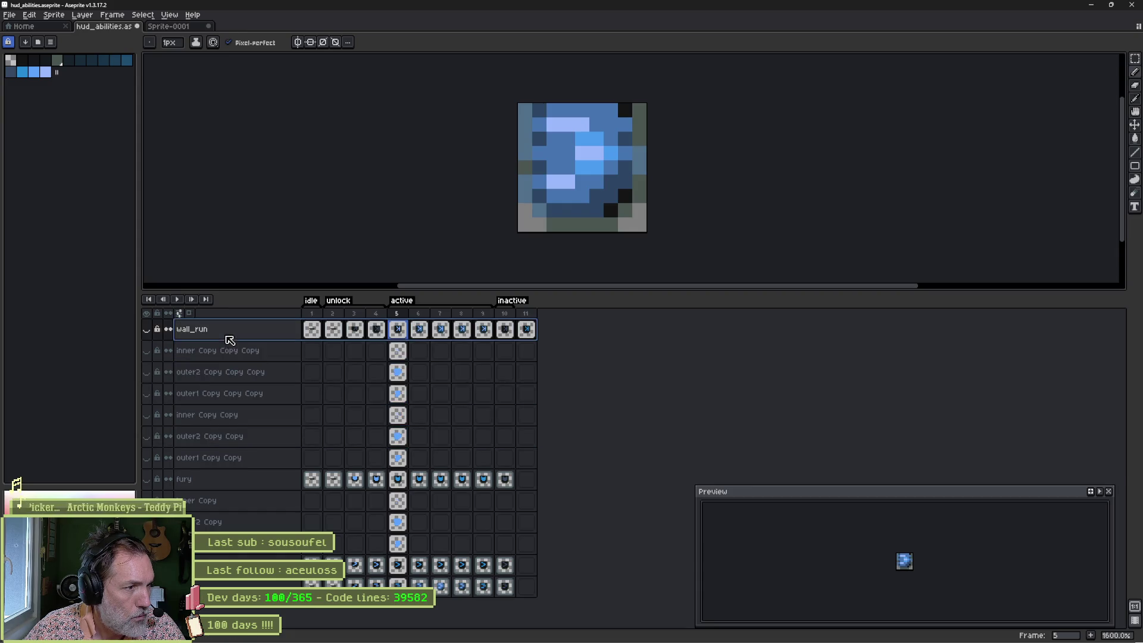
left_click_drag(230, 348, 227, 401)
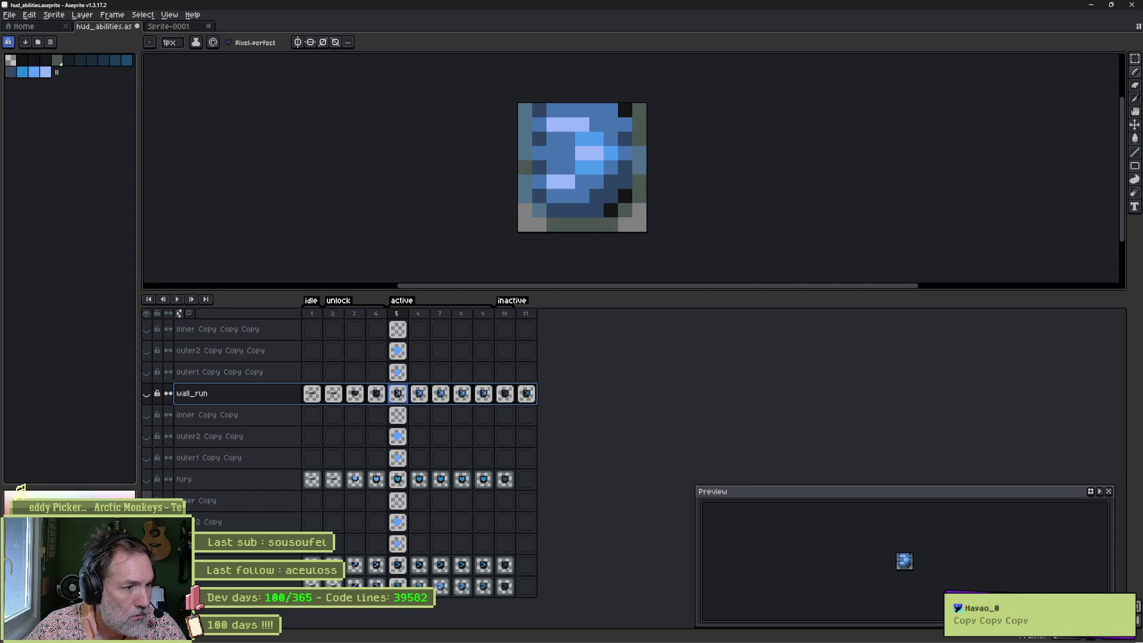
Step: Undo the last change to reveal the dark wall_run arrow icon and zoom in on it
key("ctrl+z")
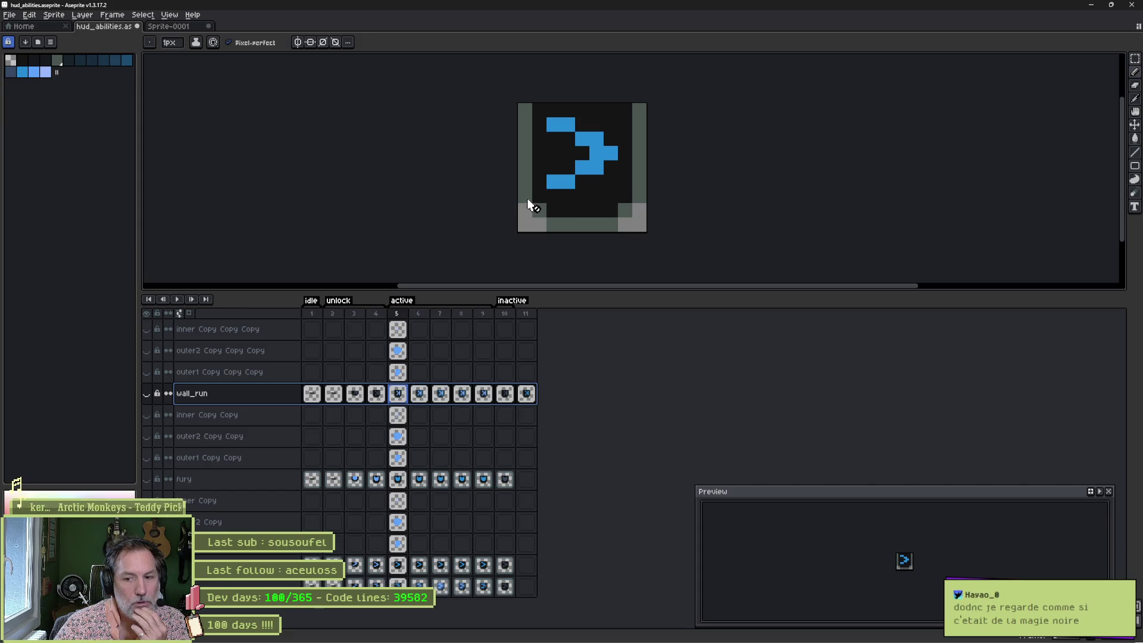
scroll(543, 198, "up", 1)
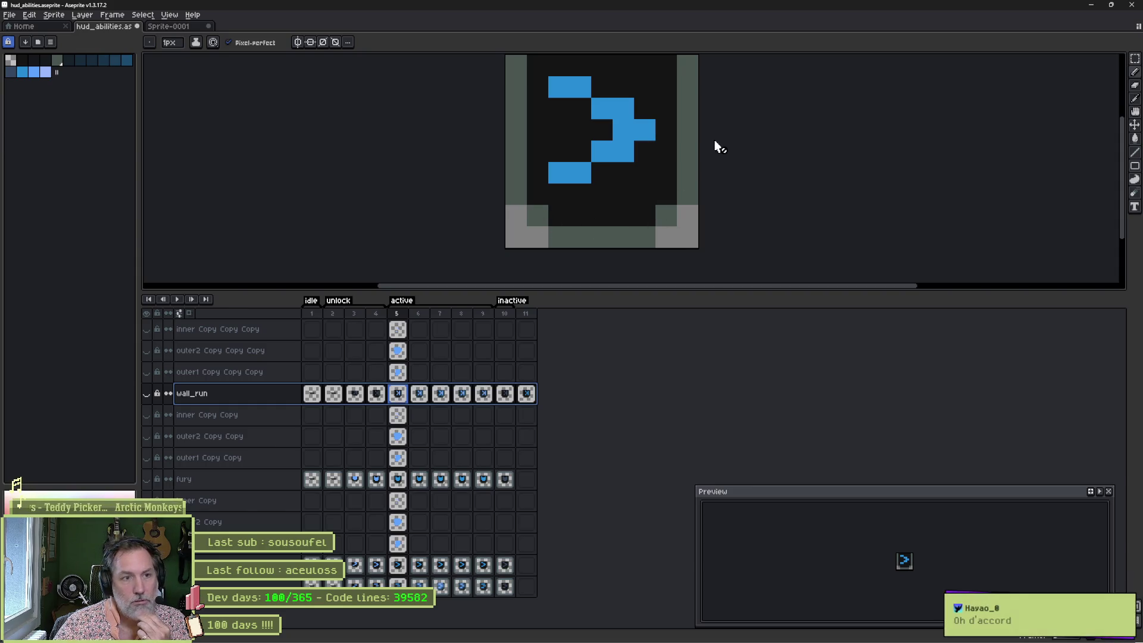
left_click(54, 15)
mouse_move(83, 38)
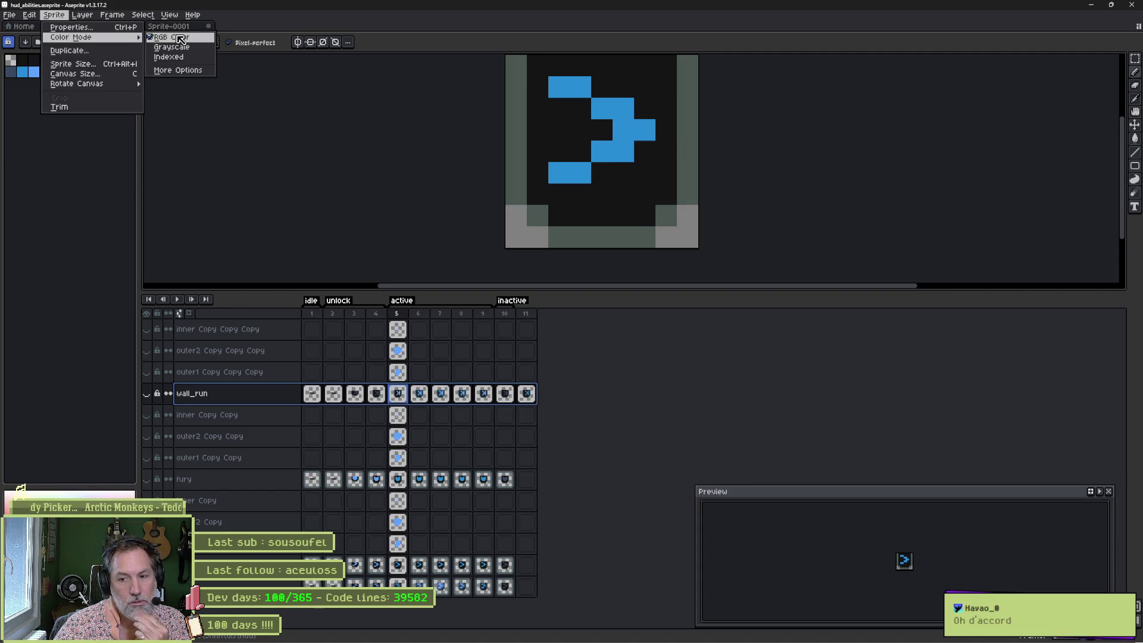
left_click(77, 164)
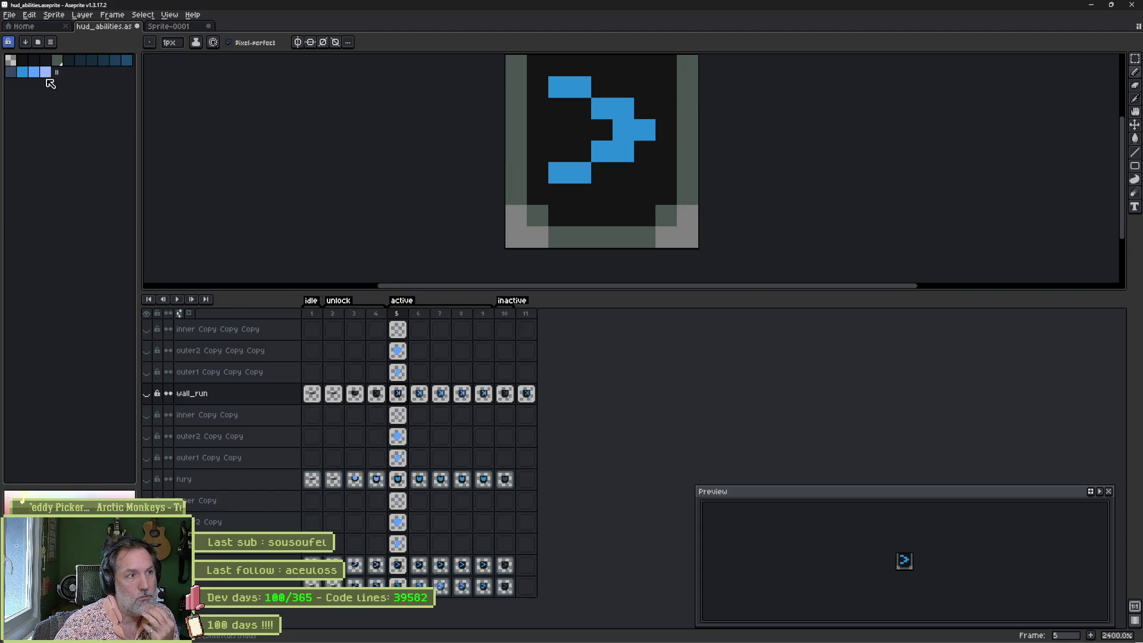
Step: Choose the light-blue palette swatch as the foreground colour
left_click(23, 73)
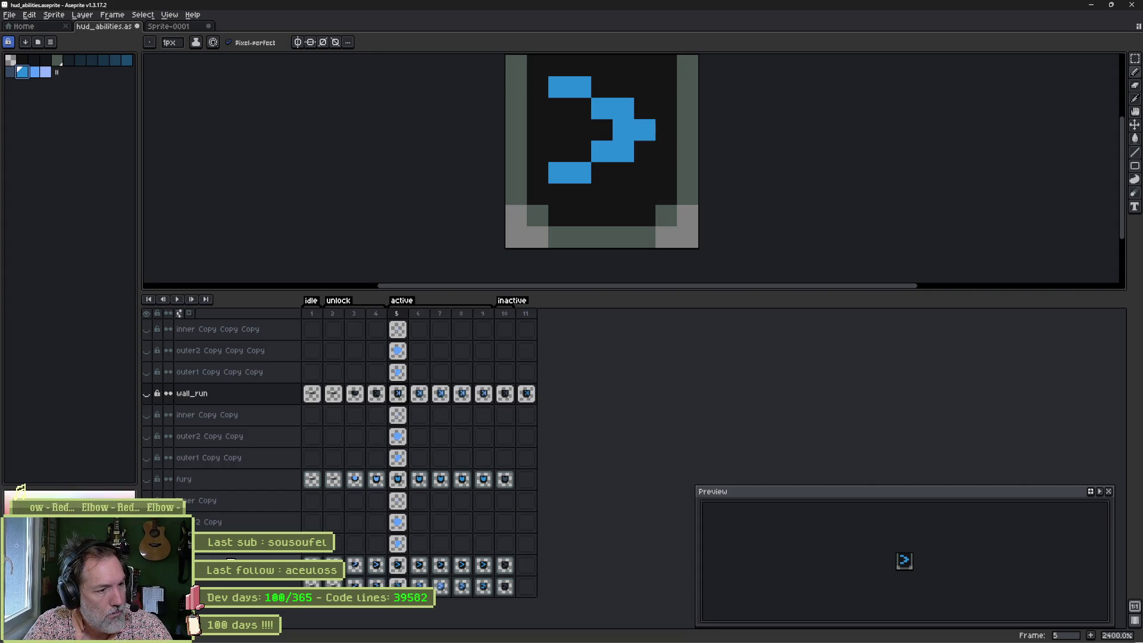
Step: Go to frame 6, review Color Mode's Default (Octree) mapping, and cancel without converting
left_click(417, 571)
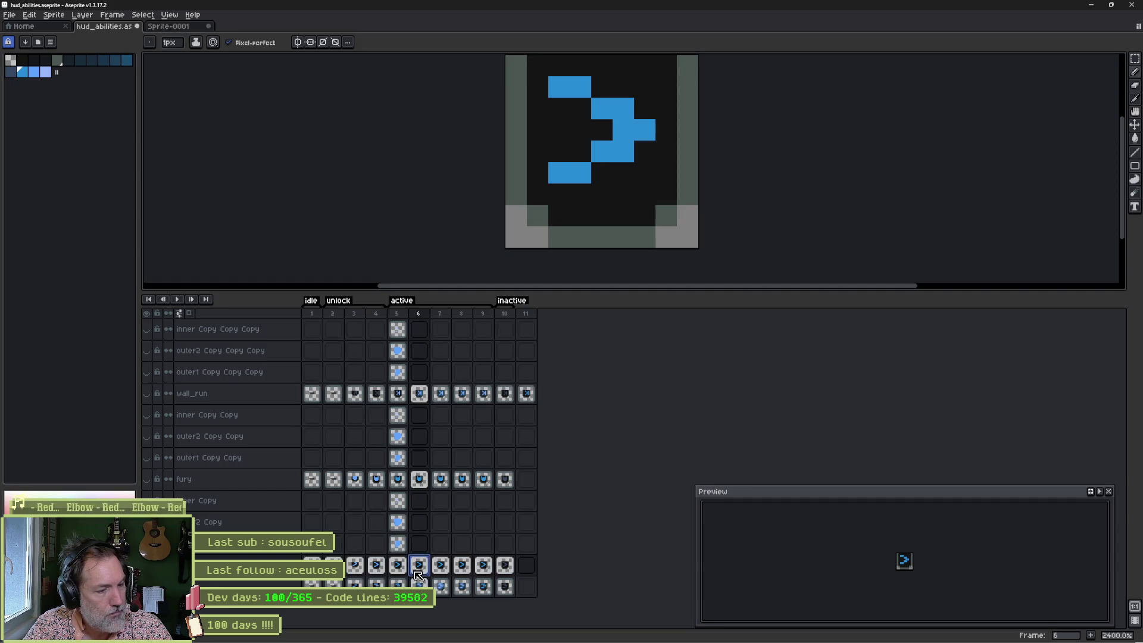
left_click(53, 14)
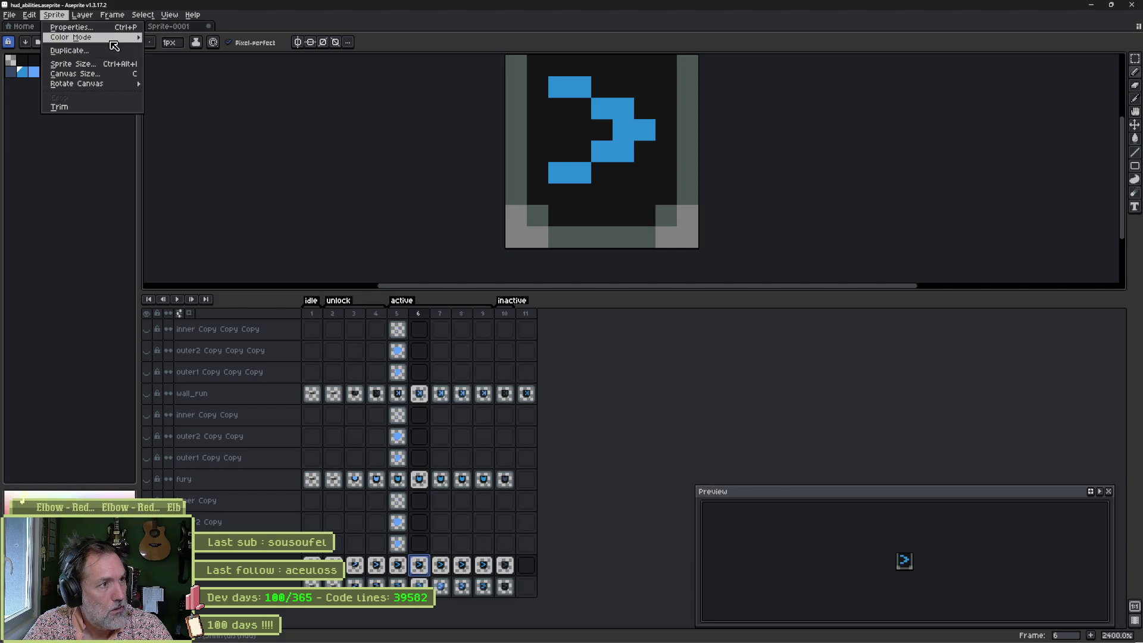
mouse_move(115, 46)
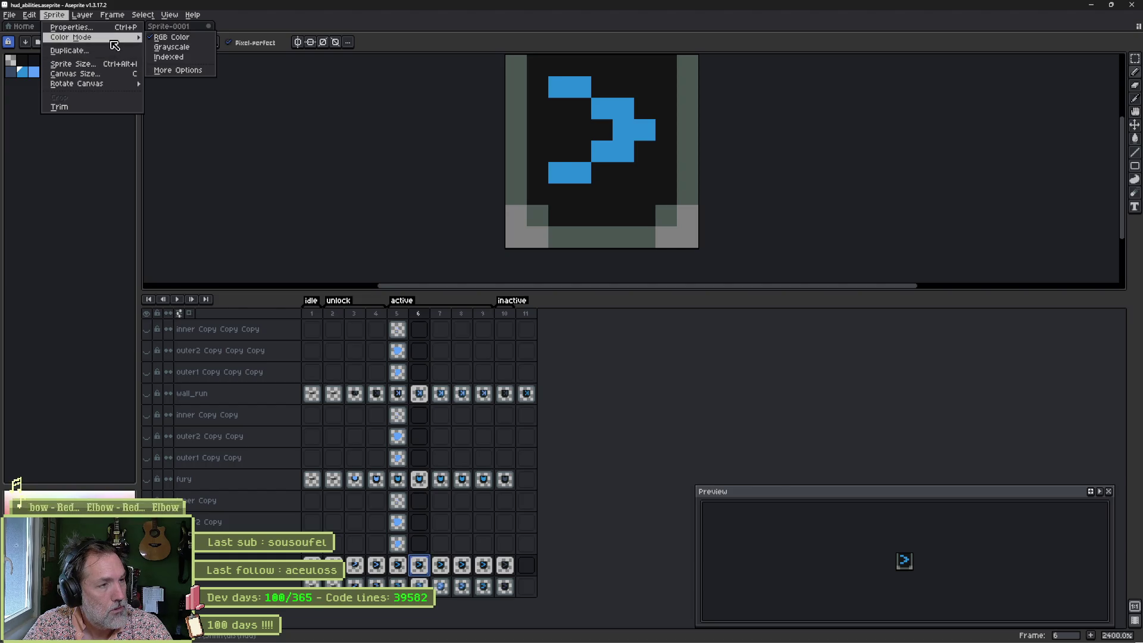
left_click(187, 72)
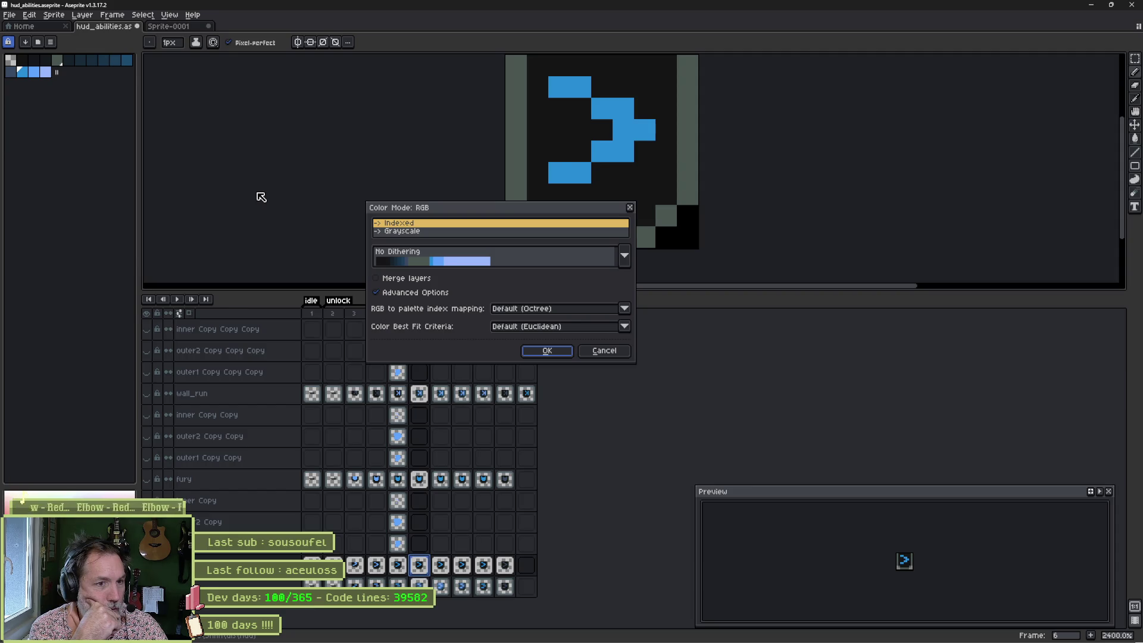
left_click(624, 310)
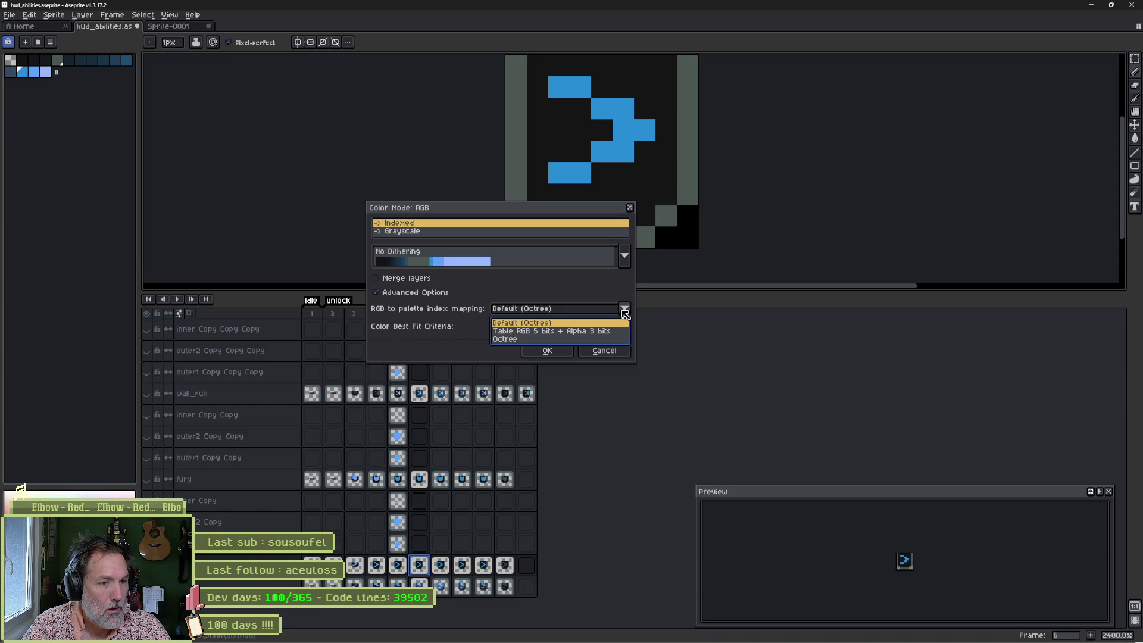
left_click(436, 353)
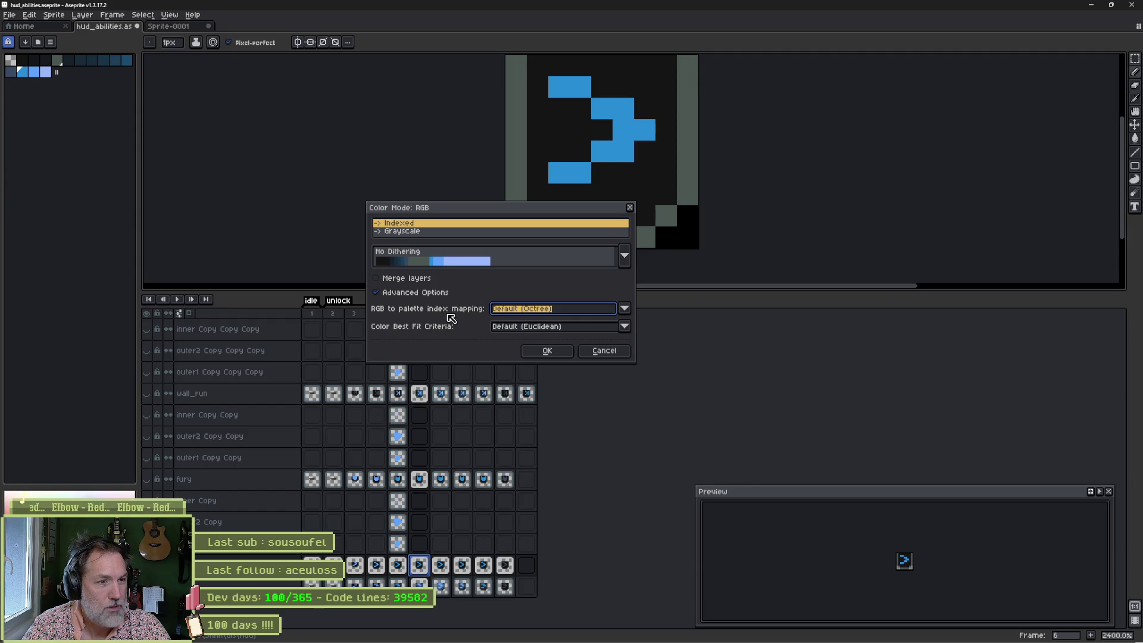
left_click(605, 351)
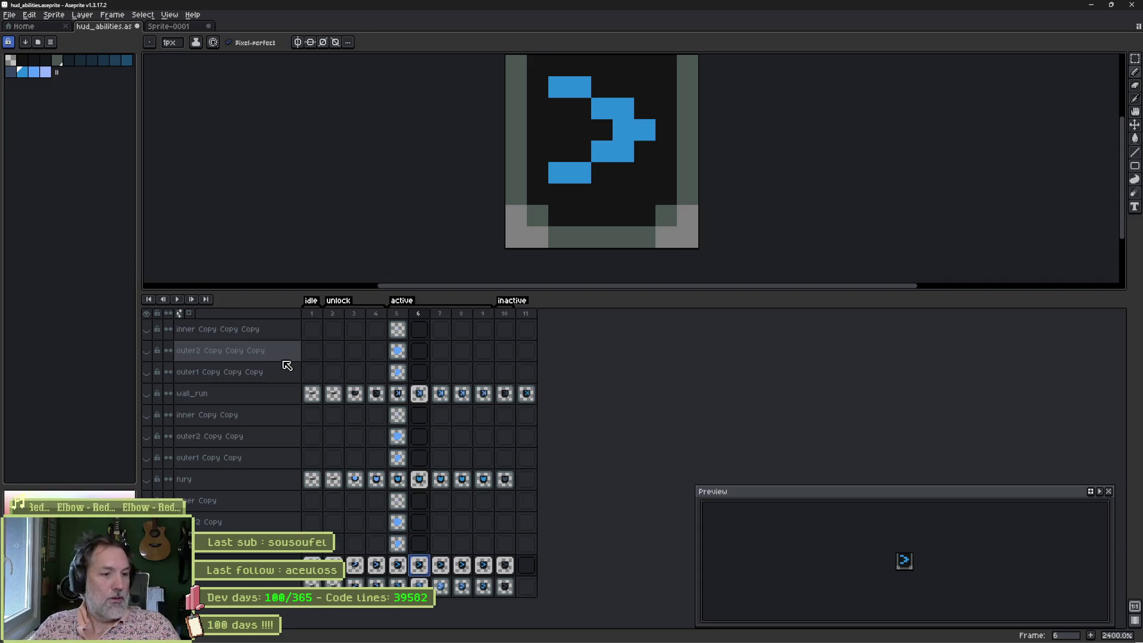
Step: Create a new empty glow layer at frame 6 and bring up its Layer Properties
left_click(421, 542)
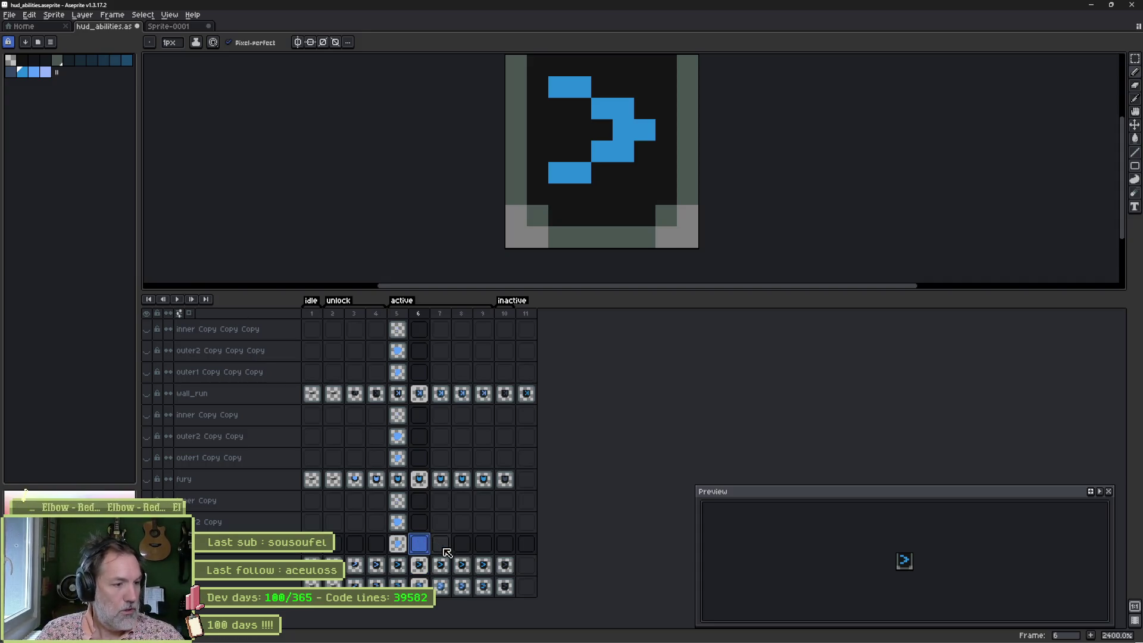
key("shift+n")
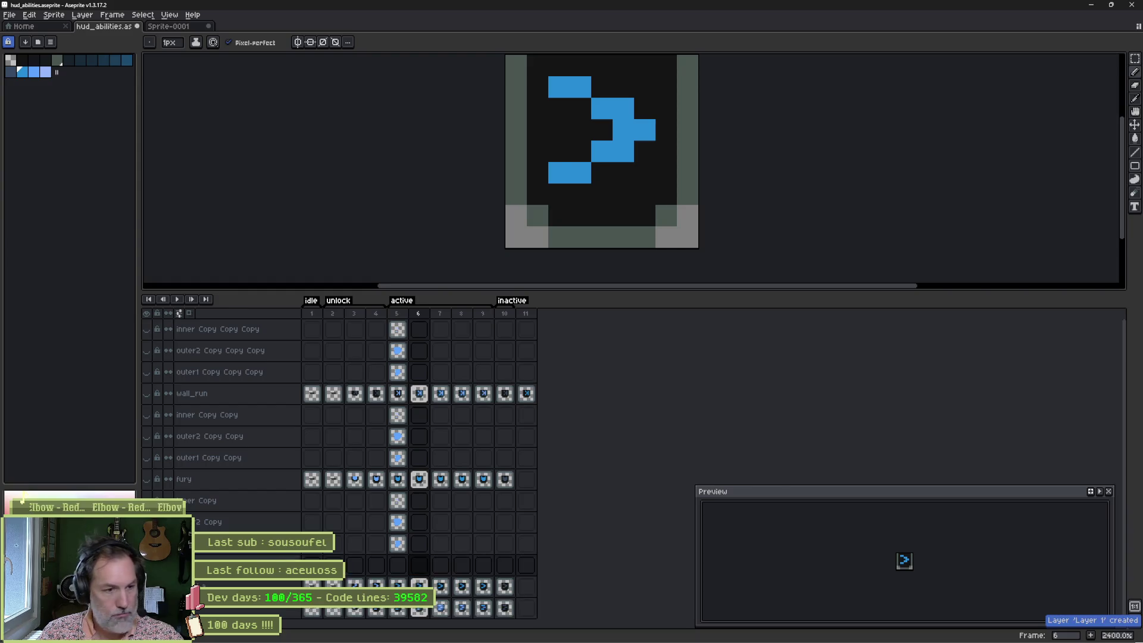
left_click(424, 566)
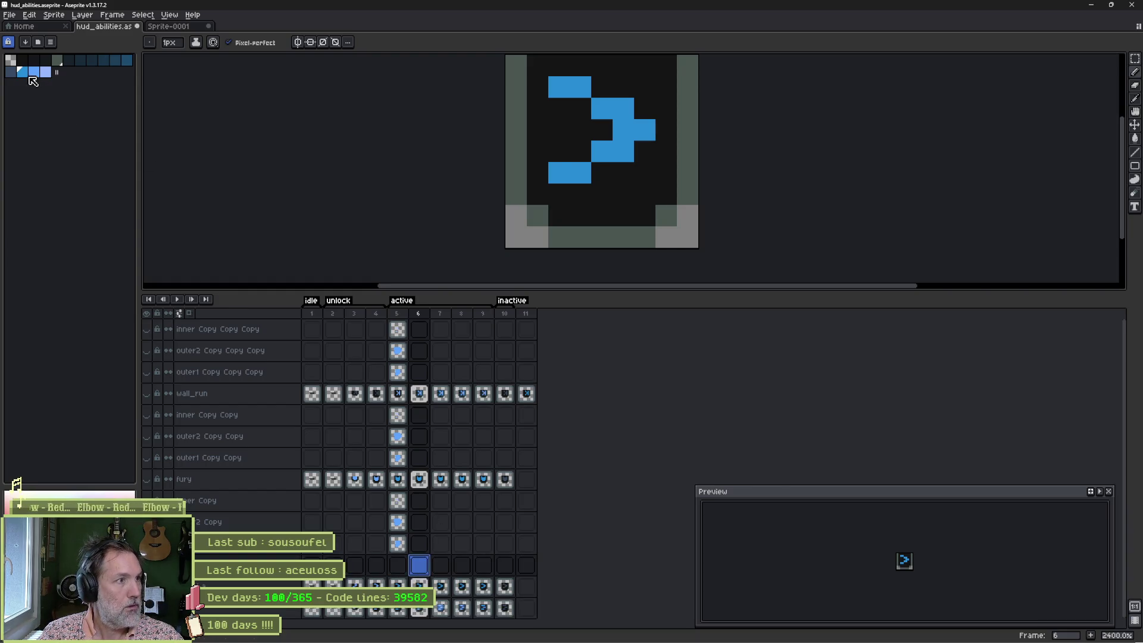
left_click(239, 565)
double_click(238, 566)
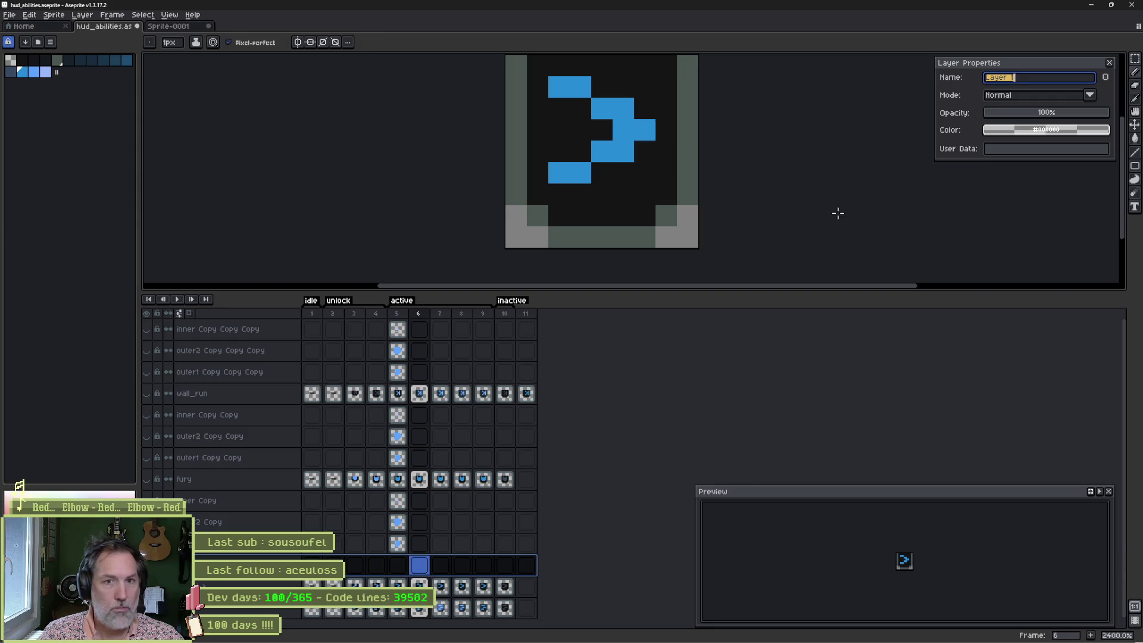
Step: Try Addition, then Screen blending, painting a light-blue glow stroke over the arrow
left_click(1055, 97)
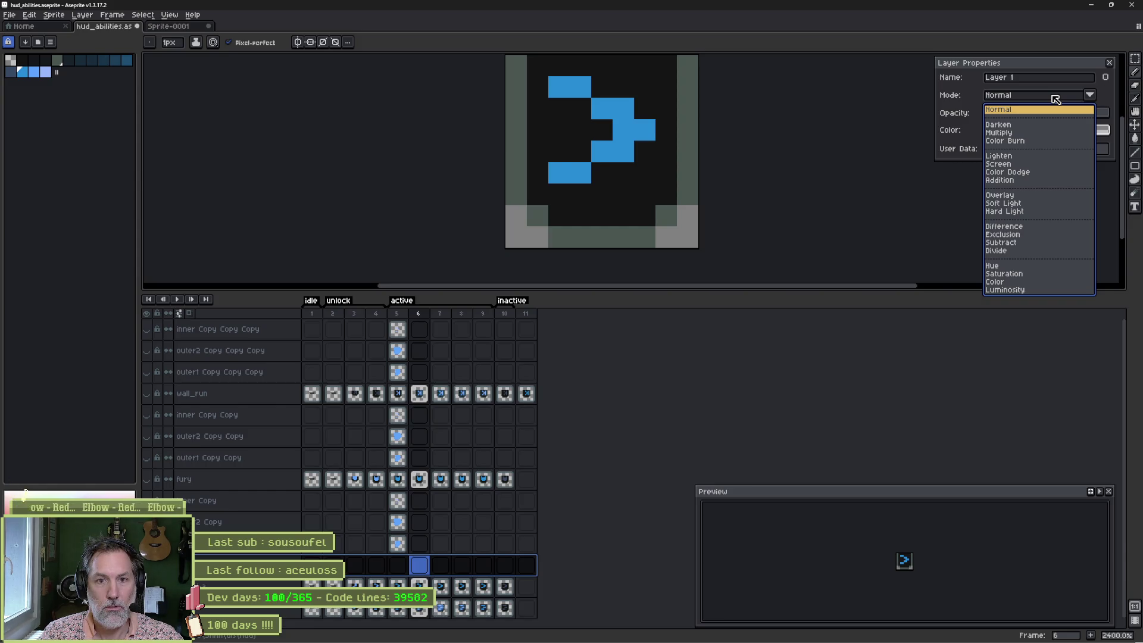
left_click(1036, 179)
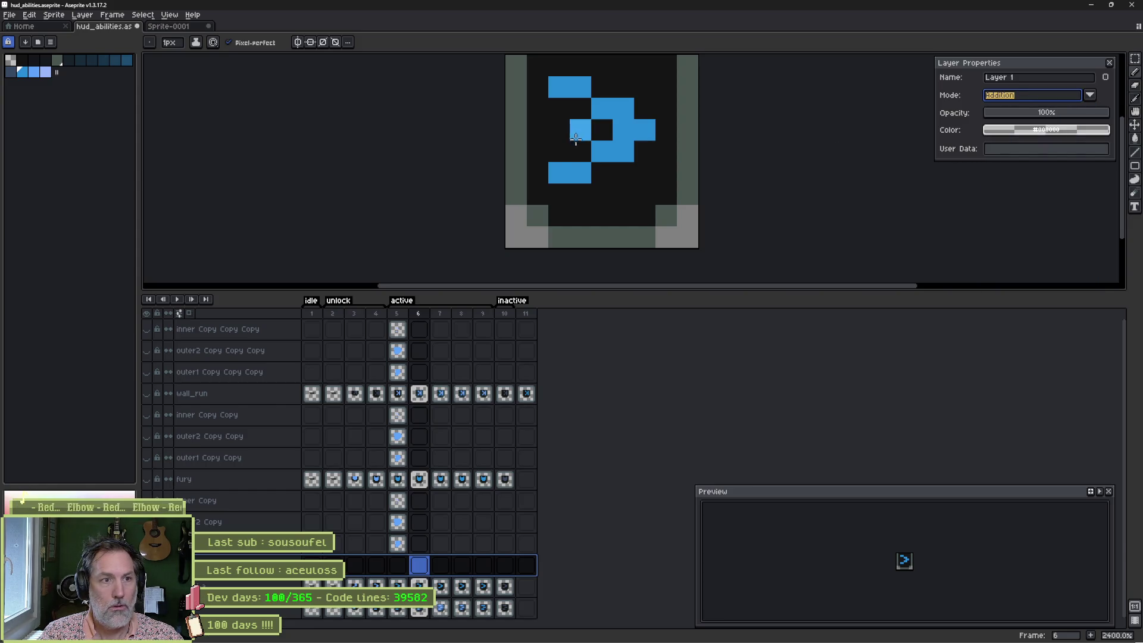
key("plus")
key("plus")
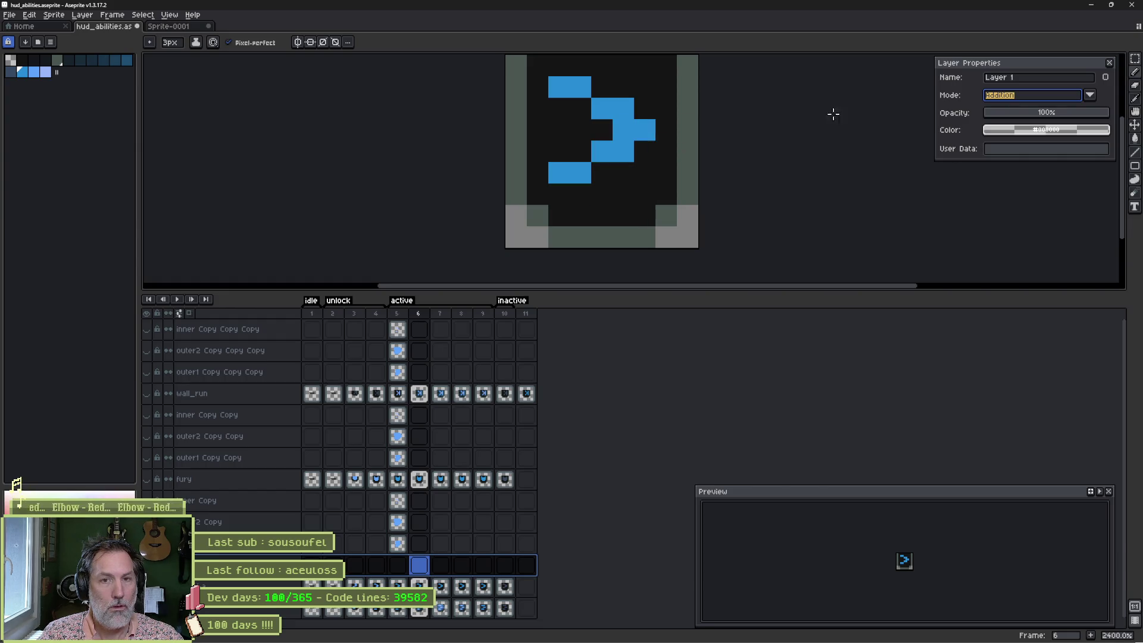
left_click(1033, 95)
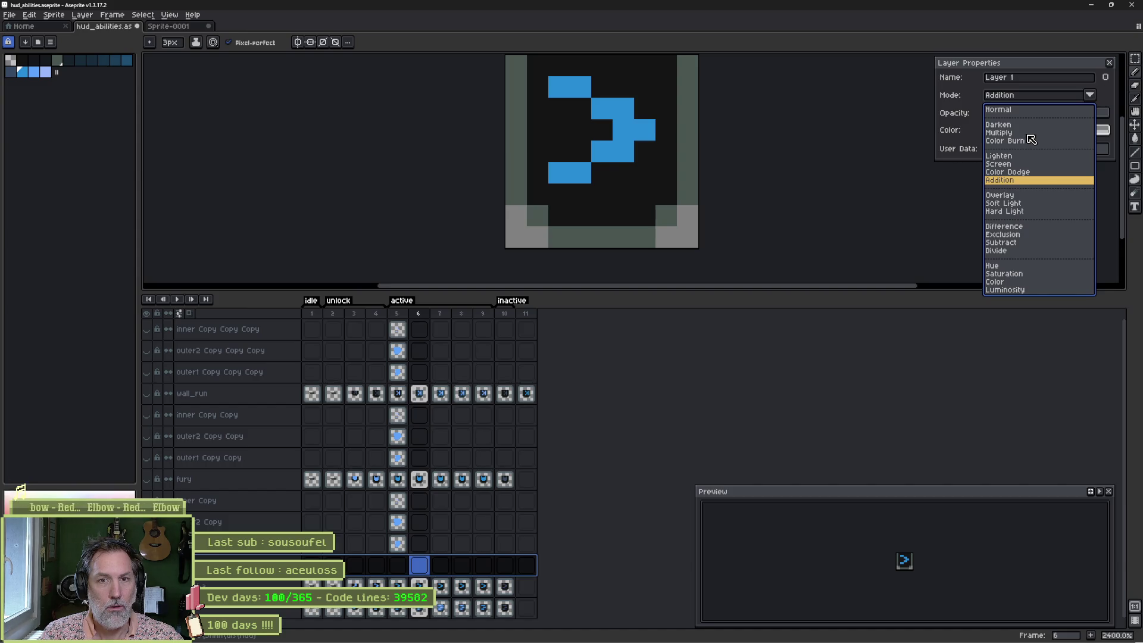
left_click(1020, 163)
left_click(562, 172)
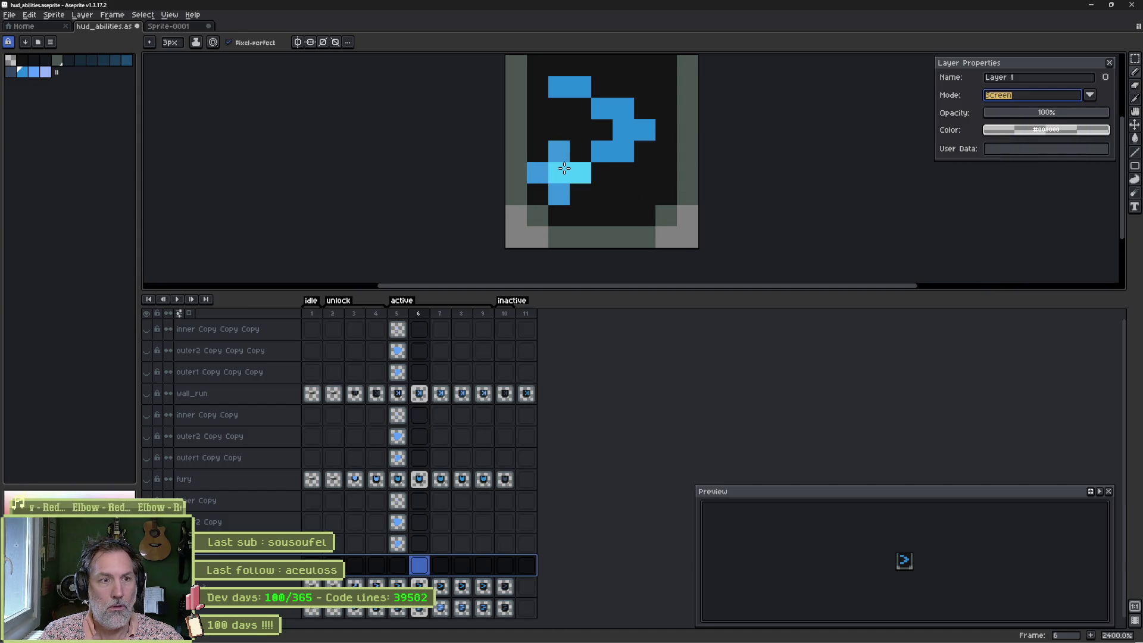
key("plus")
key("plus")
key("plus")
mouse_move(564, 169)
left_mouse_down()
mouse_move(572, 149)
mouse_move(655, 152)
mouse_move(624, 179)
left_mouse_up()
key("ctrl+z")
key("ctrl+z")
key("ctrl+z")
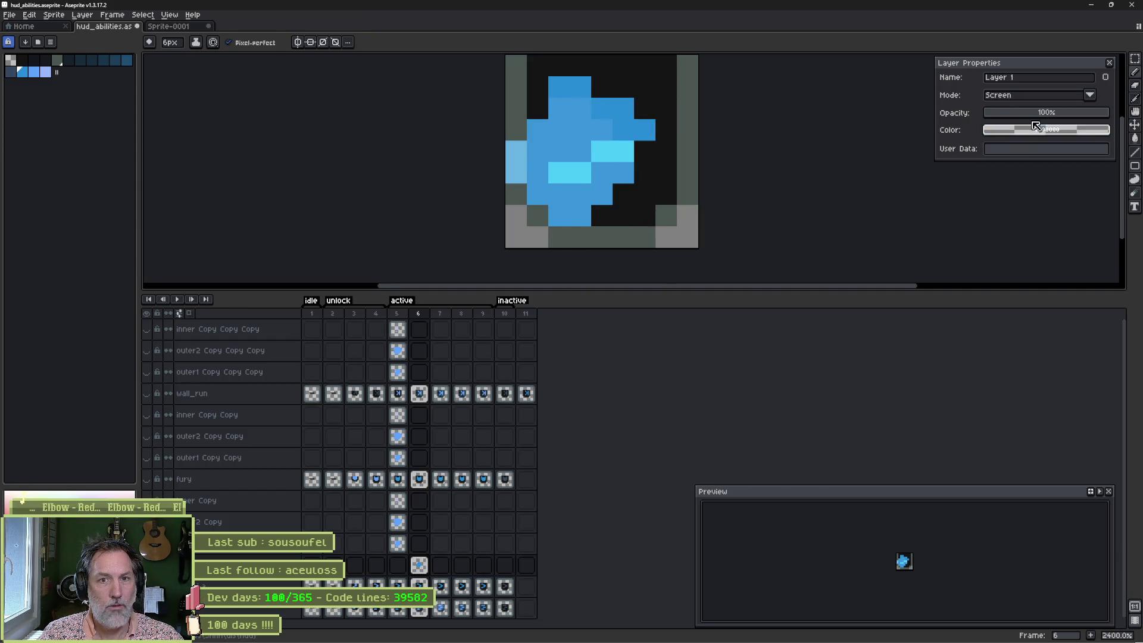
Step: Try Multiply, Darken and Addition blending, then settle on Overlay for Layer 1
left_click(1036, 95)
left_click(1026, 132)
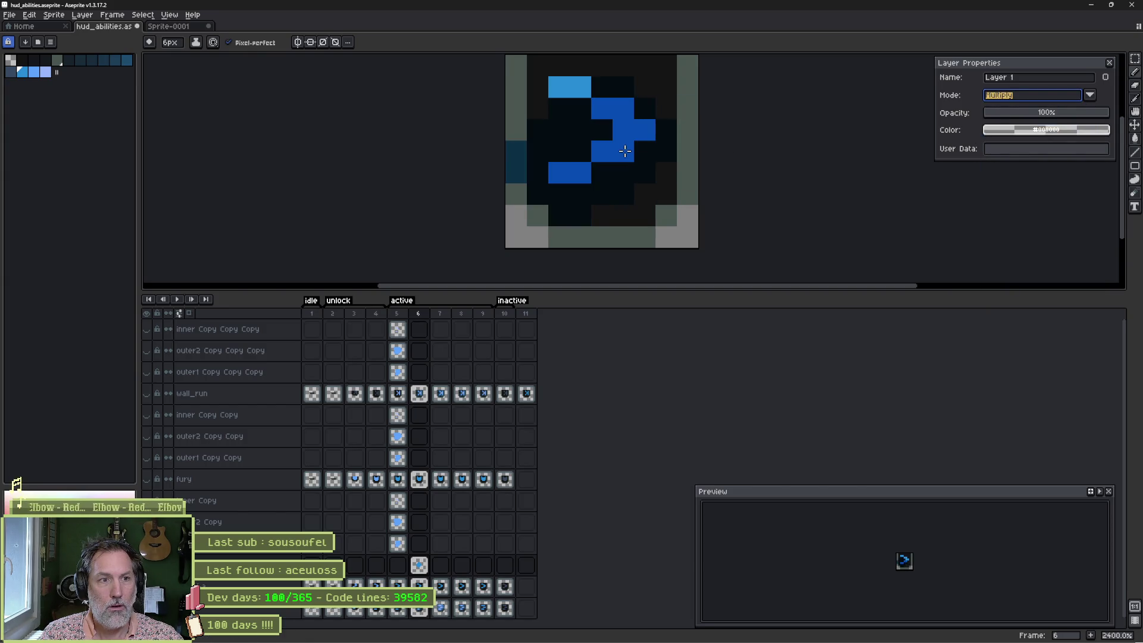
left_click(1037, 95)
left_click(1012, 148)
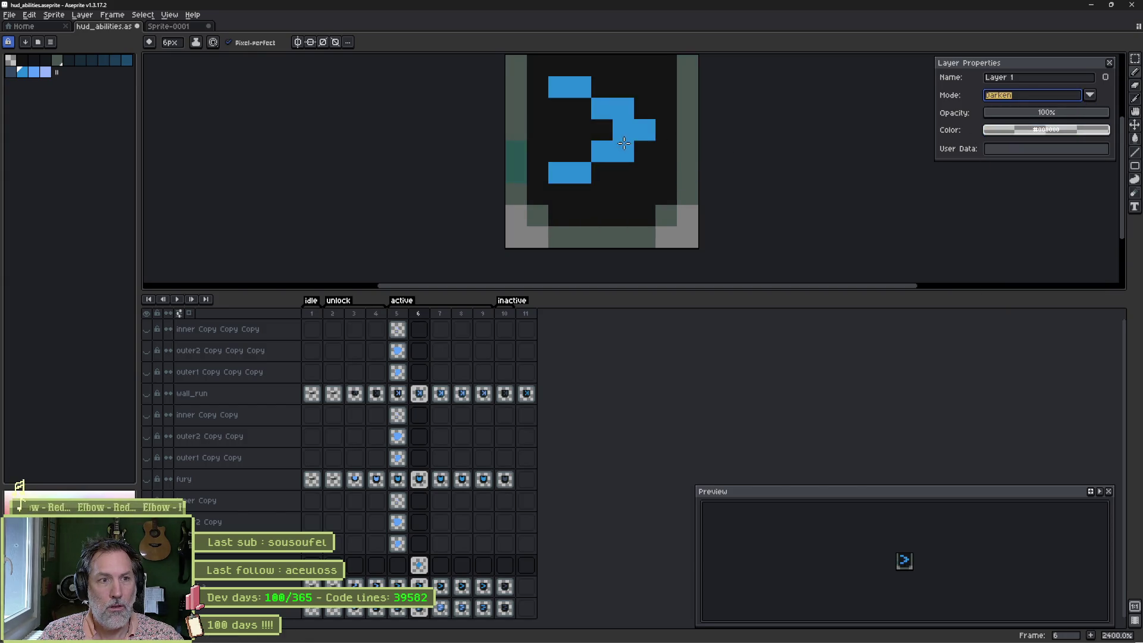
left_click(1025, 97)
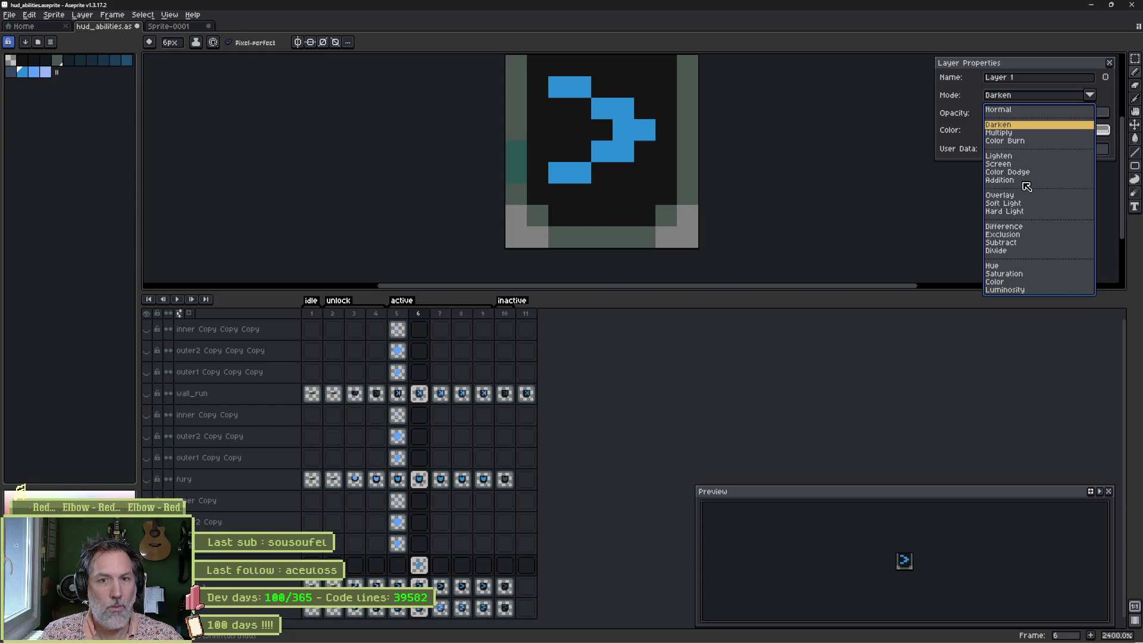
left_click(1024, 181)
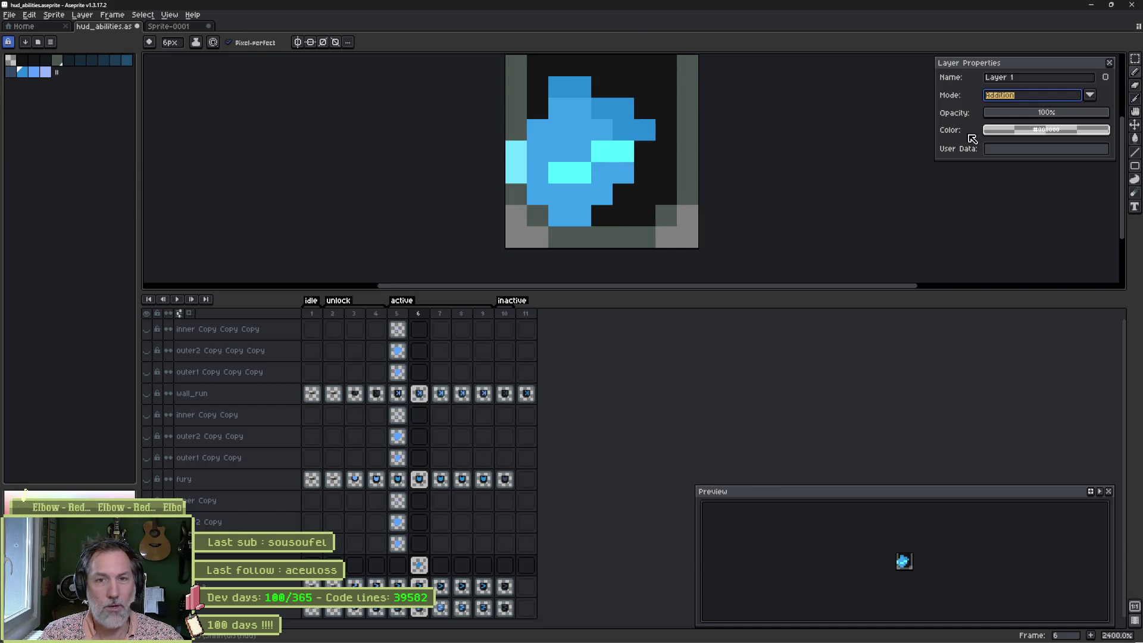
left_click(1069, 100)
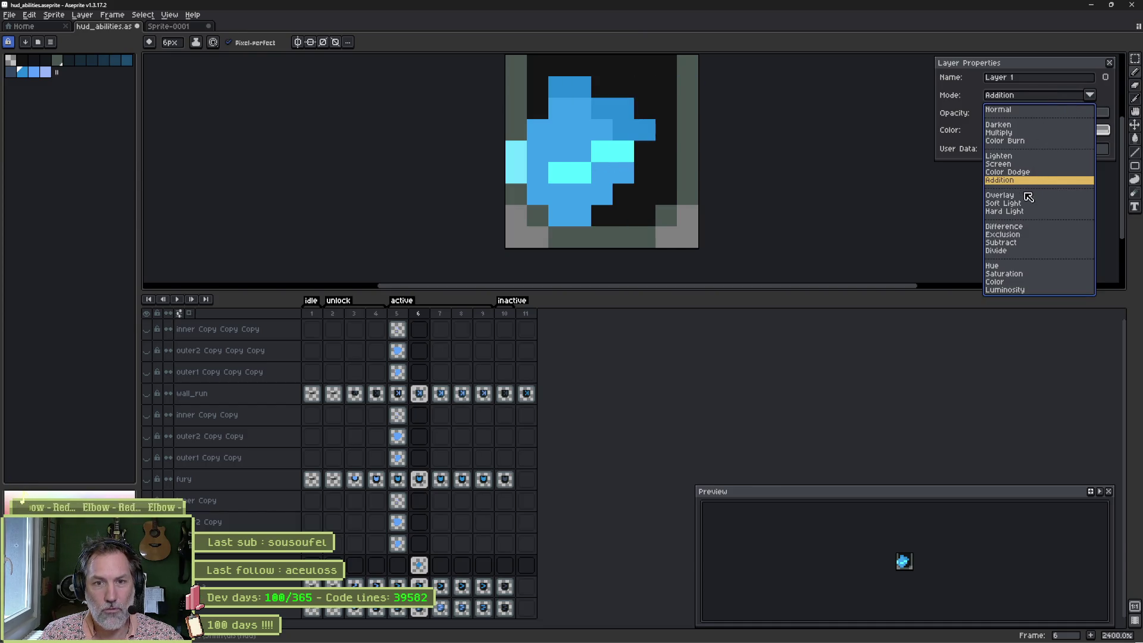
left_click(1007, 196)
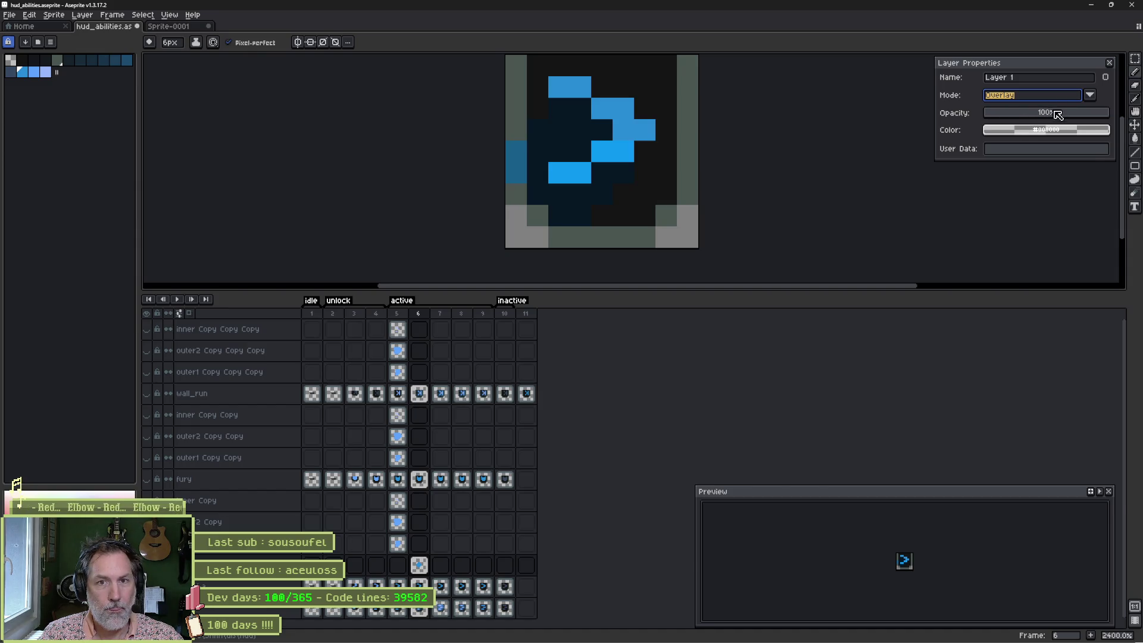
left_click(1051, 96)
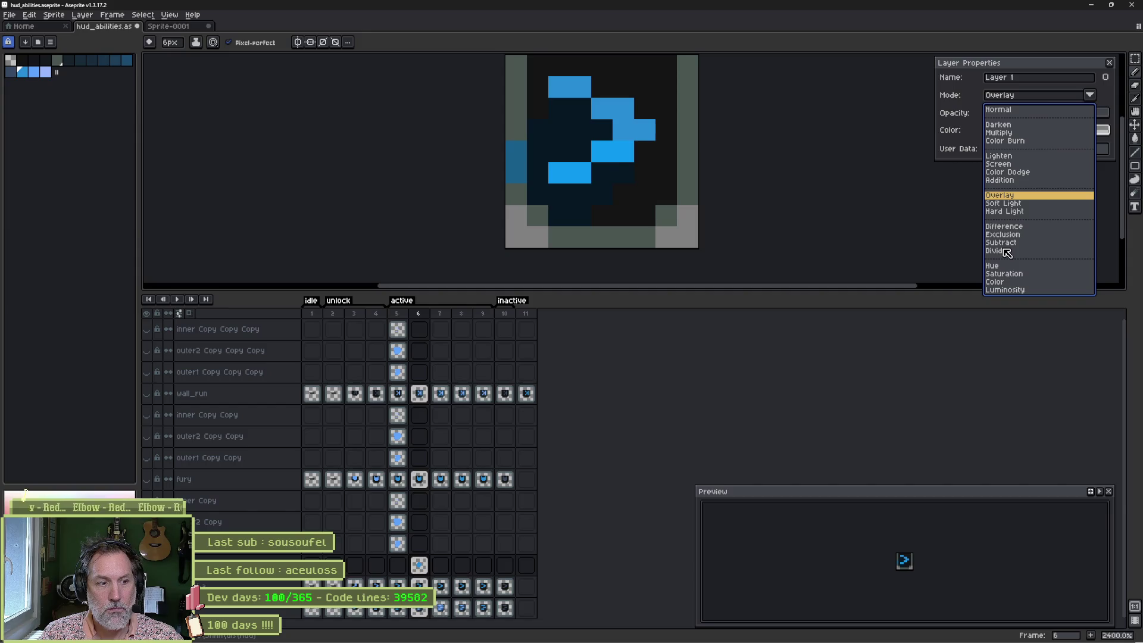
left_click(957, 109)
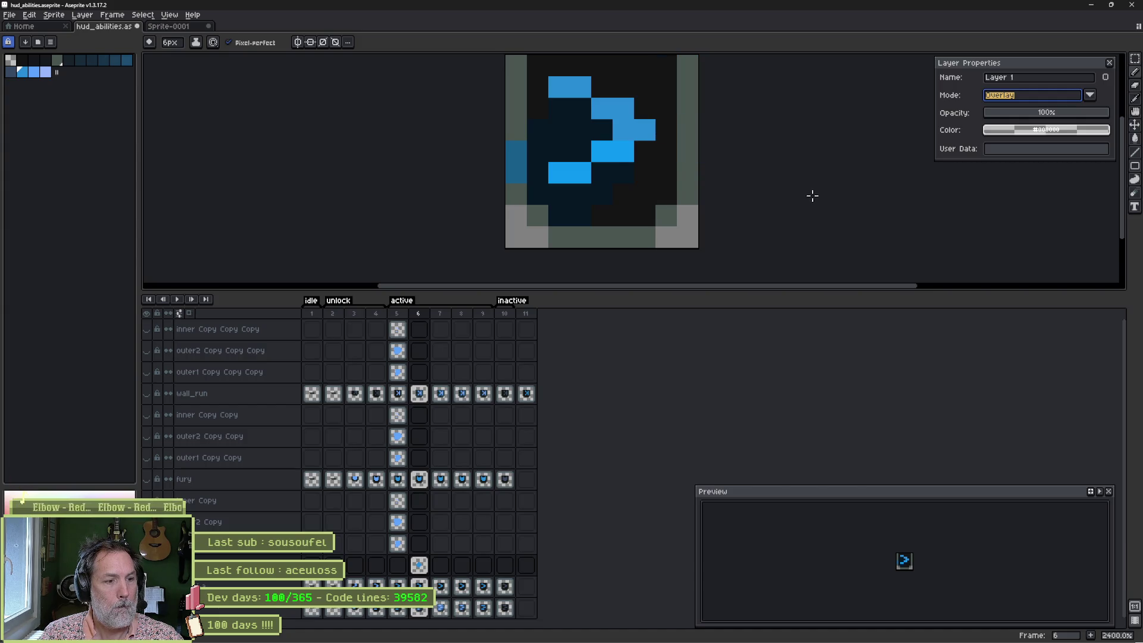
Step: Ask ChatGPT whether translucent Aseprite strokes accumulate opacity, then return to Aseprite
mouse_move(546, 640)
left_click(515, 635)
type("dans aseprite, on peut")
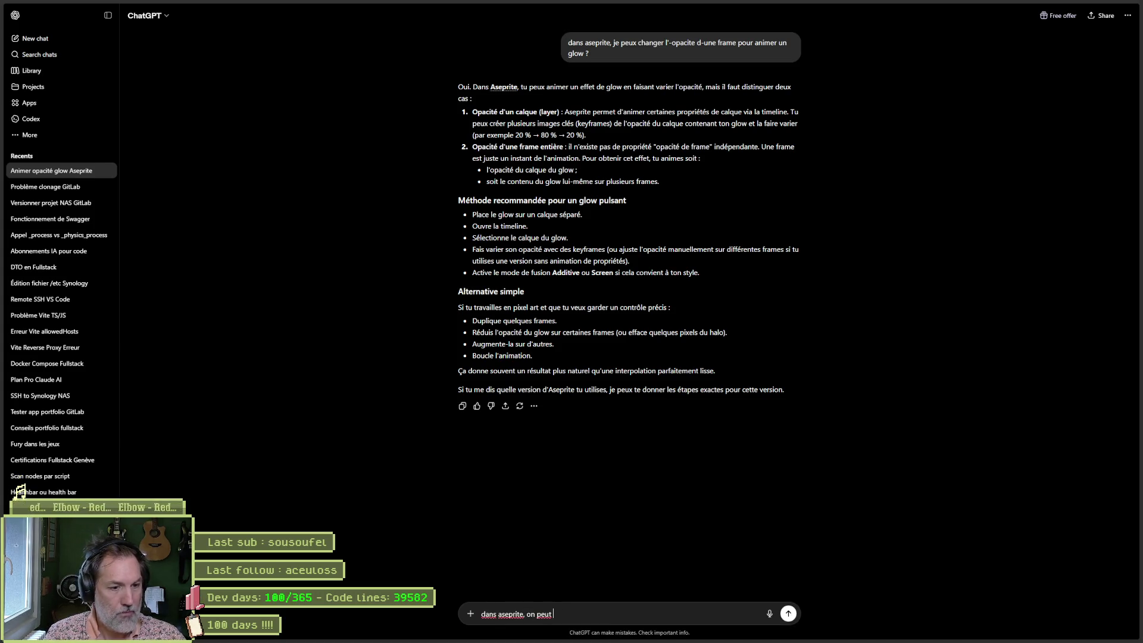
type(" peindre")
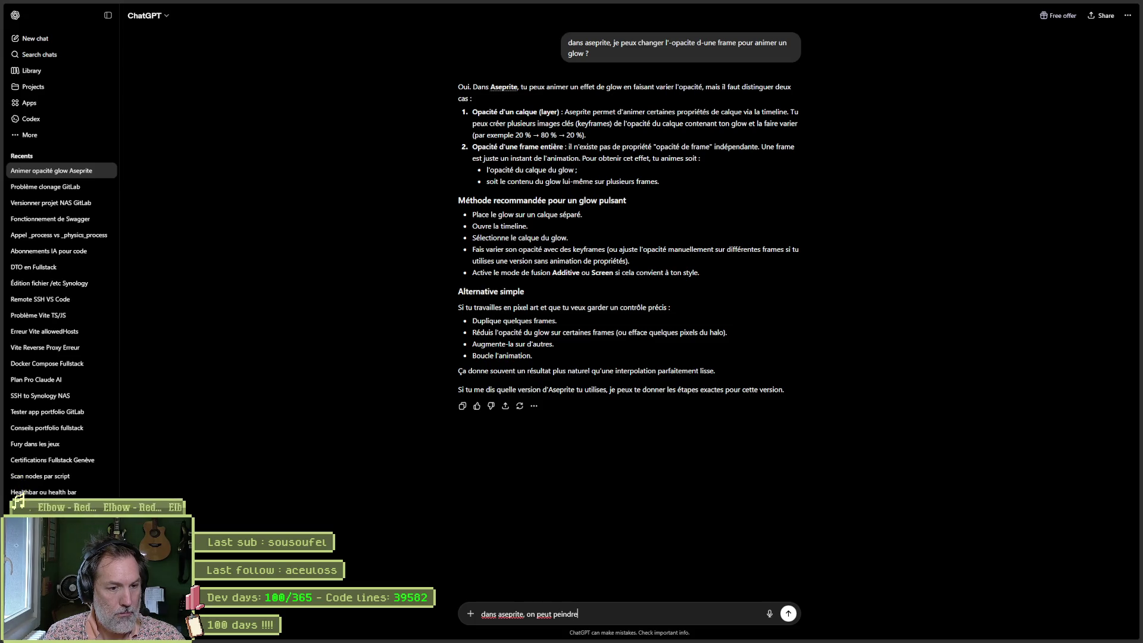
type("c")
key("BackSpace")
key("BackSpace")
type("spa")
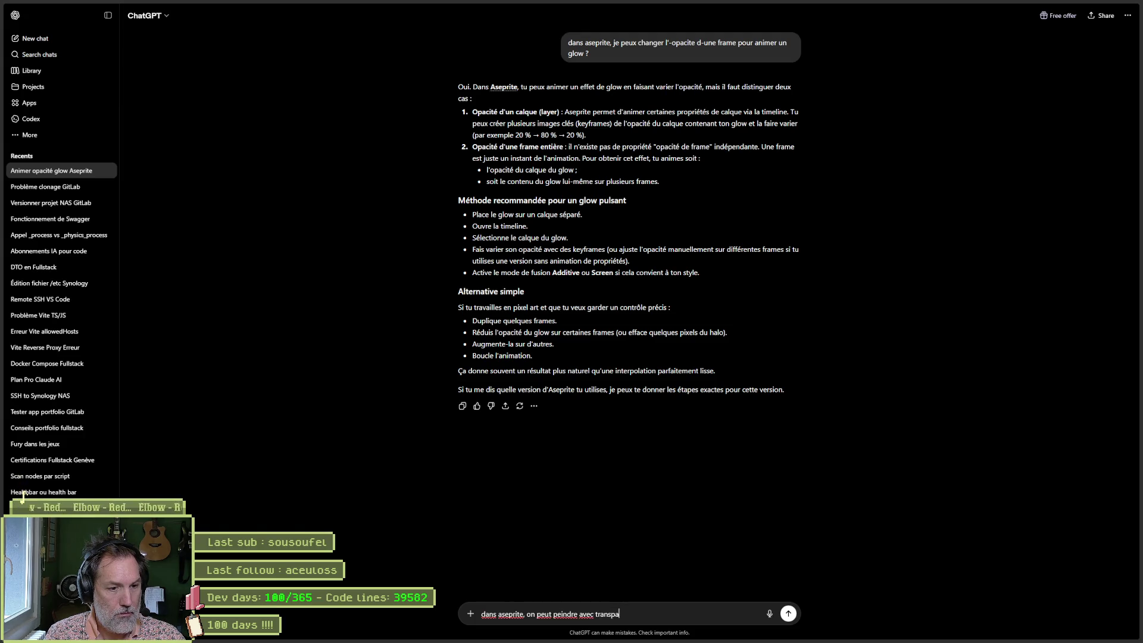
type("e et a ")
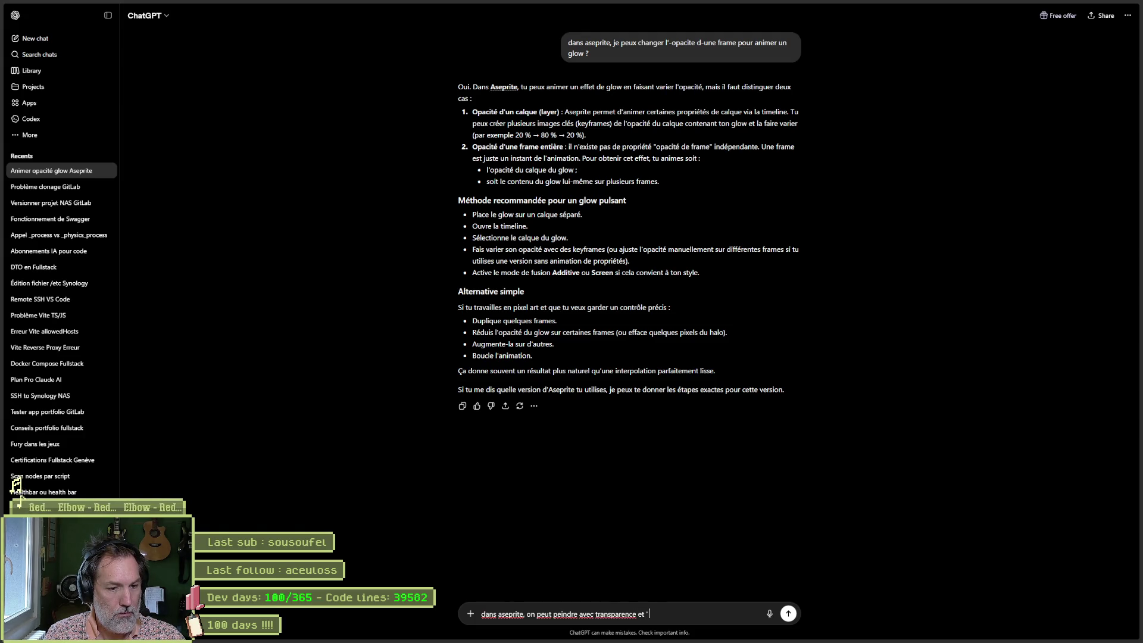
type("u'on repasse")
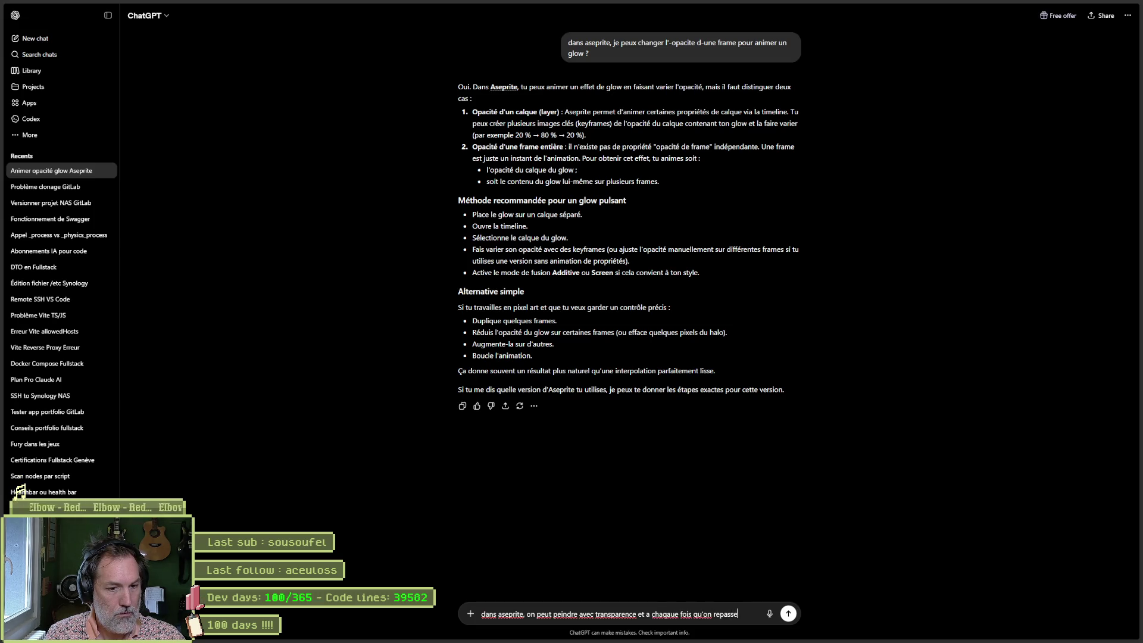
type(" sur des pixels")
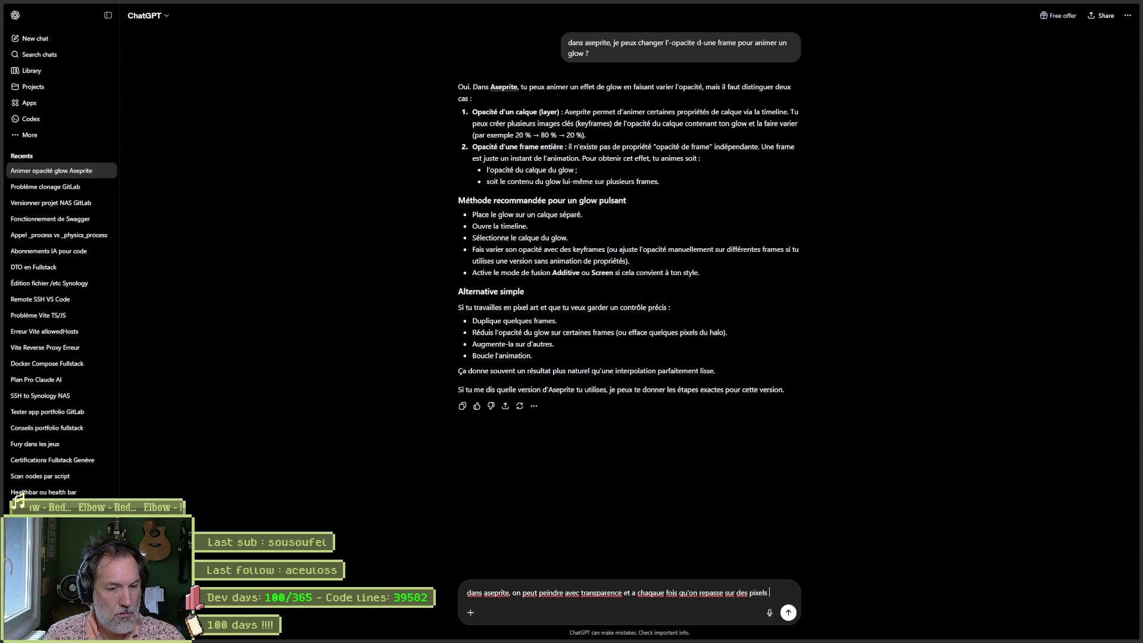
type(" peints.")
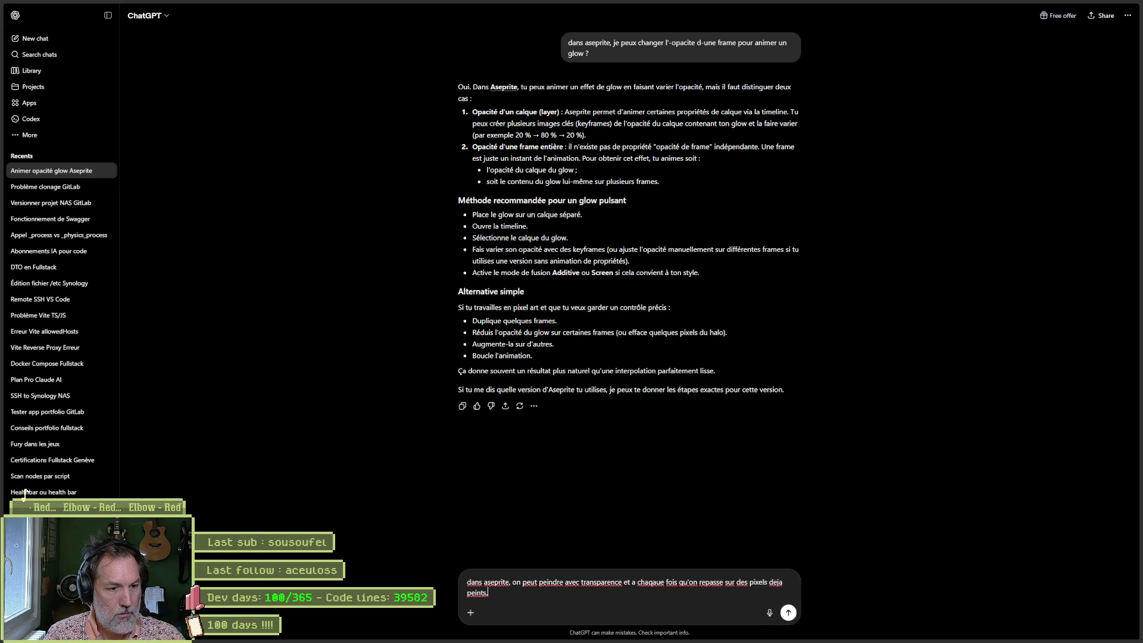
type(" ca ajoute en opacite ? comme dans pho")
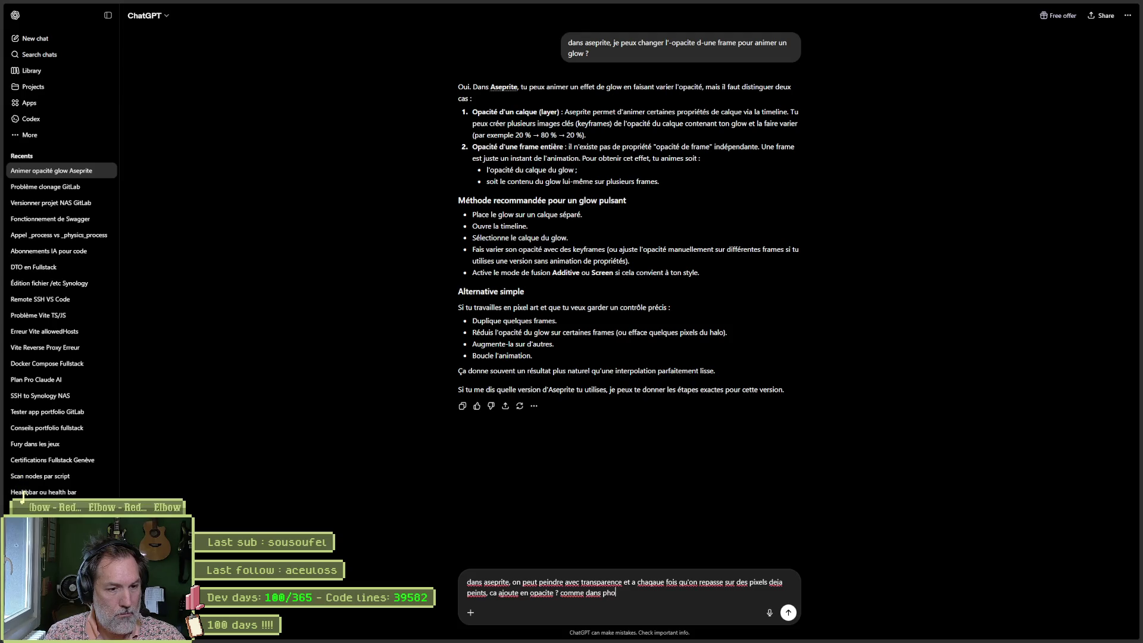
key("Return")
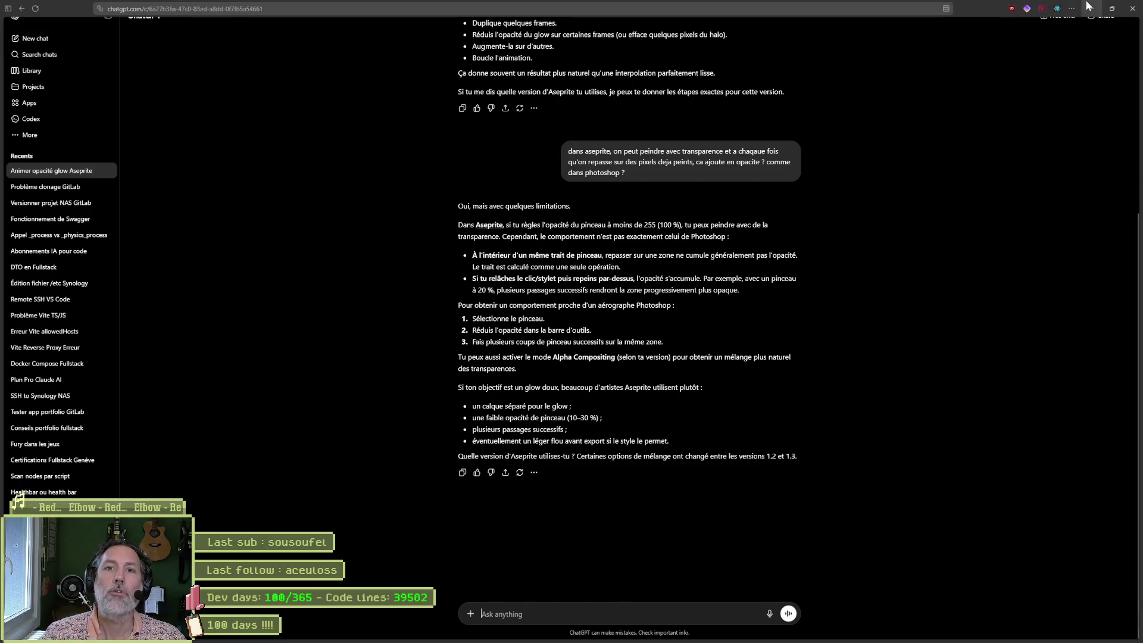
key("alt+Tab")
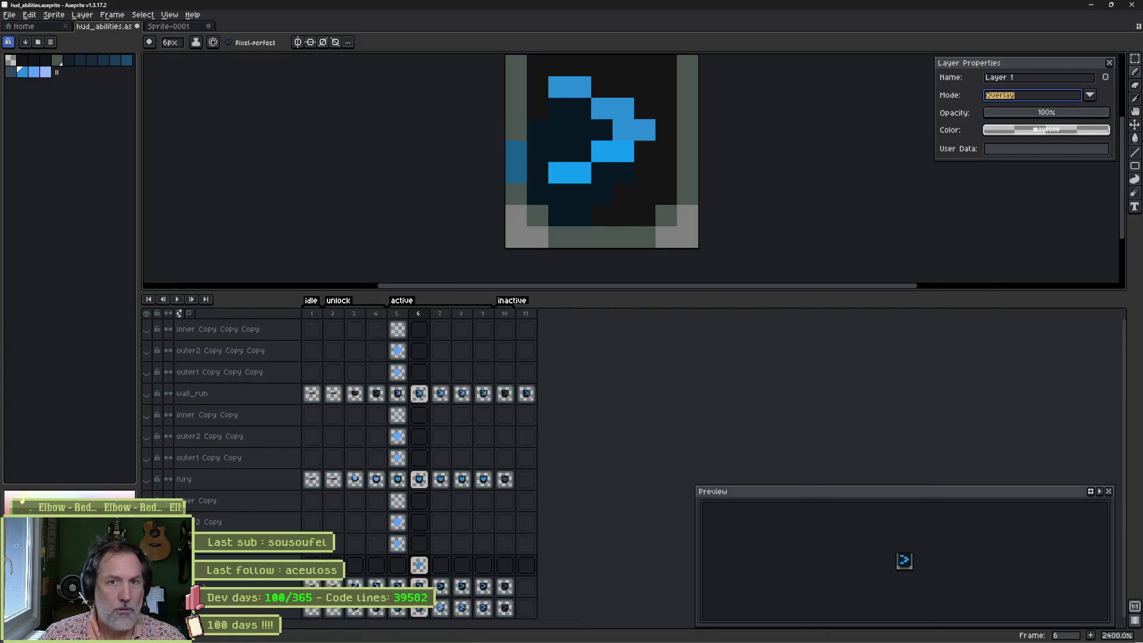
Step: Set Layer 1 back to Normal blending and undo the stray glow strokes on the arrow
left_click(1048, 95)
left_click(1045, 113)
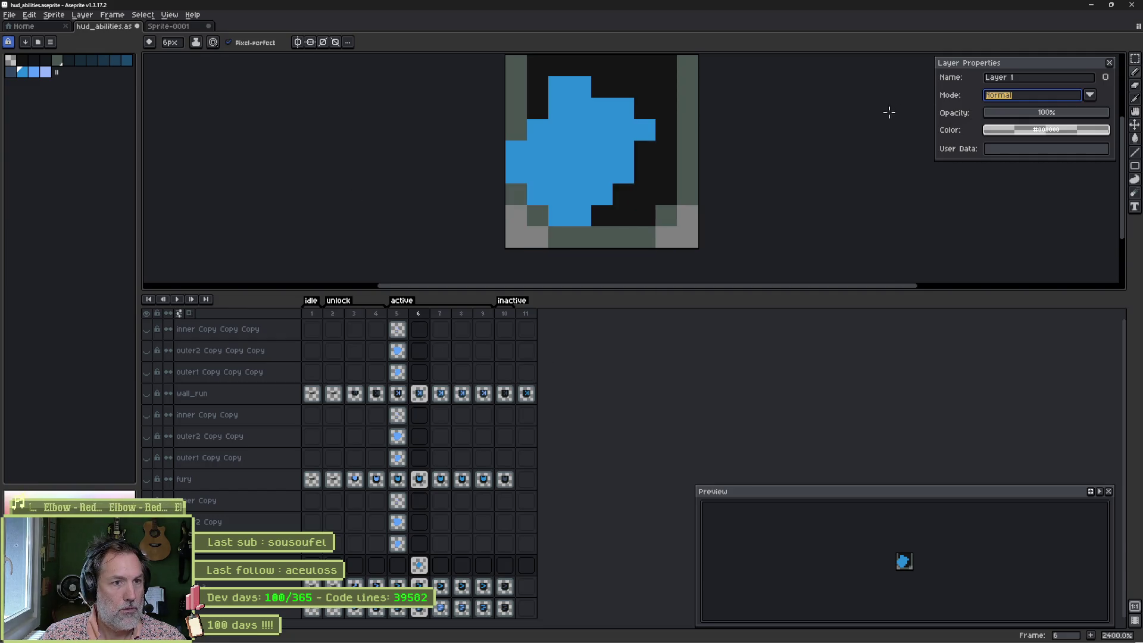
key("e")
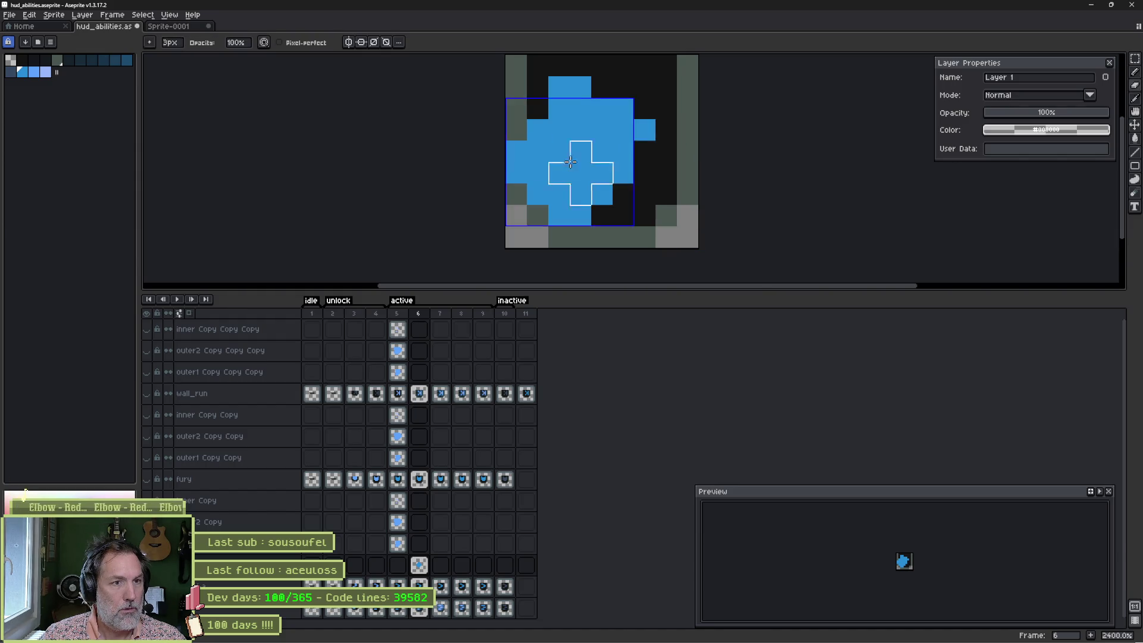
key("ctrl+z")
key("ctrl+z")
key("ctrl+z")
key("b")
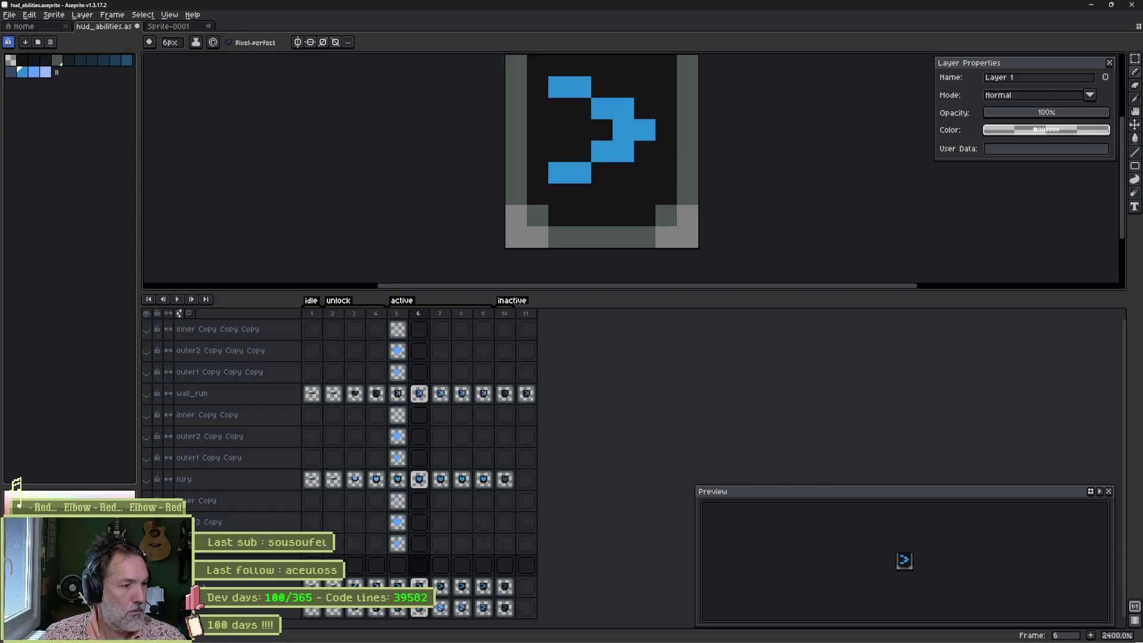
left_click(596, 169)
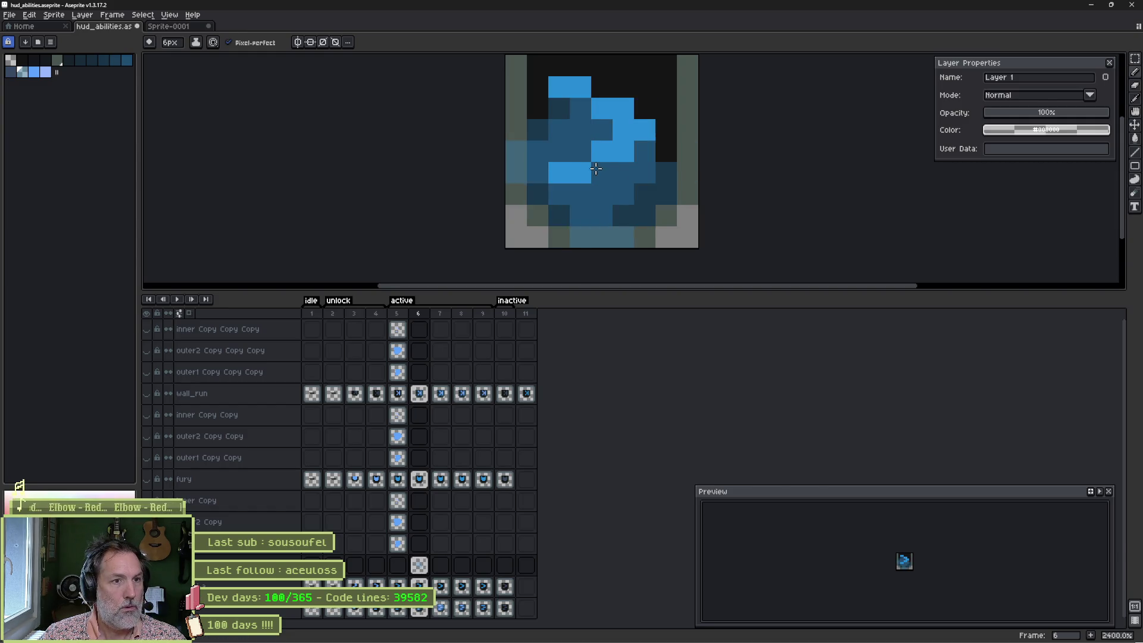
key("ctrl+z")
key("ctrl+z")
key("ctrl+z")
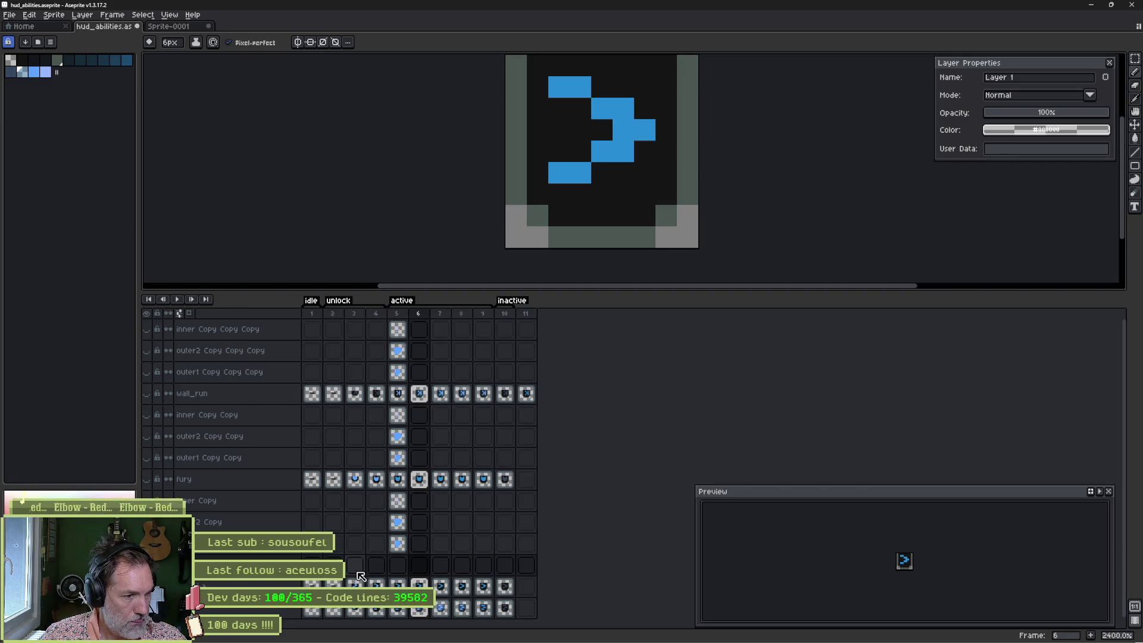
right_click(272, 507)
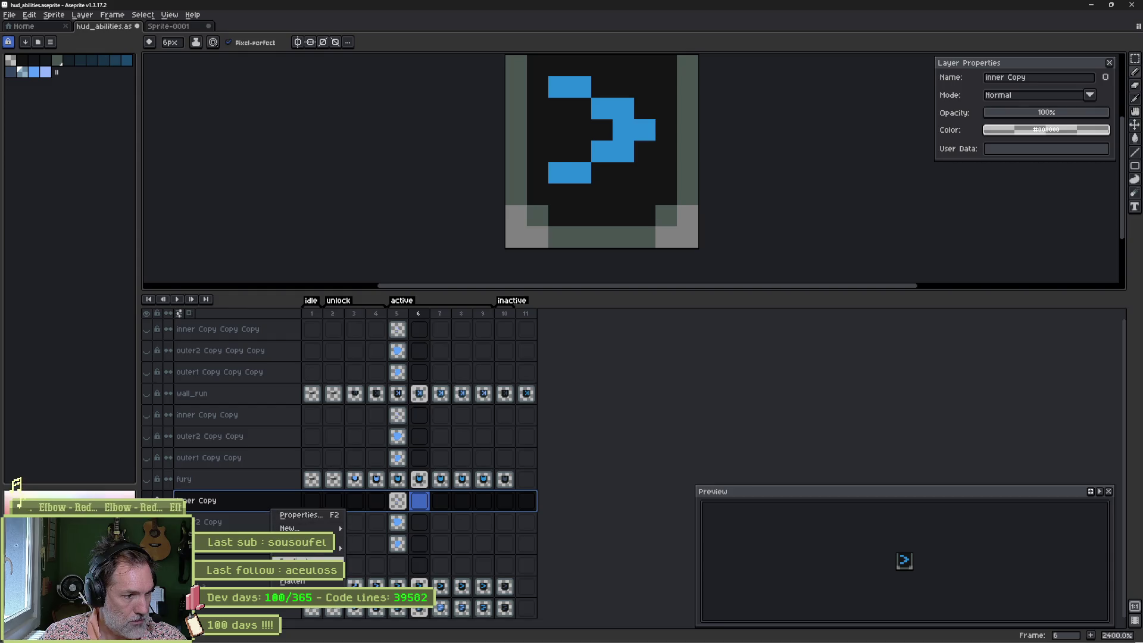
Step: Delete the inner Copy, outer2 Copy and outer1 Copy layers
mouse_move(309, 549)
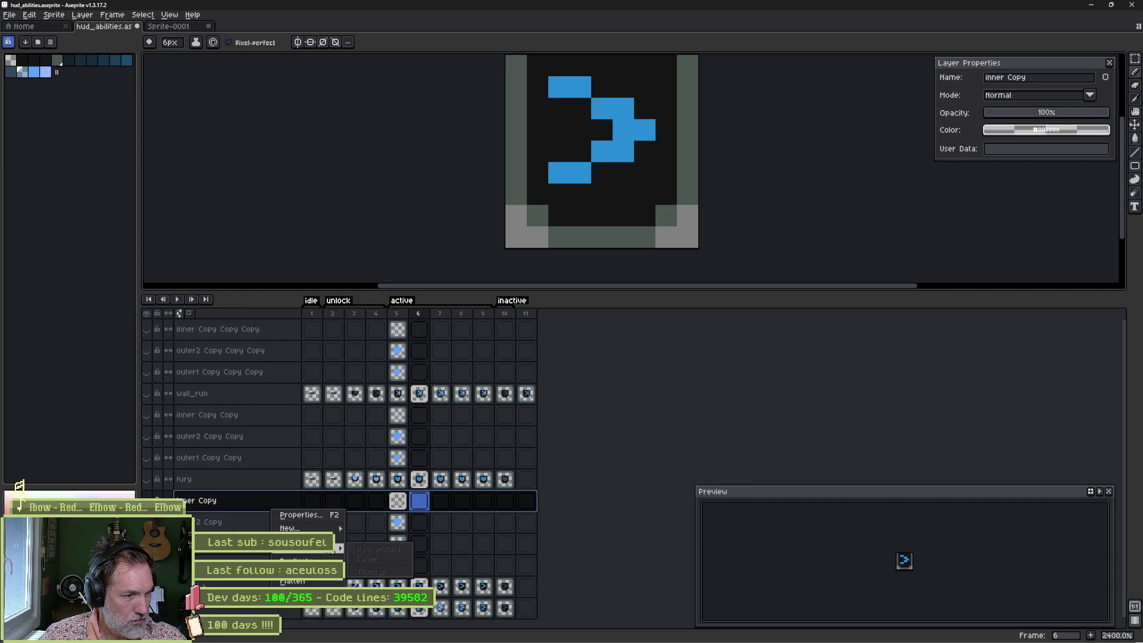
left_click(292, 604)
right_click(245, 506)
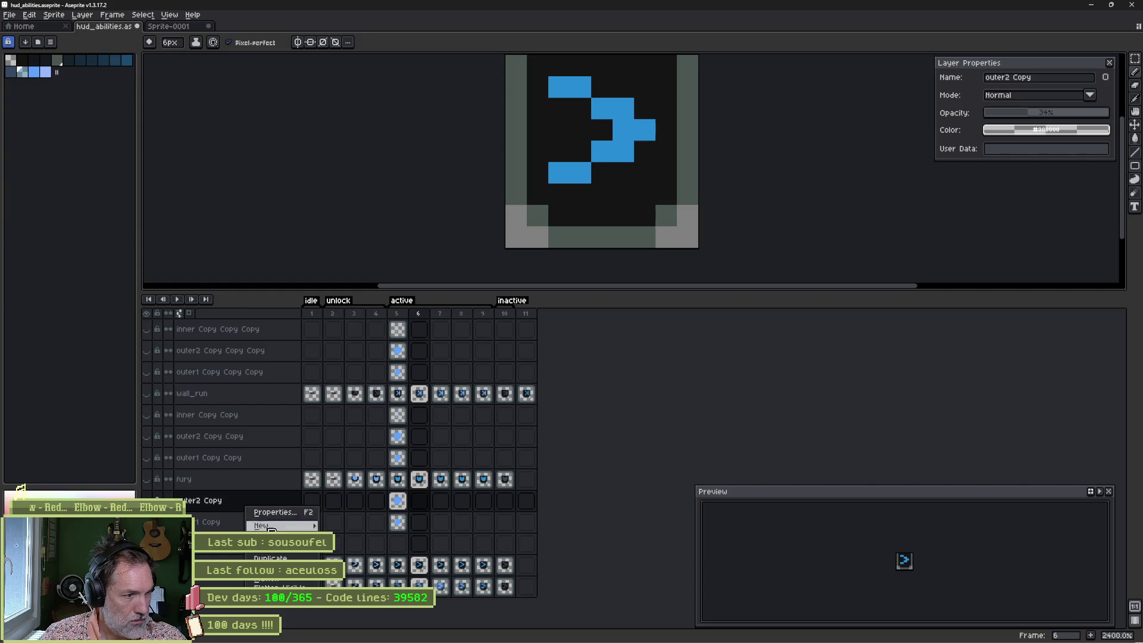
left_click(291, 605)
right_click(244, 506)
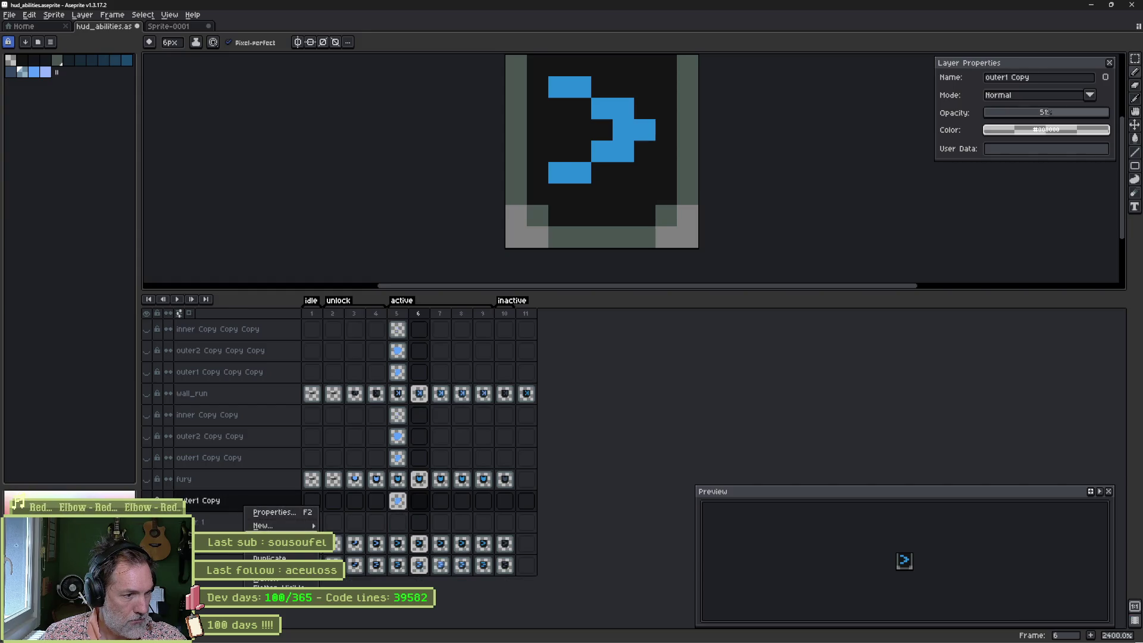
left_click(292, 604)
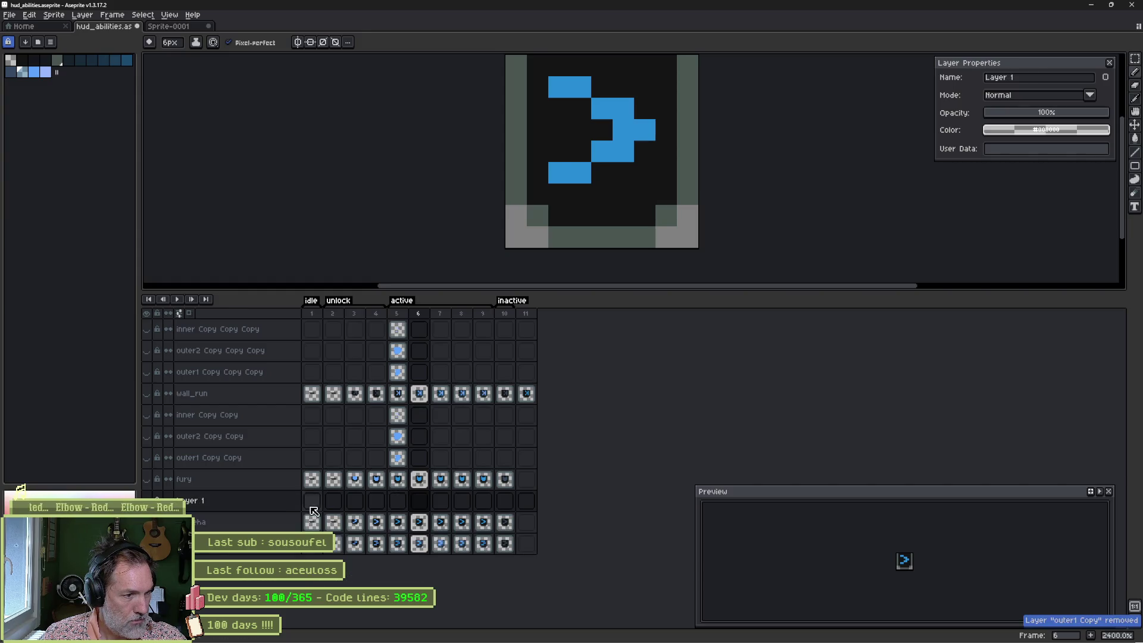
Step: Paint a dark blue glow with lighter highlights around the arrow on Layer 1 frame 5
left_click(394, 503)
key("minus")
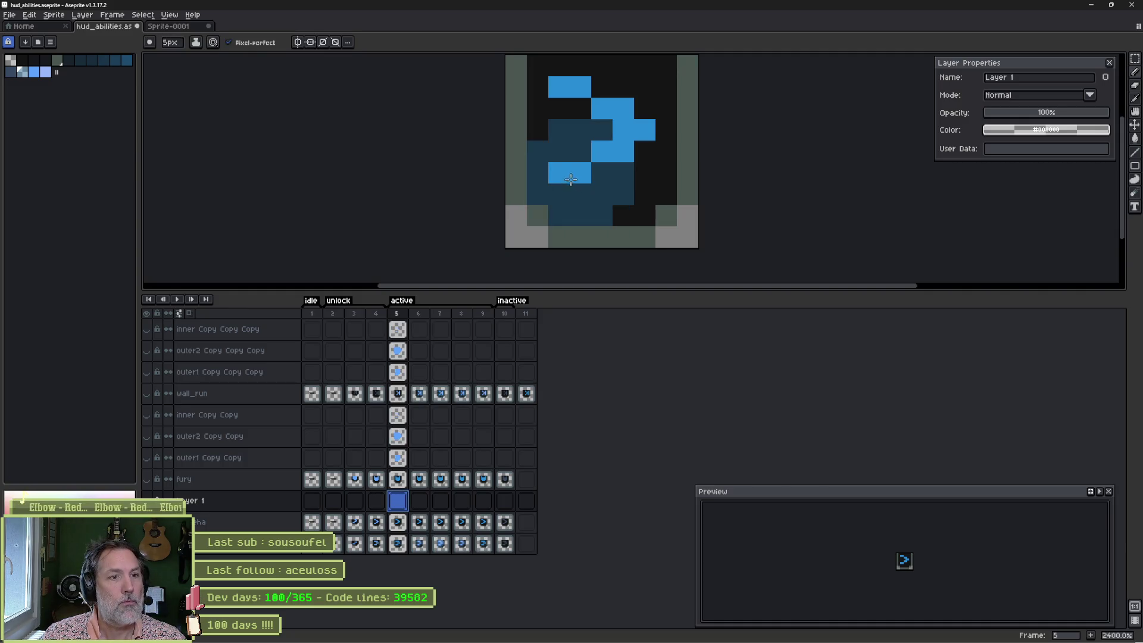
mouse_move(578, 176)
left_mouse_down()
mouse_move(602, 171)
mouse_move(580, 112)
left_mouse_up()
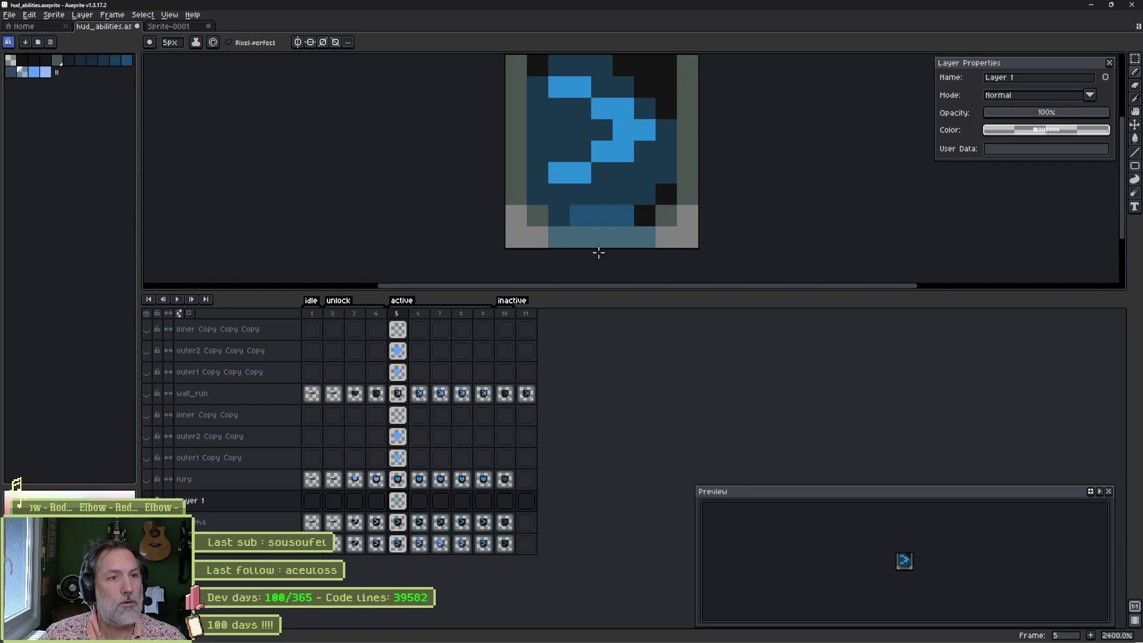
key("minus")
key("minus")
mouse_move(566, 186)
left_mouse_down()
mouse_move(598, 162)
mouse_move(625, 113)
mouse_move(547, 86)
mouse_move(646, 119)
mouse_move(644, 163)
mouse_move(661, 178)
left_mouse_up()
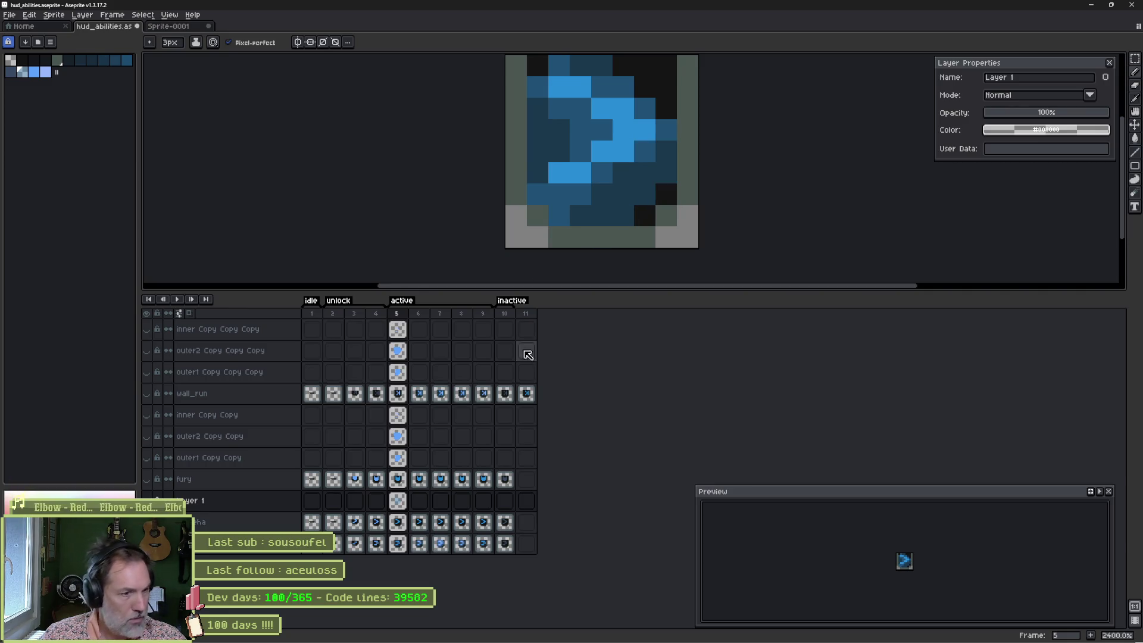
key("minus")
left_click_drag(537, 143, 564, 173)
key("ctrl+z")
key("minus")
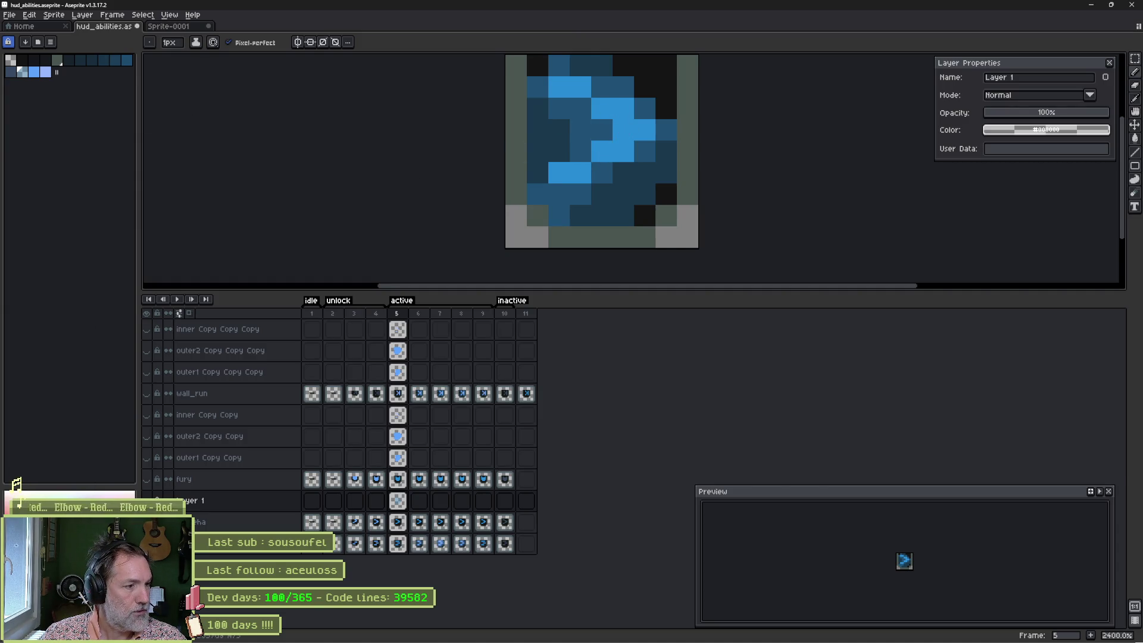
left_click(36, 74)
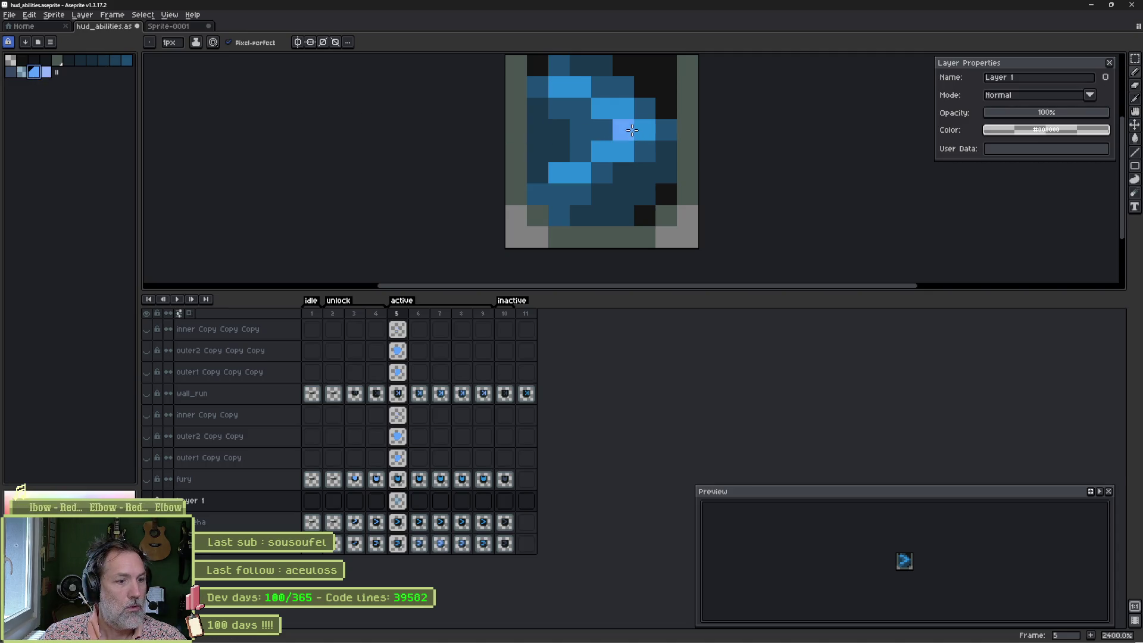
mouse_move(632, 130)
left_mouse_down()
mouse_move(645, 130)
mouse_move(602, 152)
left_mouse_up()
Step: Copy the frame 5 glow cel into frames 6 through 9
left_click(419, 501)
left_click_drag(397, 501, 419, 500)
key("Right")
key("Right")
key("Right")
key("ctrl+v")
key("Left")
key("Left")
key("Left")
key("Left")
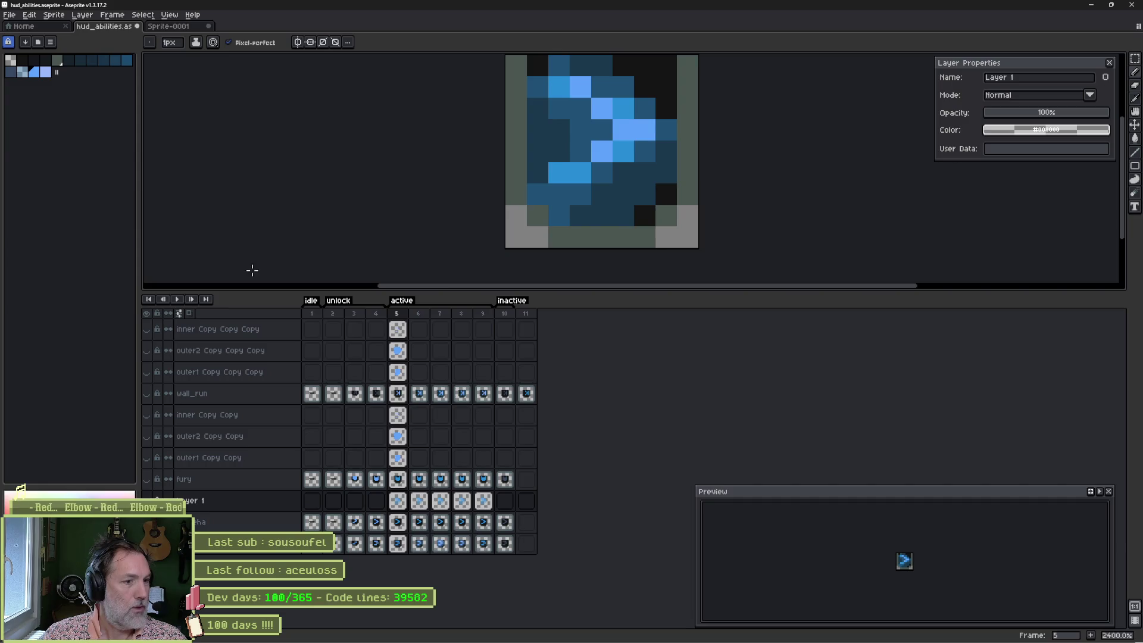
left_click(29, 14)
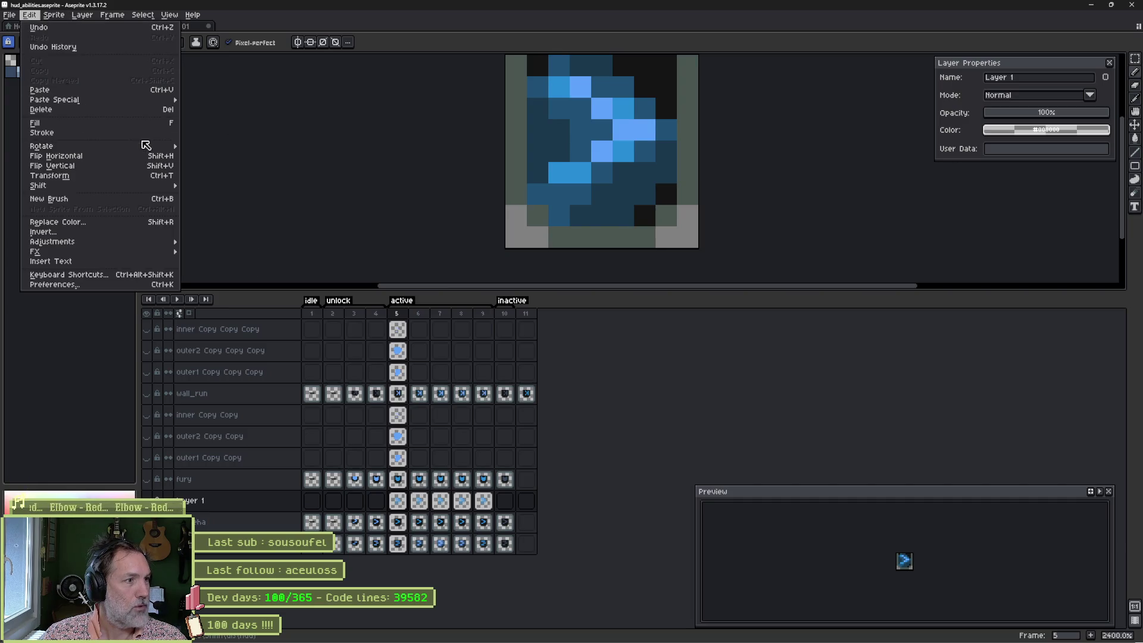
Step: Apply a Color Curve with its midpoint pulled down to darken the frame 5 glow
mouse_move(170, 243)
left_click(274, 262)
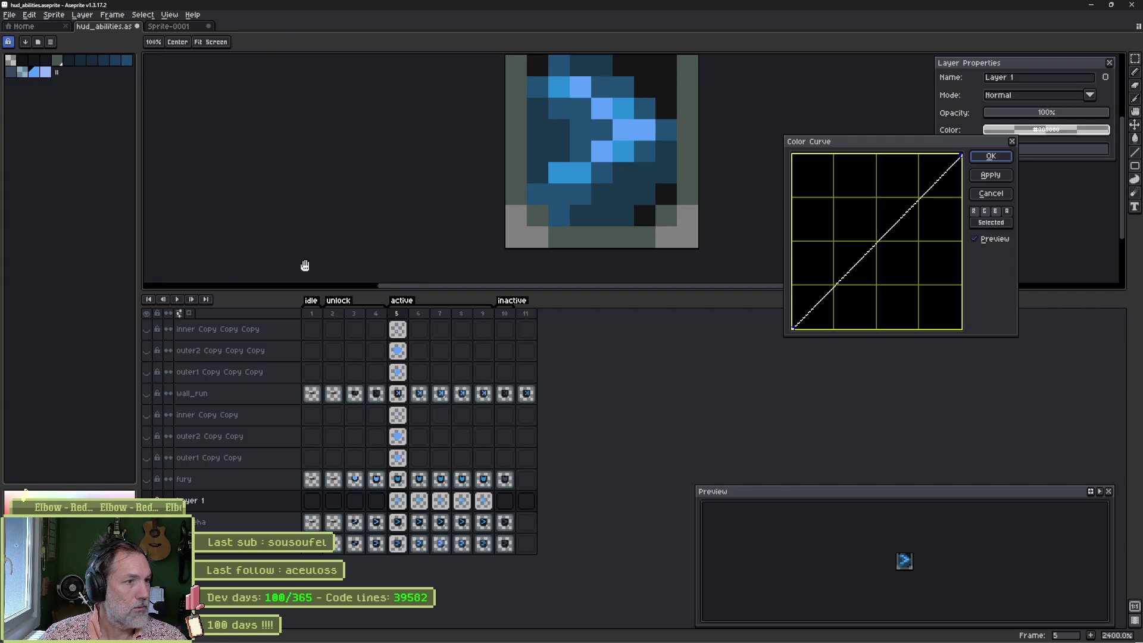
left_click(985, 211)
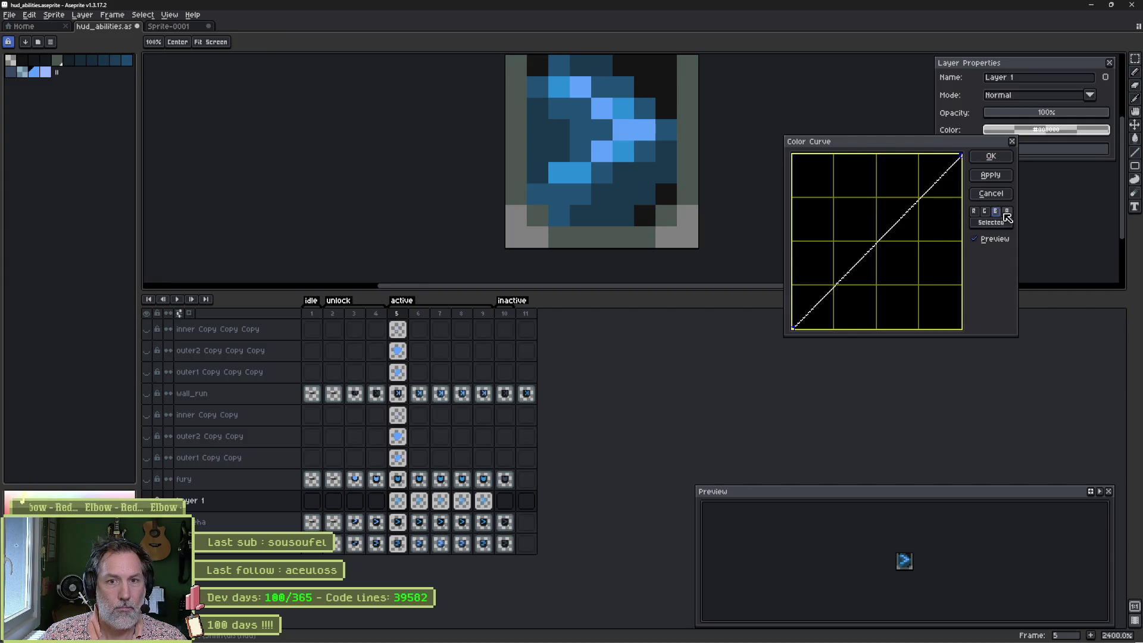
left_click(885, 238)
left_click_drag(886, 238, 933, 302)
left_click(991, 156)
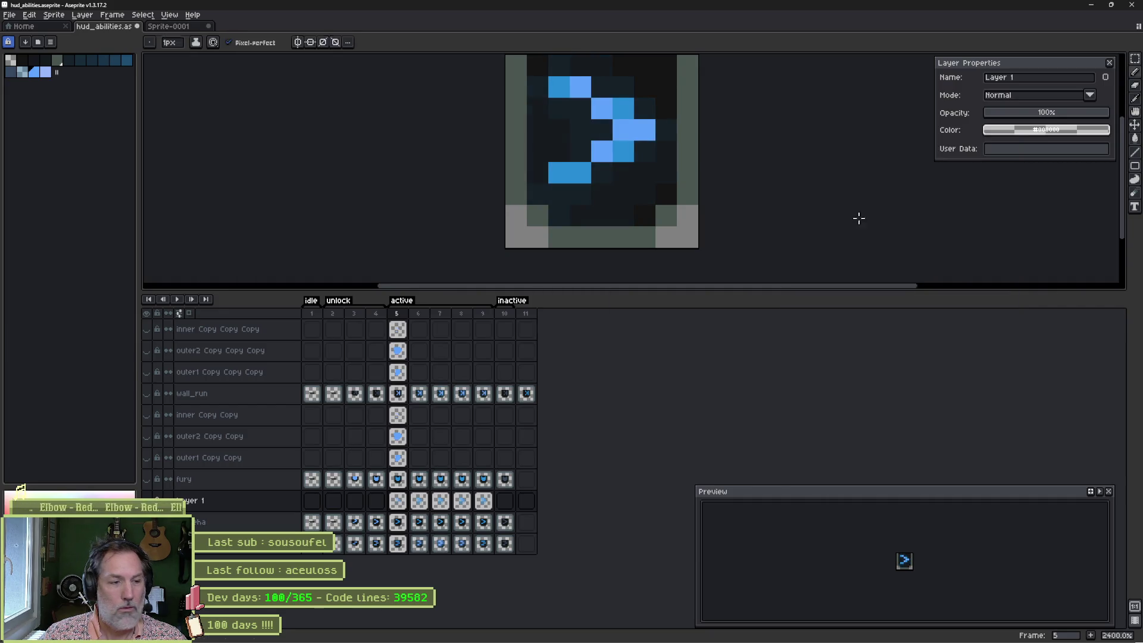
Step: Darken frame 6's glow with another Color Curve, green and alpha toggled, then select frames 5–7
left_click(419, 501)
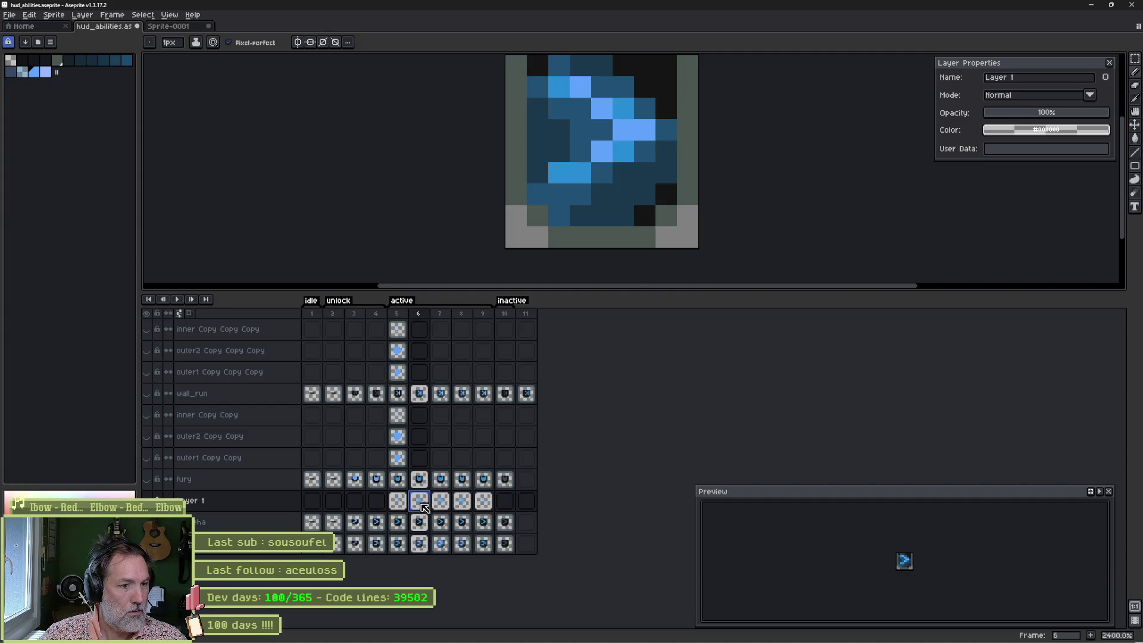
left_click(30, 15)
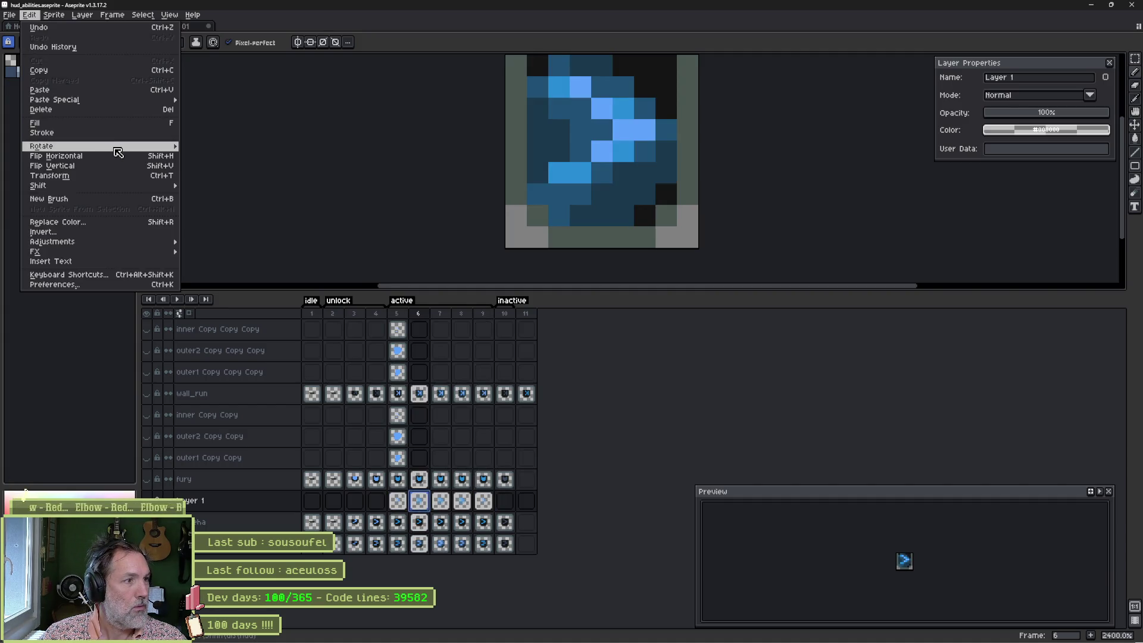
mouse_move(158, 243)
left_click(232, 262)
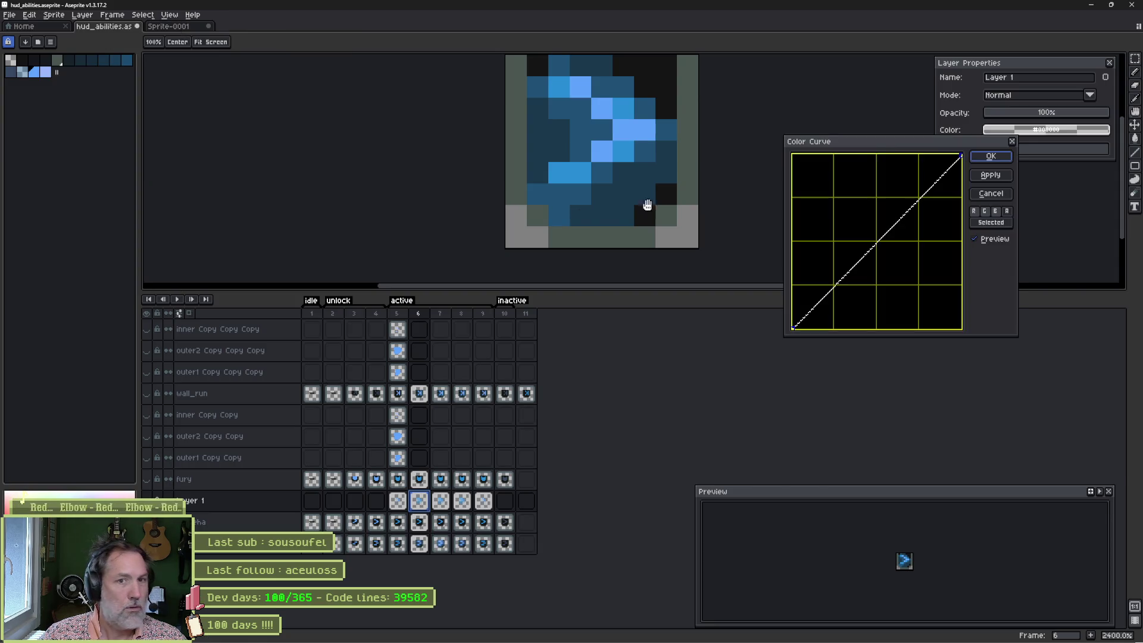
left_click_drag(890, 147, 975, 210)
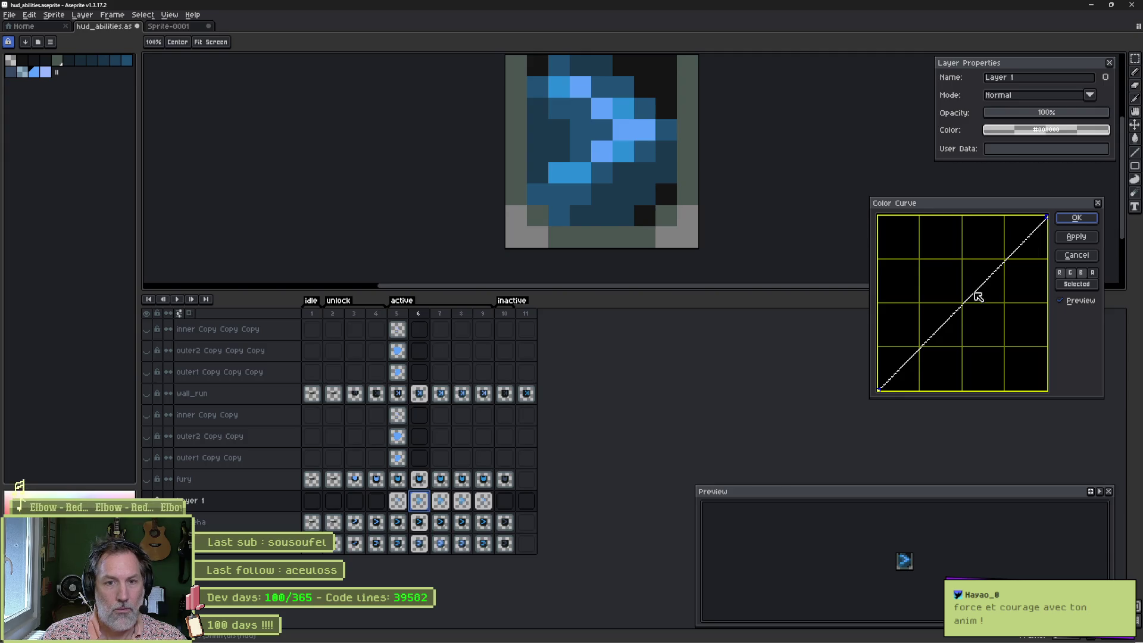
left_click_drag(965, 301, 985, 328)
left_click(1070, 274)
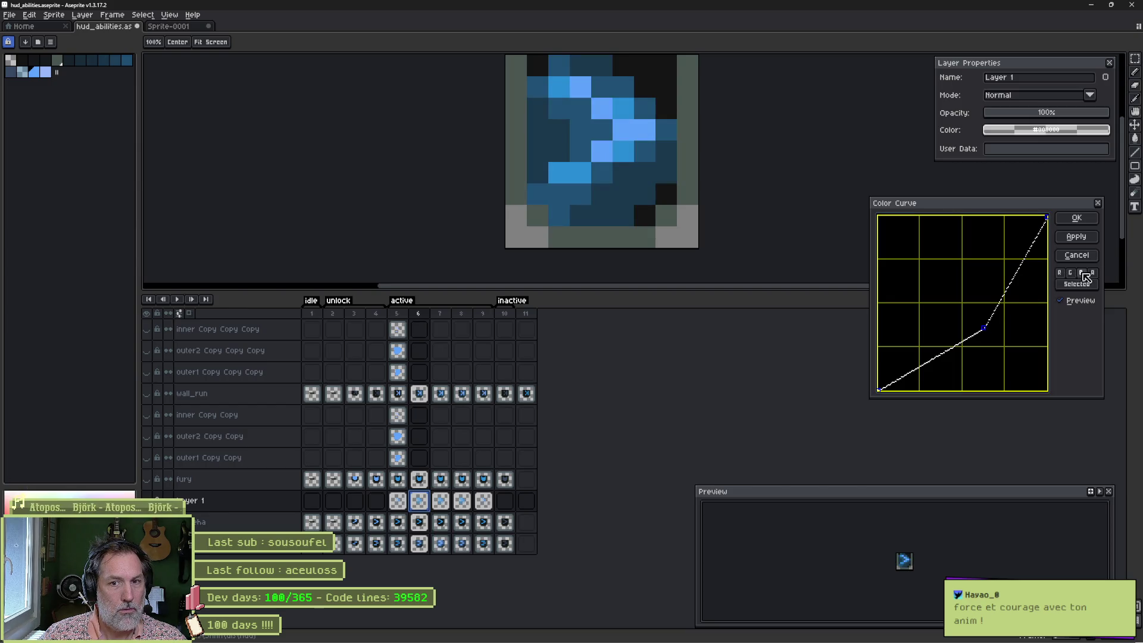
left_click(1094, 274)
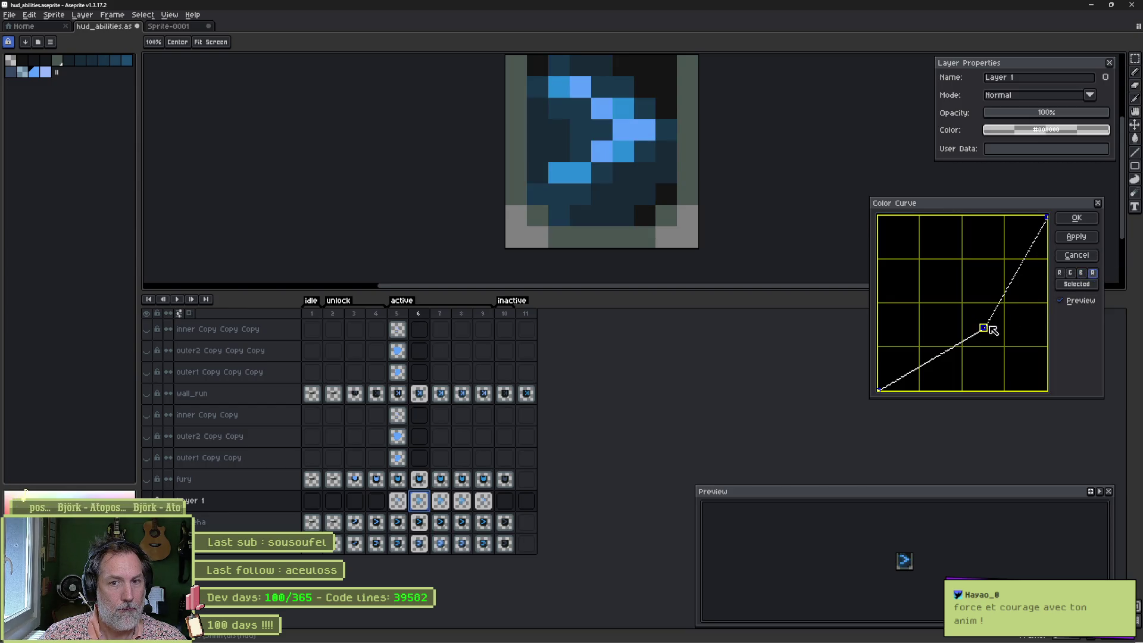
left_click_drag(988, 327, 998, 338)
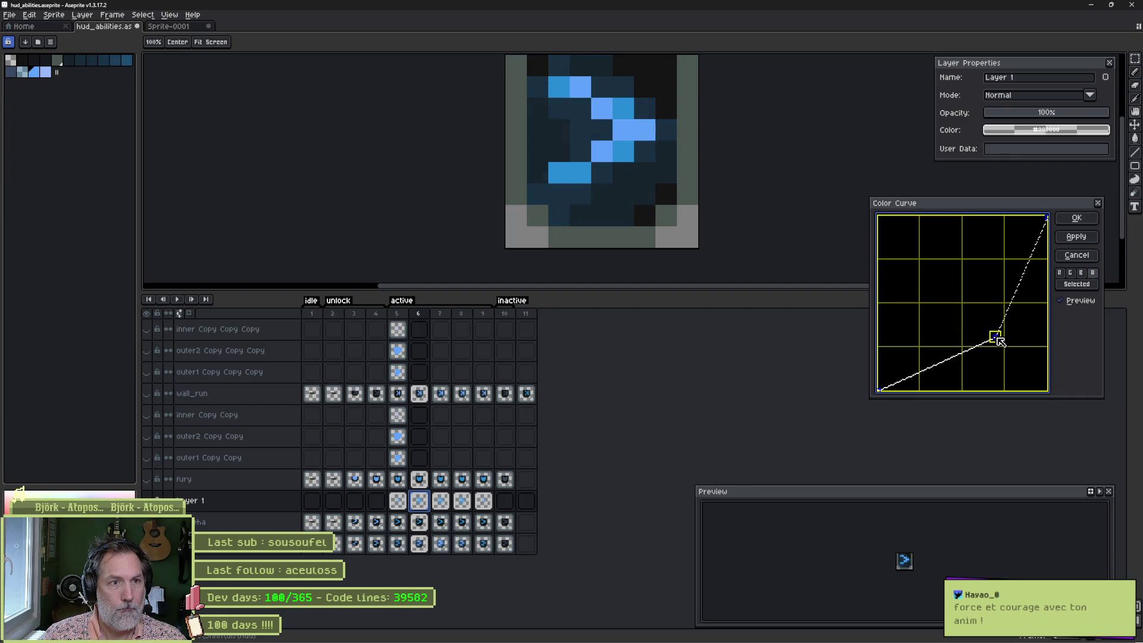
left_click(1077, 218)
left_click_drag(398, 505, 436, 508)
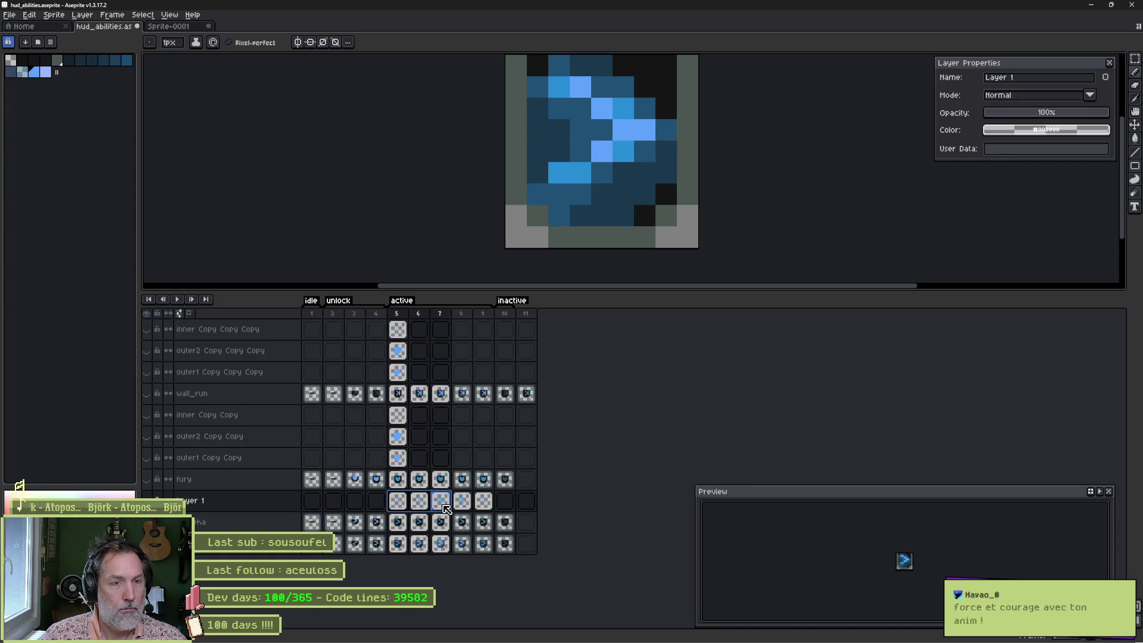
left_click(420, 504)
Step: Preview the animation, then check the sprite's colour mode on frame 5 without changing it
key("Return")
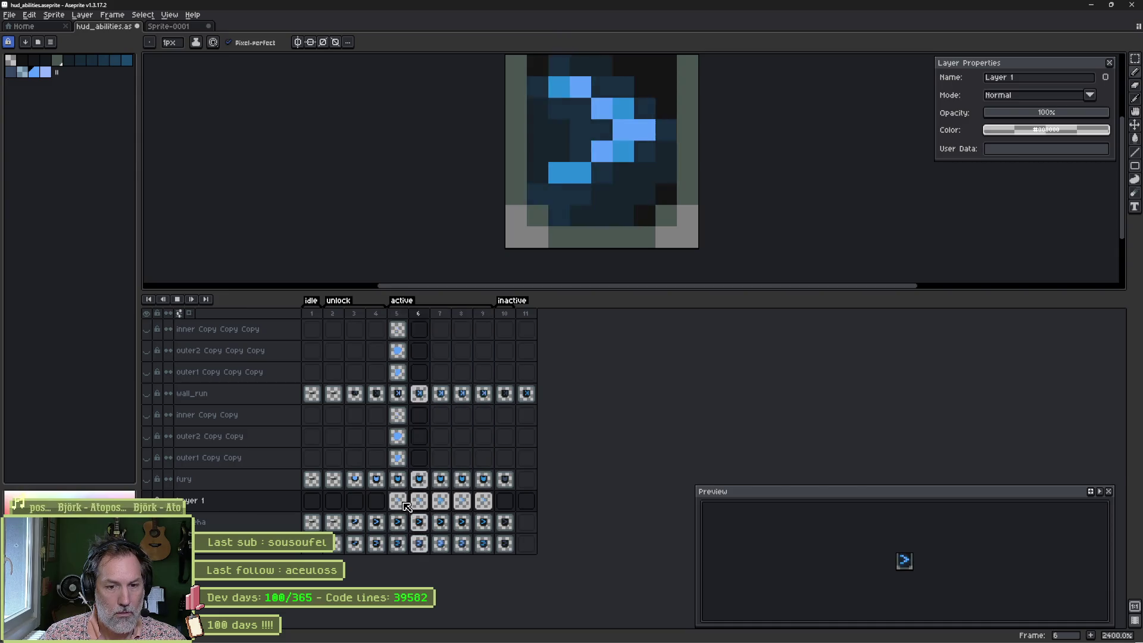
key("Return")
left_click(404, 503)
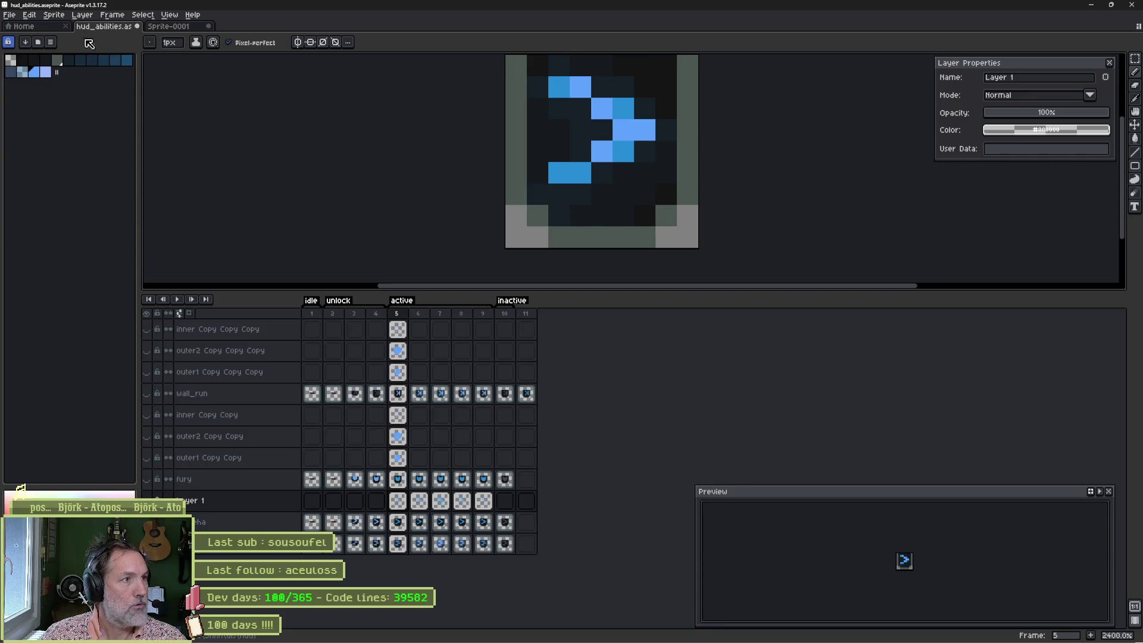
left_click(54, 14)
mouse_move(75, 41)
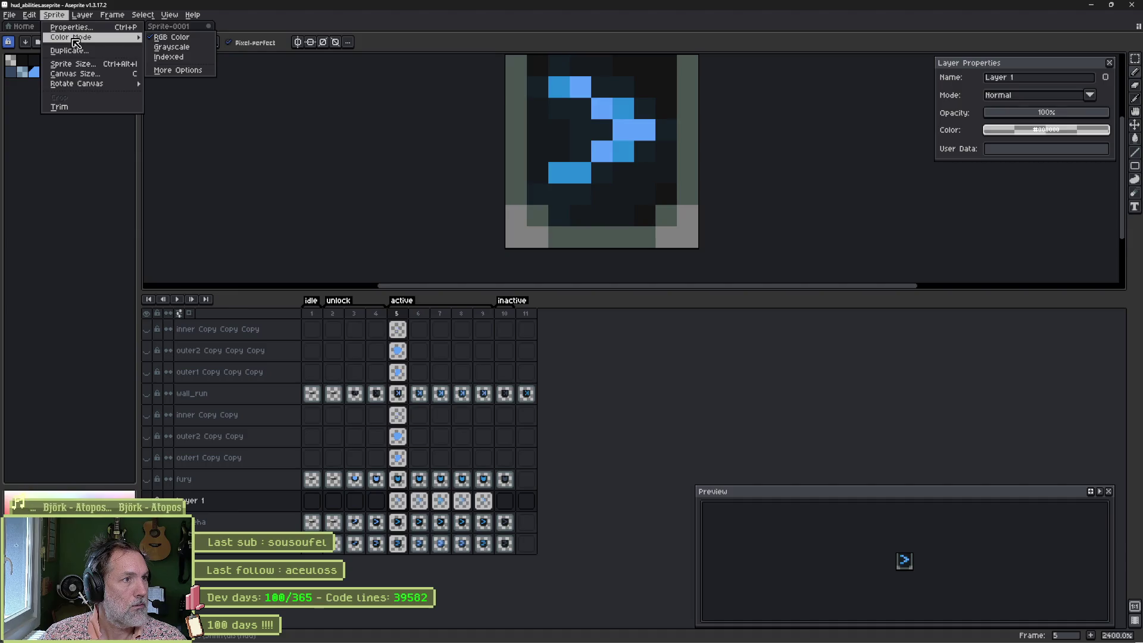
left_click(15, 154)
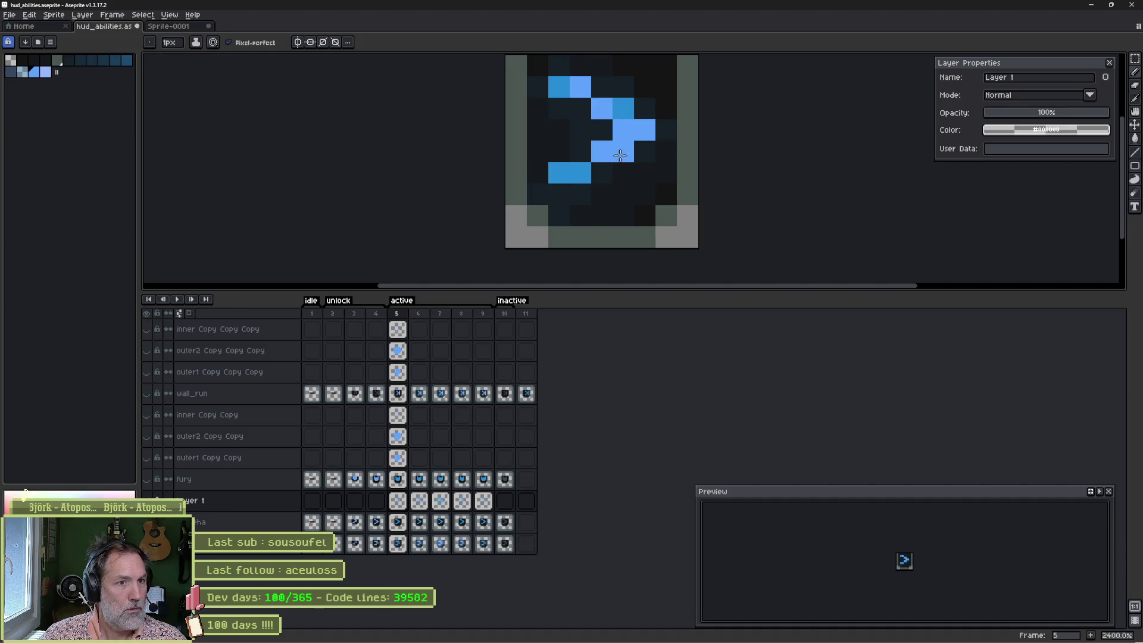
Step: Repaint the pale chevron pixels in standard blue on frames 5 and 9, then replay the animation
mouse_move(614, 153)
left_mouse_down()
mouse_move(624, 130)
mouse_move(645, 130)
mouse_move(580, 88)
left_mouse_up()
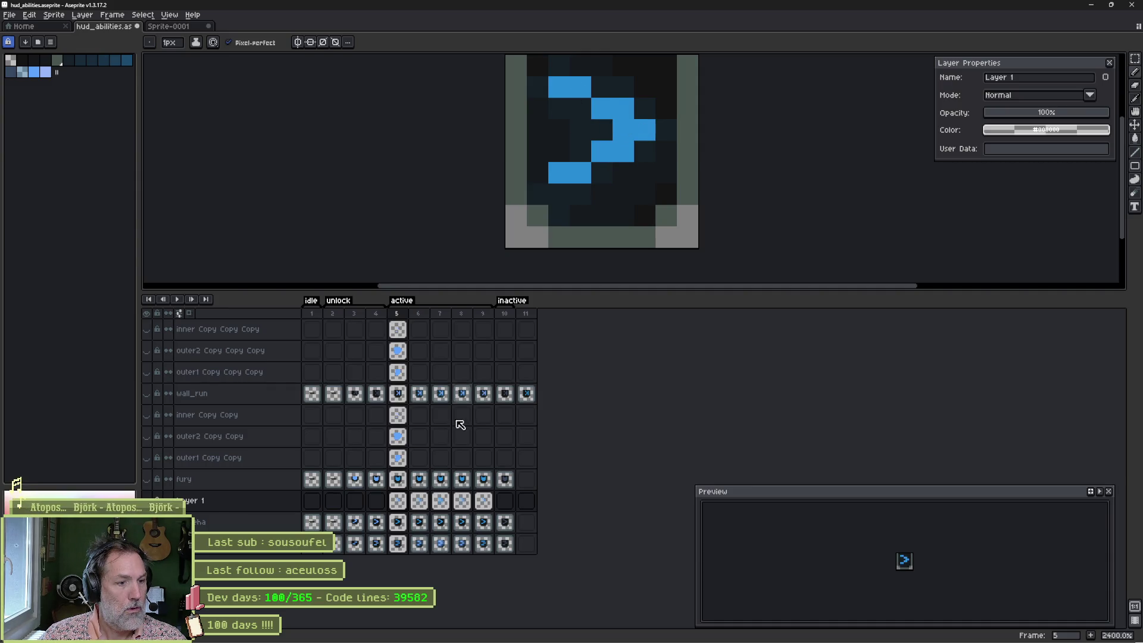
left_click(484, 501)
mouse_move(578, 102)
left_mouse_down()
mouse_move(645, 130)
mouse_move(602, 152)
left_mouse_up()
left_click(666, 171)
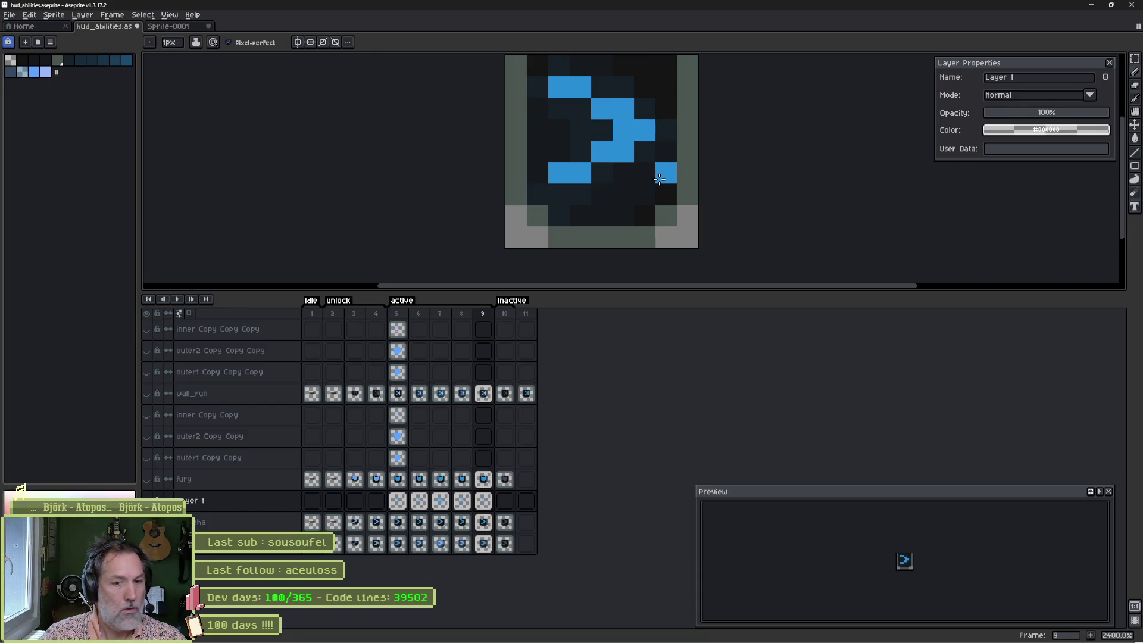
key("Return")
key("Return")
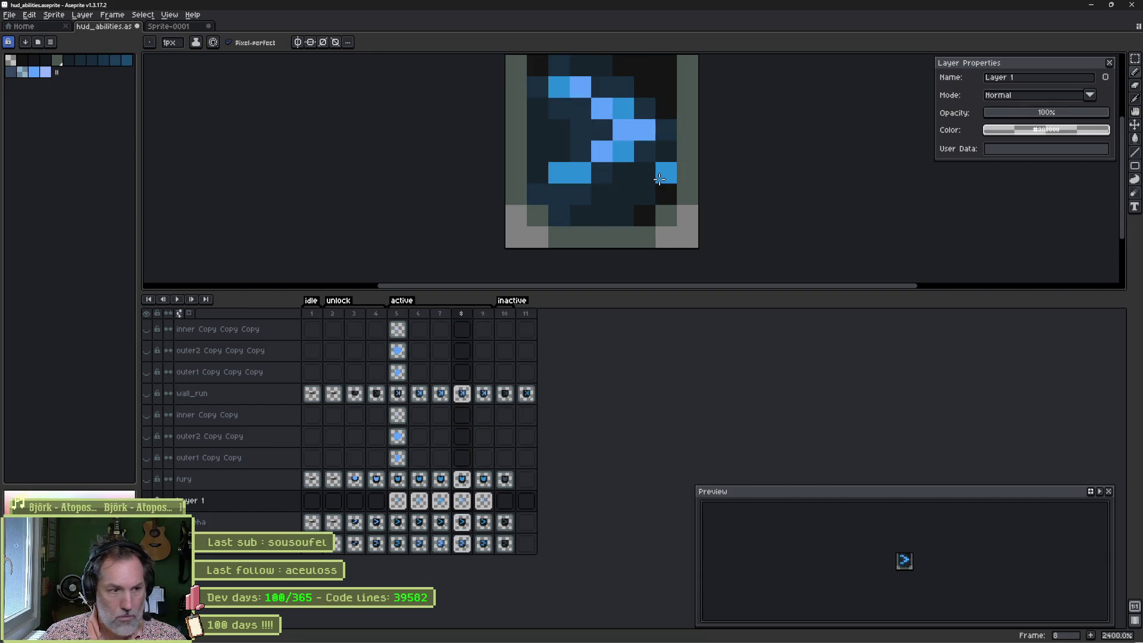
left_click(277, 510)
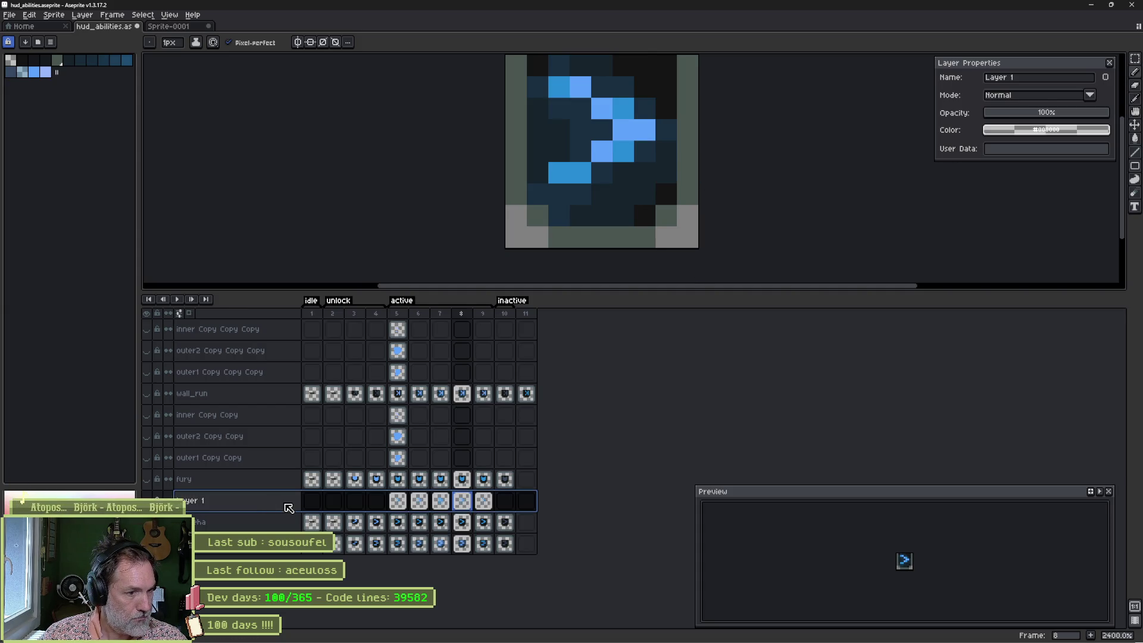
Step: Delete Layer 1 and the outer1, outer2 and inner Copy Copy layers
right_click(276, 508)
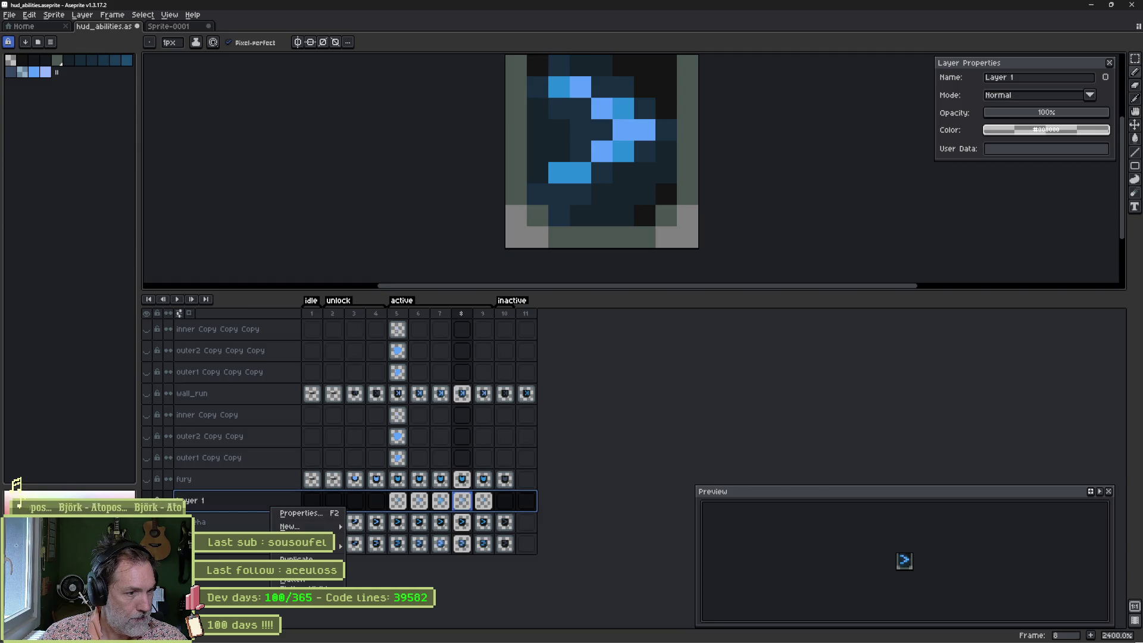
left_click(293, 539)
right_click(267, 458)
left_click(285, 488)
right_click(257, 438)
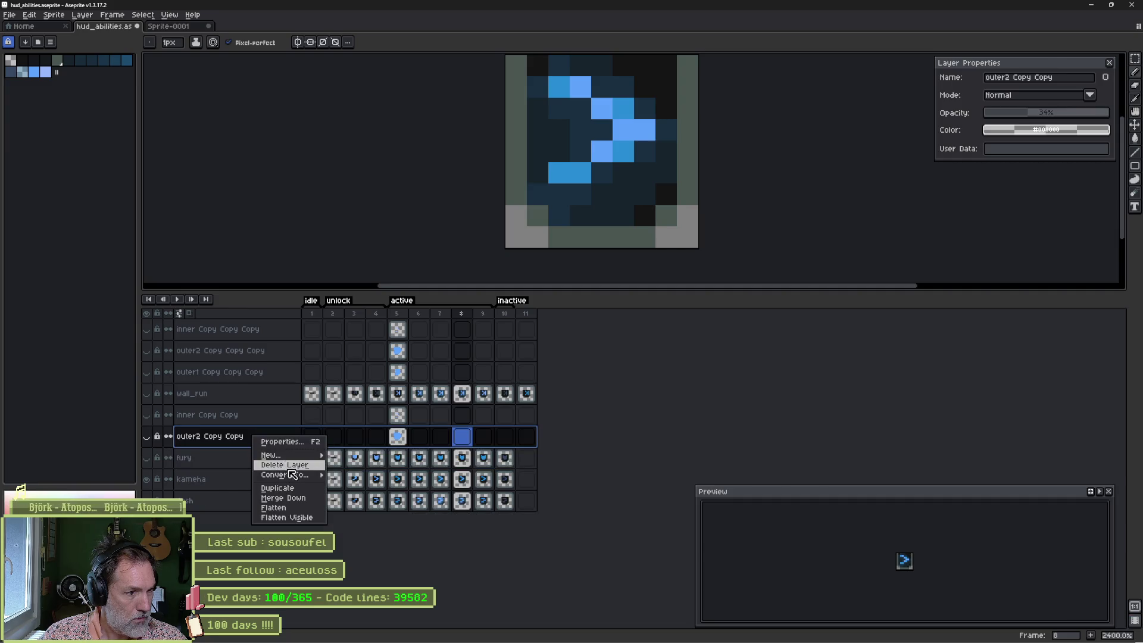
left_click(274, 468)
right_click(247, 416)
left_click(266, 446)
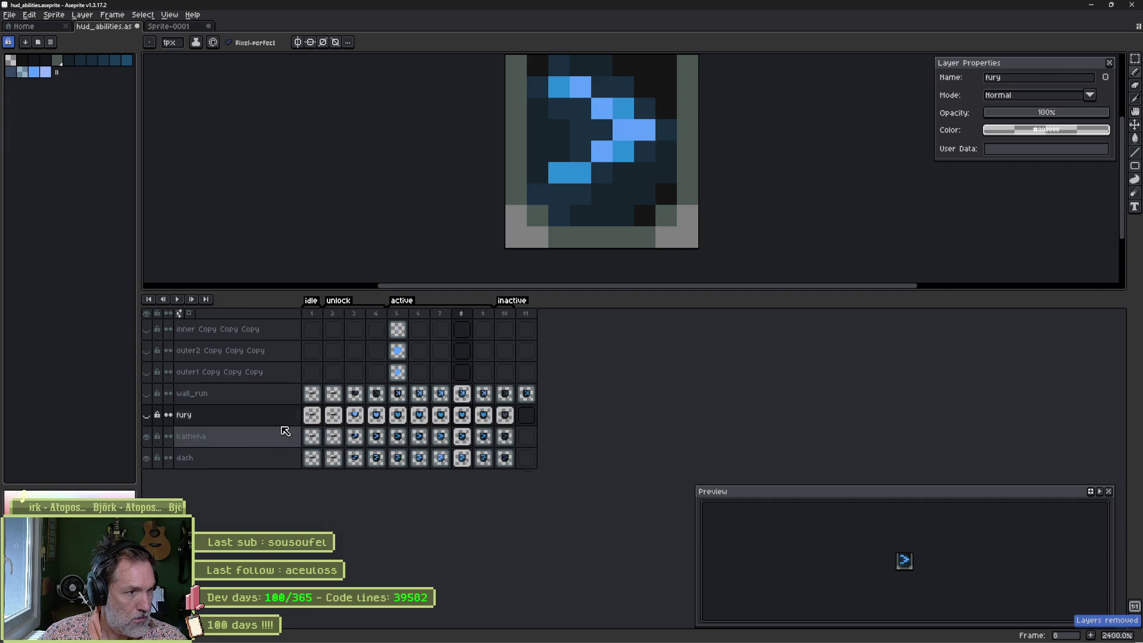
Step: Delete the outer1, outer2 and inner Copy Copy Copy layers, then hide kameha
right_click(250, 372)
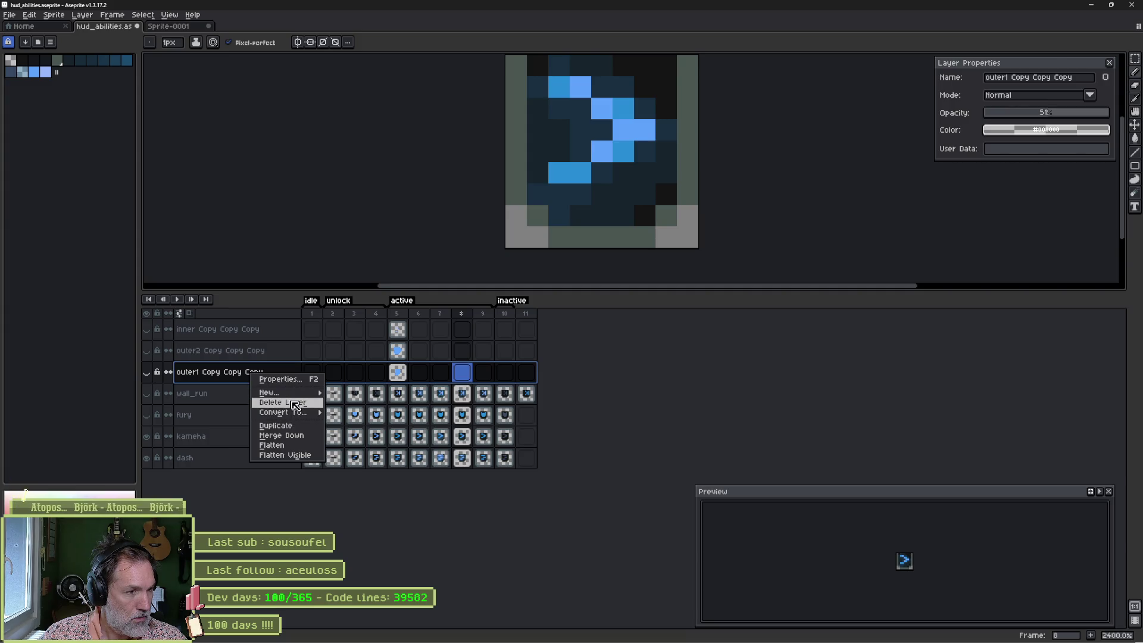
left_click(291, 404)
right_click(256, 351)
left_click(292, 377)
right_click(256, 329)
left_click(290, 355)
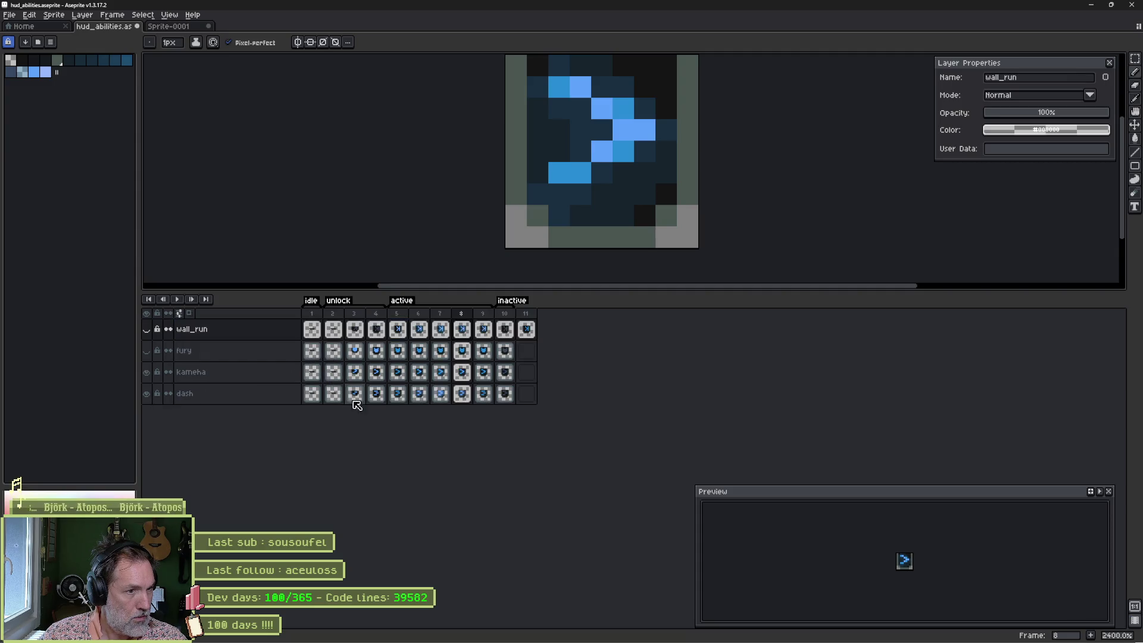
left_click(154, 377)
Step: Select the dash layer's frames and add a new empty Layer 1 above dash
left_click_drag(312, 313, 443, 318)
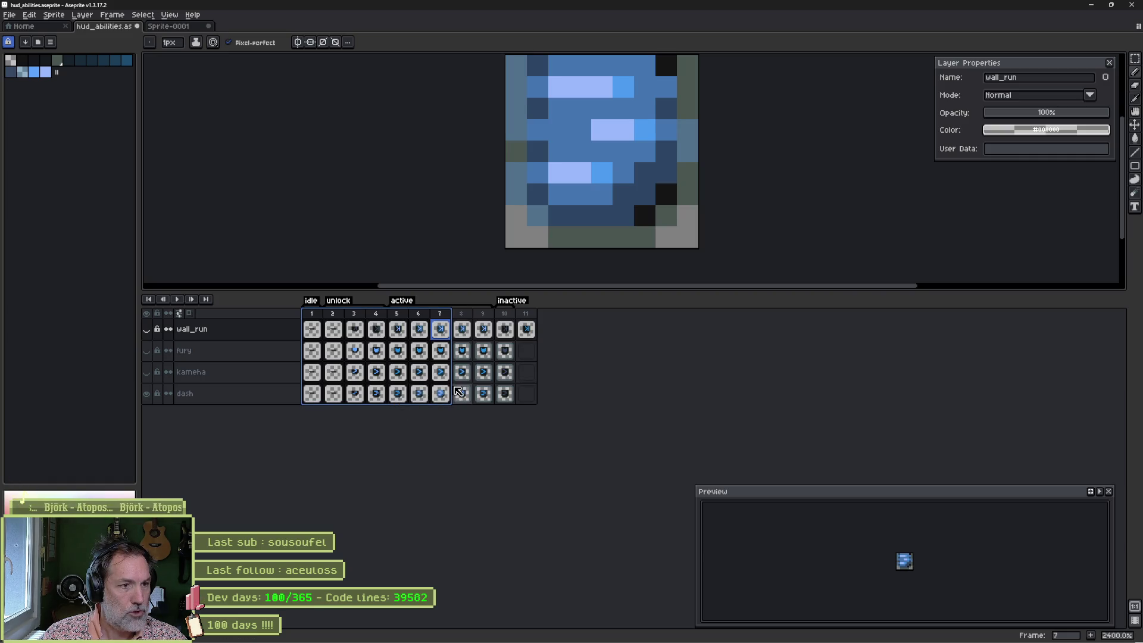
left_click(391, 395)
left_click(377, 394)
left_click(398, 394)
left_click(420, 394)
key("Right")
key("Right")
key("Right")
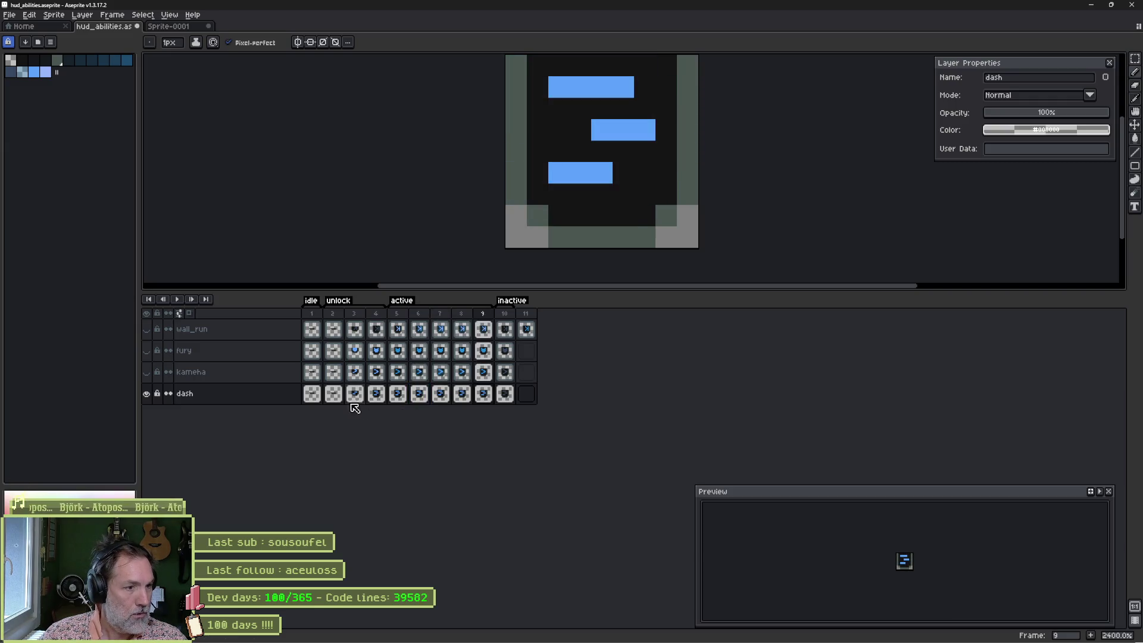
key("shift+n")
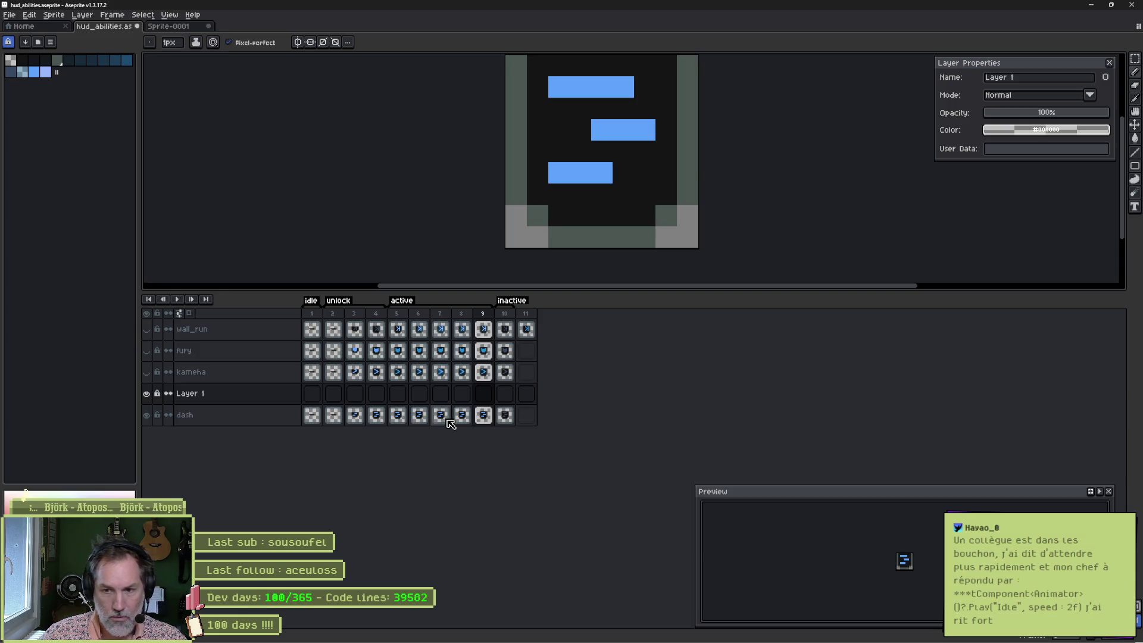
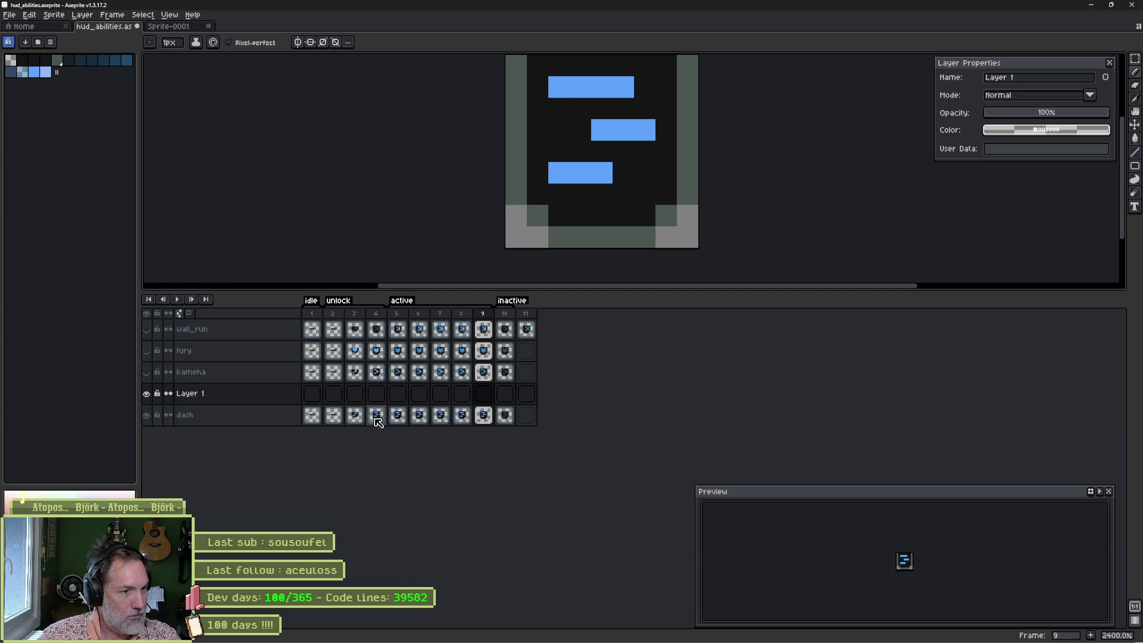
Step: On Layer 1 frame 5, paint a 3px blue glow over the dash icon, then add 1px lavender highlights
left_click(403, 397)
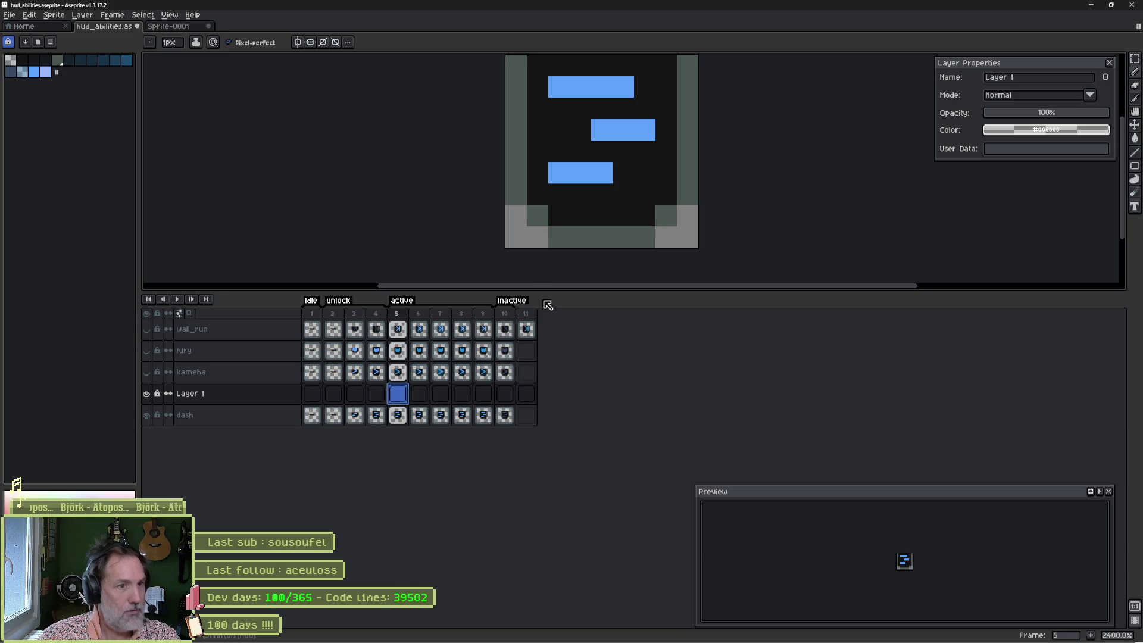
left_click(34, 72)
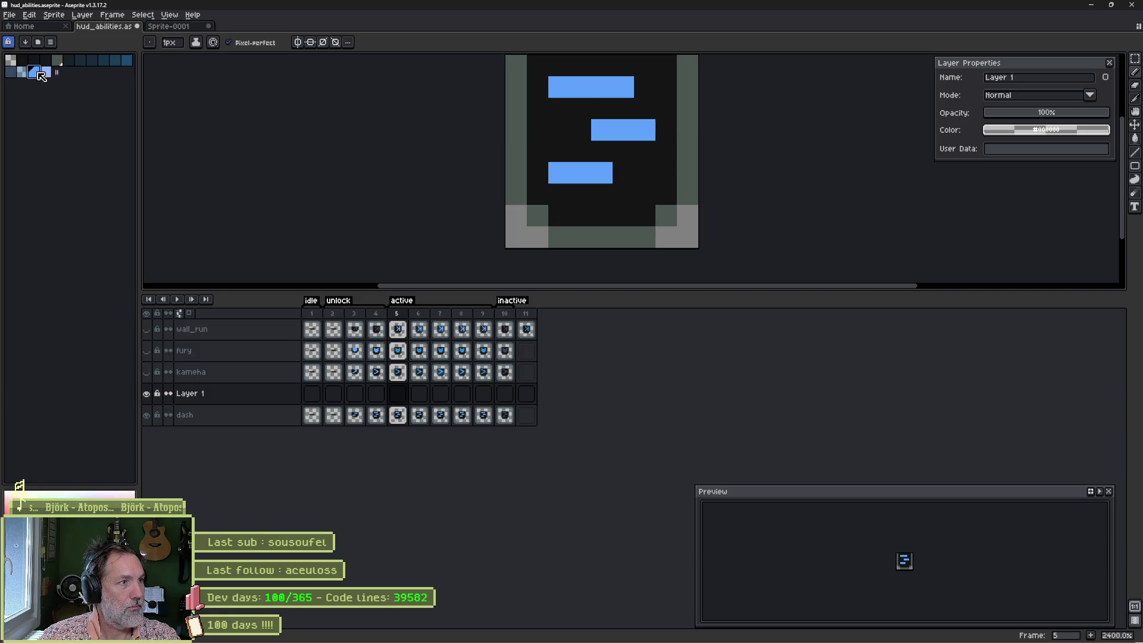
key("plus")
key("plus")
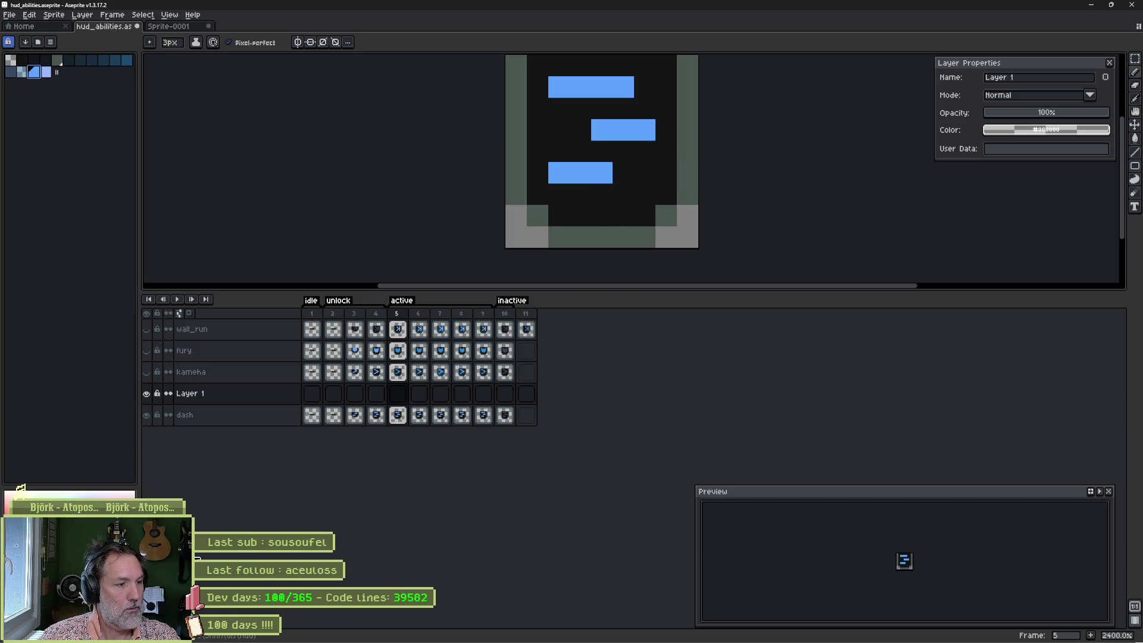
mouse_move(559, 215)
left_mouse_down()
mouse_move(590, 190)
mouse_move(571, 190)
mouse_move(621, 126)
mouse_move(577, 65)
mouse_move(615, 90)
mouse_move(658, 94)
mouse_move(611, 173)
left_mouse_up()
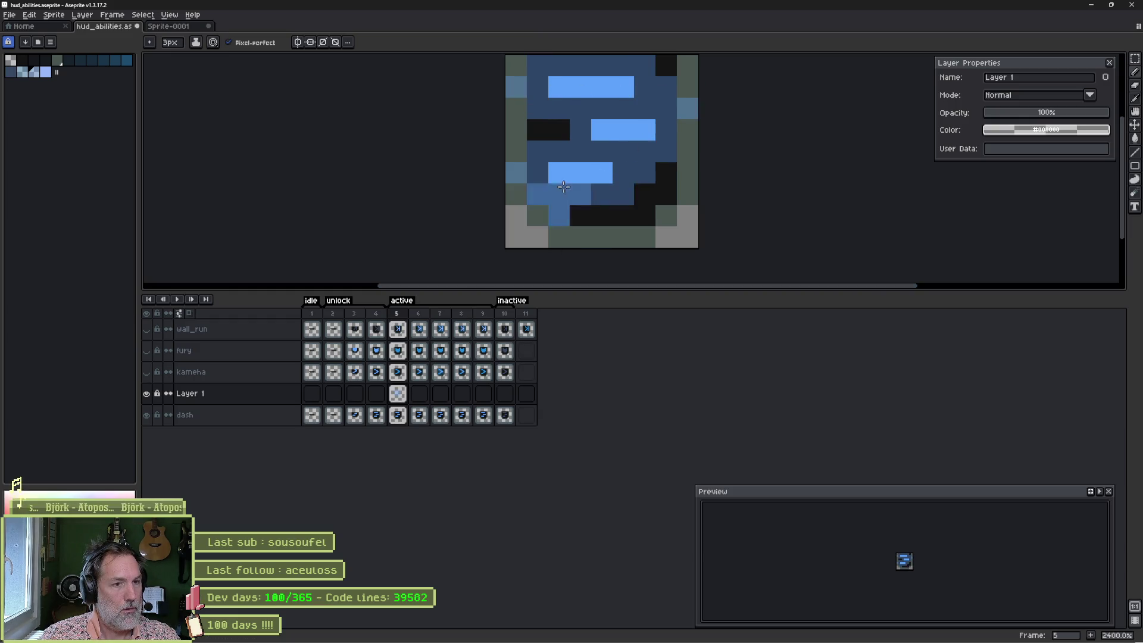
mouse_move(549, 94)
left_mouse_down()
mouse_move(609, 94)
mouse_move(602, 128)
mouse_move(643, 128)
mouse_move(559, 172)
mouse_move(601, 174)
left_mouse_up()
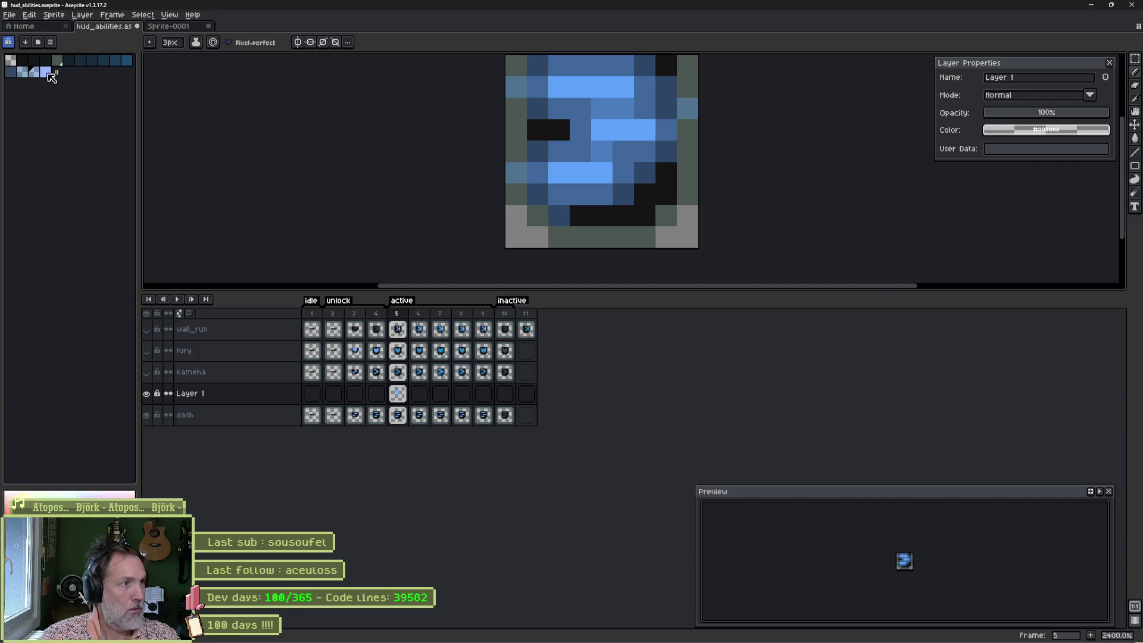
key("minus")
key("minus")
mouse_move(576, 86)
left_mouse_down()
mouse_move(597, 93)
mouse_move(620, 127)
mouse_move(644, 128)
left_mouse_up()
left_click_drag(580, 173, 602, 174)
Step: Copy the frame 5 glow cel into frames 6–9 of Layer 1
left_click(398, 402)
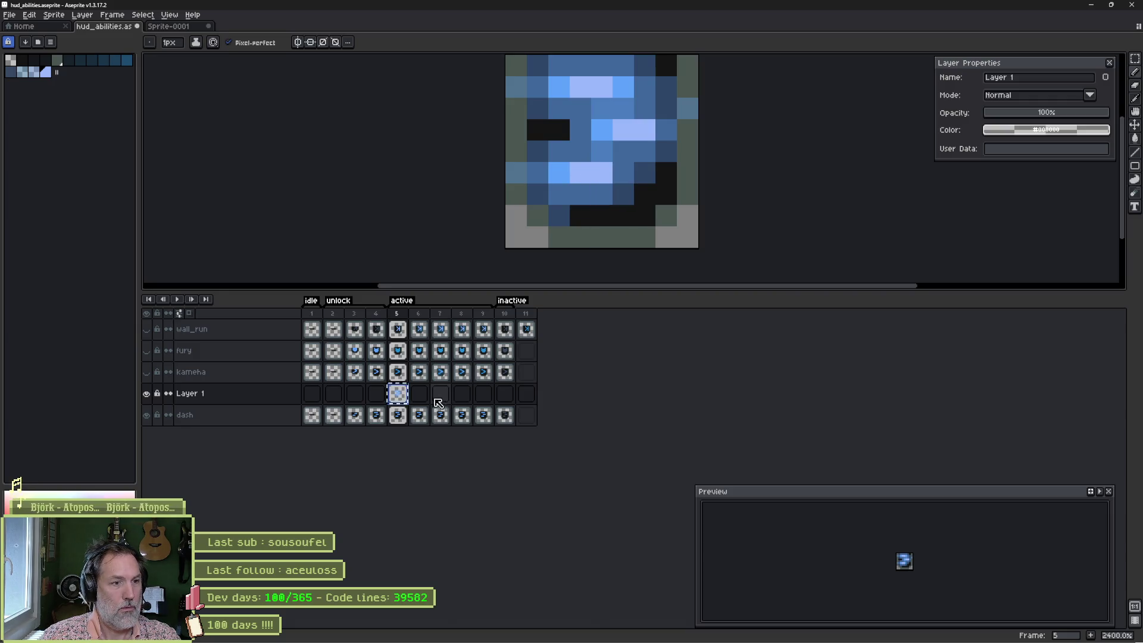
key("ctrl+c")
key("Right")
key("ctrl+v")
key("Right")
key("ctrl+v")
key("Right")
key("ctrl+v")
key("Right")
key("ctrl+v")
key("Right")
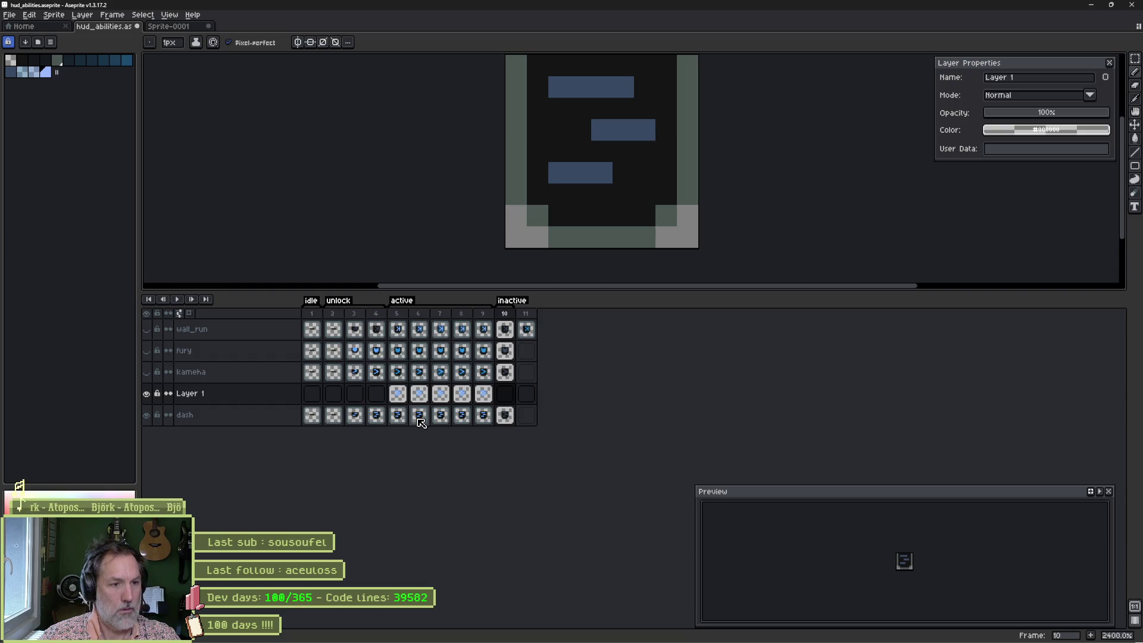
key("Left")
key("Left")
key("Left")
Step: Darken the frame 5 glow with an Edit > Adjustments > Color Curve
left_click(54, 14)
mouse_move(163, 241)
left_click(220, 260)
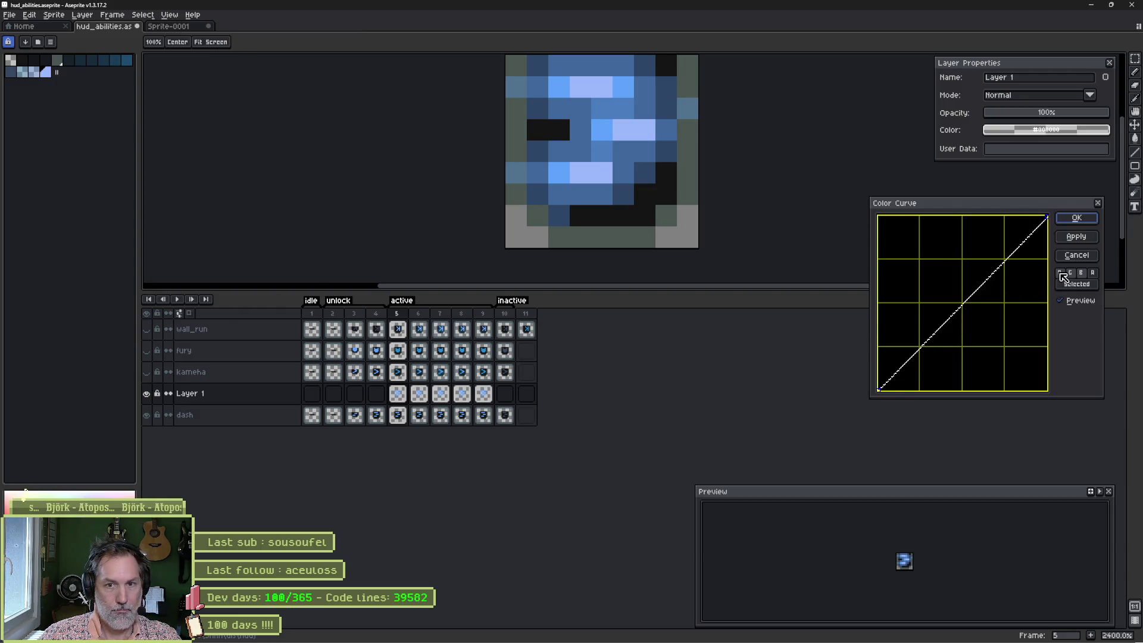
left_click_drag(967, 307, 1028, 364)
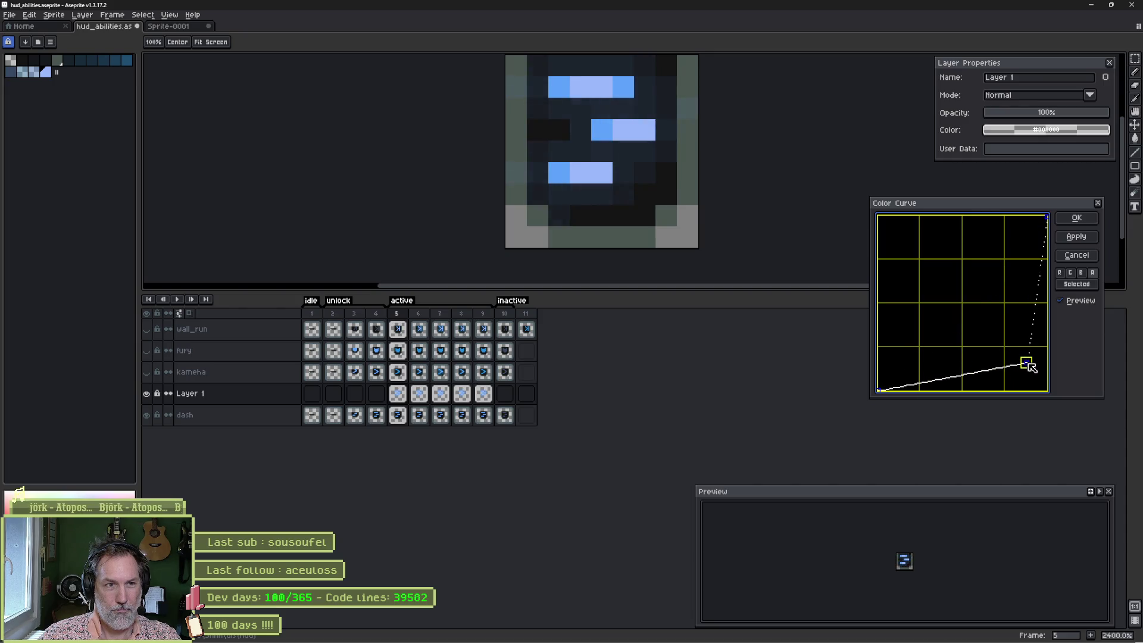
left_click(1076, 218)
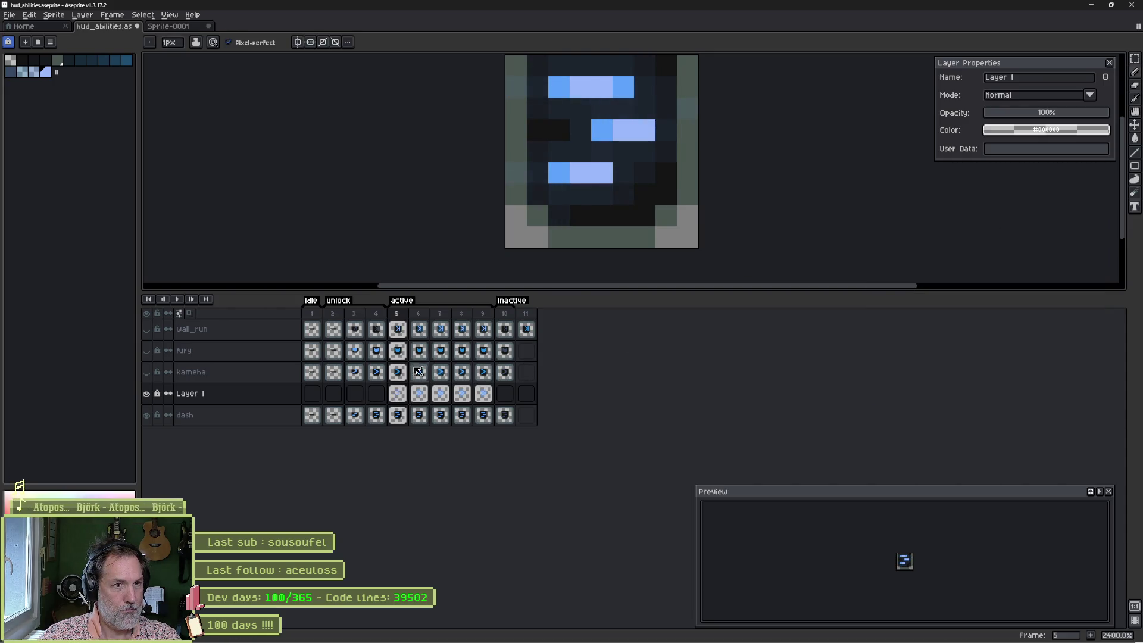
Step: Repaint the light-blue right halves of the three bars in the darker blue
left_click(547, 168, "alt")
left_click_drag(575, 173, 605, 173)
left_click_drag(577, 87, 605, 91)
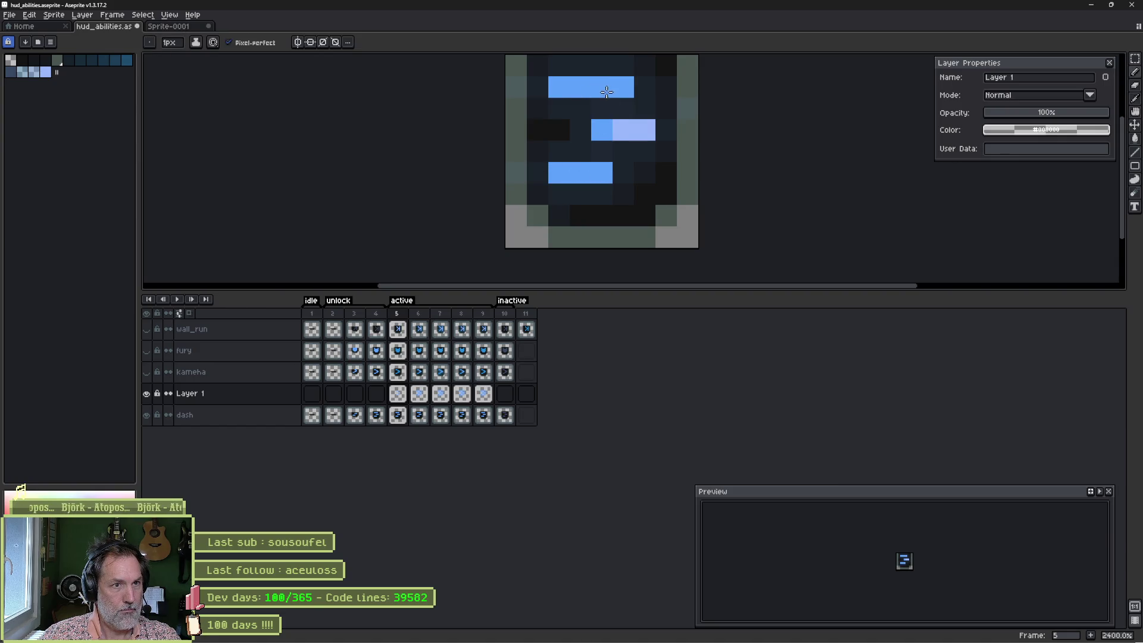
left_click_drag(618, 130, 647, 129)
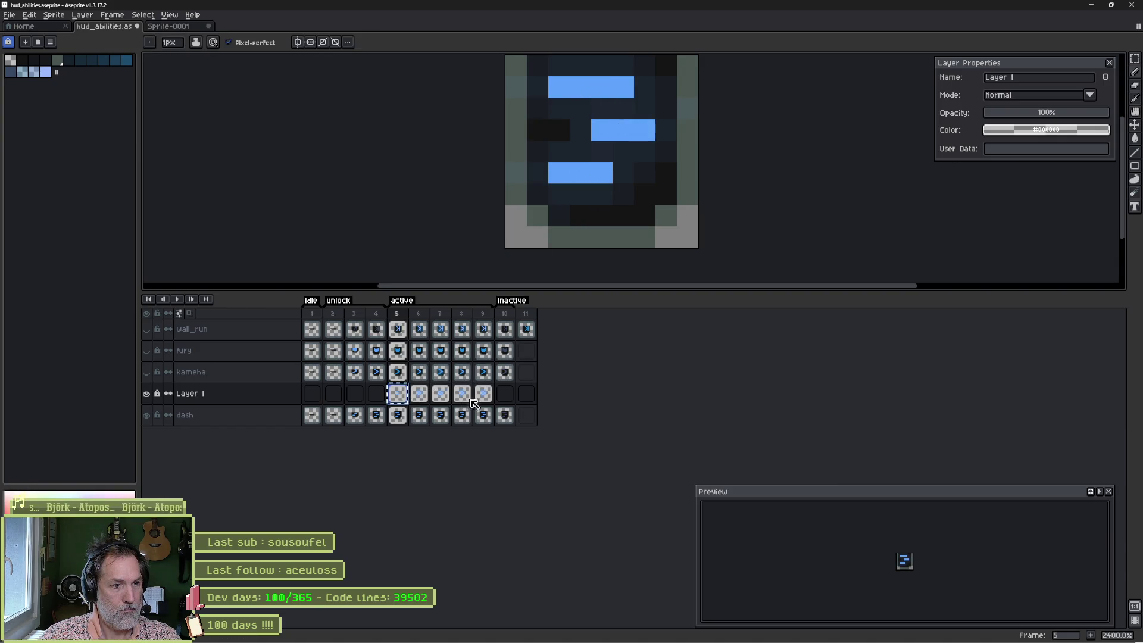
Step: Darken the frame 6 glow with a Color Curve adjustment
left_click(419, 393)
left_click(29, 14)
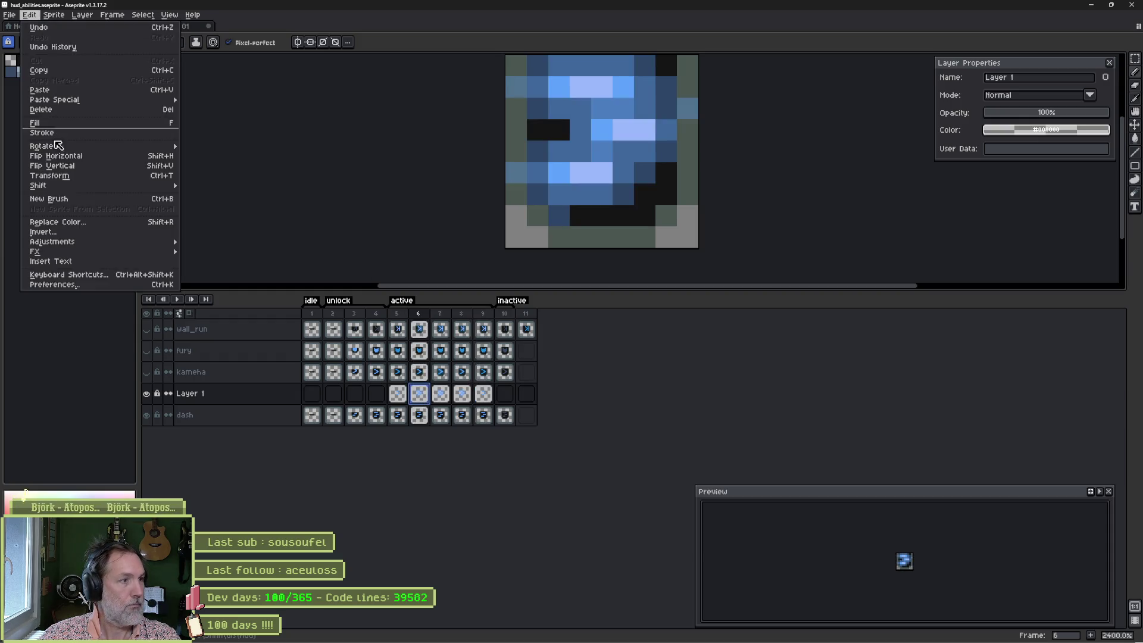
mouse_move(104, 244)
left_click(232, 259)
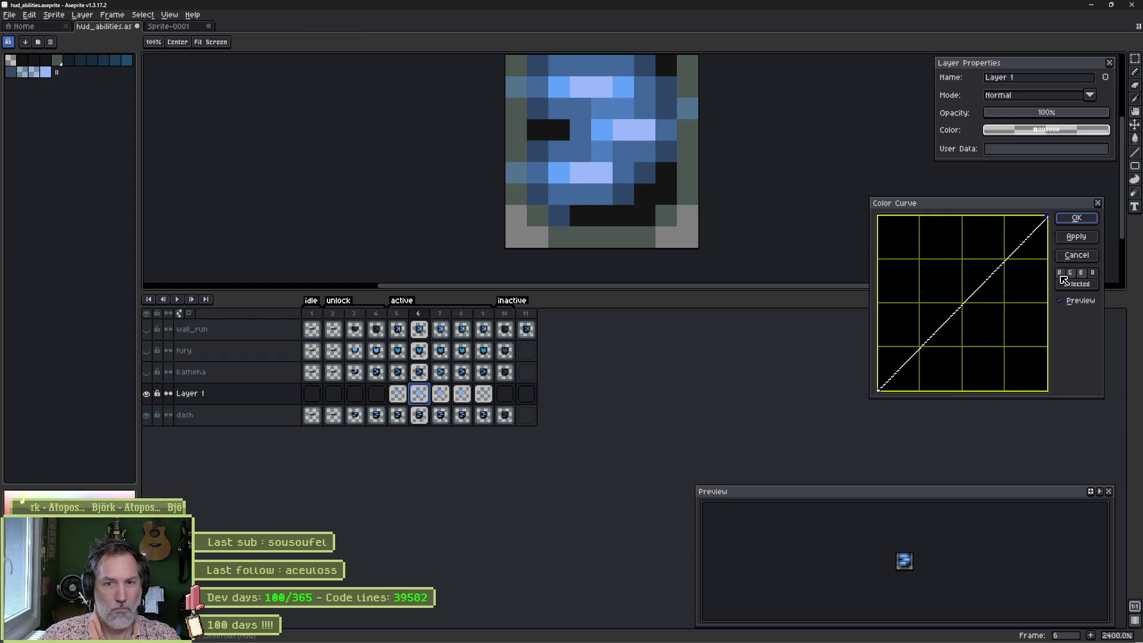
left_click(974, 297)
left_click_drag(975, 298, 1003, 334)
left_click(1078, 219)
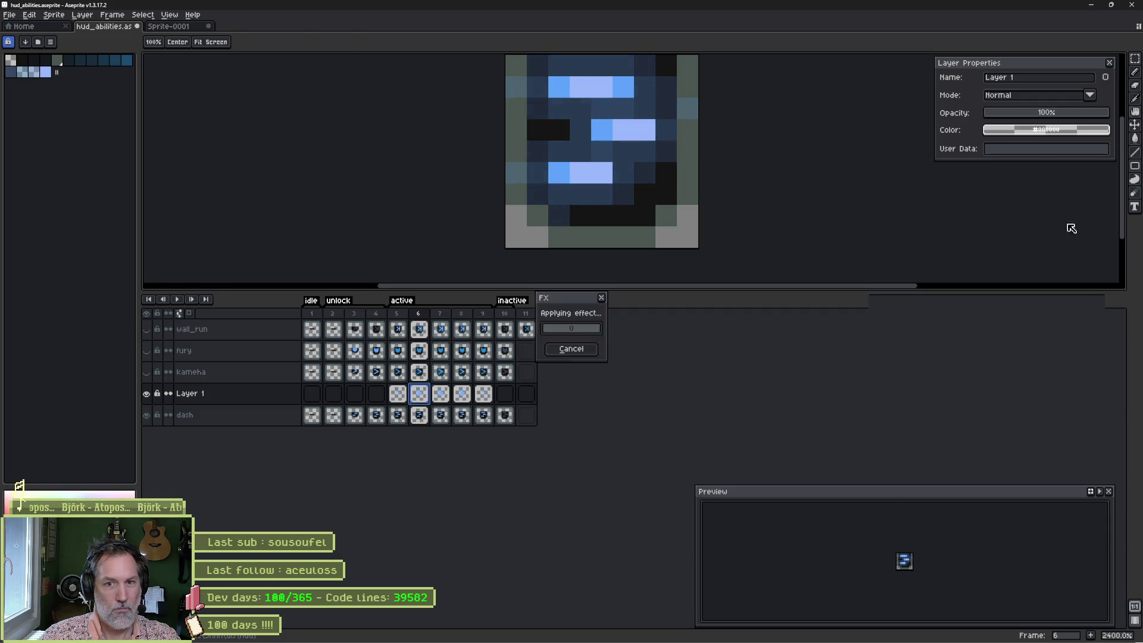
Step: Return to frame 5 and play the animation to preview the glow
left_click(457, 404)
left_click(403, 399)
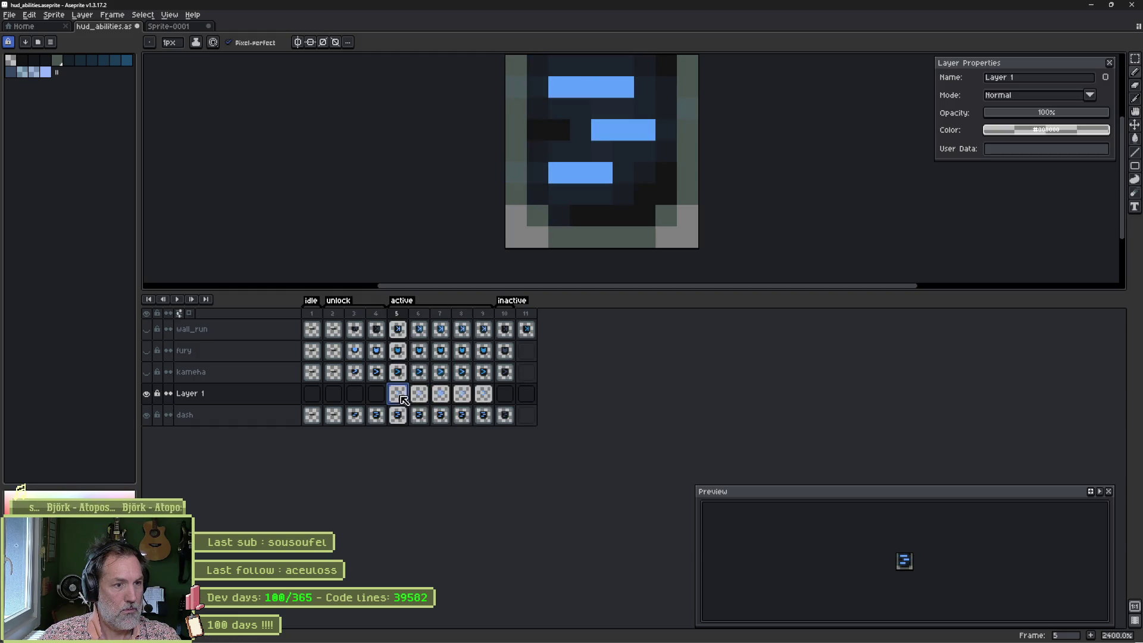
key("Return")
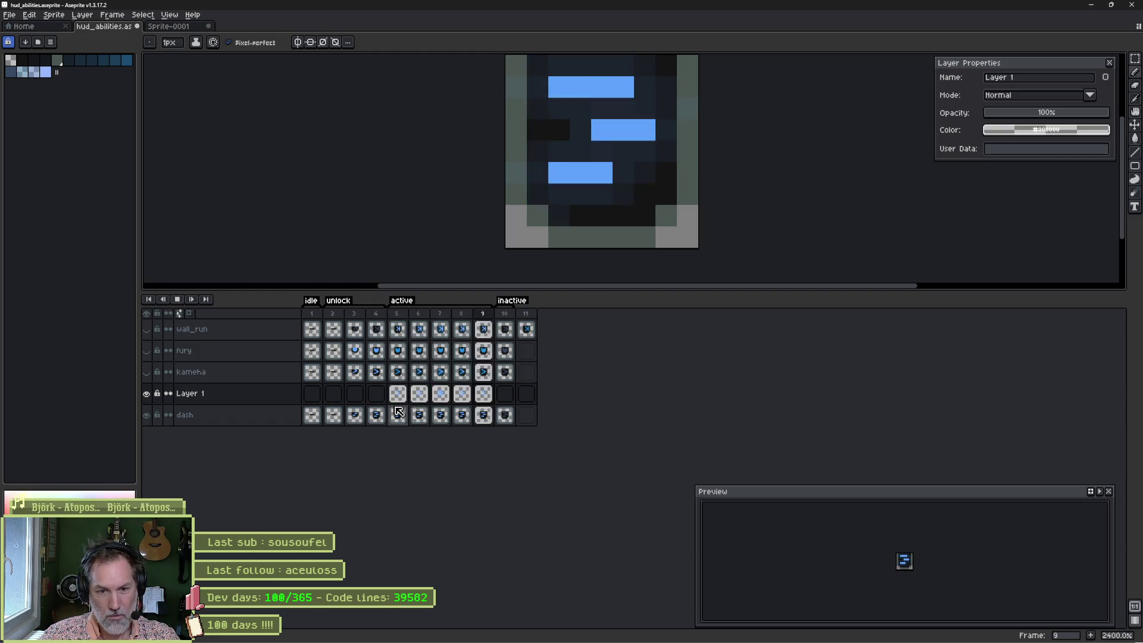
key("Return")
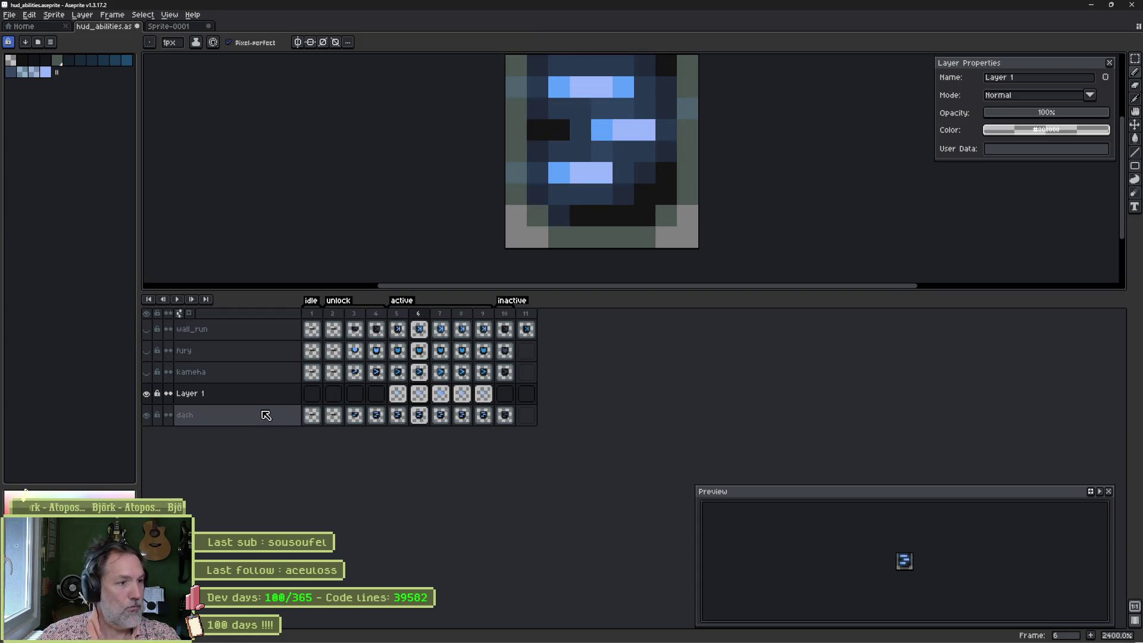
Step: Set Layer 1's opacity to 54% and preview the faded glow animation
double_click(257, 403)
mouse_move(1057, 115)
left_mouse_down()
mouse_move(977, 115)
mouse_move(1050, 117)
left_mouse_up()
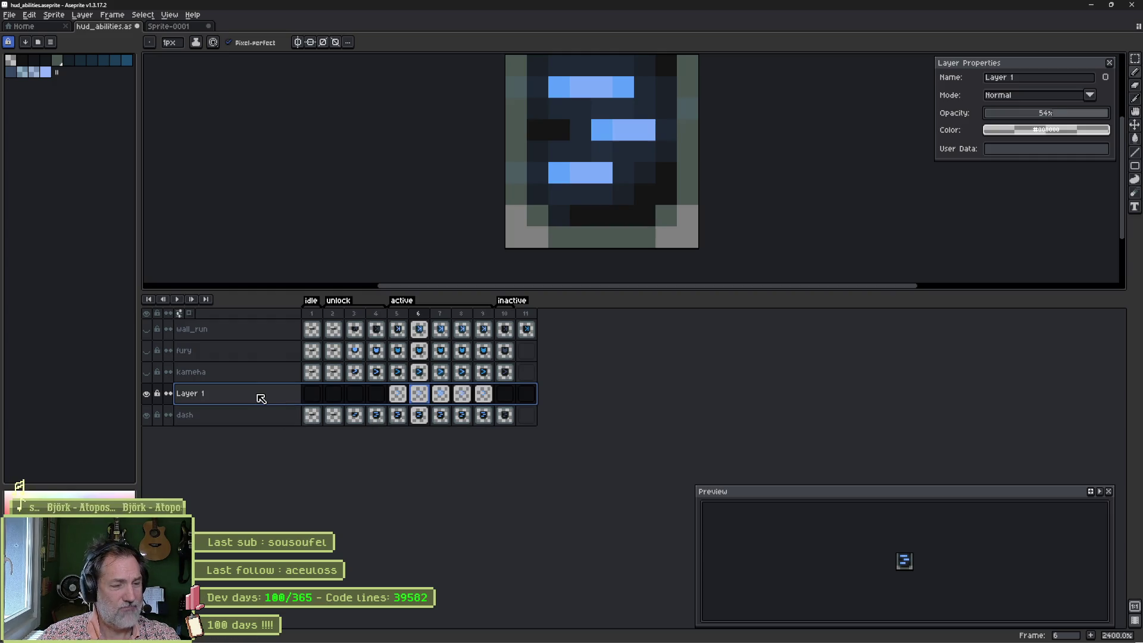
key("Return")
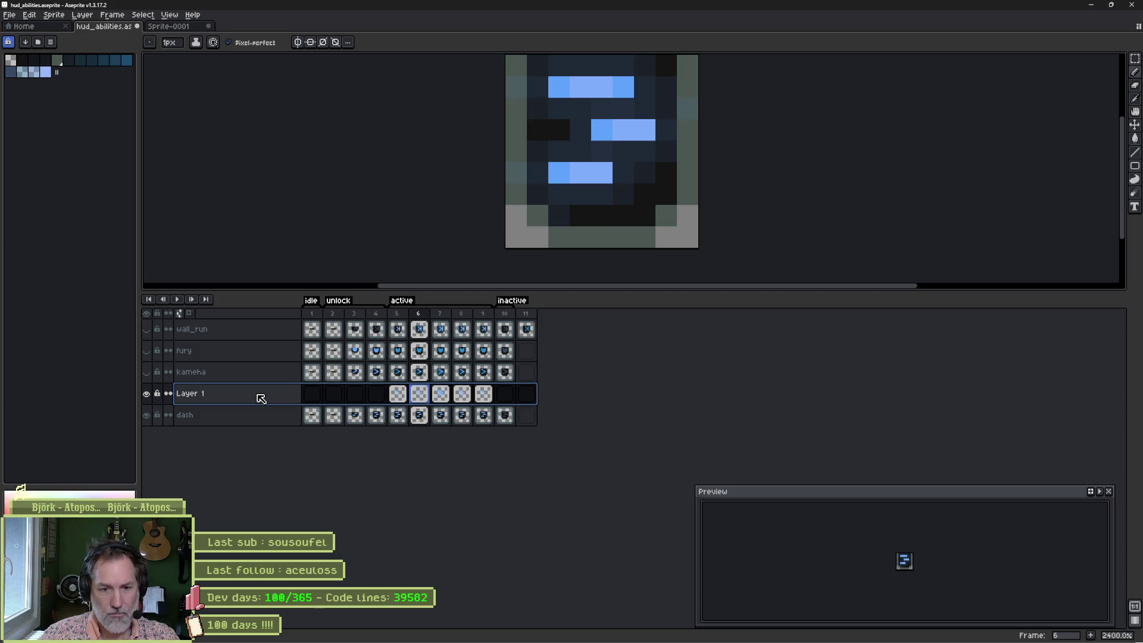
key("Return")
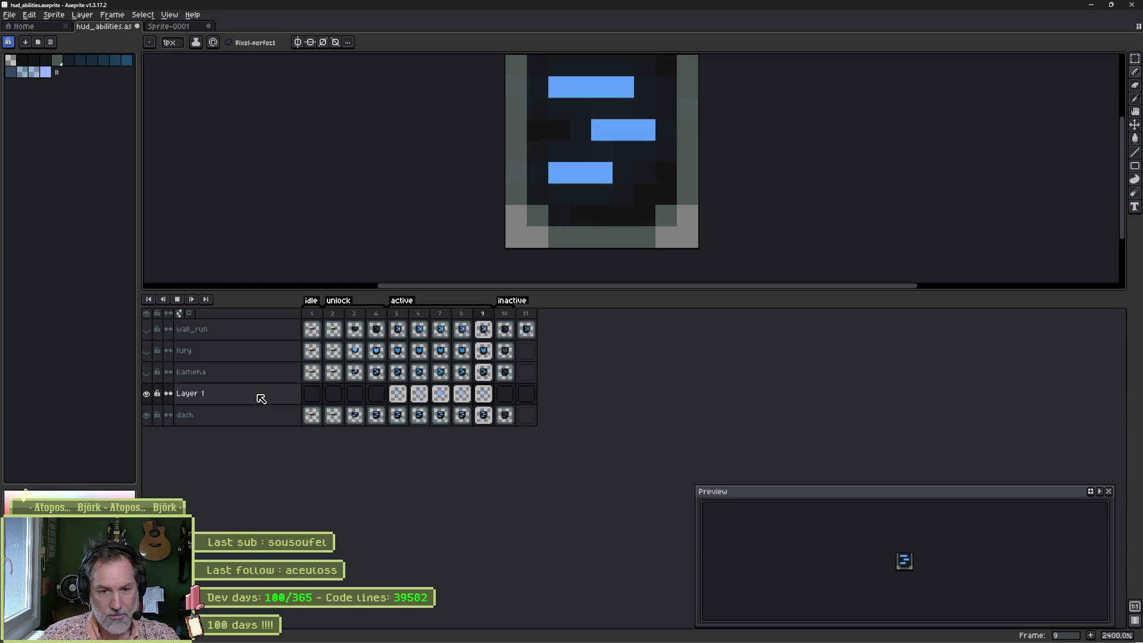
key("Return")
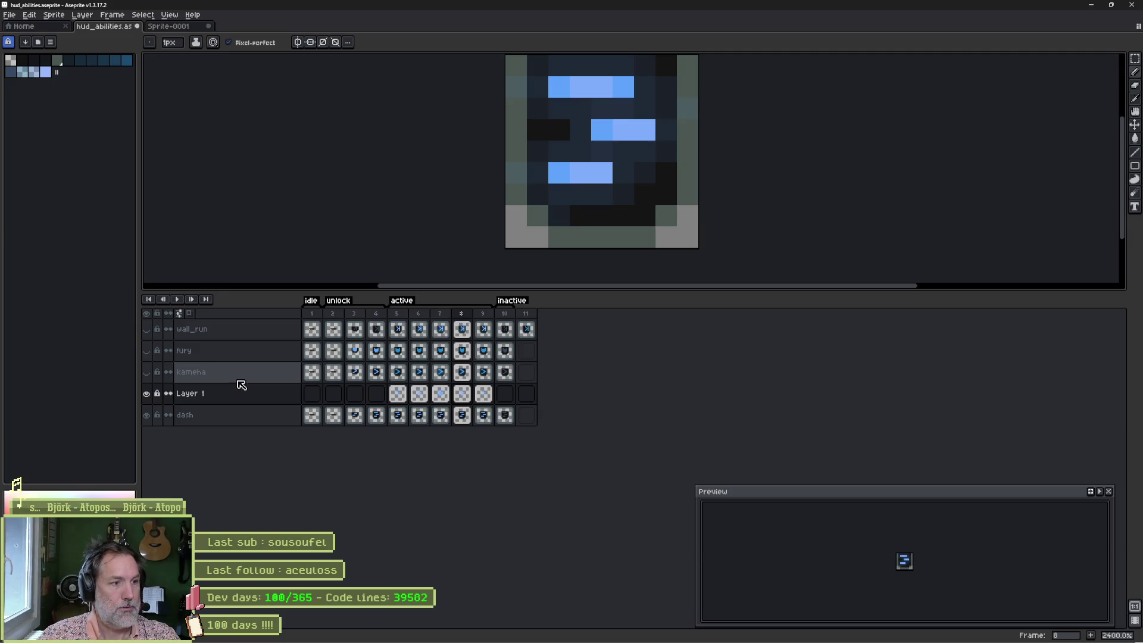
Step: Rename the glow layer to dash_fx and switch to the Godot editor
double_click(234, 404)
type("dash_")
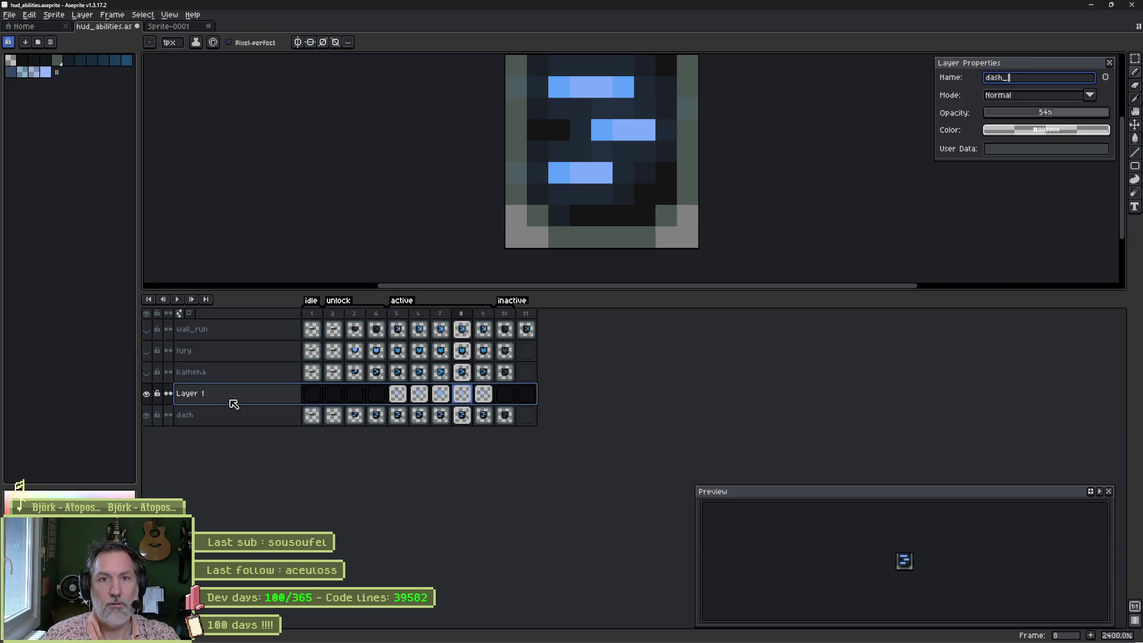
type("x")
key("Return")
mouse_move(654, 633)
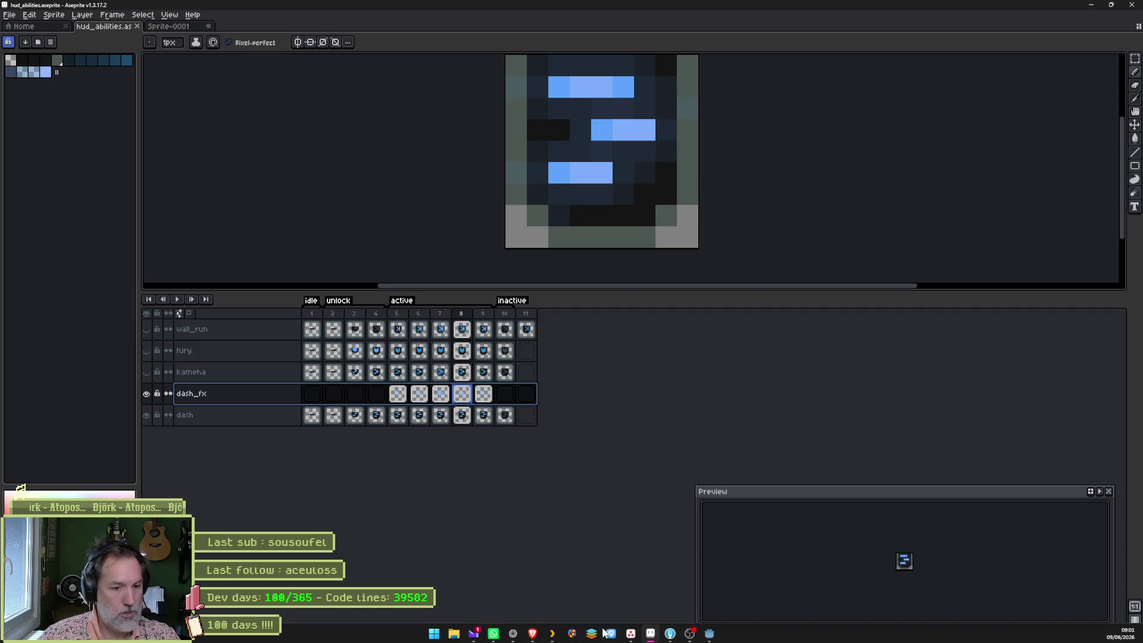
left_click(709, 632)
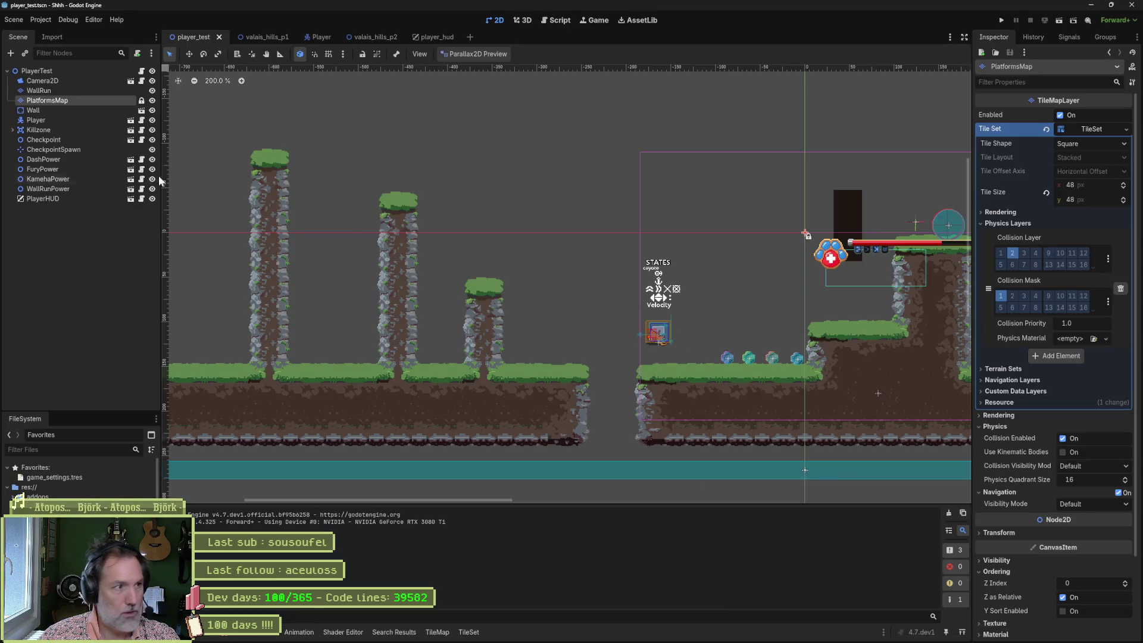
Step: In player_hud, add the dash_fx layer to the Dash icon's Aseprite import layers
left_click(428, 36)
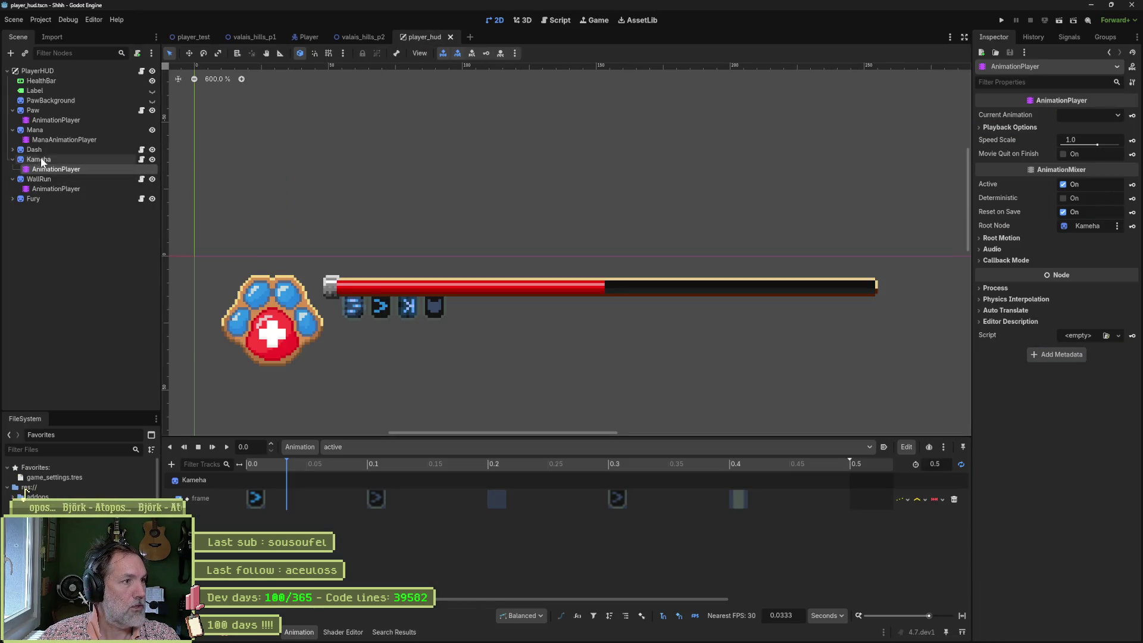
left_click(40, 151)
scroll(1038, 514, "down", 5)
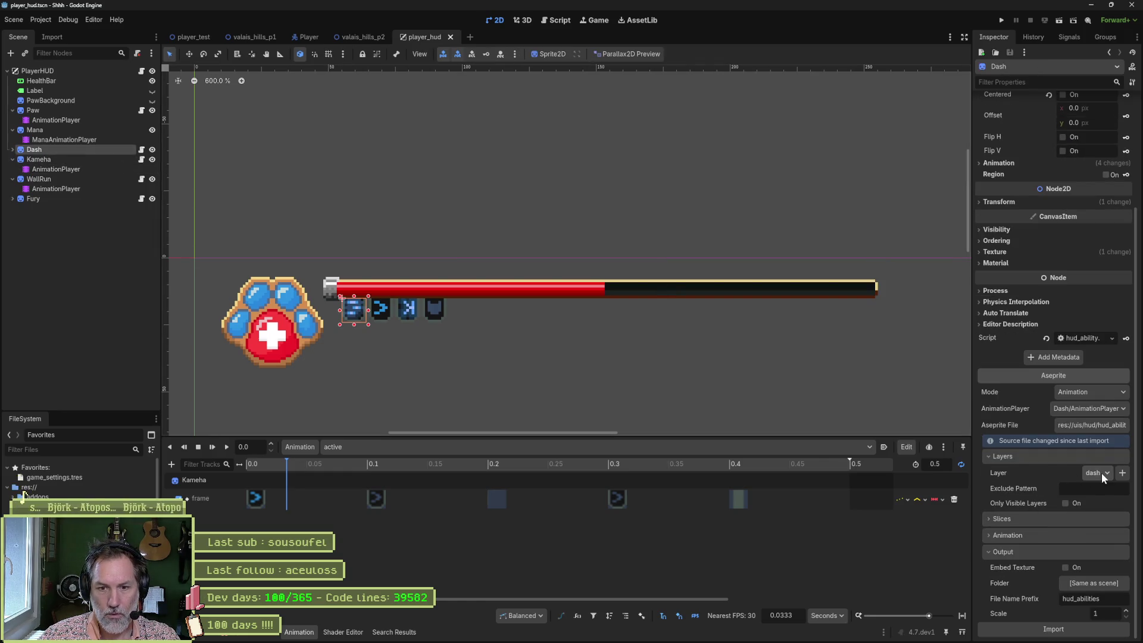
left_click(1122, 473)
left_click(1070, 490)
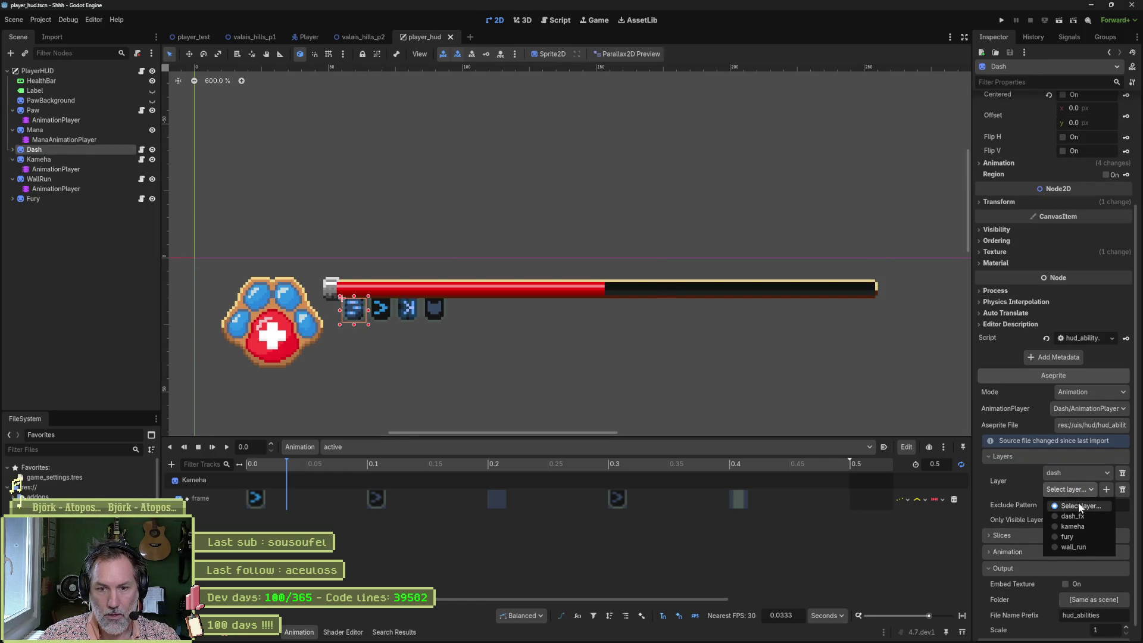
left_click(1072, 517)
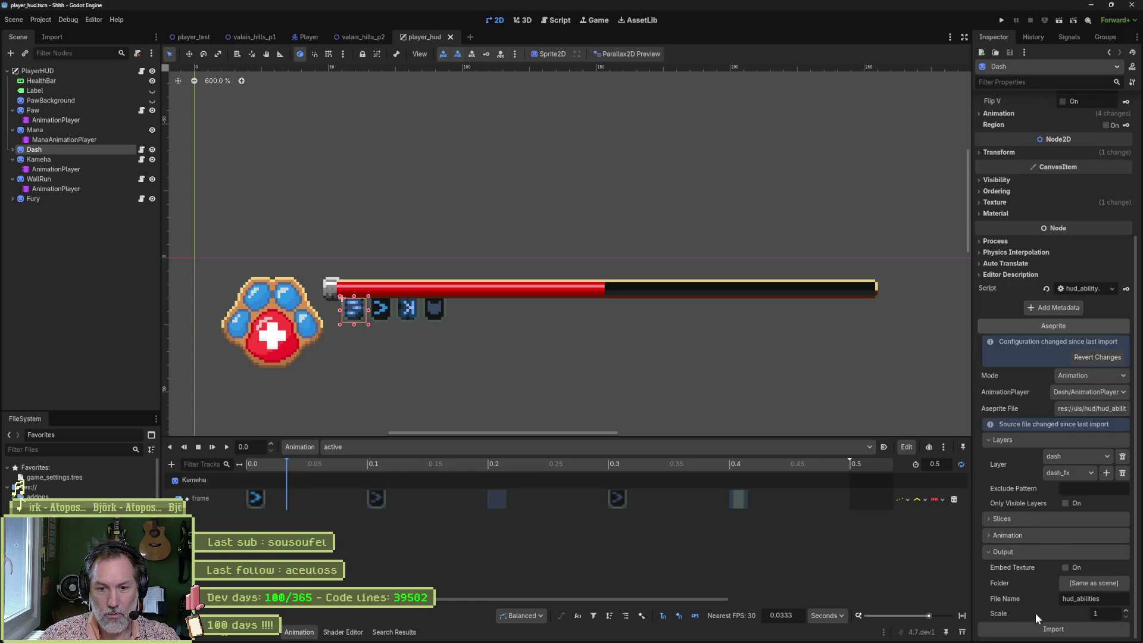
Step: Save the scene and run the player_test scene to test the HUD
key("ctrl+s")
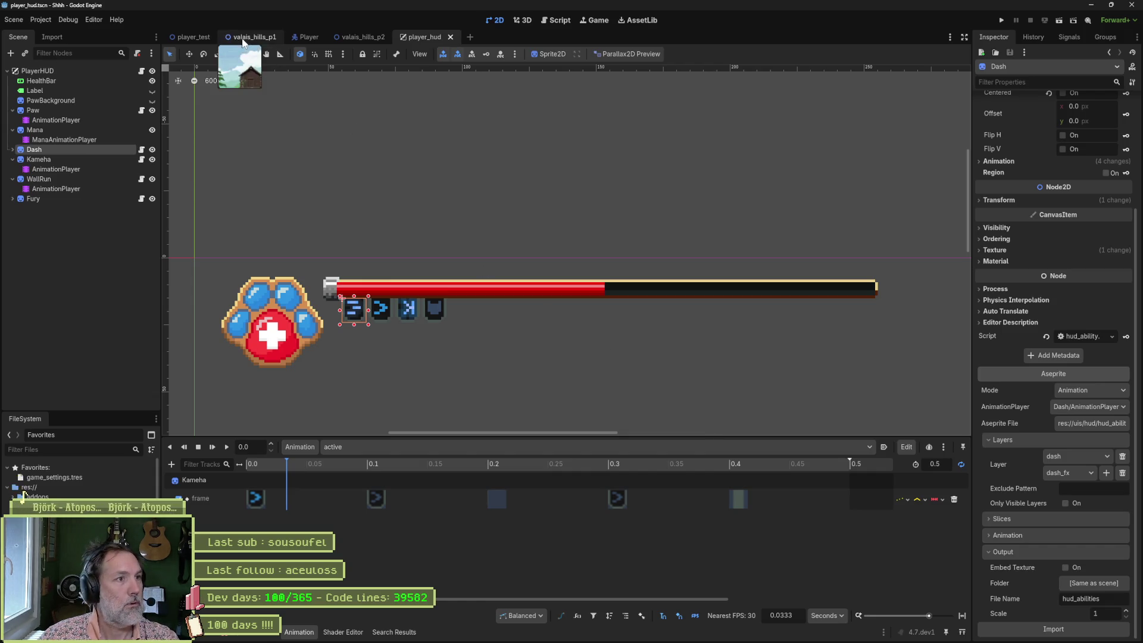
left_click(196, 37)
key("F6")
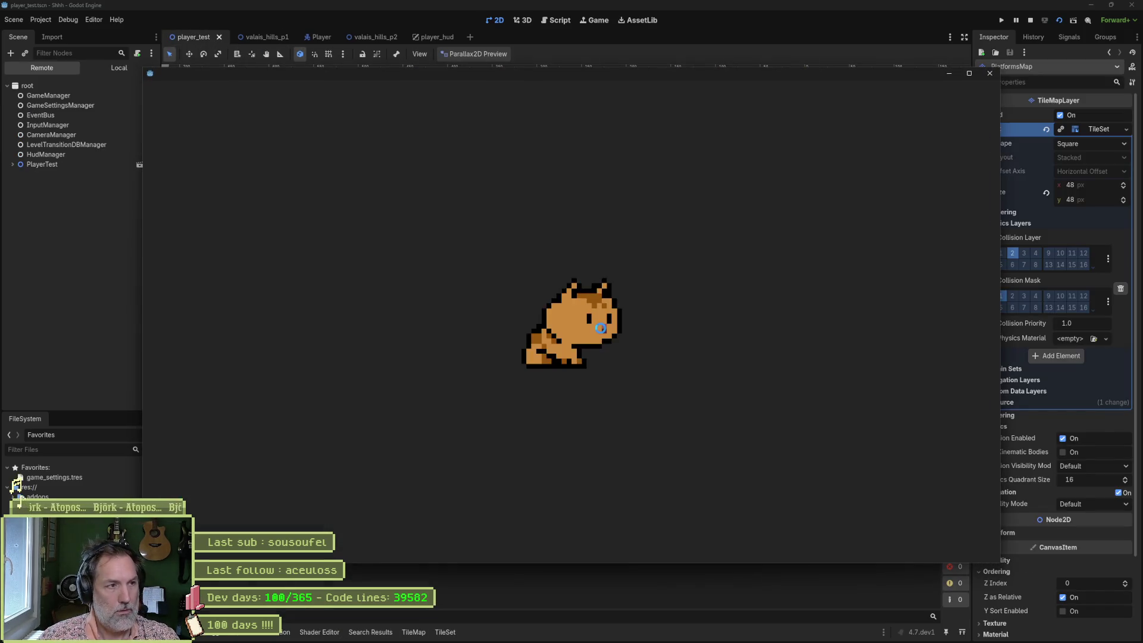
Step: Walk the cat right and back left in the test game, close it, and return to Aseprite
key("Right")
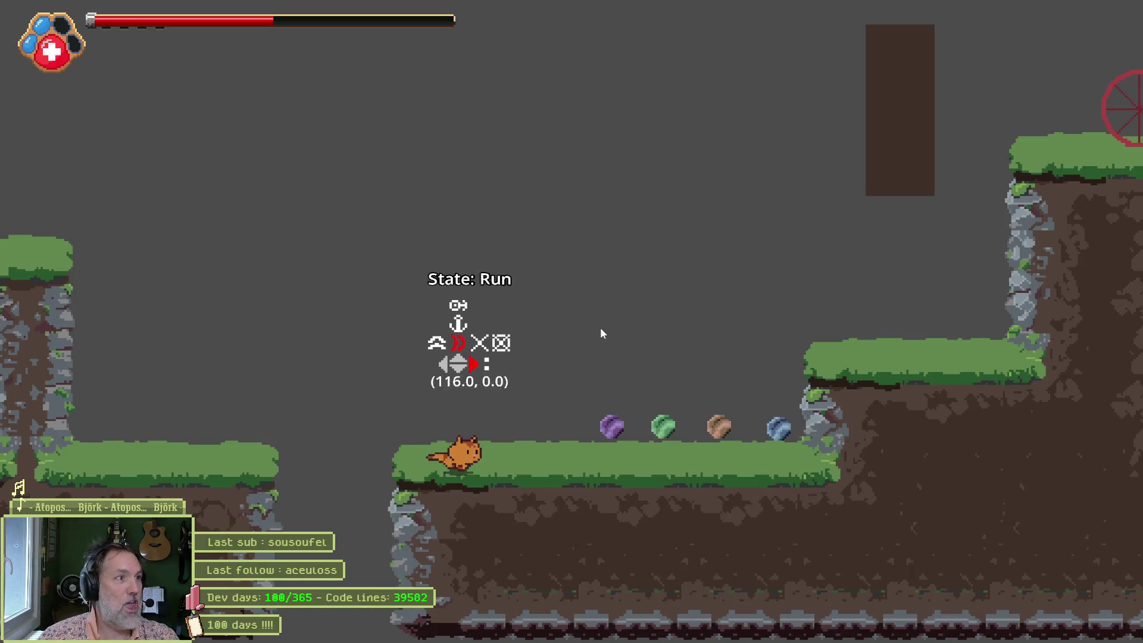
key("Left")
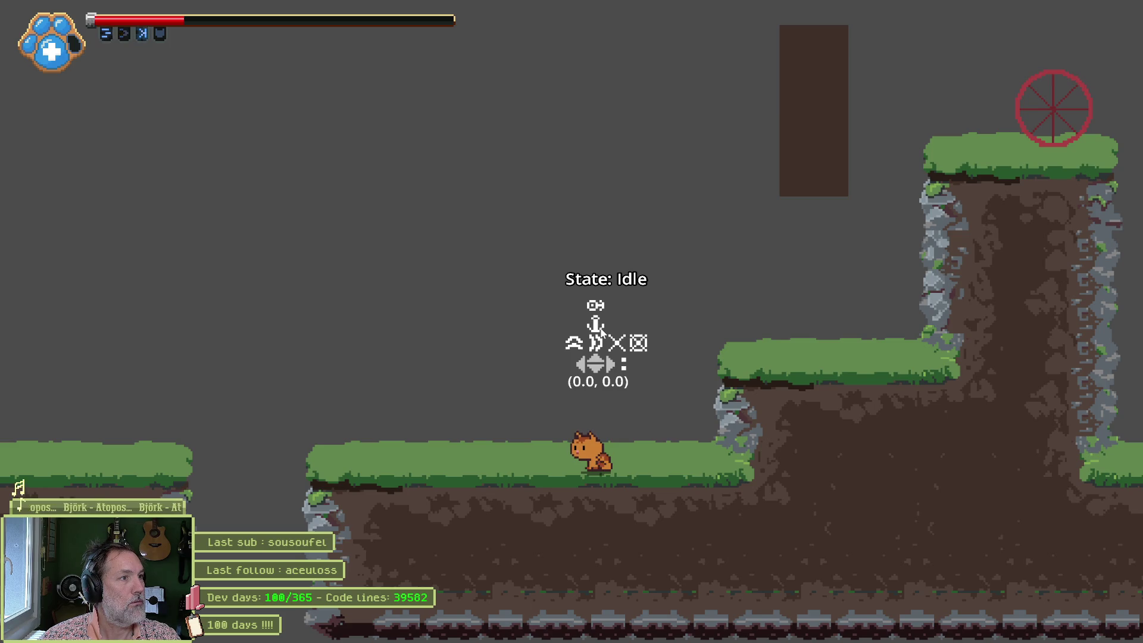
key("F8")
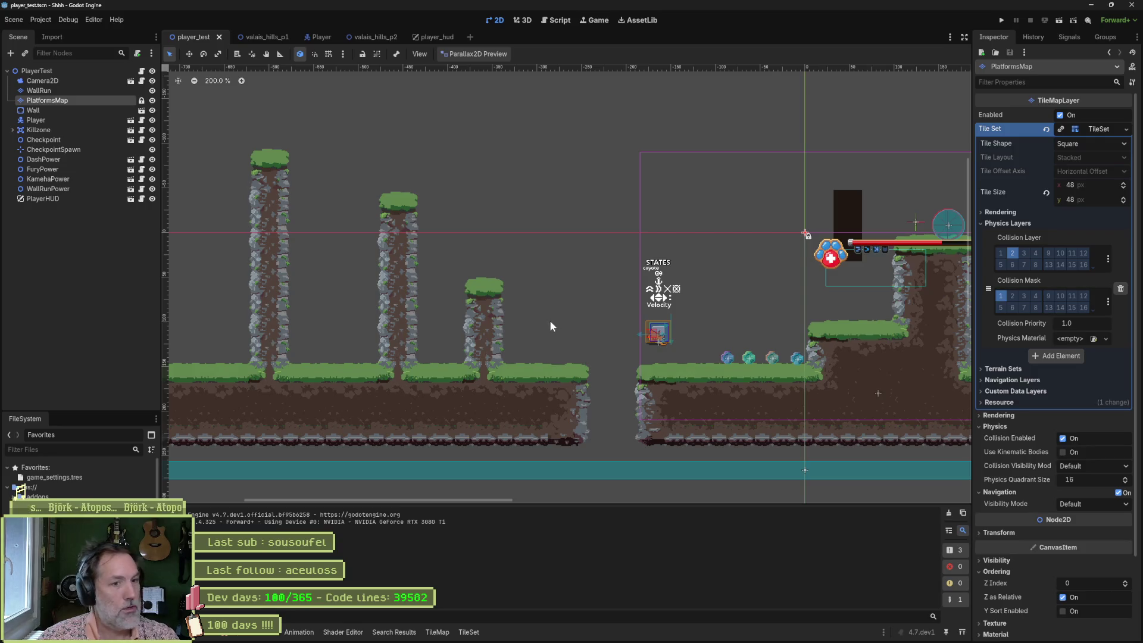
left_click(652, 633)
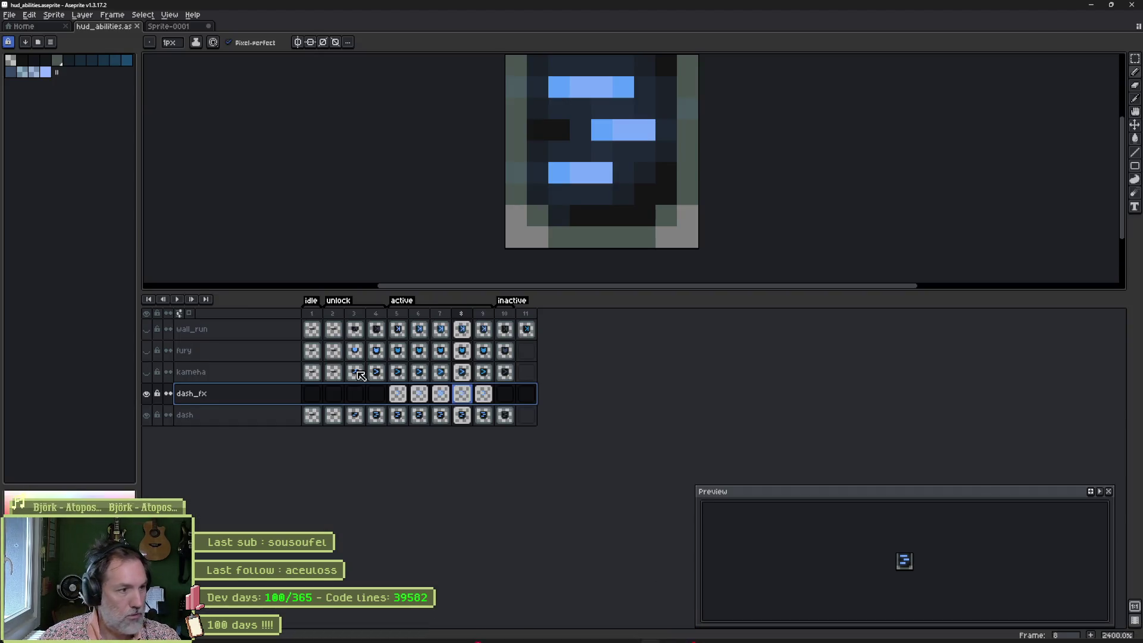
Step: Add a new layer named kameha_fx above the kameha layer
left_click(248, 376)
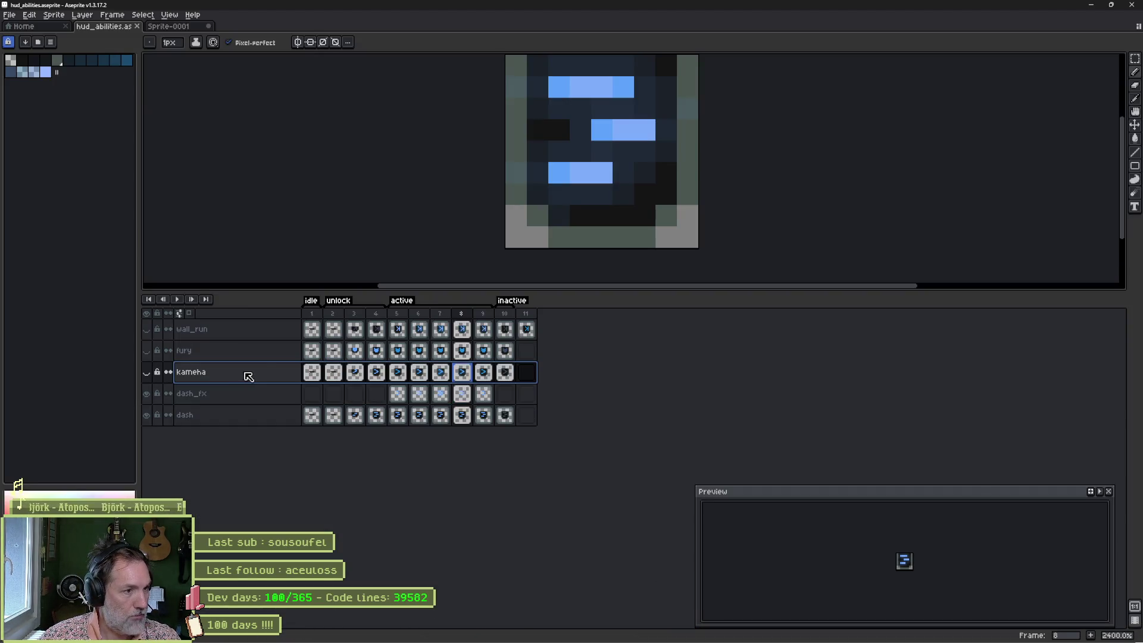
key("shift+n")
double_click(286, 371)
type("kameha_fx")
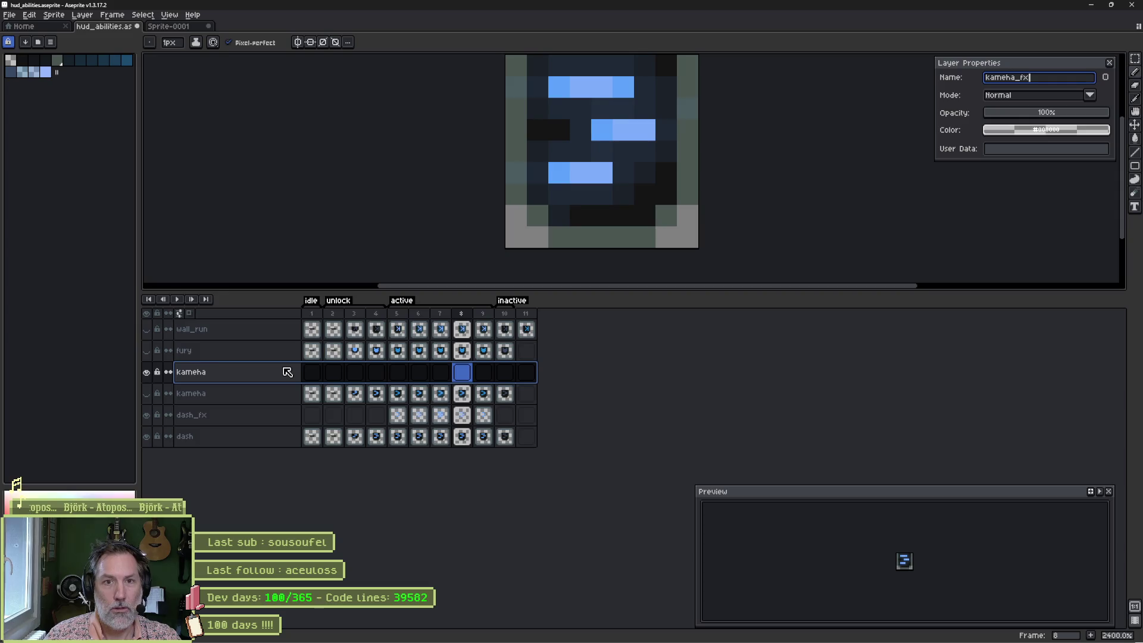
key("Return")
Step: Paint a 3px blue glow over the kameha icon on frame 5 of kameha_fx
left_click(400, 374)
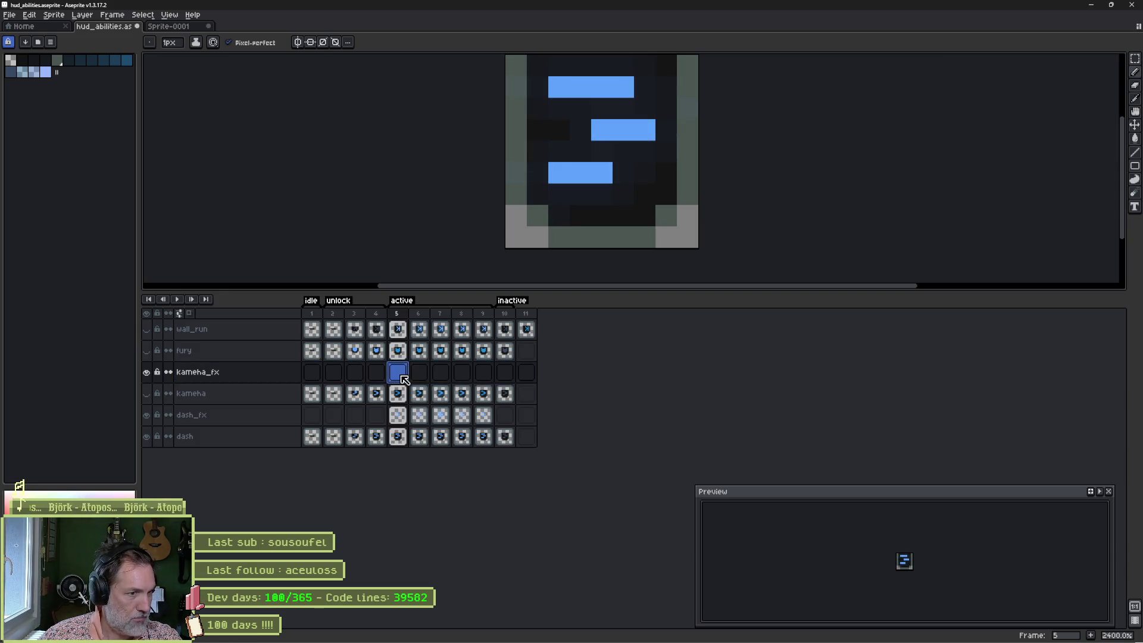
key("plus")
key("plus")
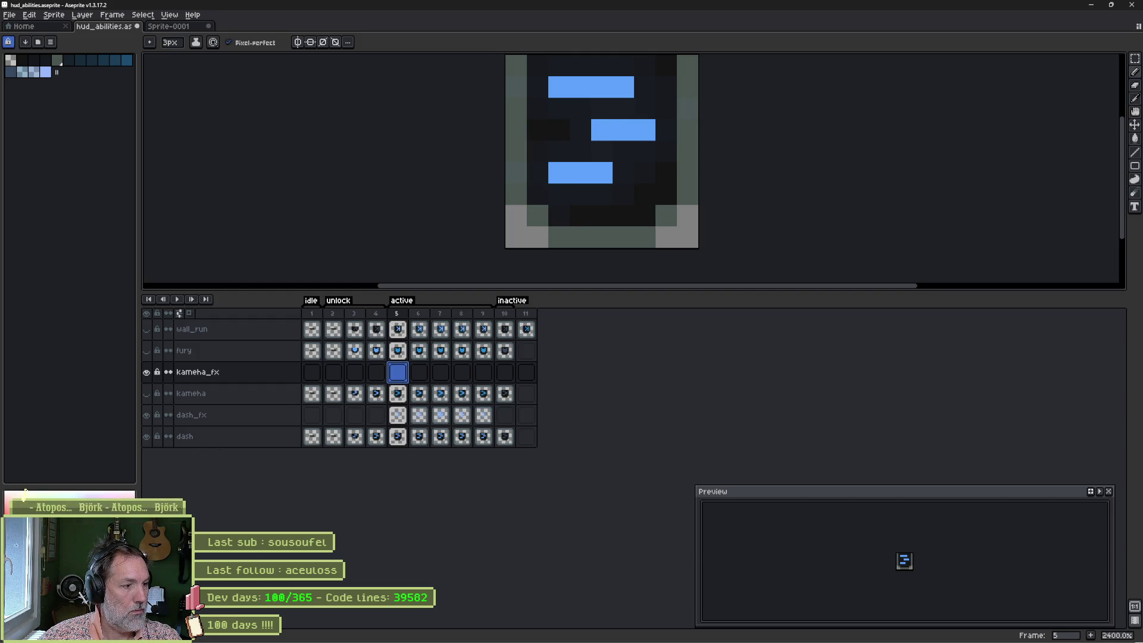
left_click(540, 176)
mouse_move(604, 189)
left_mouse_down()
mouse_move(658, 148)
mouse_move(572, 66)
mouse_move(629, 93)
left_mouse_up()
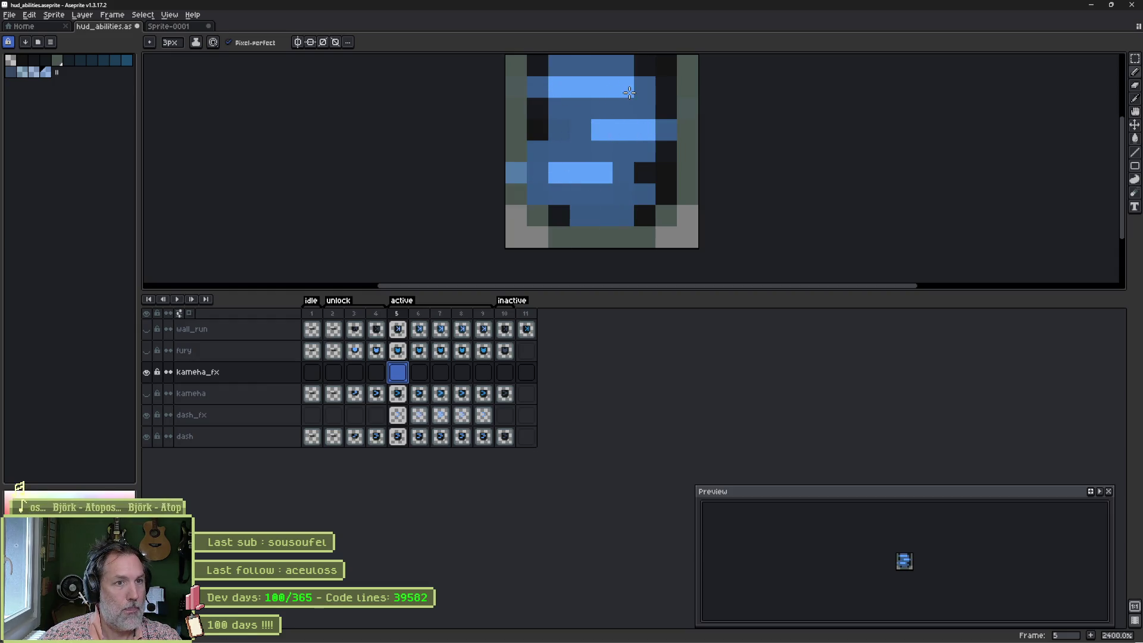
left_click(538, 87)
left_click(666, 130)
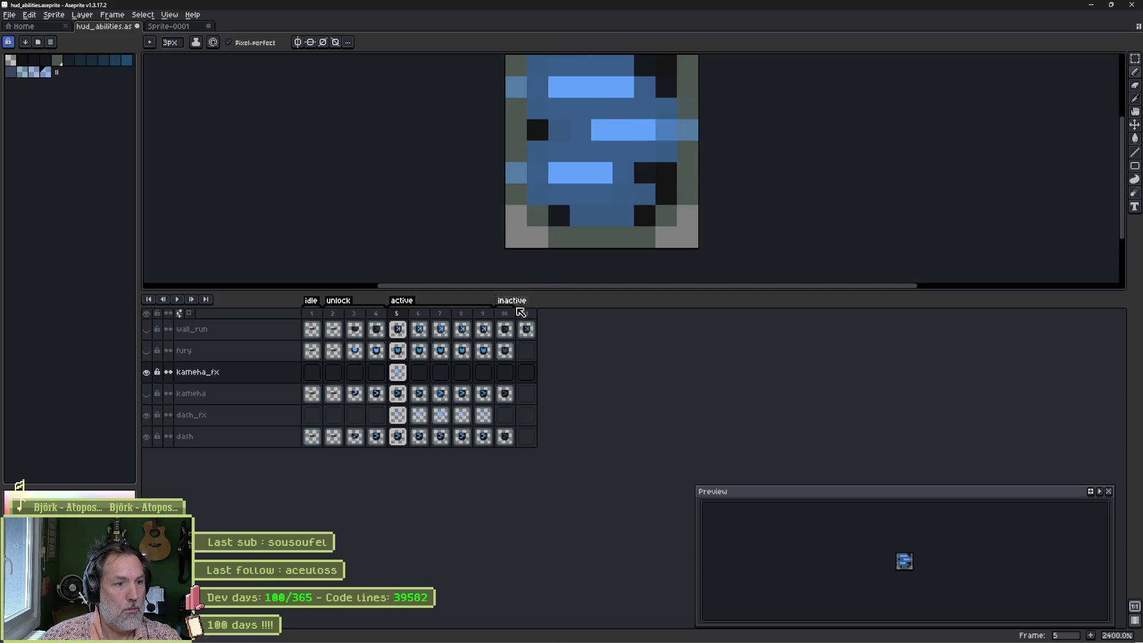
mouse_move(555, 168)
left_mouse_down()
mouse_move(593, 172)
mouse_move(602, 130)
mouse_move(623, 114)
mouse_move(567, 85)
mouse_move(623, 108)
left_mouse_up()
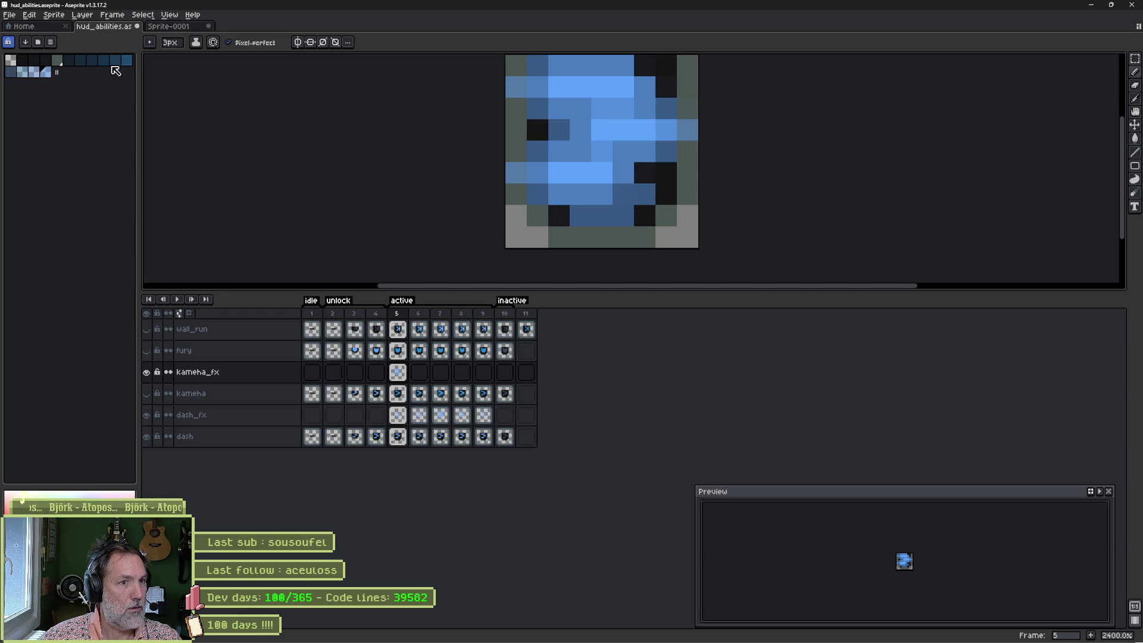
Step: Rebuild the palette using New Palette from Sprite and confirm
left_click(221, 423)
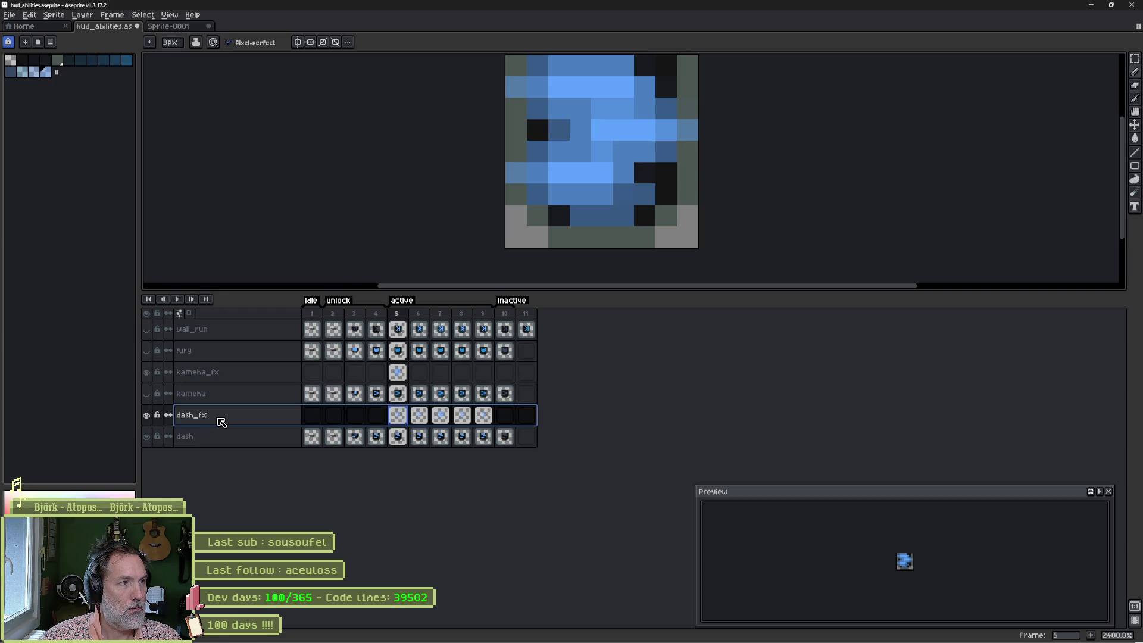
left_click(54, 14)
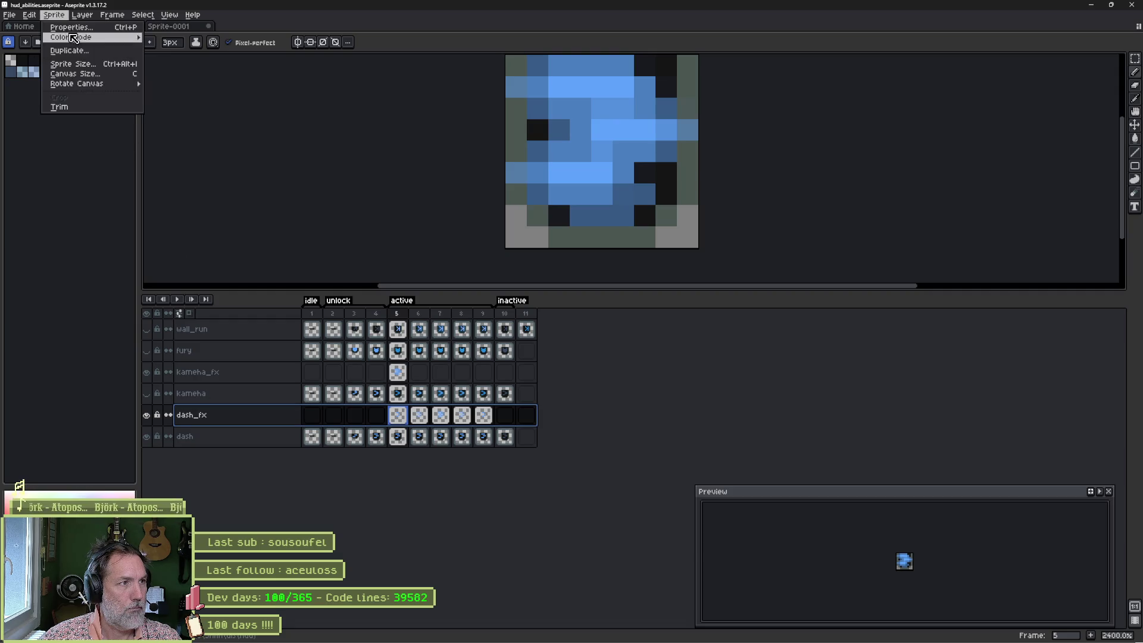
mouse_move(77, 39)
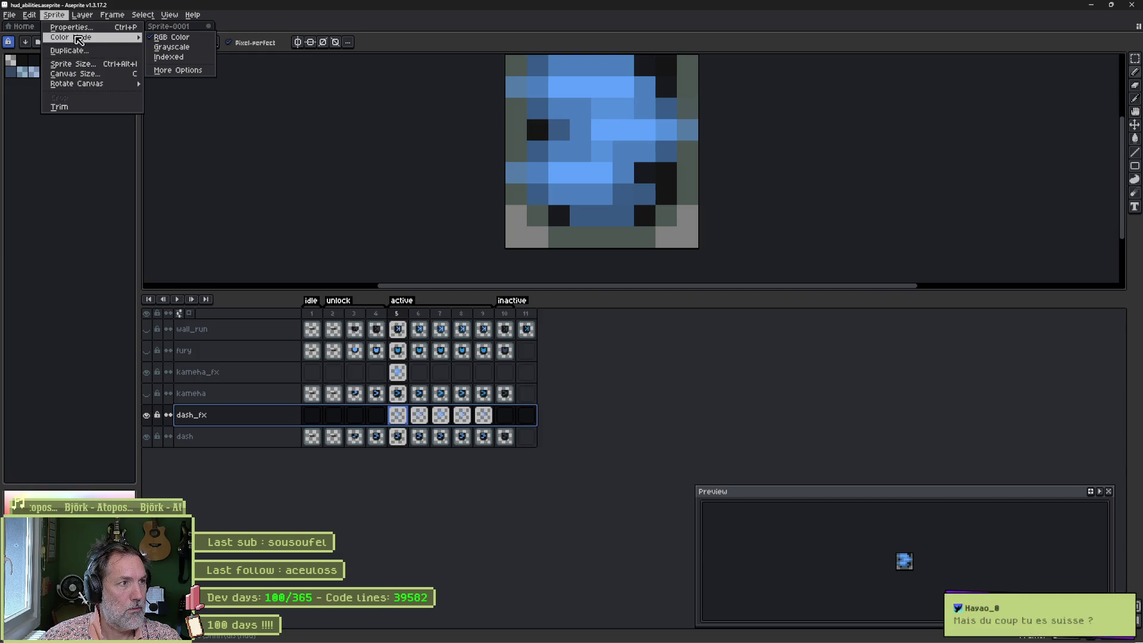
left_click(77, 154)
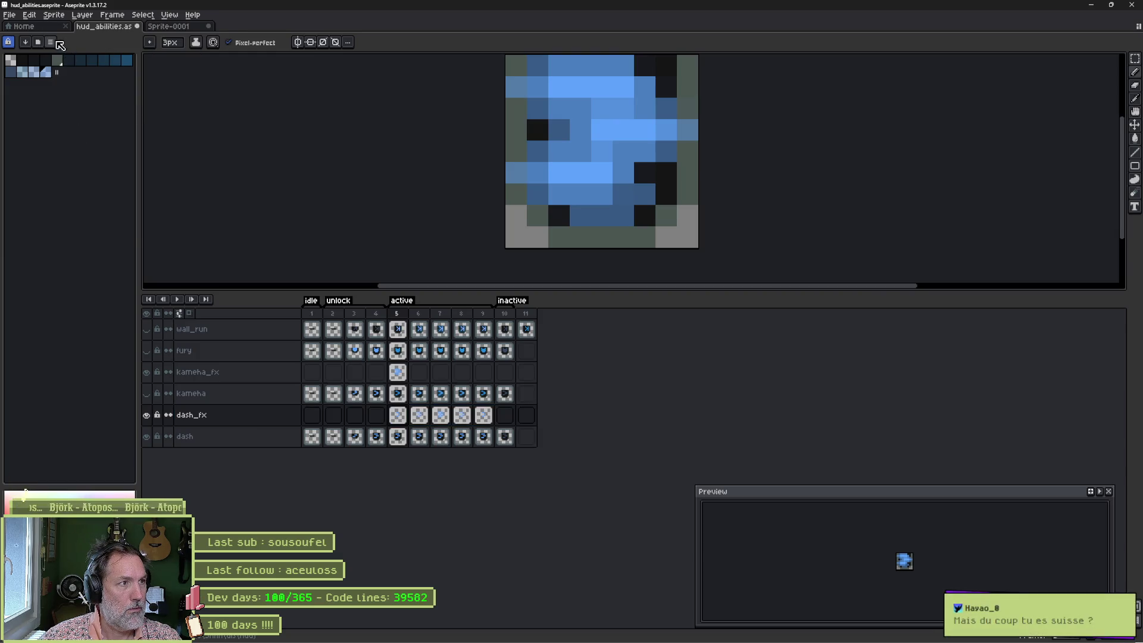
left_click(57, 42)
left_click(102, 231)
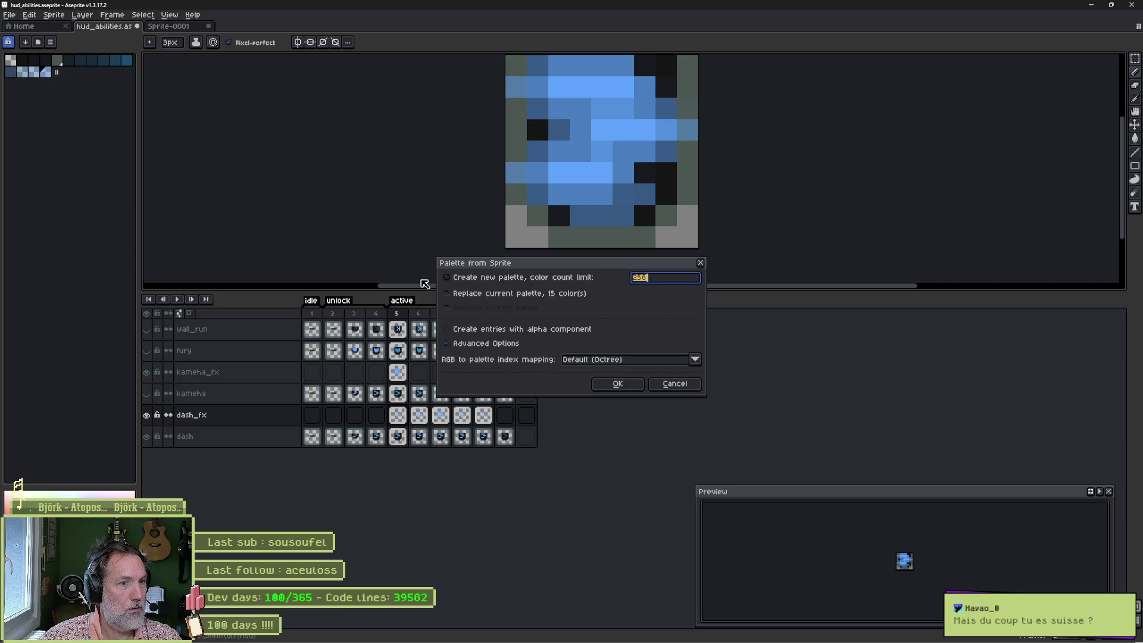
left_click(618, 384)
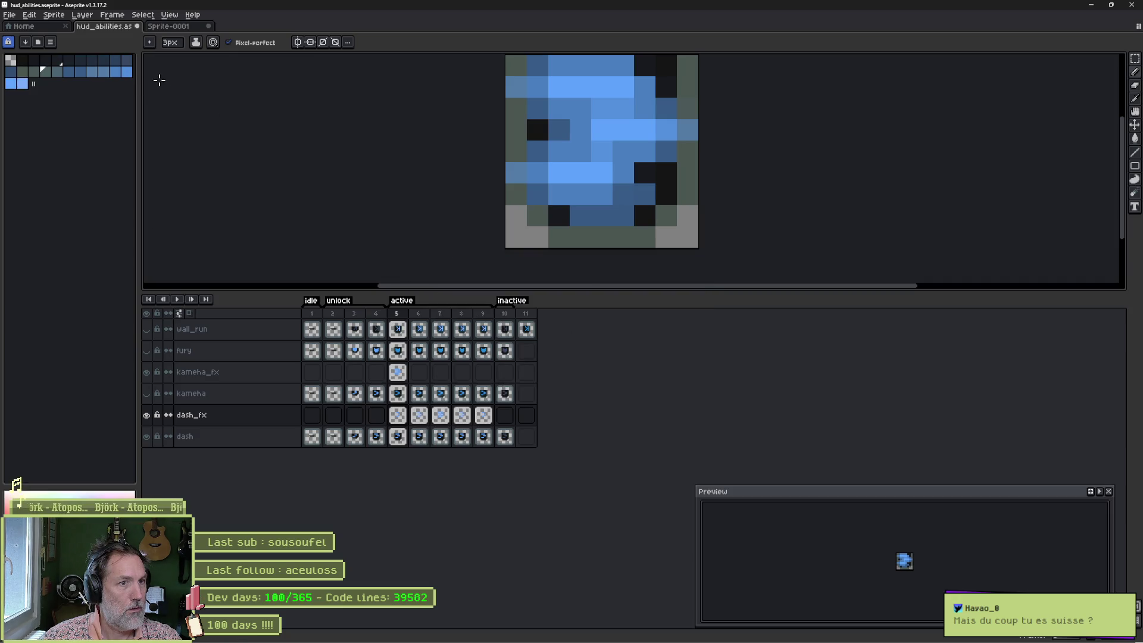
Step: Pick a blue from the palette and shrink the brush back to 1px
left_click(22, 84)
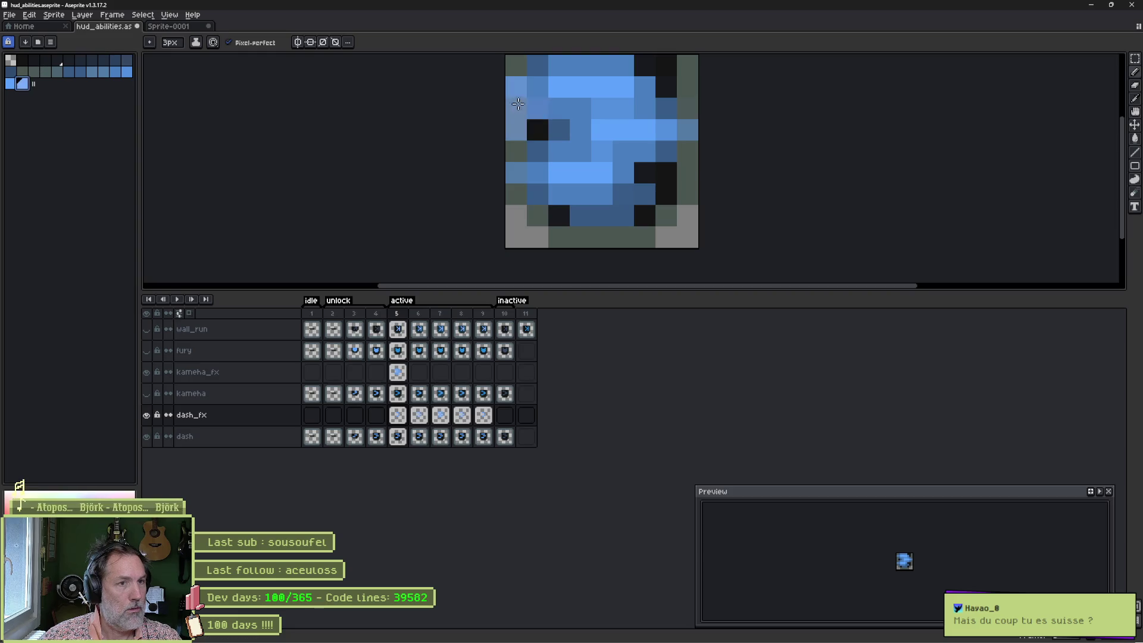
key("minus")
key("minus")
scroll(566, 96, "down", 2)
scroll(566, 96, "up", 2)
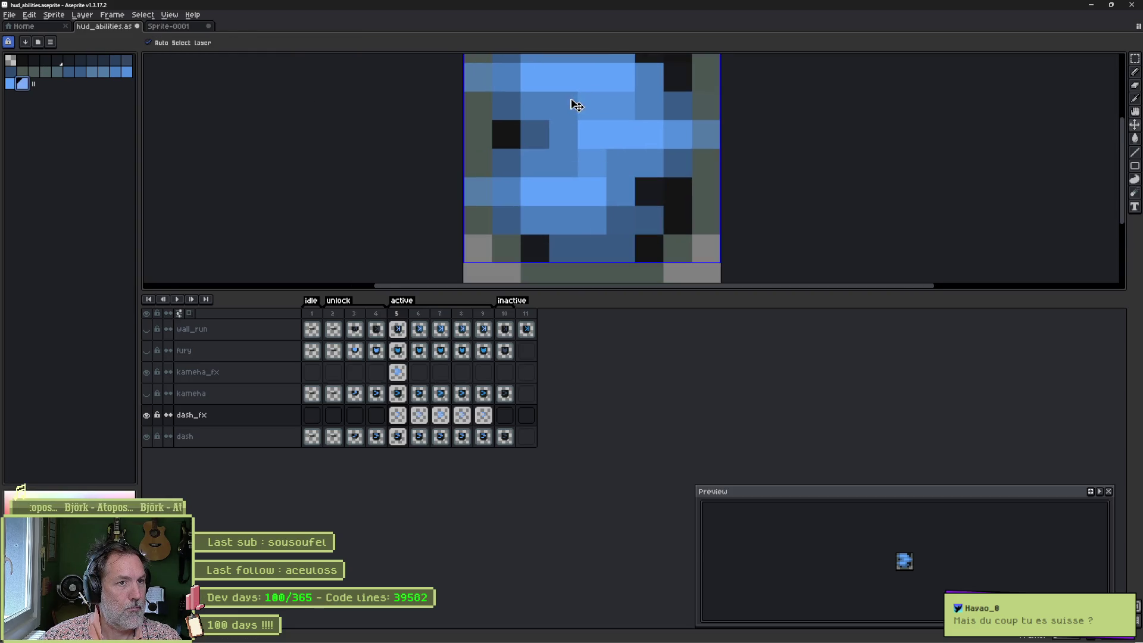
scroll(555, 108, "down", 5)
scroll(555, 107, "up", 3)
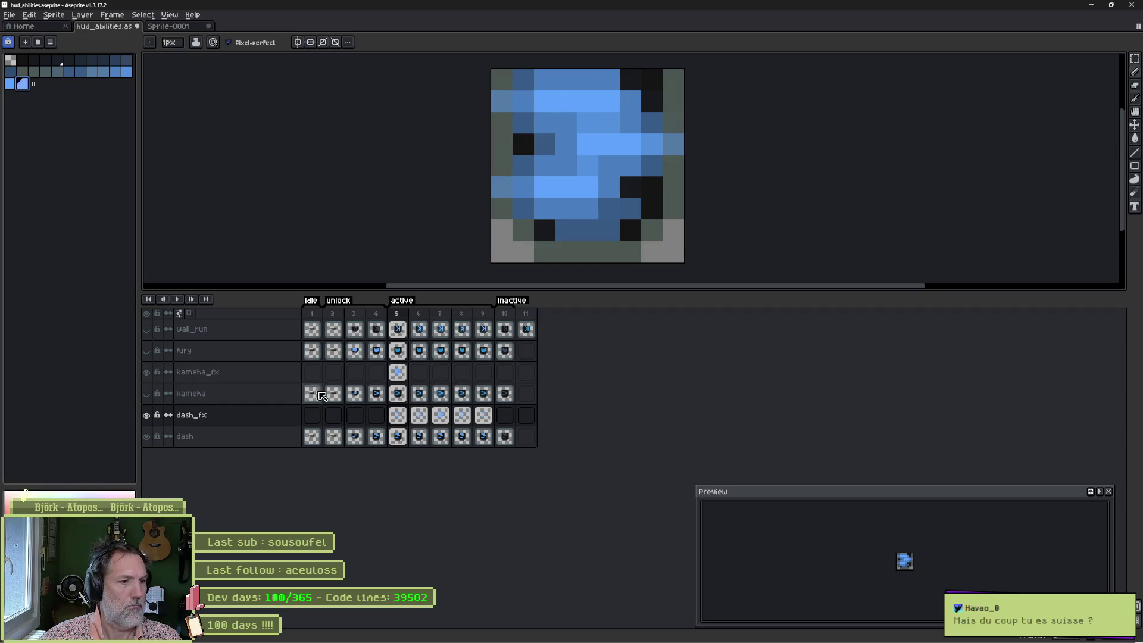
Step: Hide dash_fx, dash and kameha_fx so only kameha shows, then select its cels in frames 3–8
left_click(147, 415)
left_click(147, 437)
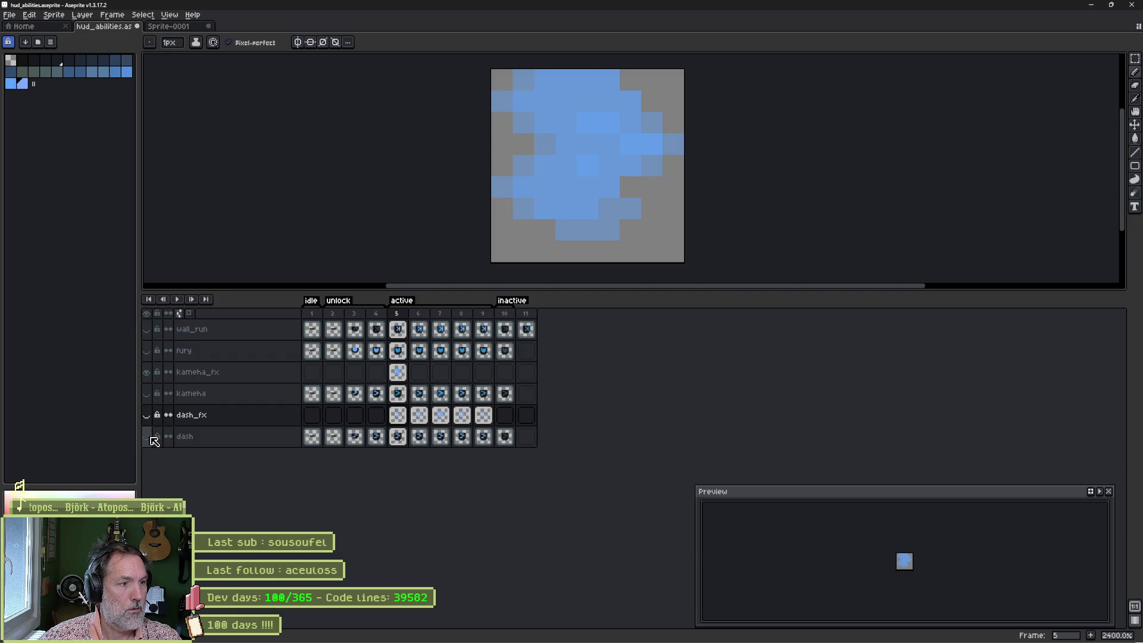
left_click(146, 373)
left_click(150, 398)
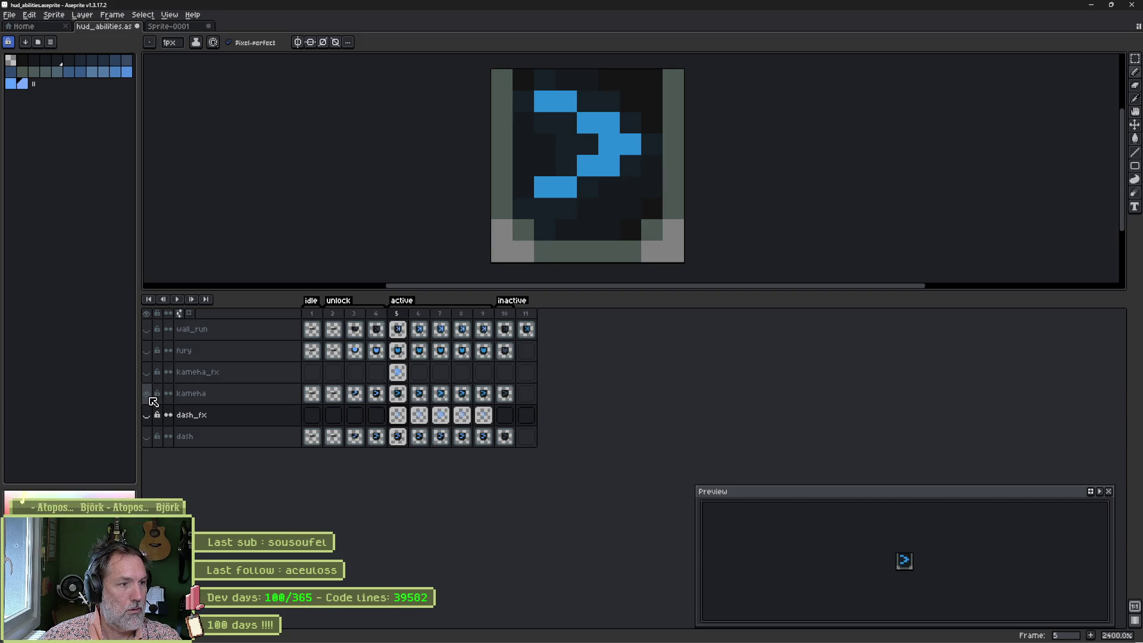
left_click(150, 397, "alt")
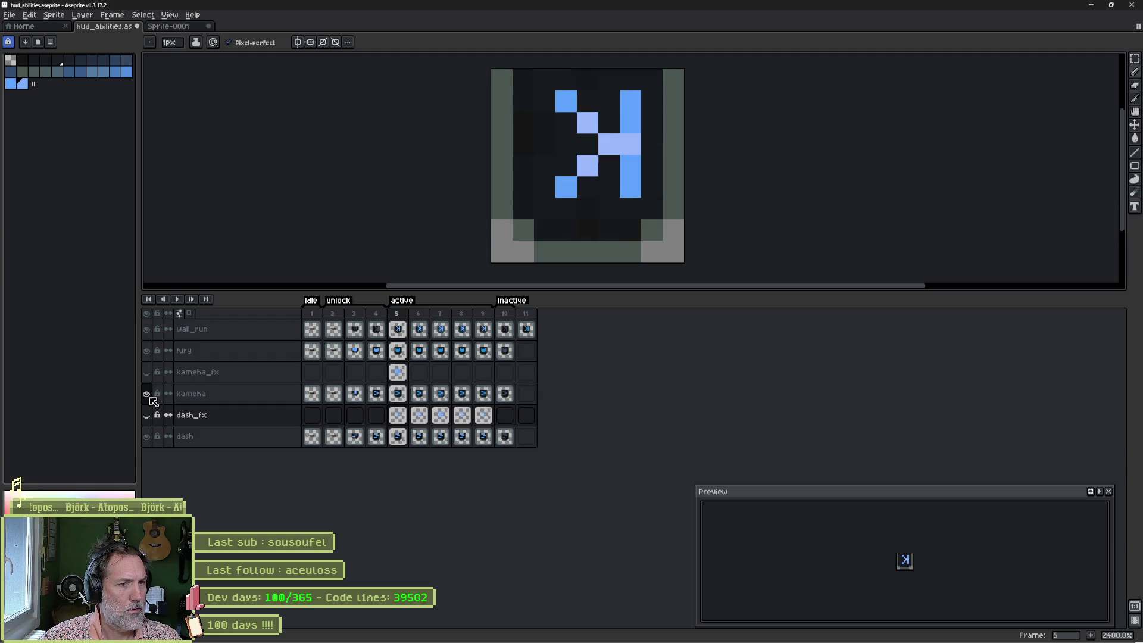
left_click(150, 397, "alt")
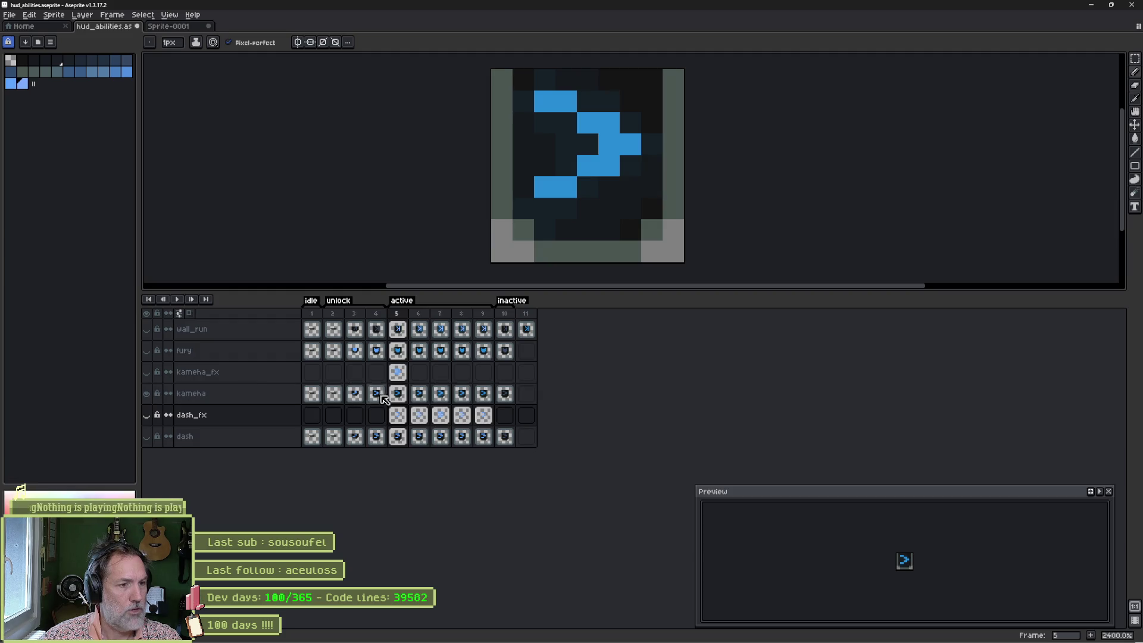
mouse_move(483, 396)
left_mouse_down()
mouse_move(360, 396)
mouse_move(459, 396)
mouse_move(414, 398)
left_mouse_up()
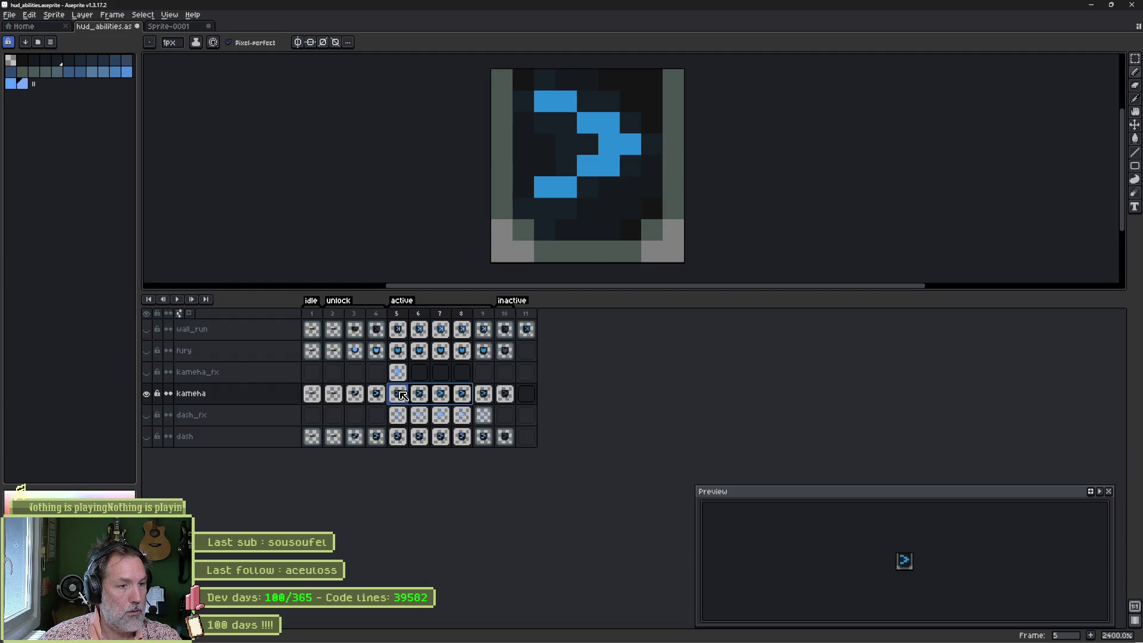
Step: Sample the icon's blue and copy kameha's frame 4 art into frame 5, then preview
left_click(419, 373)
left_click(380, 396)
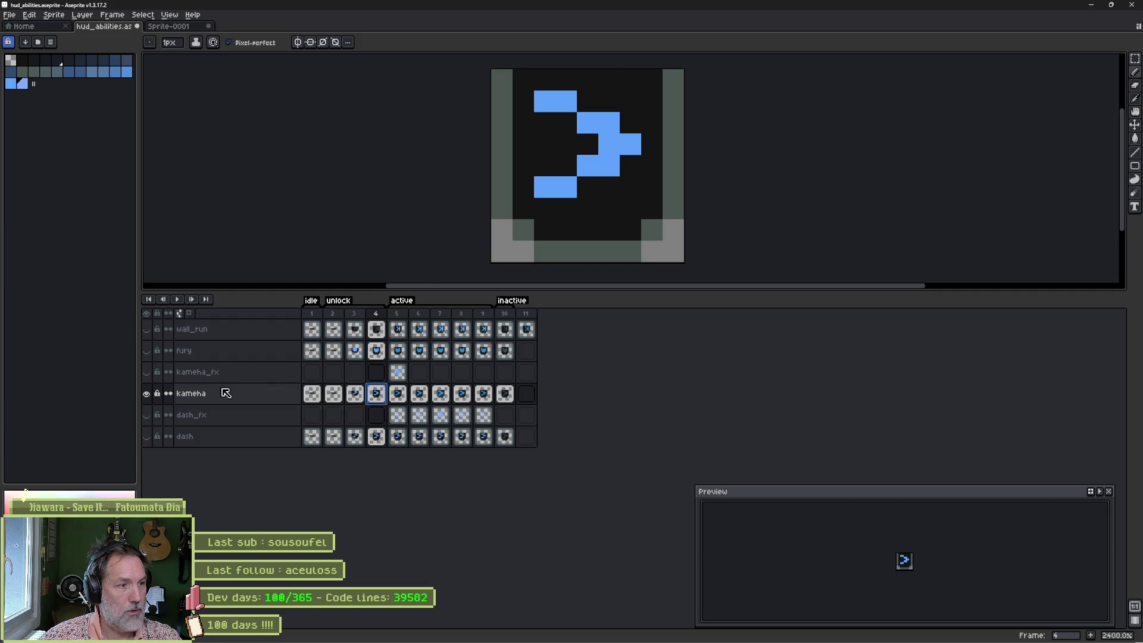
left_click(547, 187, "alt")
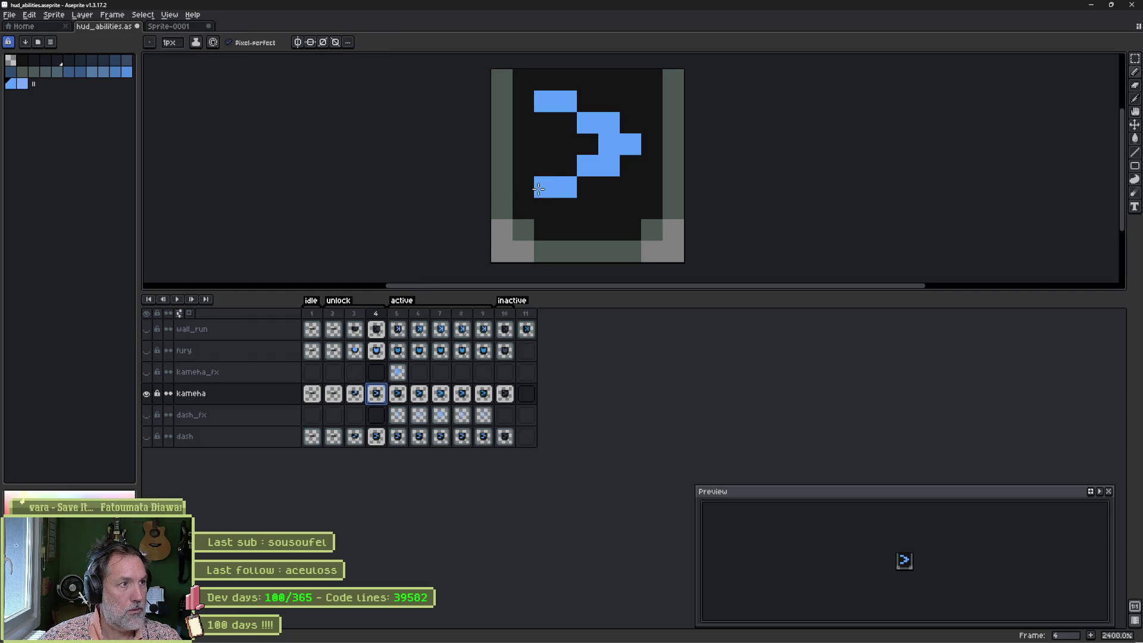
left_click(398, 394)
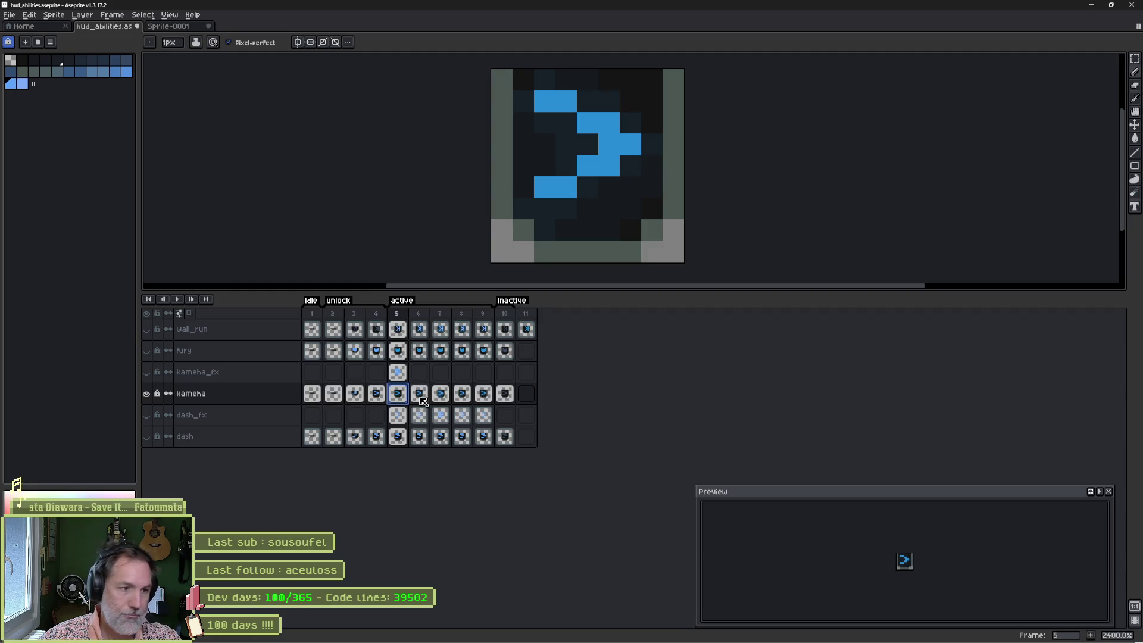
left_click(358, 400)
left_click(383, 397)
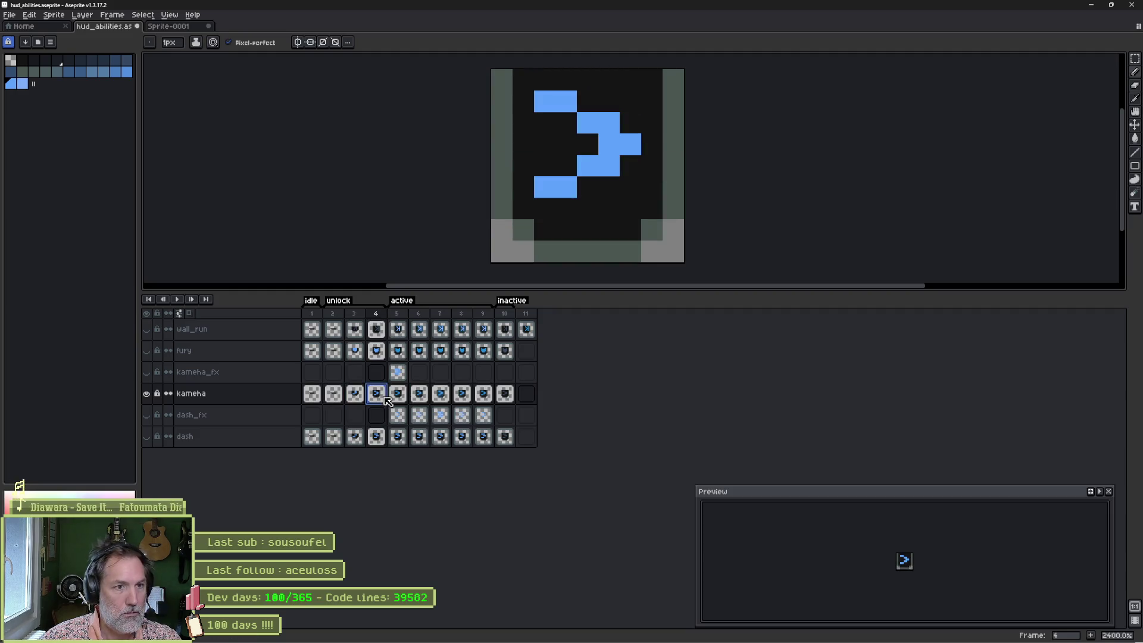
key("ctrl+c")
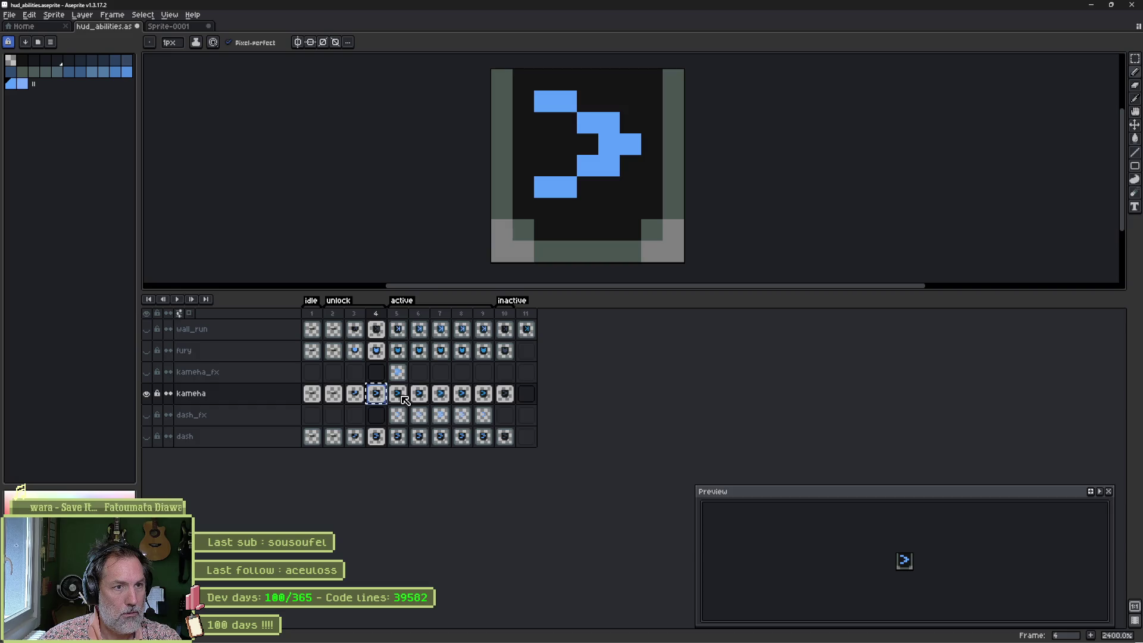
left_click(403, 397)
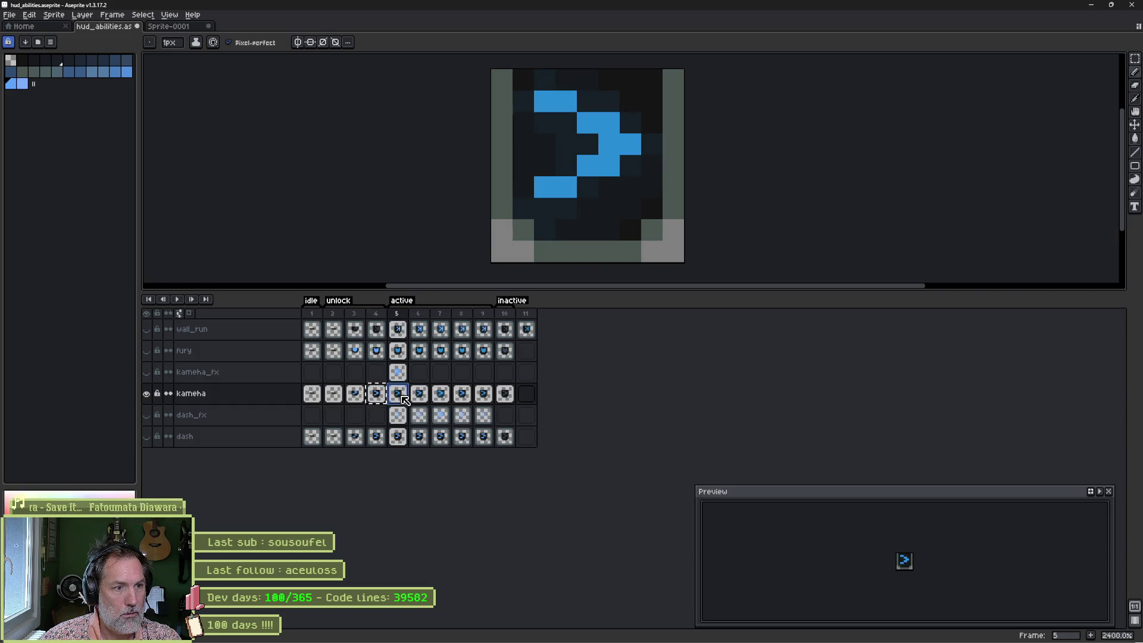
key("ctrl+v")
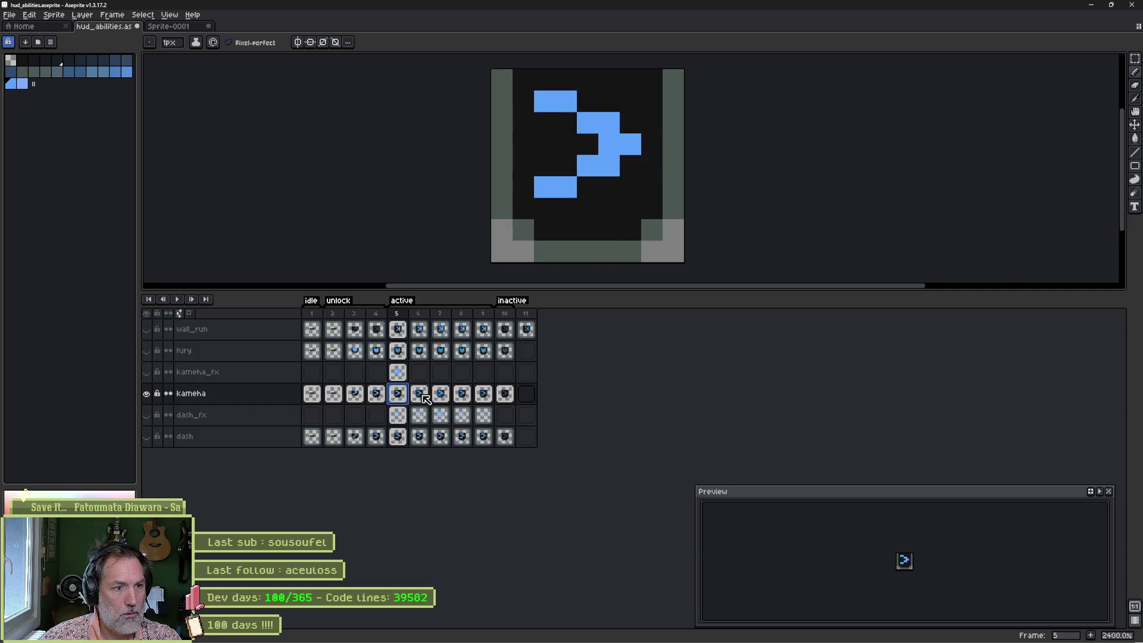
key("Return")
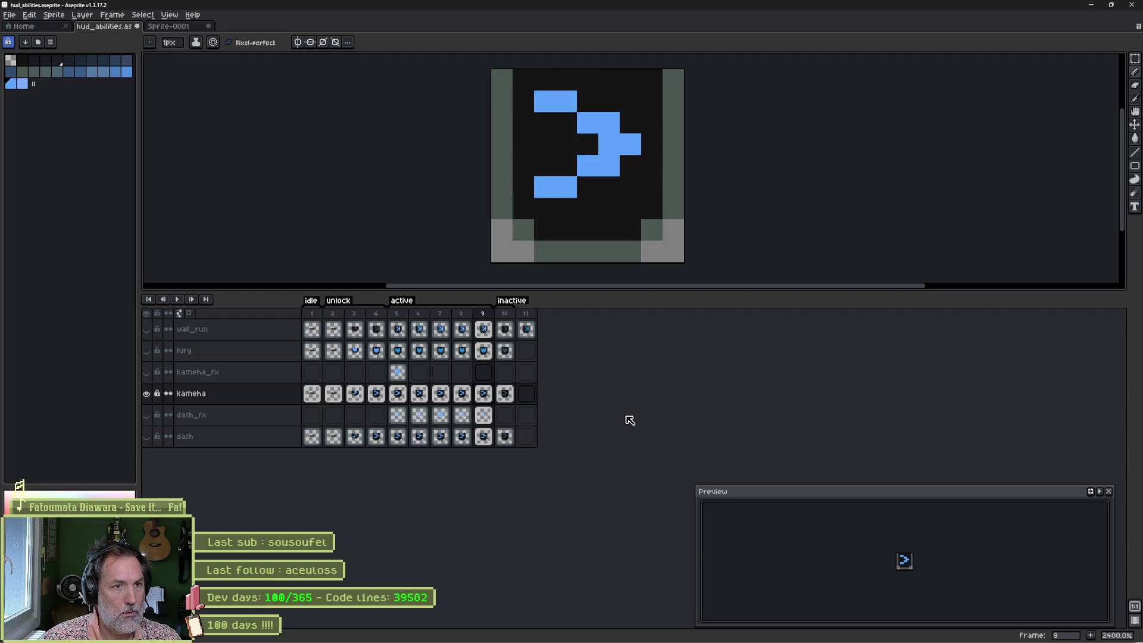
Step: Show kameha_fx and paint lighter blue highlight pixels into its frame 5 glow
left_click(402, 377)
left_click(146, 372)
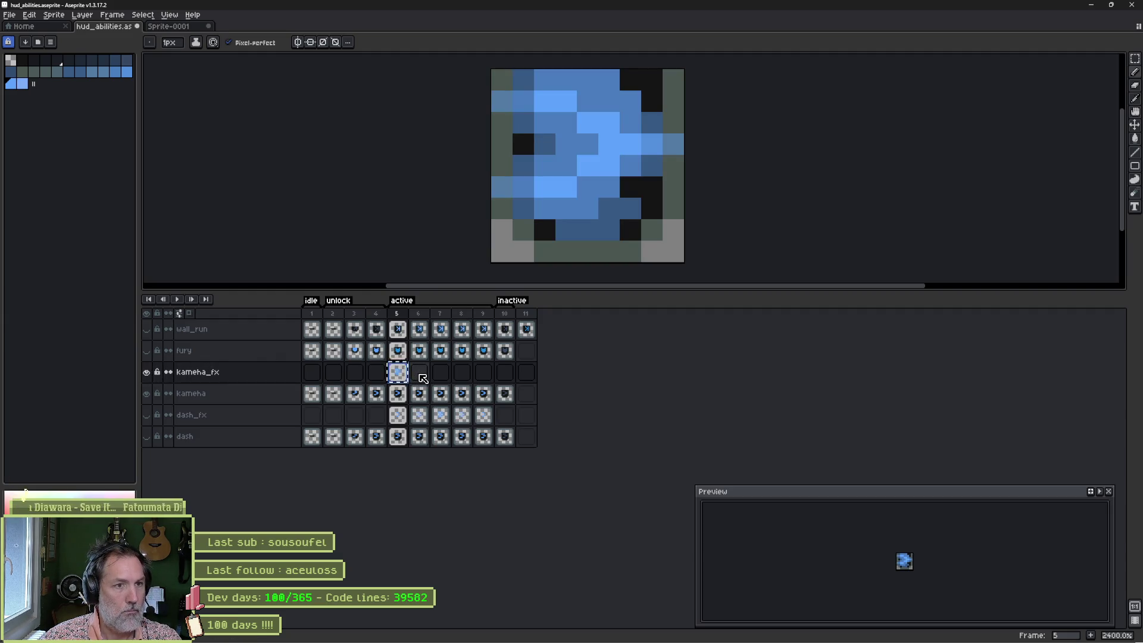
left_click(23, 84)
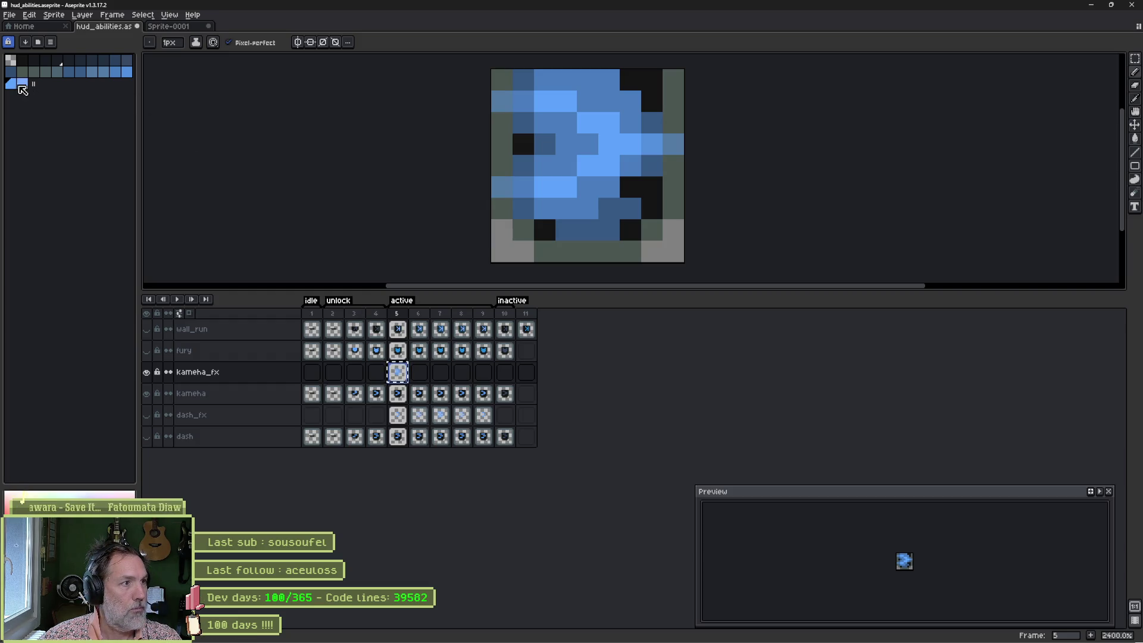
left_click(559, 189)
mouse_move(609, 165)
left_mouse_down()
mouse_move(598, 132)
mouse_move(554, 110)
left_mouse_up()
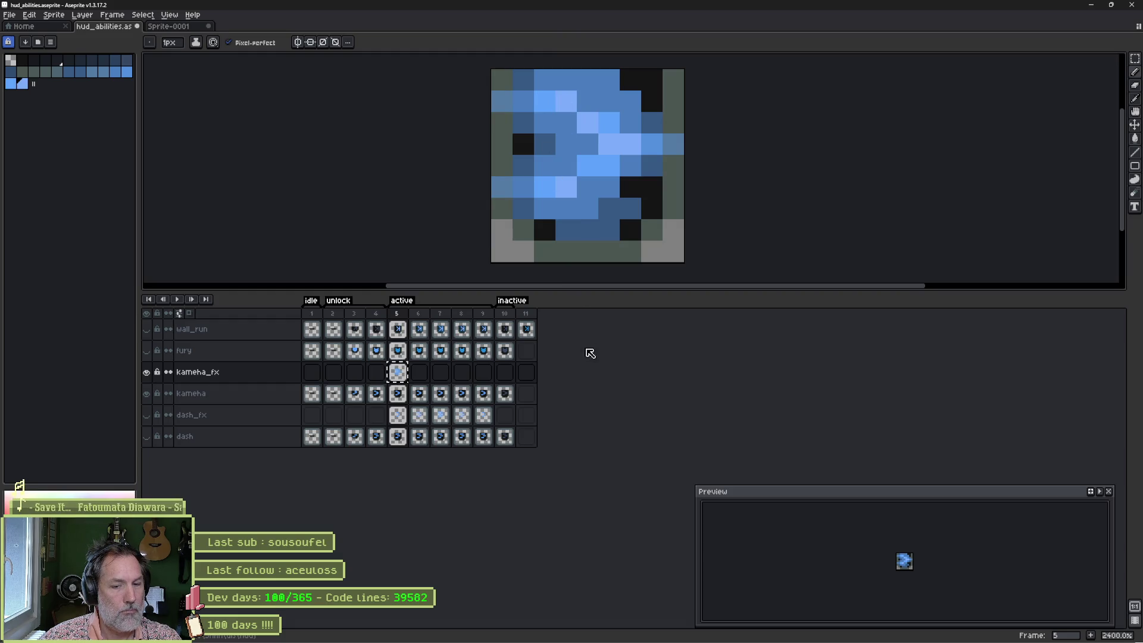
Step: Paste the frame 5 glow into the following kameha_fx frames and return to frame 5
left_click(420, 372)
key("ctrl+v")
key("Right")
key("ctrl+v")
key("Right")
key("ctrl+v")
key("Right")
key("ctrl+v")
key("Left")
key("Left")
key("Left")
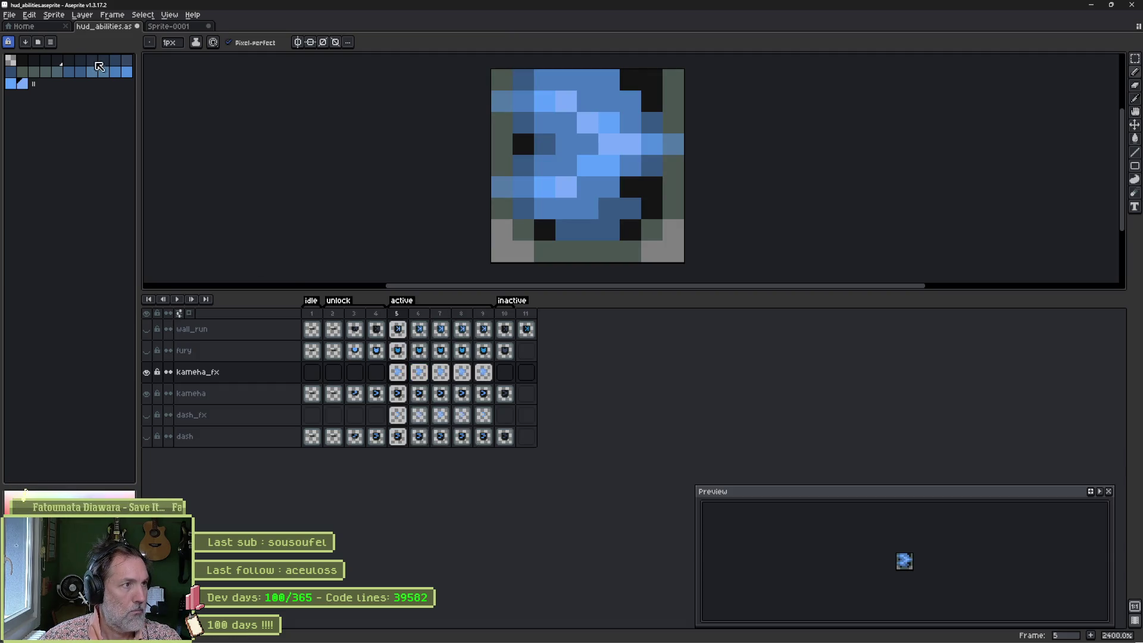
left_click(31, 16)
Step: Darken the frame 5 glow with a Color Curve limited to the blue channel
mouse_move(59, 242)
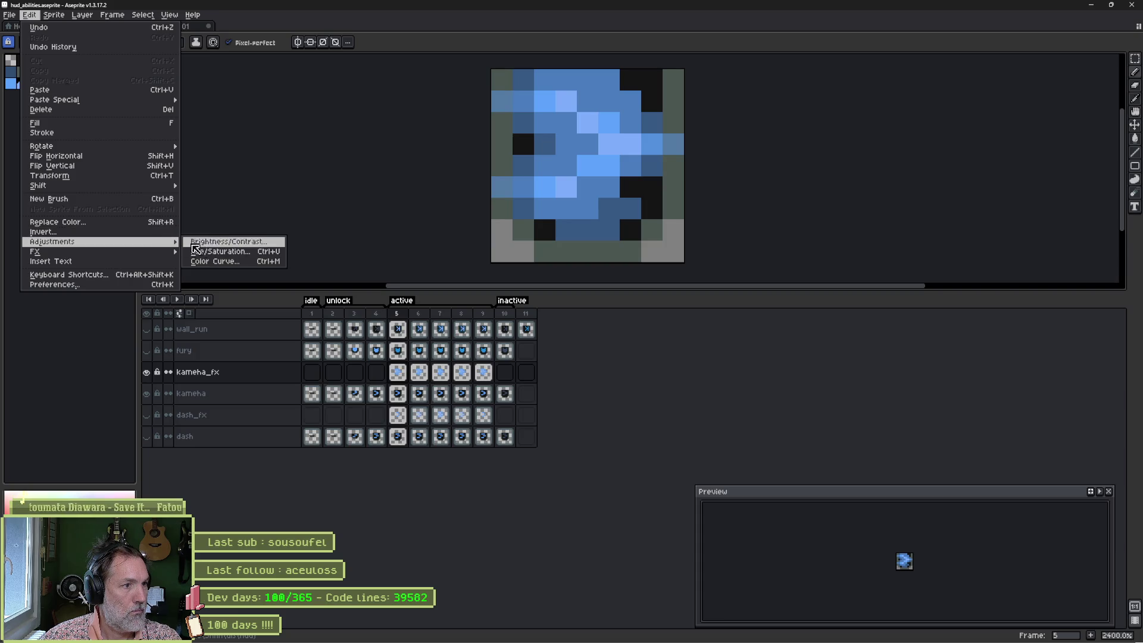
left_click(233, 260)
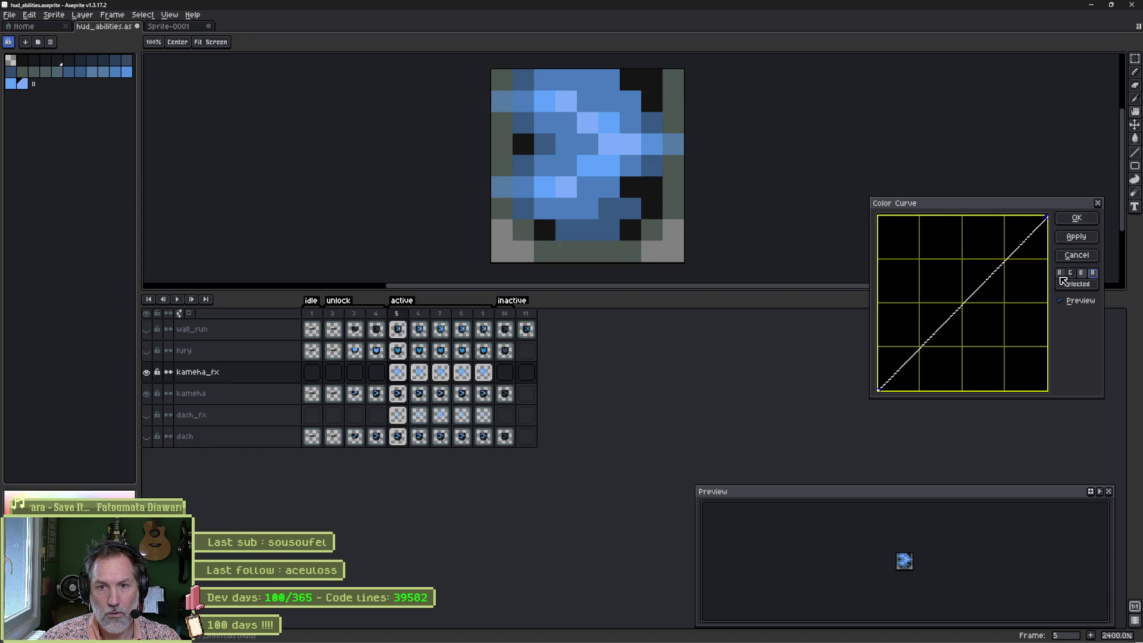
left_click(1081, 272)
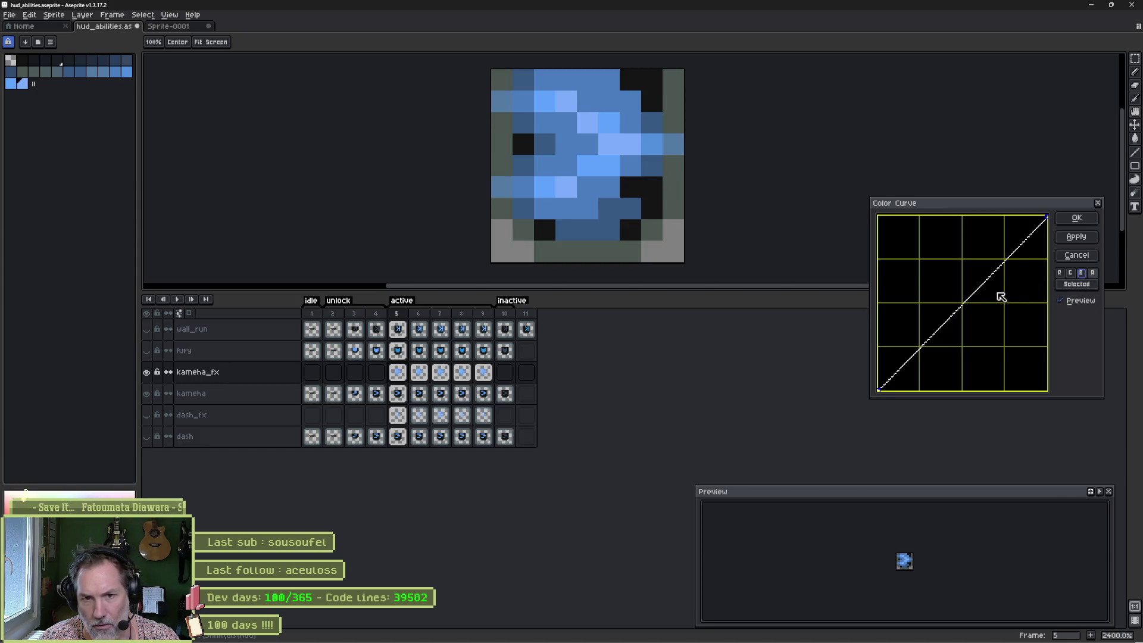
left_click_drag(973, 304, 1028, 368)
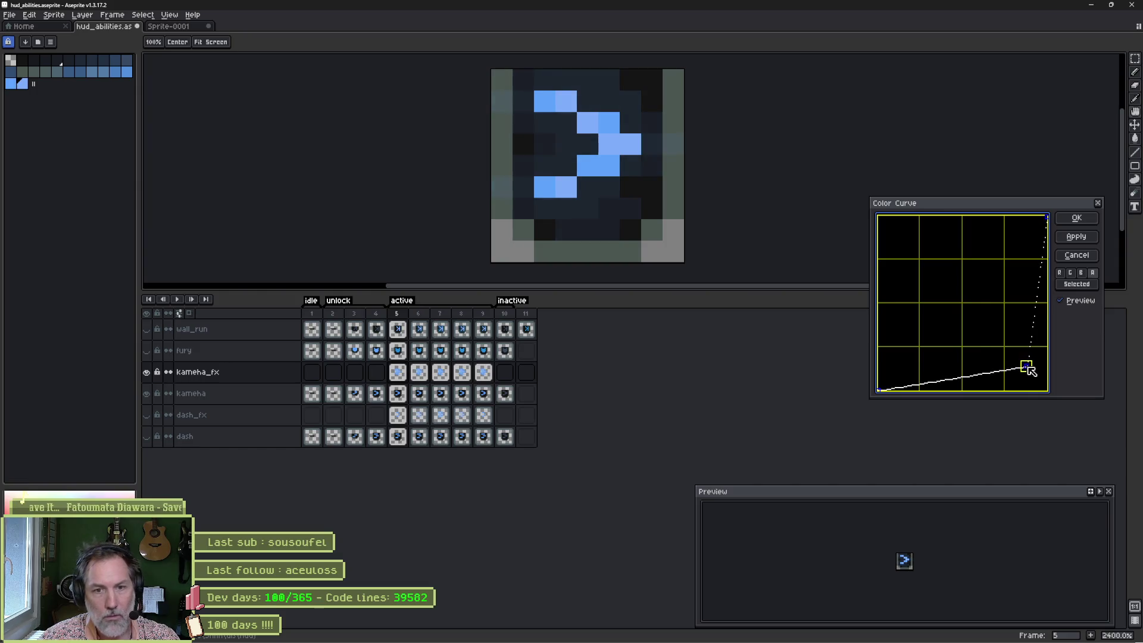
left_click(1077, 218)
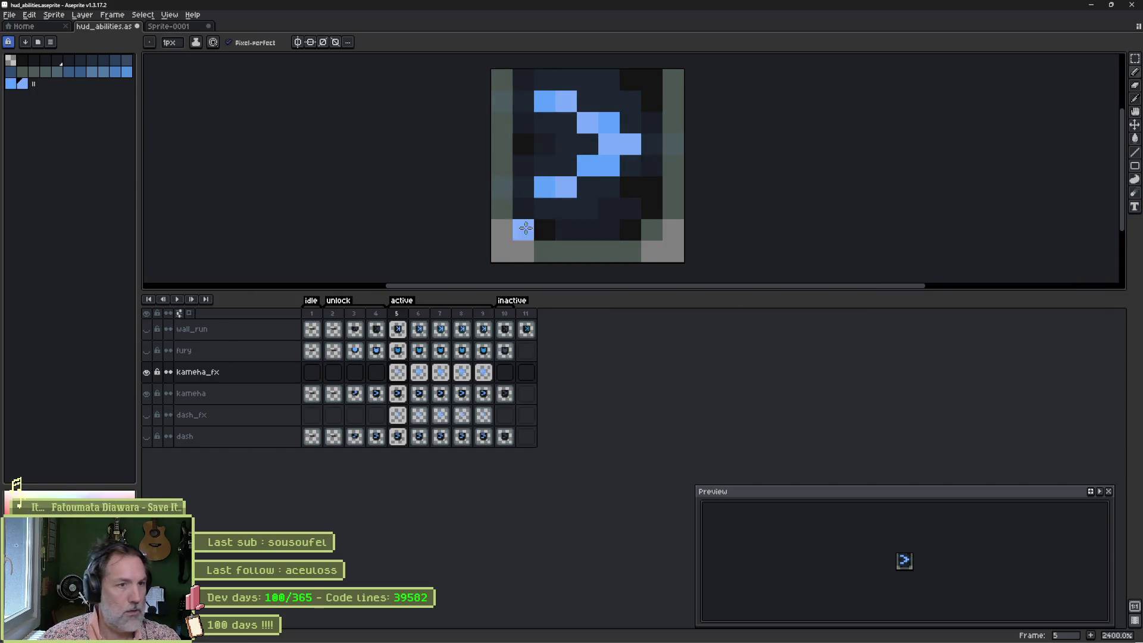
Step: Fade the frame 6 glow with a Color Curve that includes the alpha channel
left_click(595, 159, "alt")
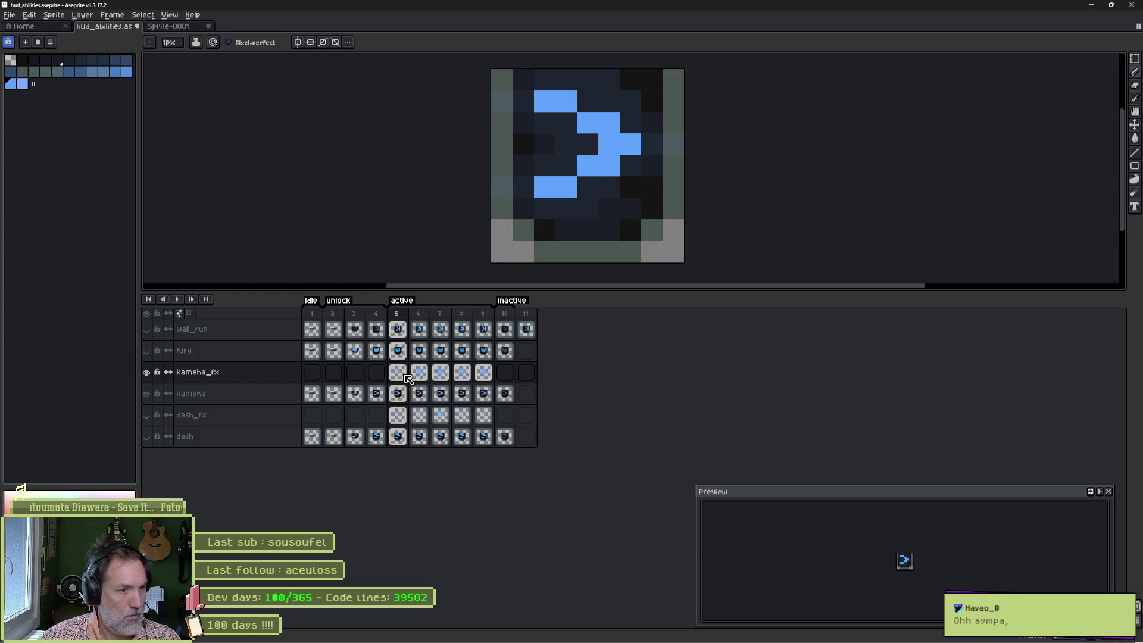
left_click_drag(398, 373, 484, 372)
left_click(422, 375)
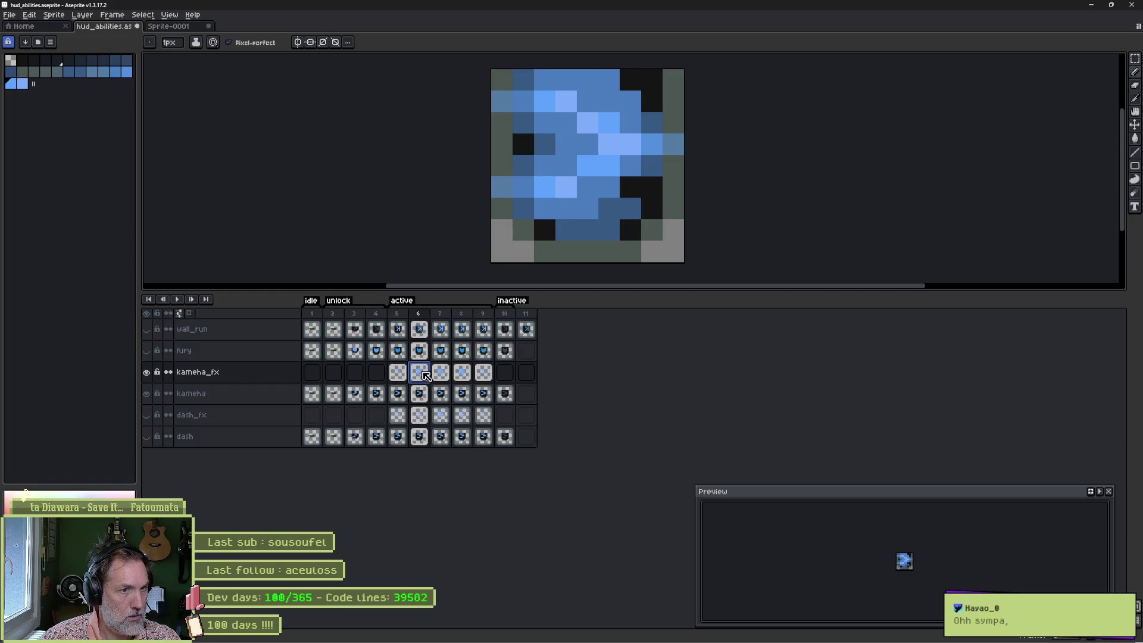
left_click(29, 15)
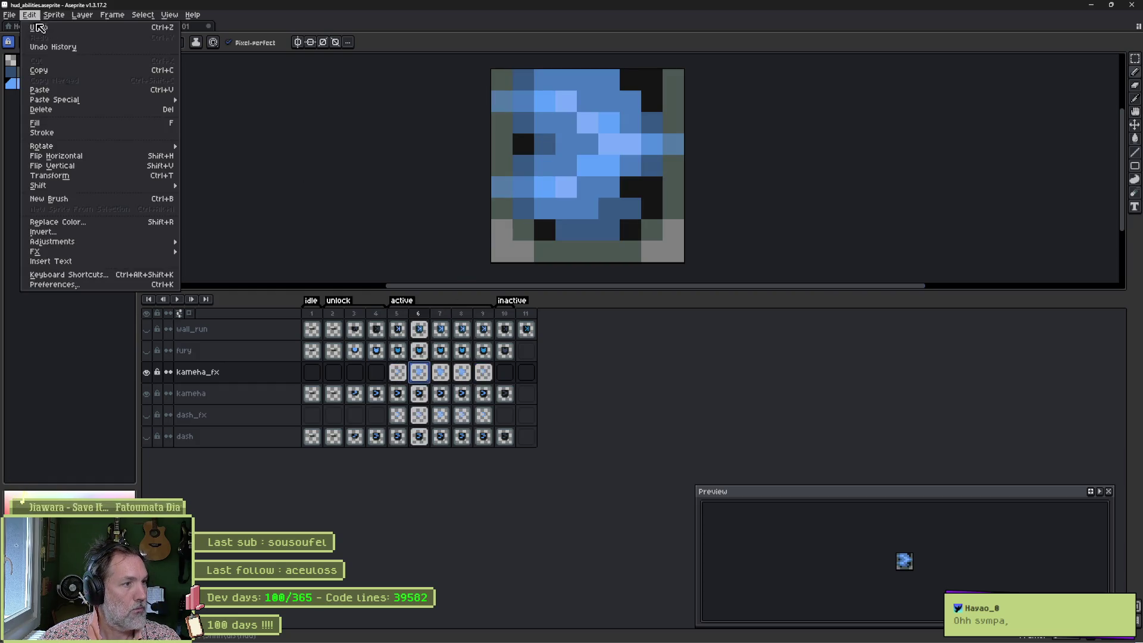
mouse_move(157, 241)
left_click(239, 251)
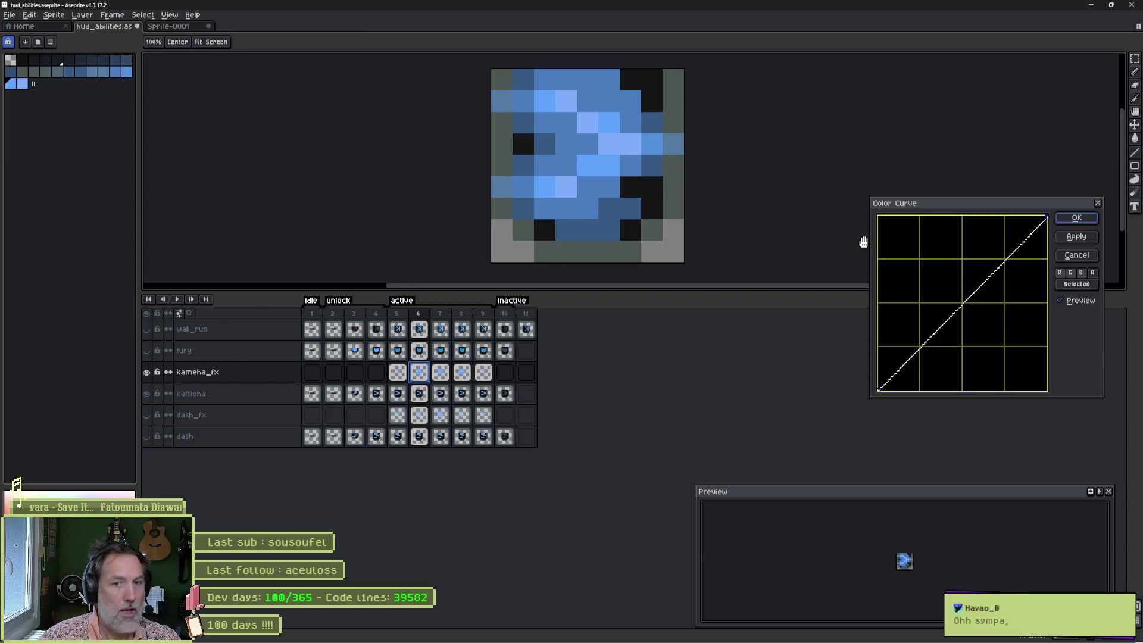
left_click(1092, 273)
left_click_drag(970, 298, 1011, 340)
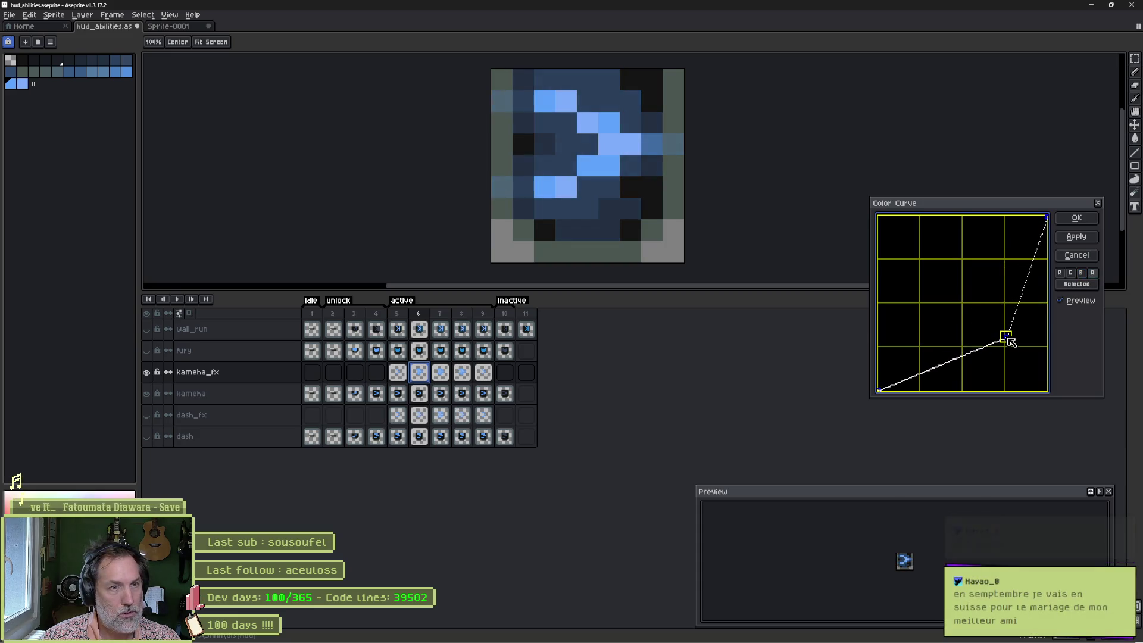
left_click(1077, 218)
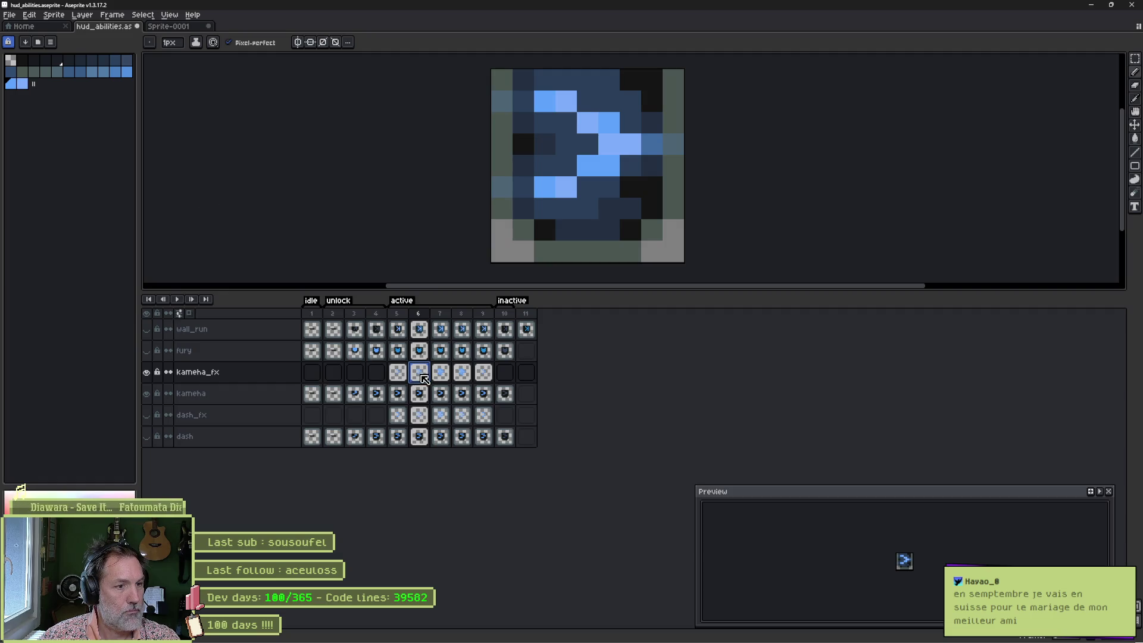
Step: Copy the frame 6 glow into frame 8, then play the animation from frame 5
key("ctrl+c")
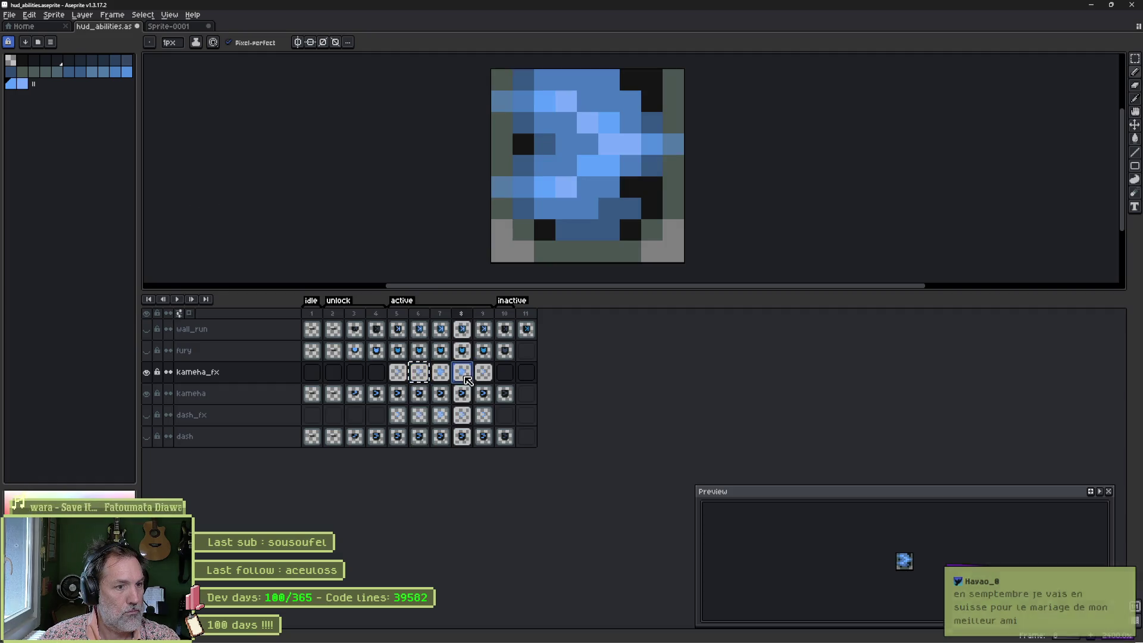
left_click(462, 373)
key("ctrl+v")
mouse_move(408, 378)
left_mouse_down()
mouse_move(477, 376)
mouse_move(411, 385)
left_mouse_up()
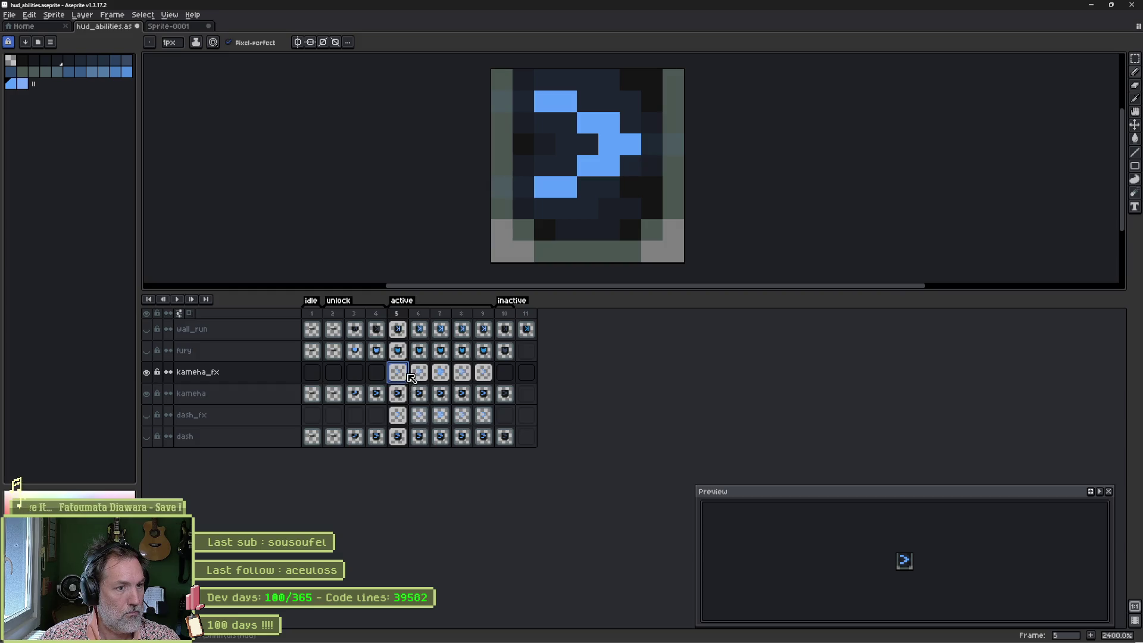
key("Return")
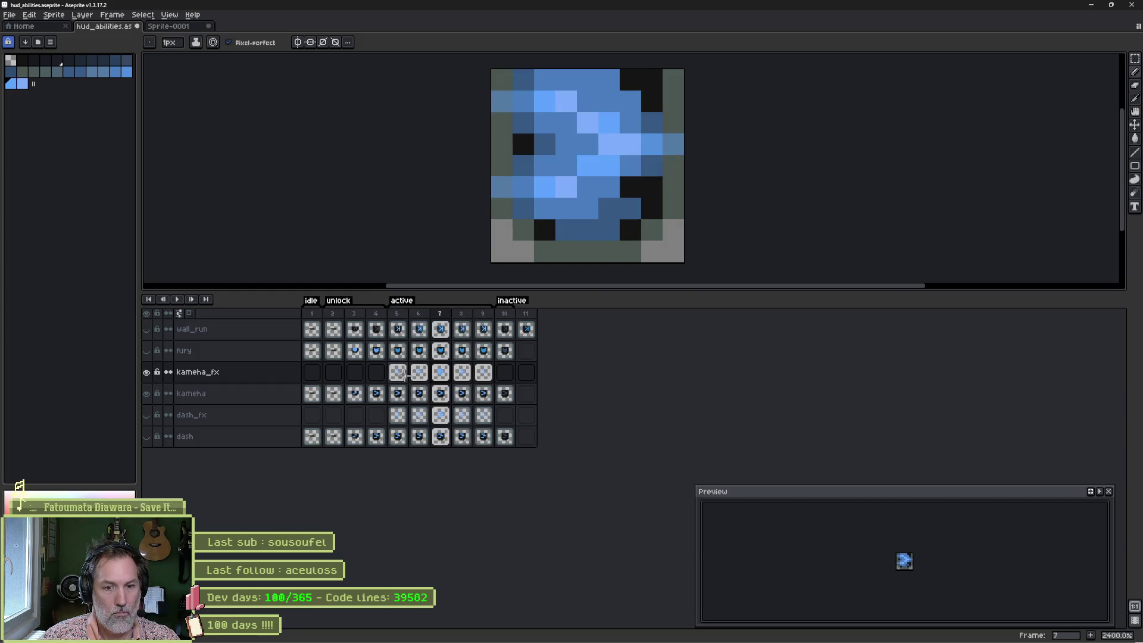
Step: Lower kameha_fx opacity to about 45%, preview the animation, and switch to Godot
double_click(225, 376)
left_click(1050, 113)
left_click_drag(1050, 113, 1052, 114)
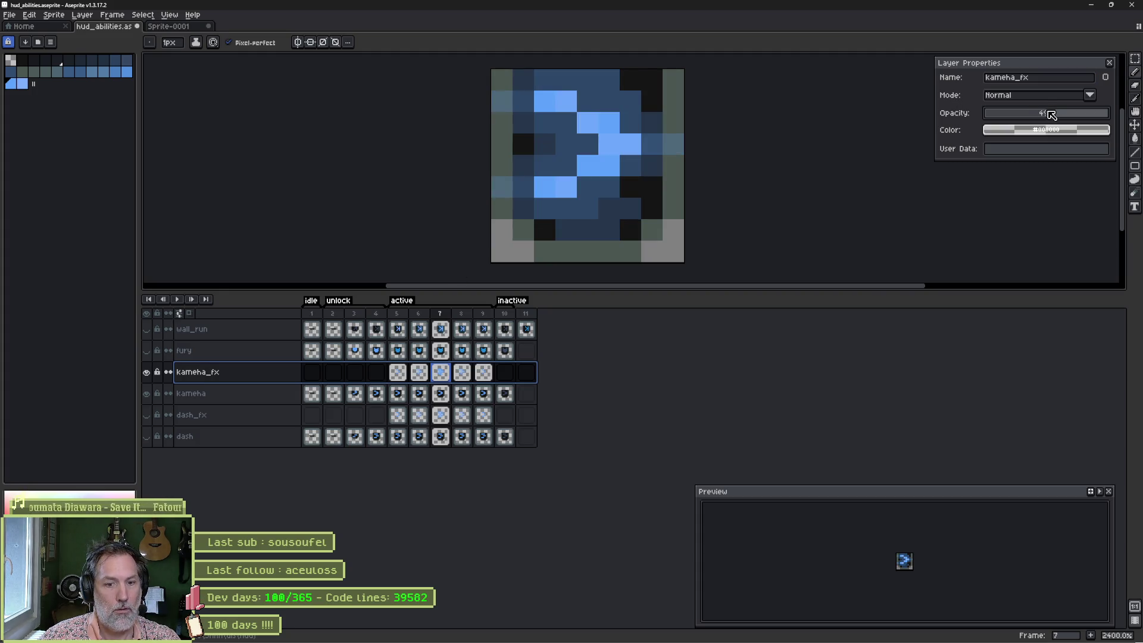
left_click(394, 375)
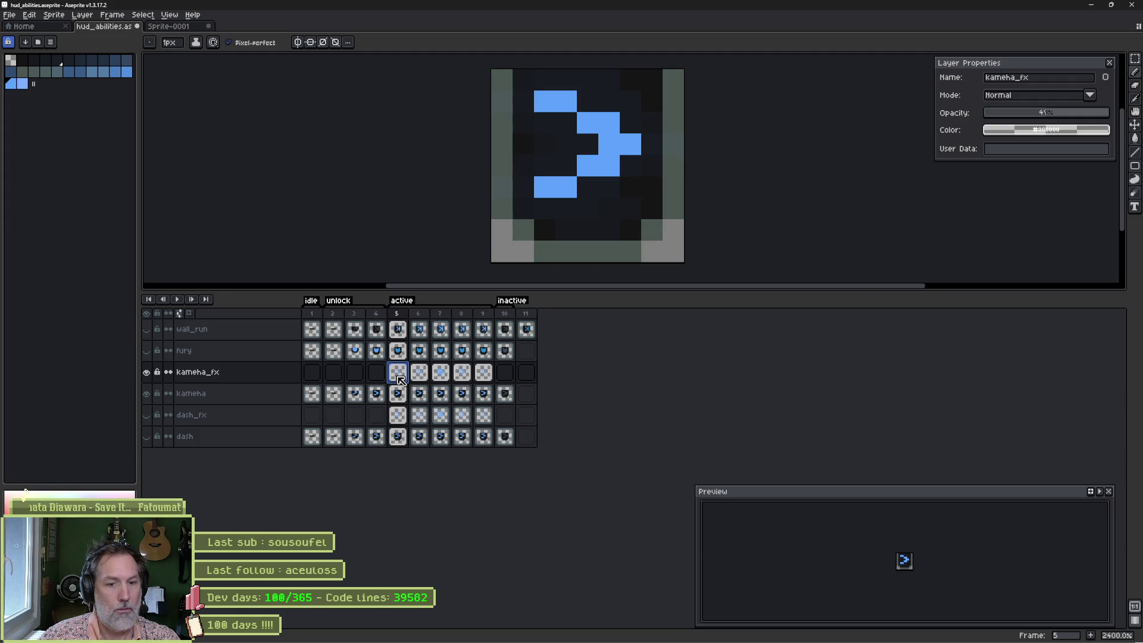
key("Return")
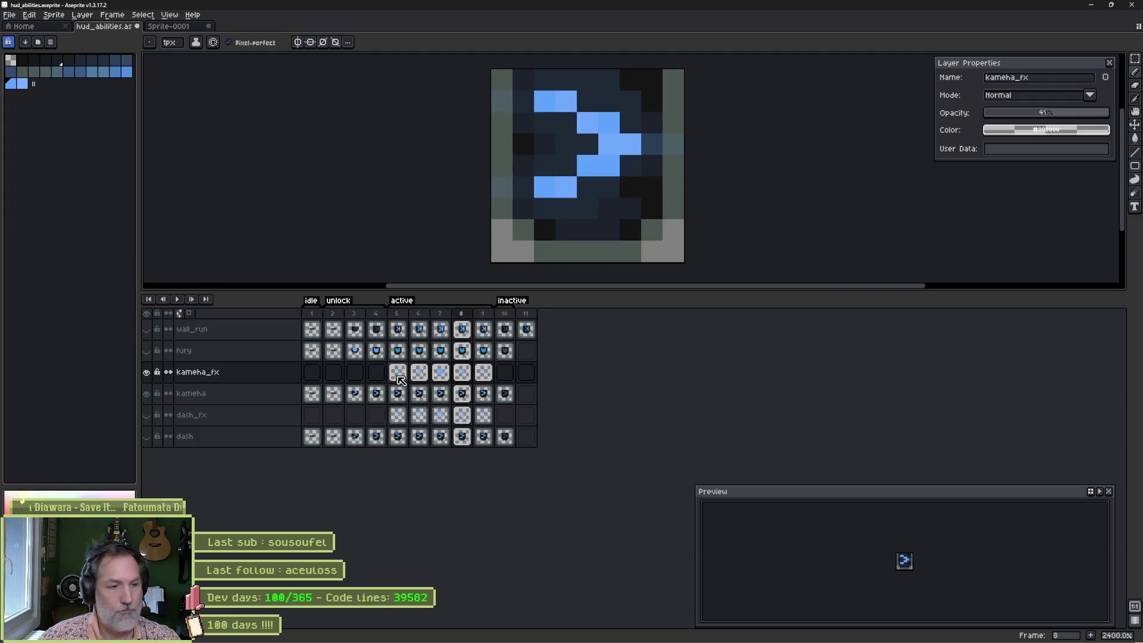
mouse_move(709, 641)
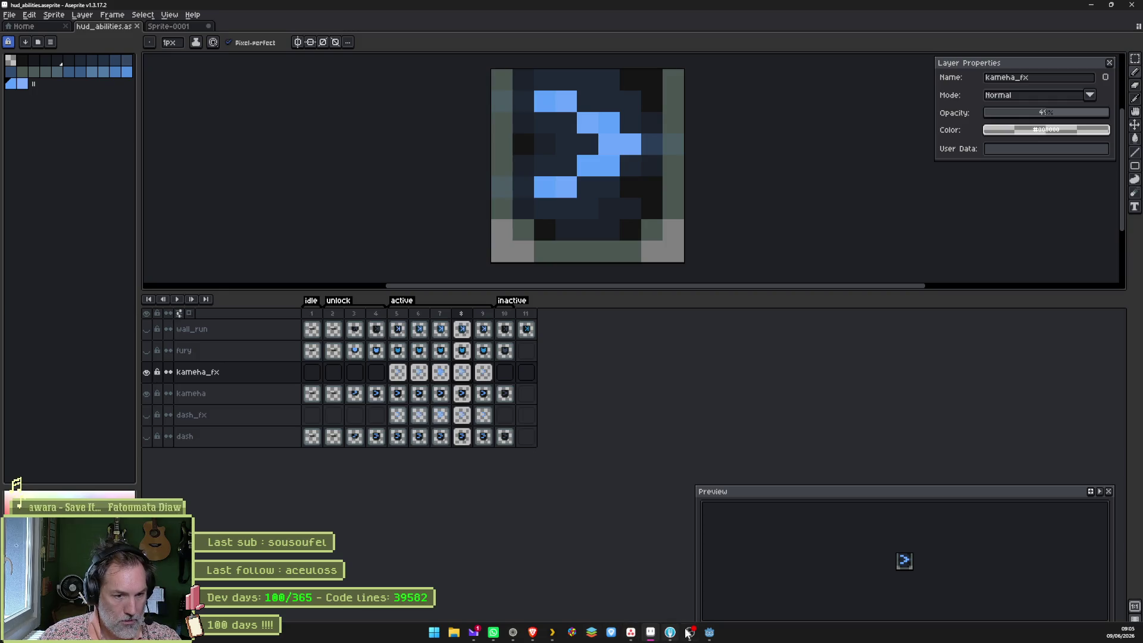
left_click(710, 632)
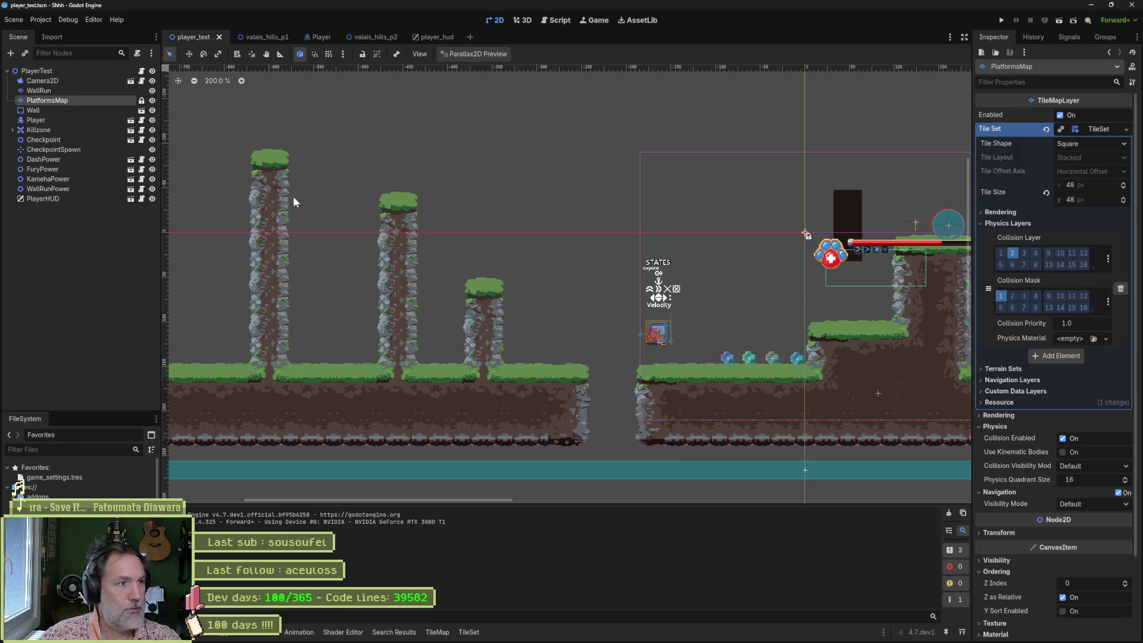
Step: In player_hud, add the kameha_fx layer to the Kameha icon's Aseprite import and reimport it
left_click(428, 37)
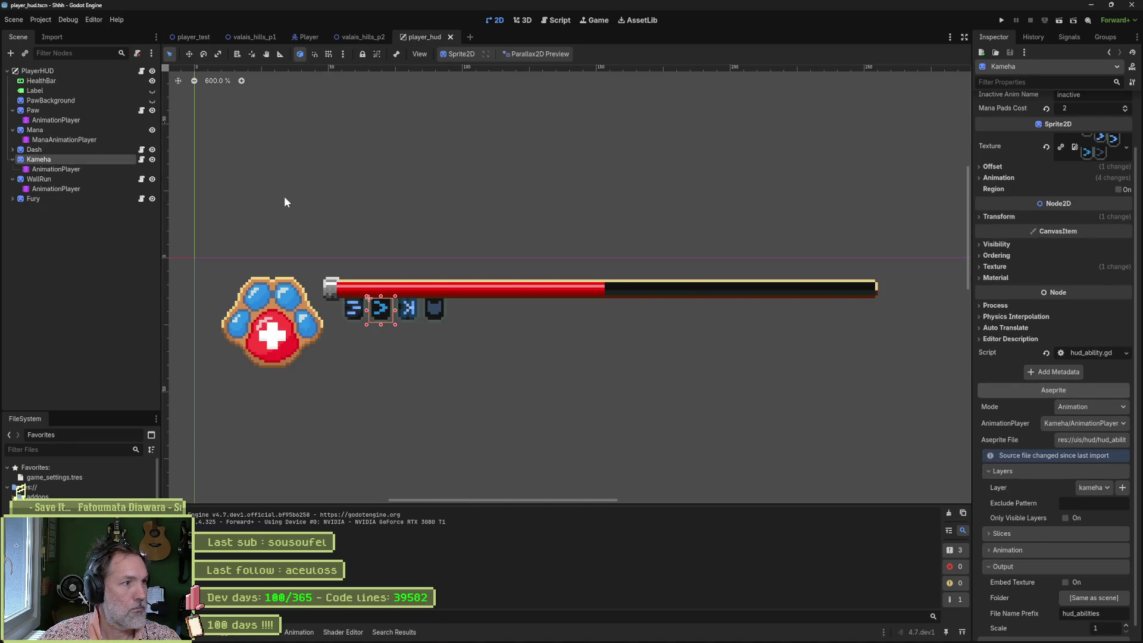
left_click(1121, 487)
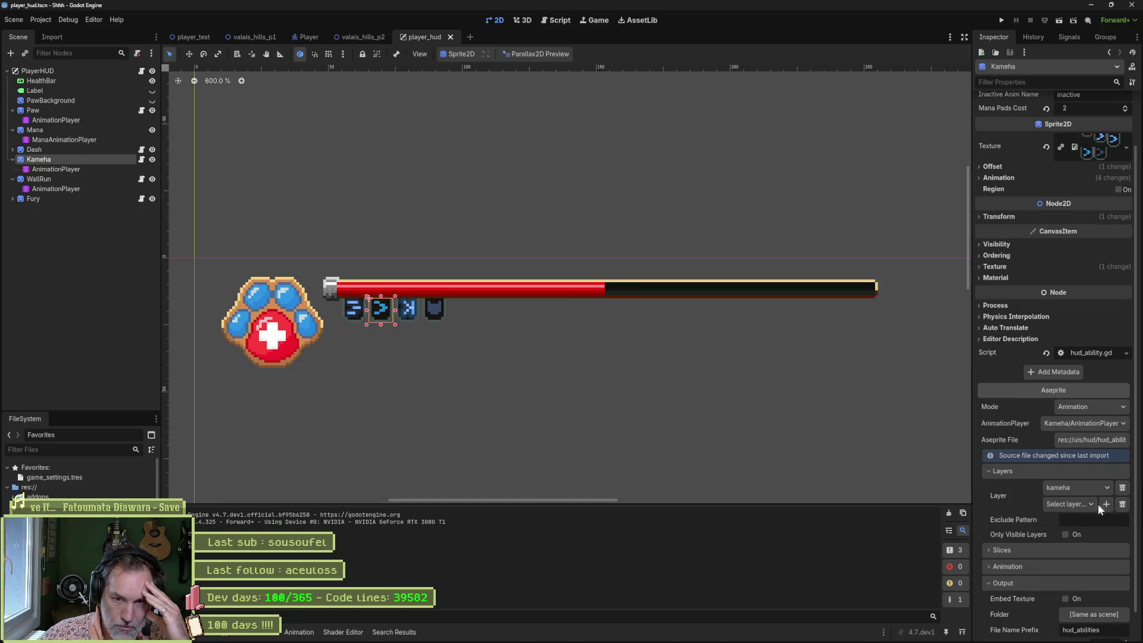
left_click(1078, 505)
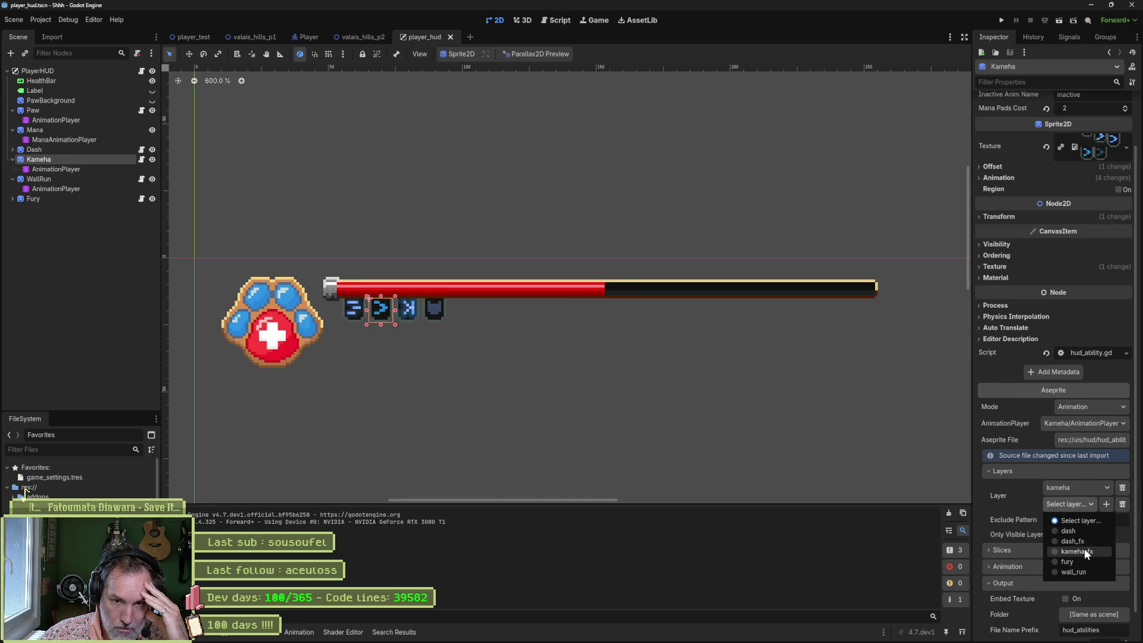
left_click(1084, 551)
left_click(1072, 629)
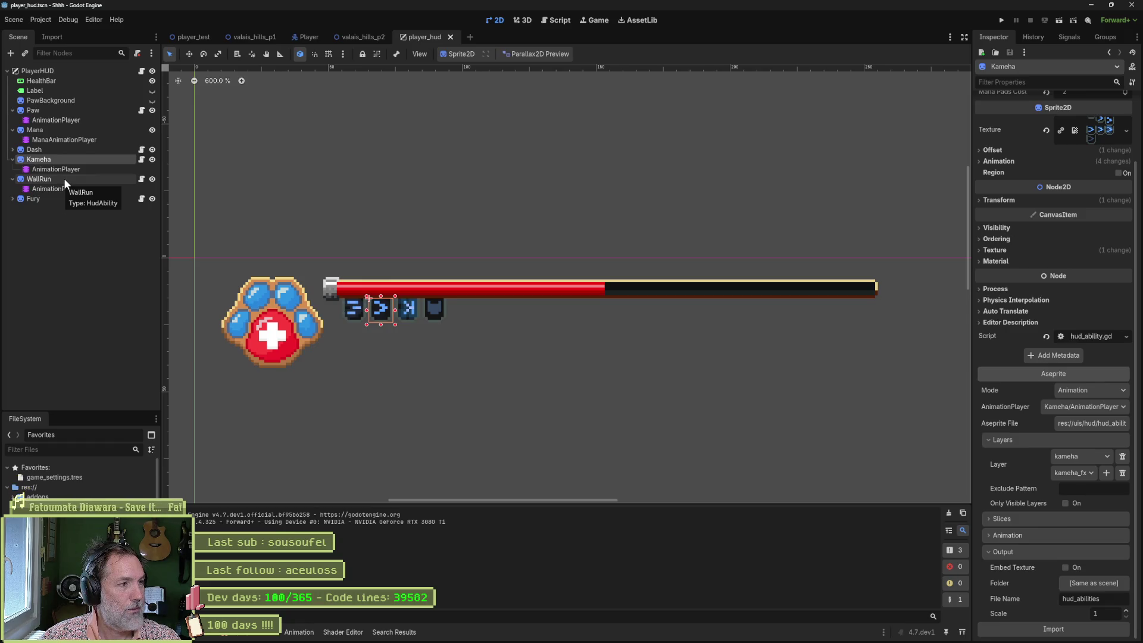
left_click(512, 632)
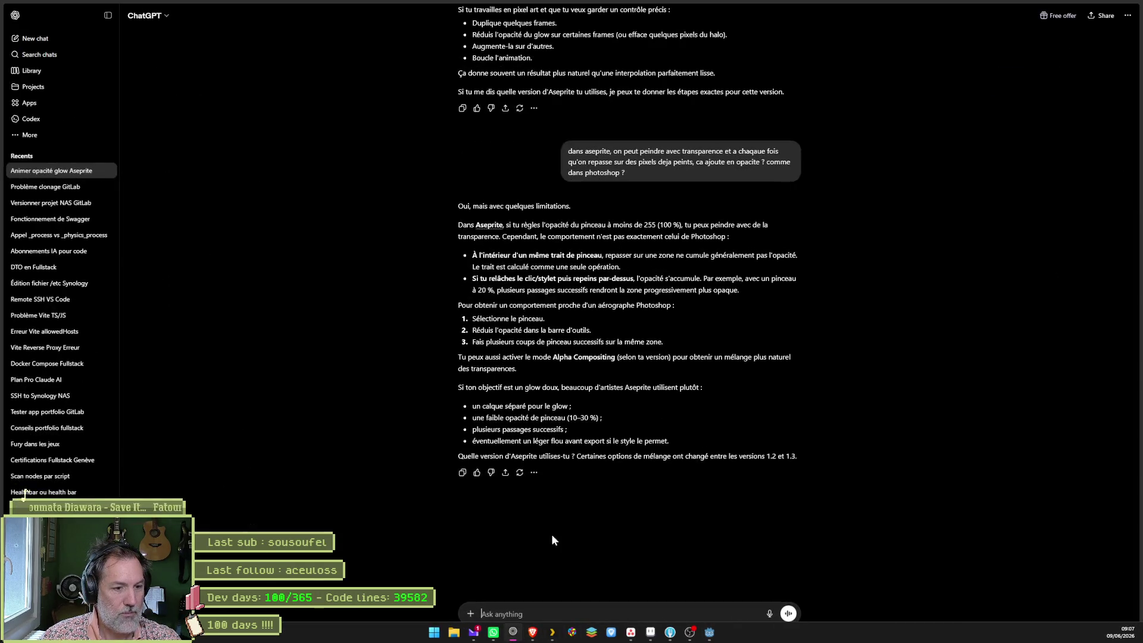
Step: Launch the 'copi' app from the launcher and go to Sablières, France on the map
key("alt+space")
type("copi")
key("Return")
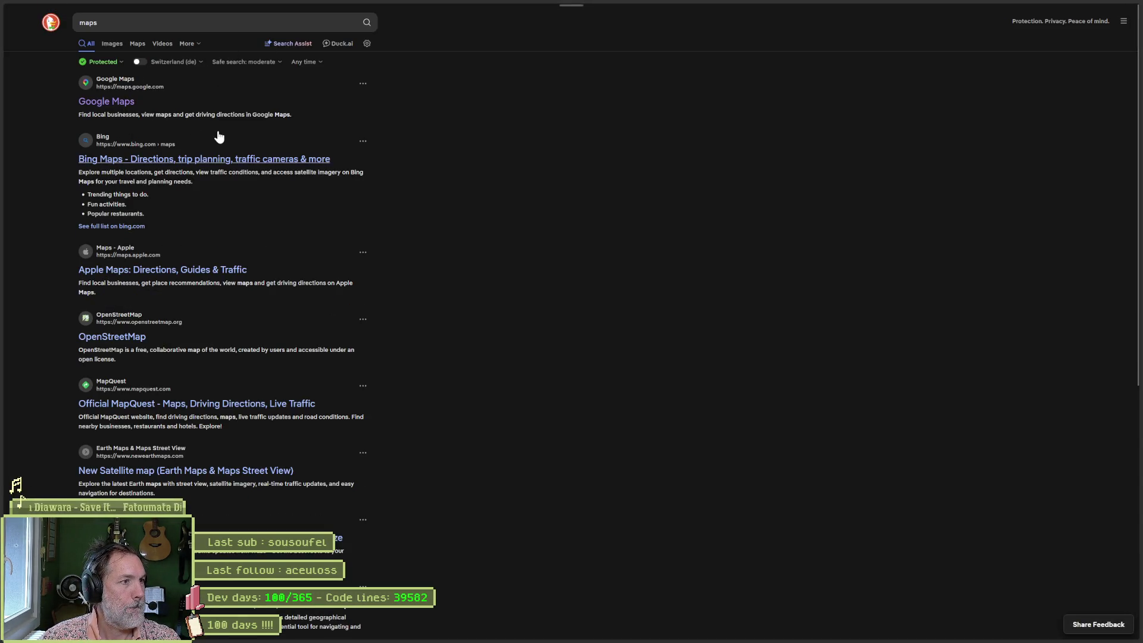
type("sabl")
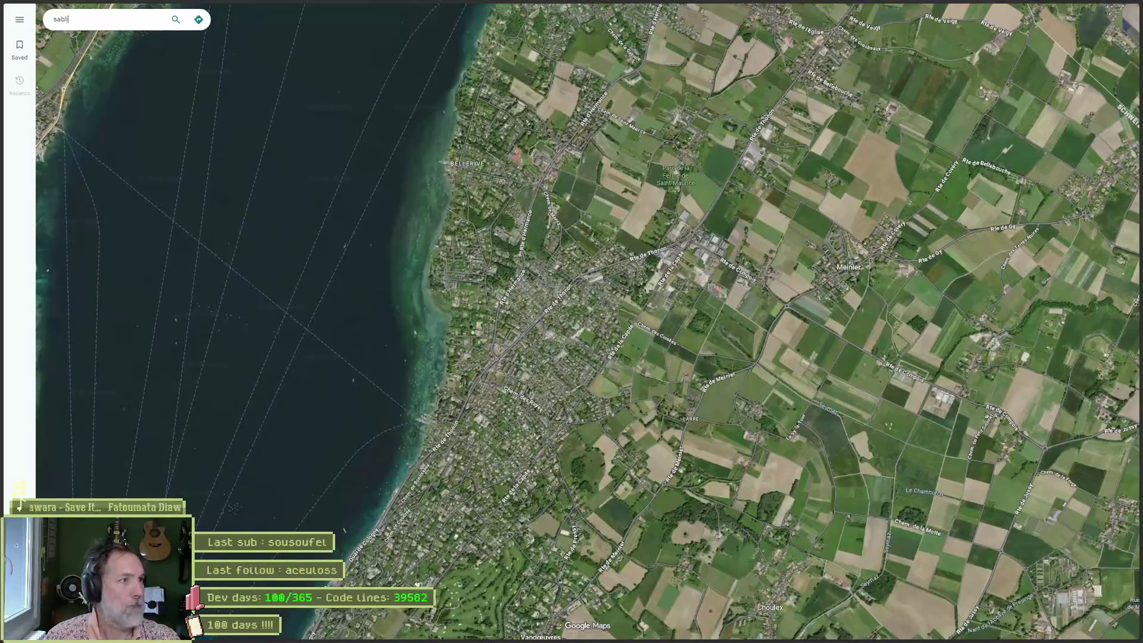
type("ie")
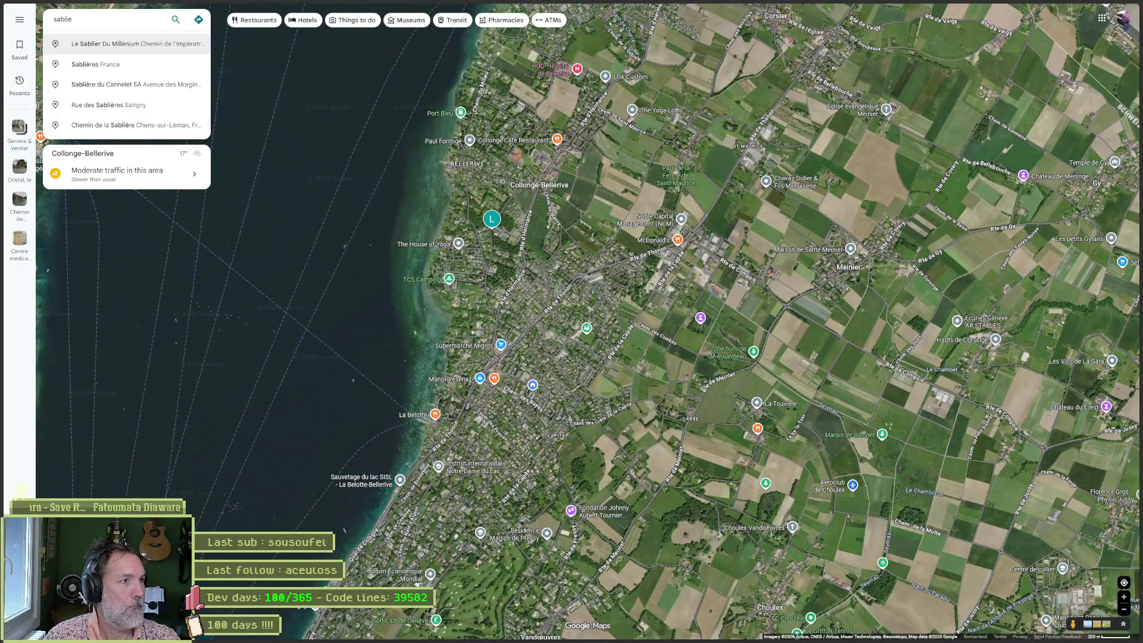
key("Down")
key("Down")
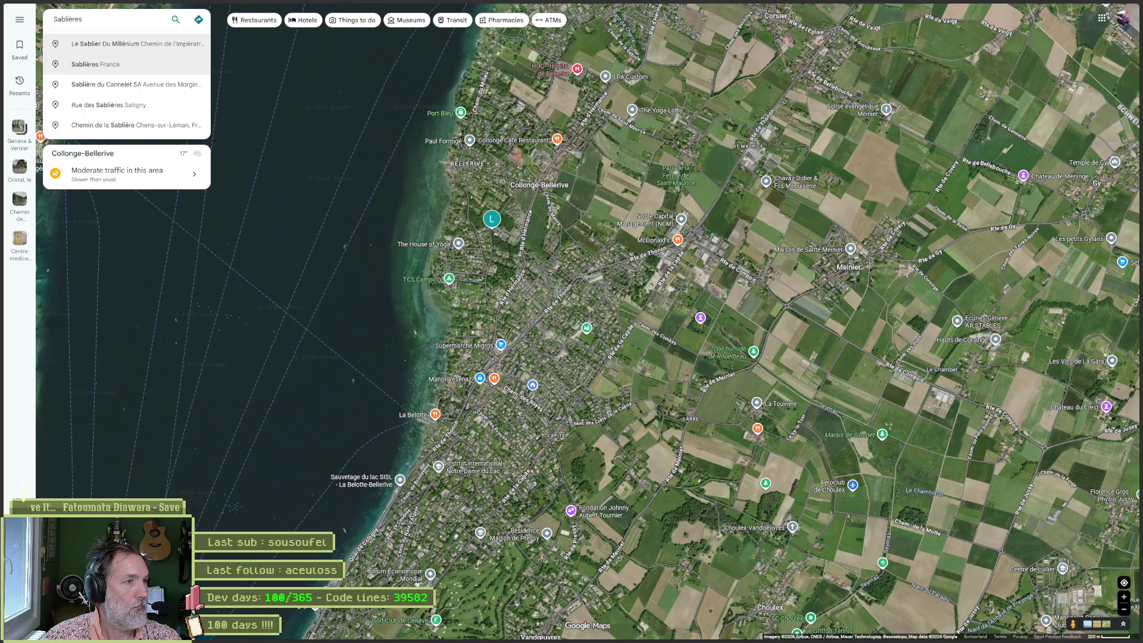
key("Return")
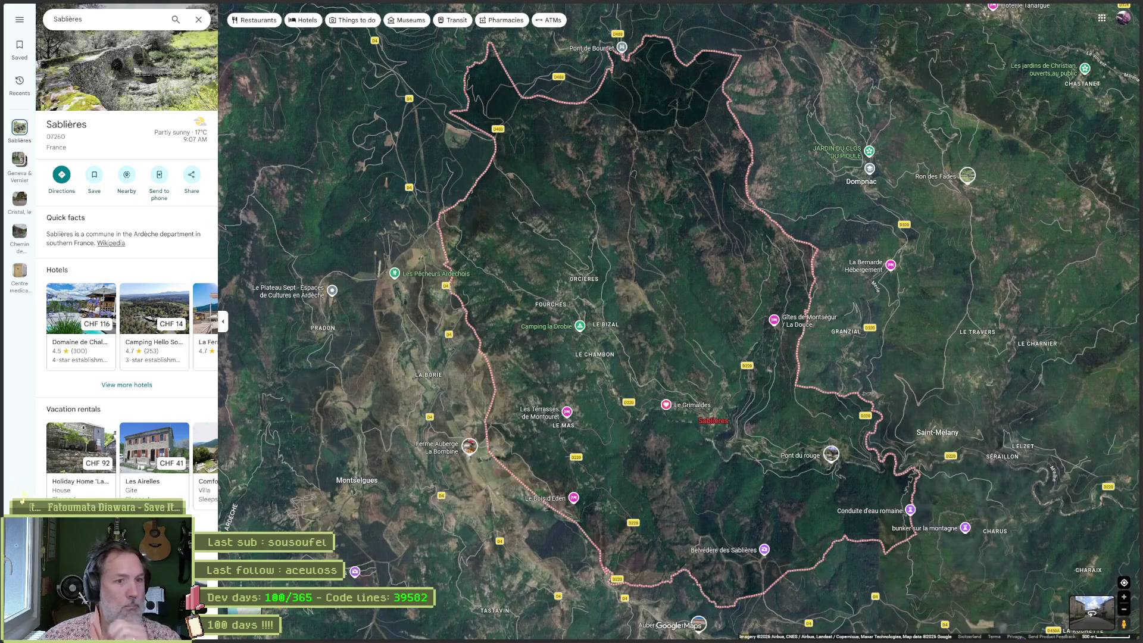
Step: Zoom out to France and back into the Sablières outline, then select the search text
scroll(683, 313, "down", 5)
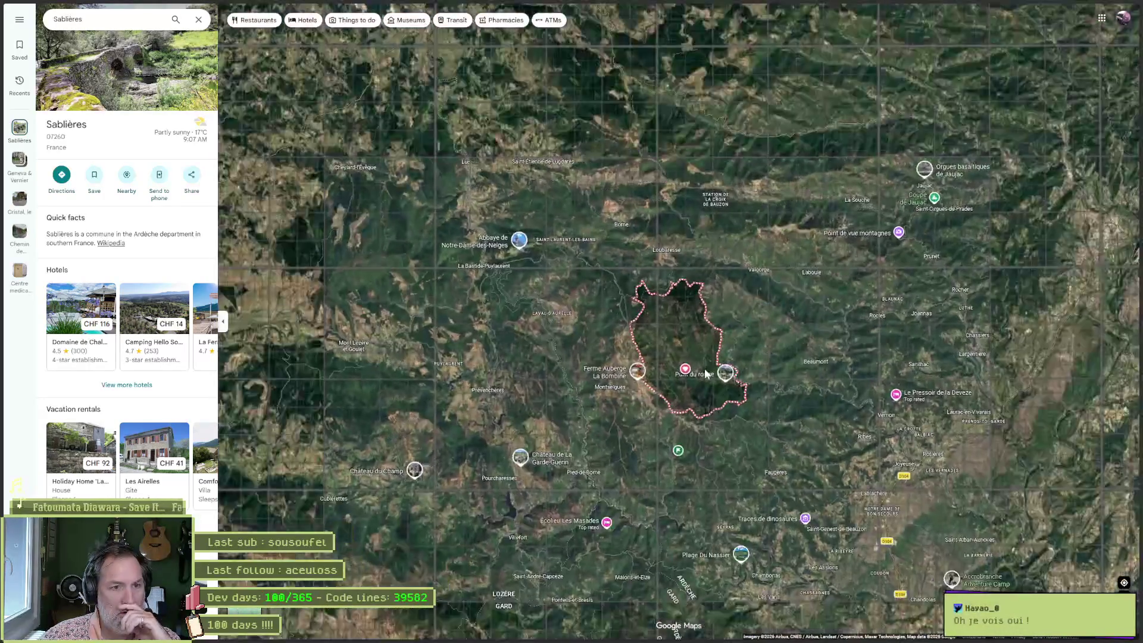
scroll(705, 373, "down", 5)
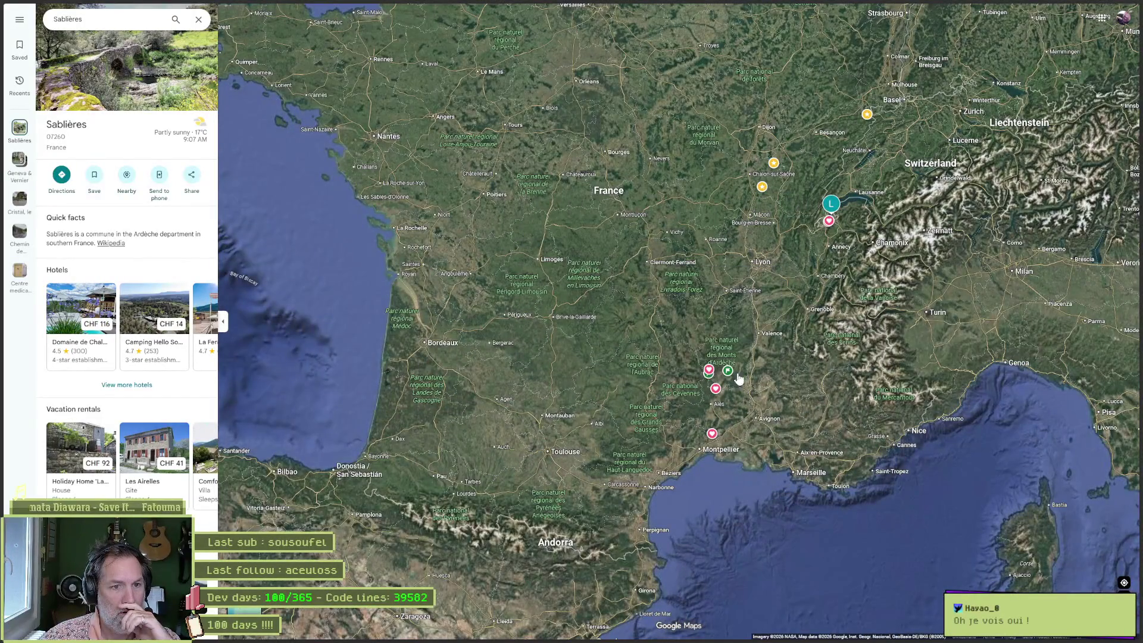
scroll(734, 361, "up", 5)
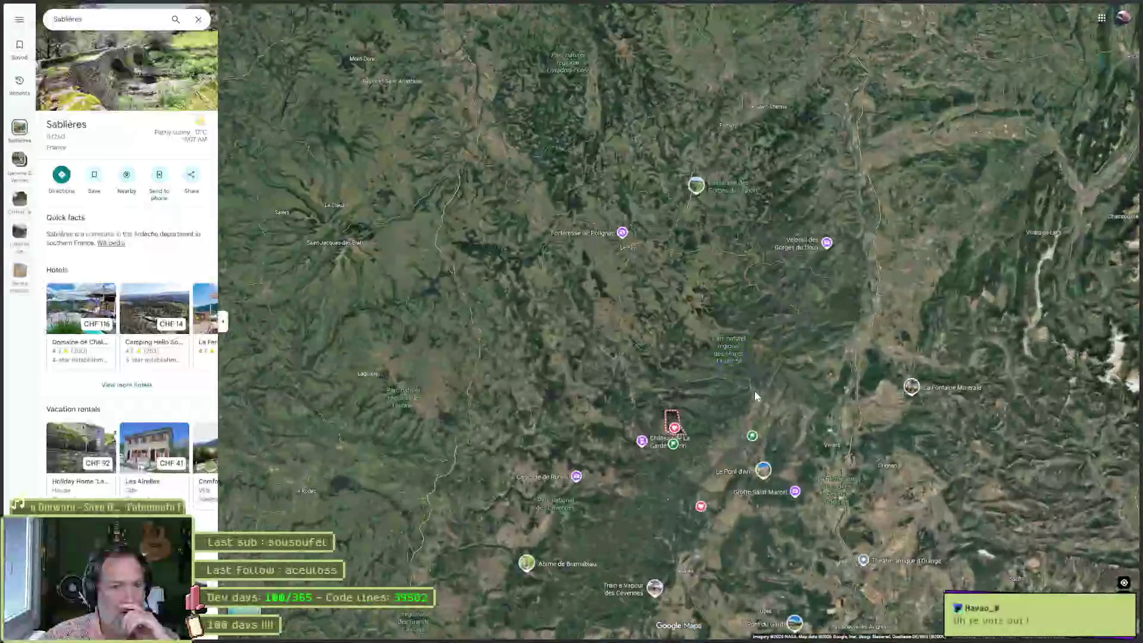
scroll(701, 403, "up", 5)
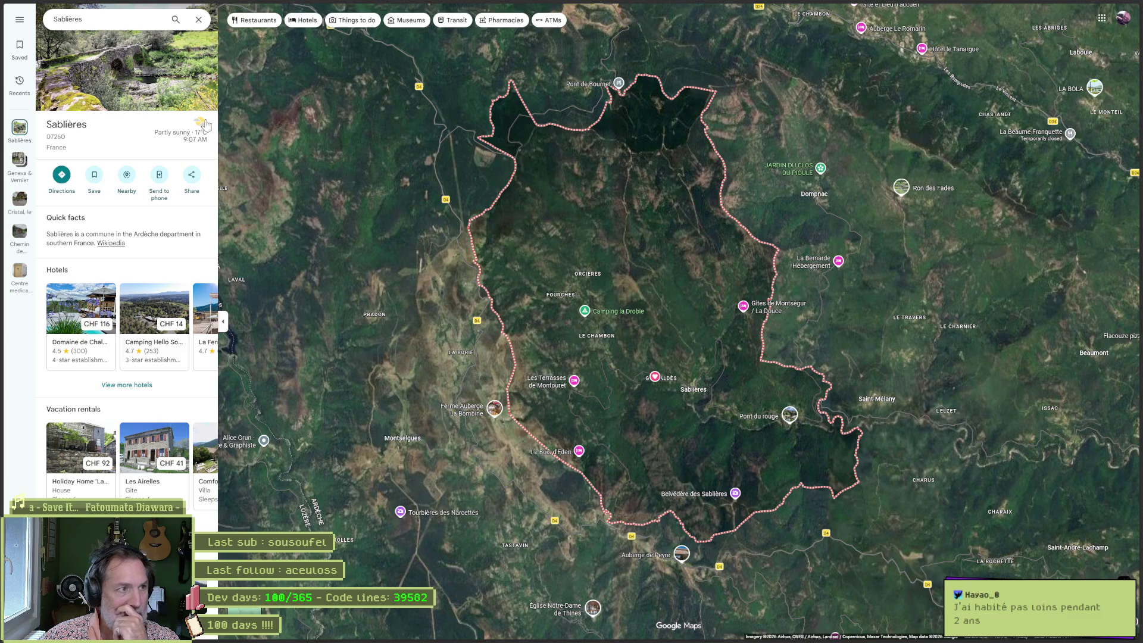
left_click(115, 23)
double_click(115, 23)
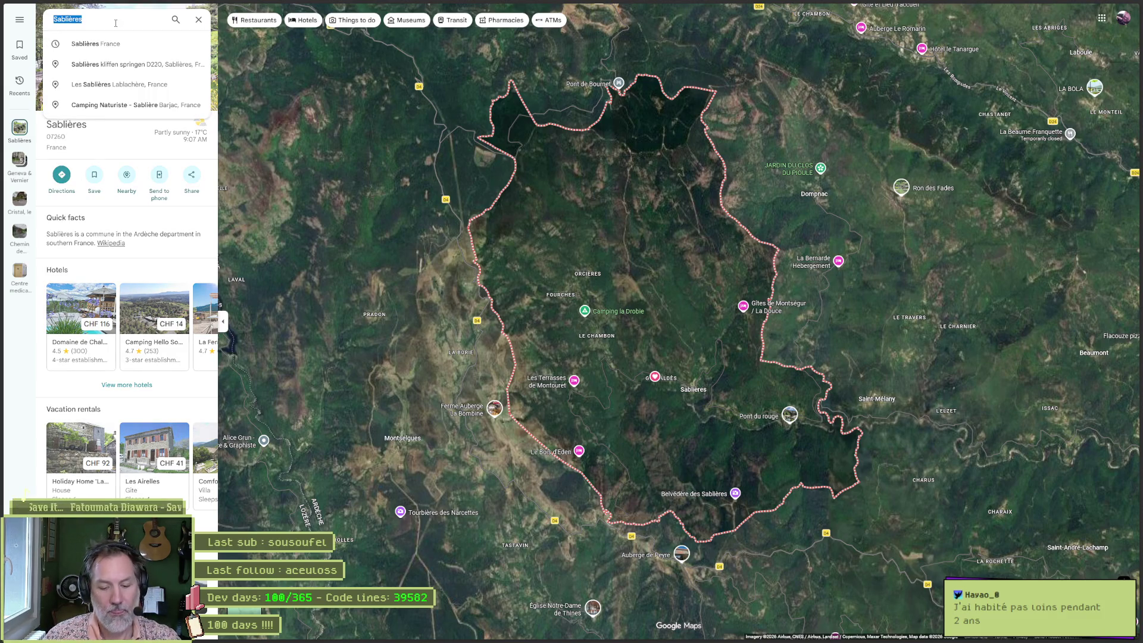
Step: Search 'grottes cha', open Grotte Chauvet, and zoom out around it
type("grottes cha")
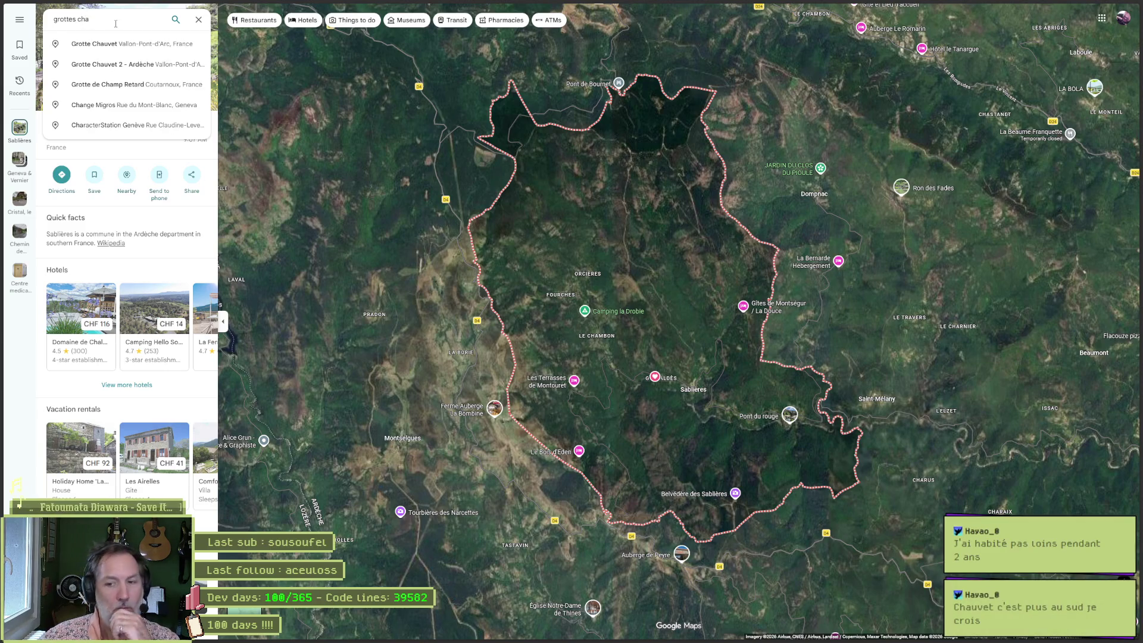
left_click(141, 45)
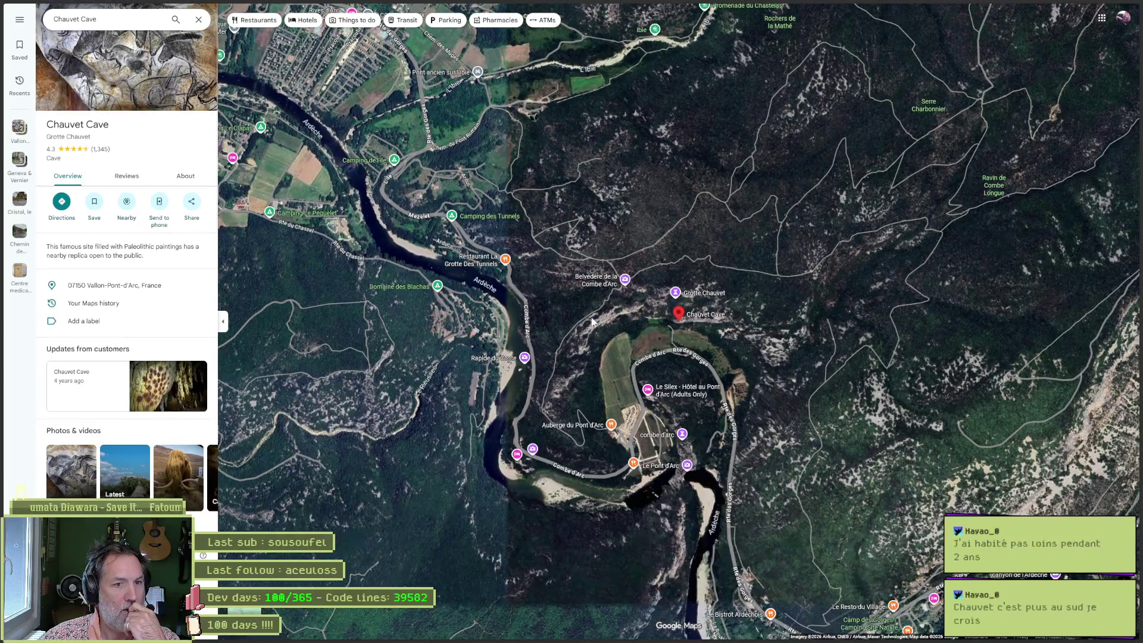
scroll(680, 375, "down", 2)
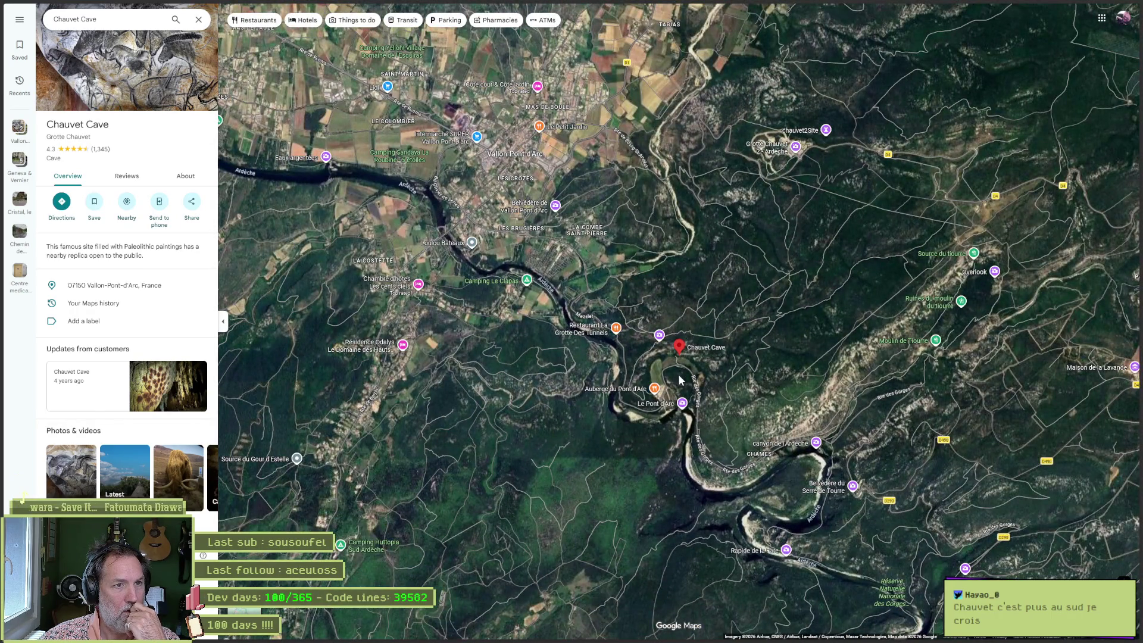
scroll(680, 381, "down", 2)
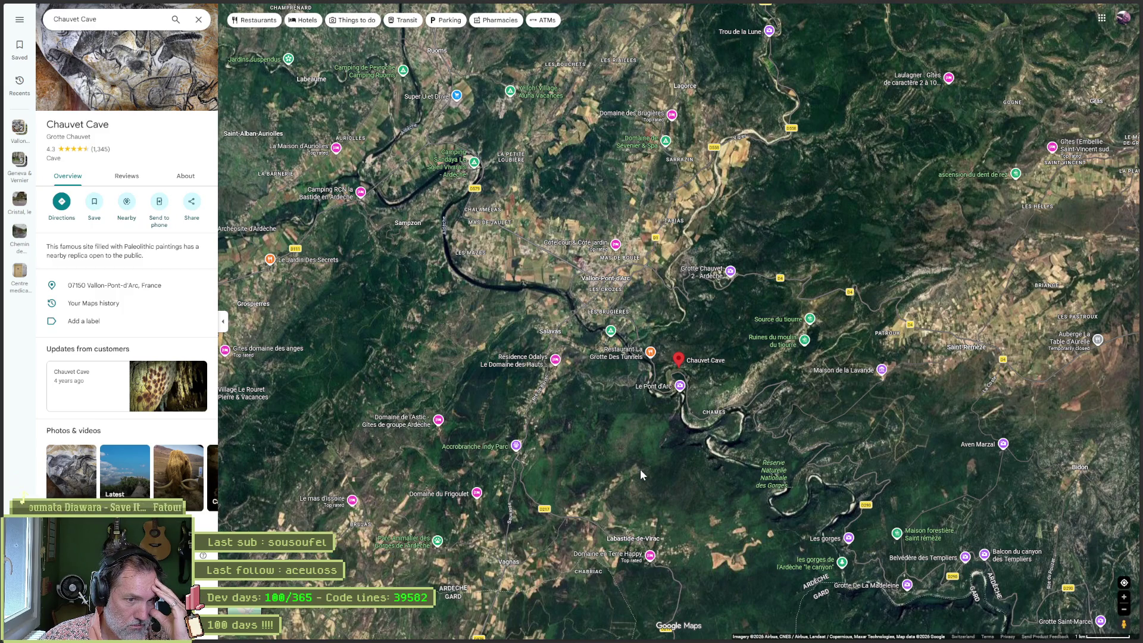
scroll(640, 469, "down", 3)
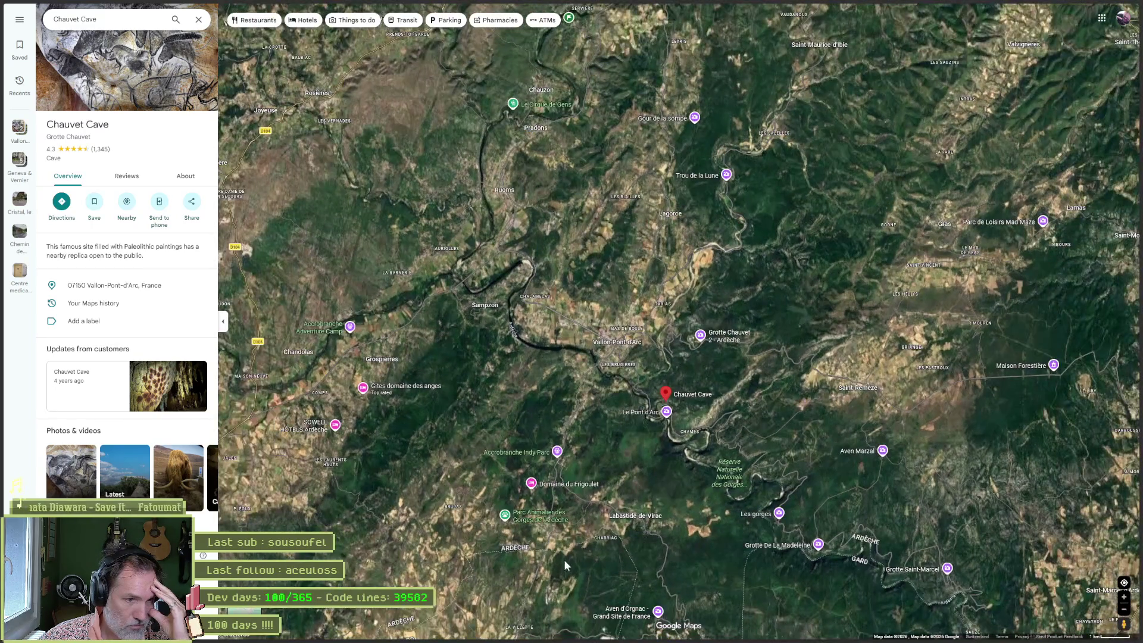
Step: Pan the map south from Chauvet Cave past Vagnas toward the Orgnac area
mouse_move(565, 566)
left_mouse_down()
mouse_move(612, 474)
mouse_move(639, 375)
left_mouse_up()
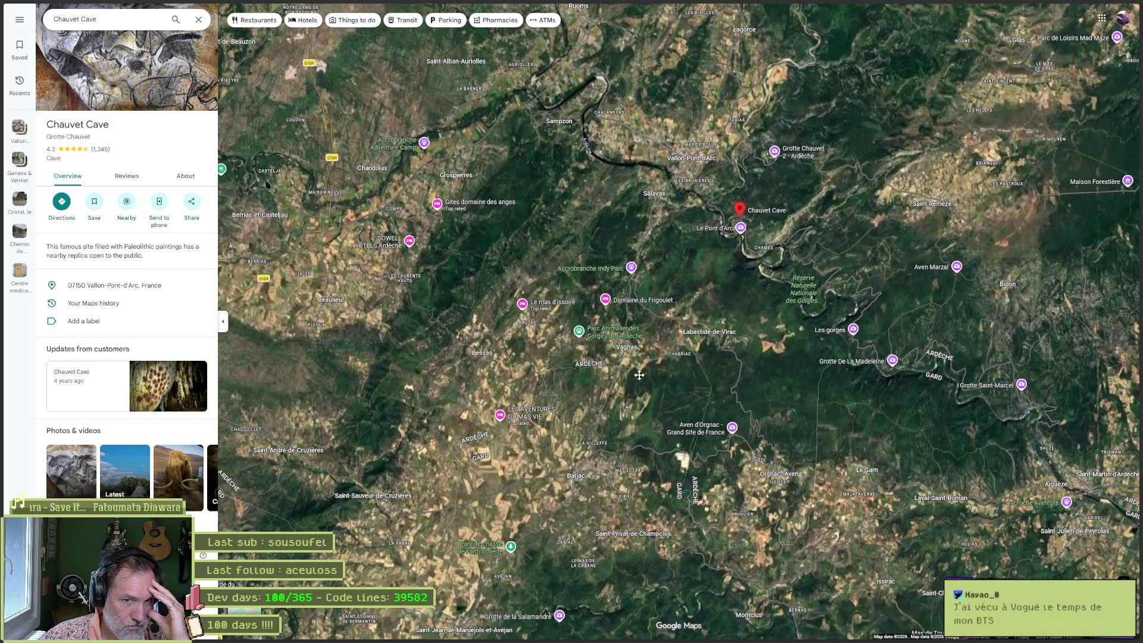
left_click_drag(640, 375, 662, 163)
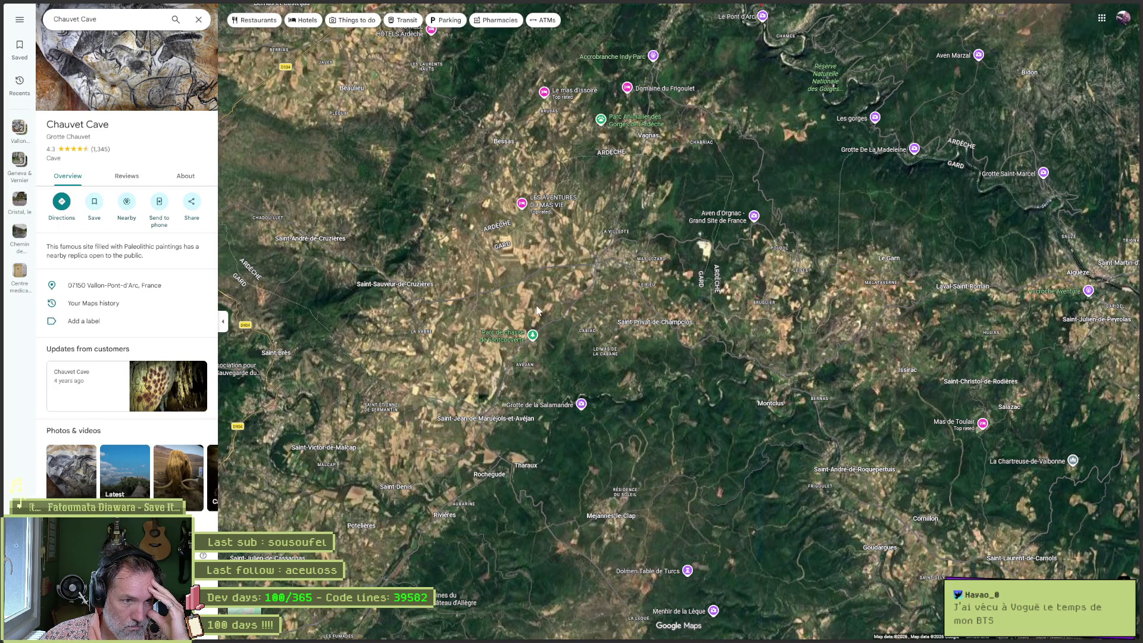
scroll(674, 264, "up", 2)
scroll(731, 271, "up", 5)
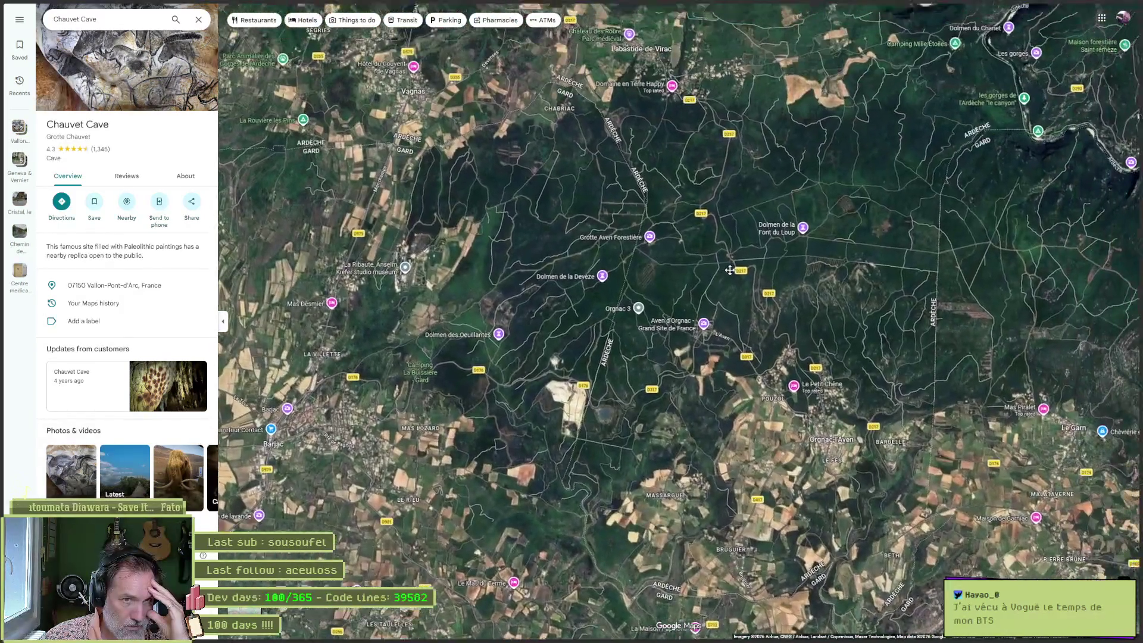
left_click_drag(730, 271, 685, 333)
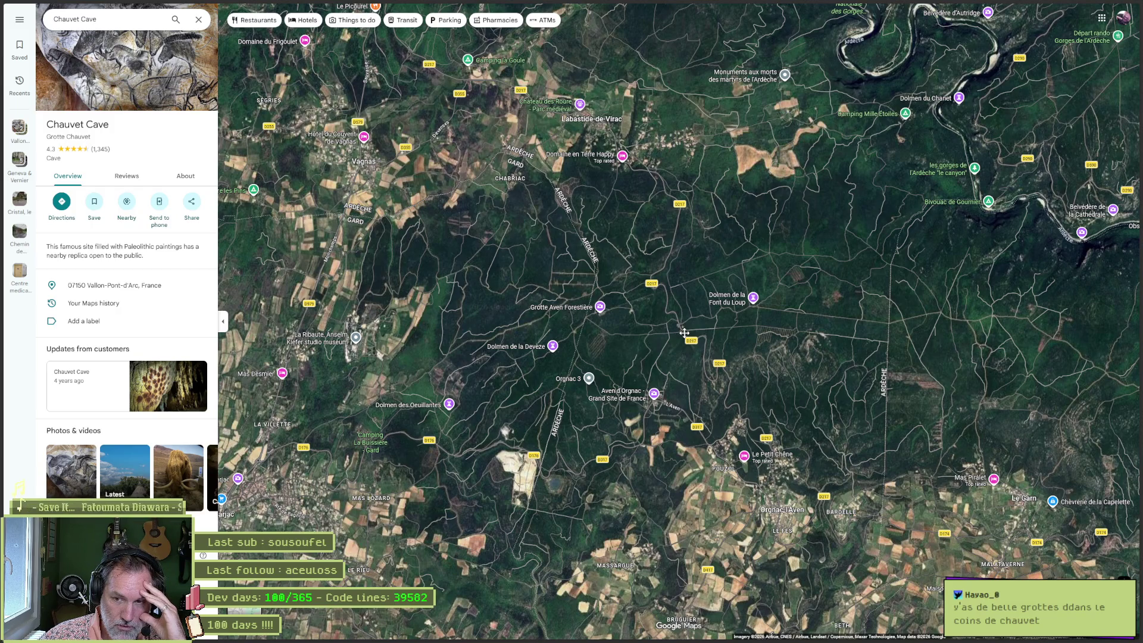
left_click_drag(684, 333, 686, 333)
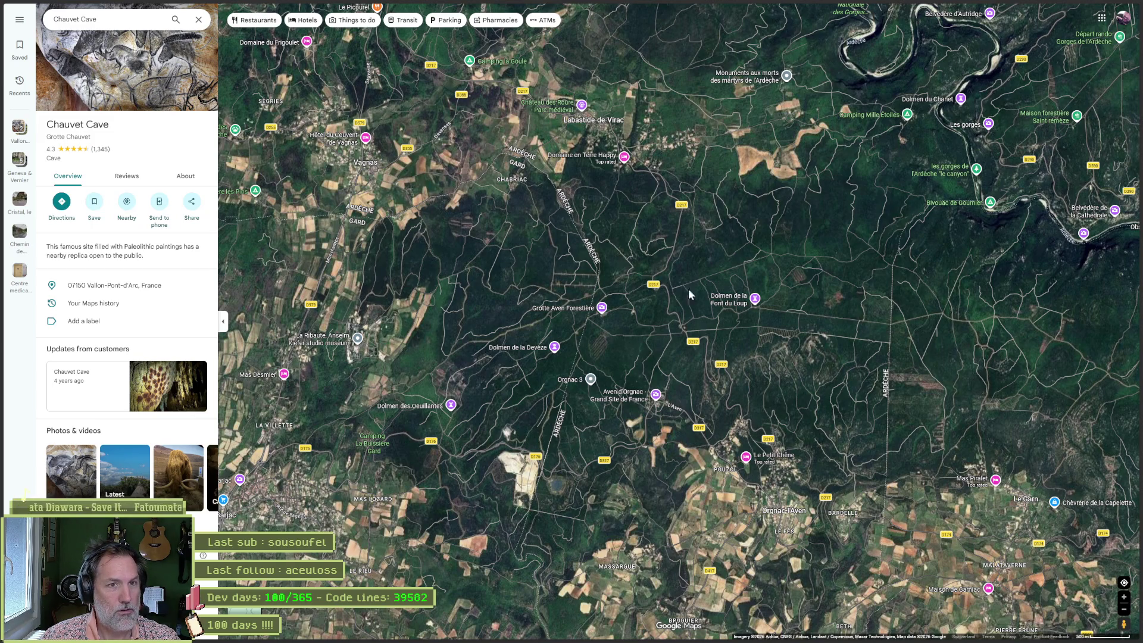
left_click(49, 20)
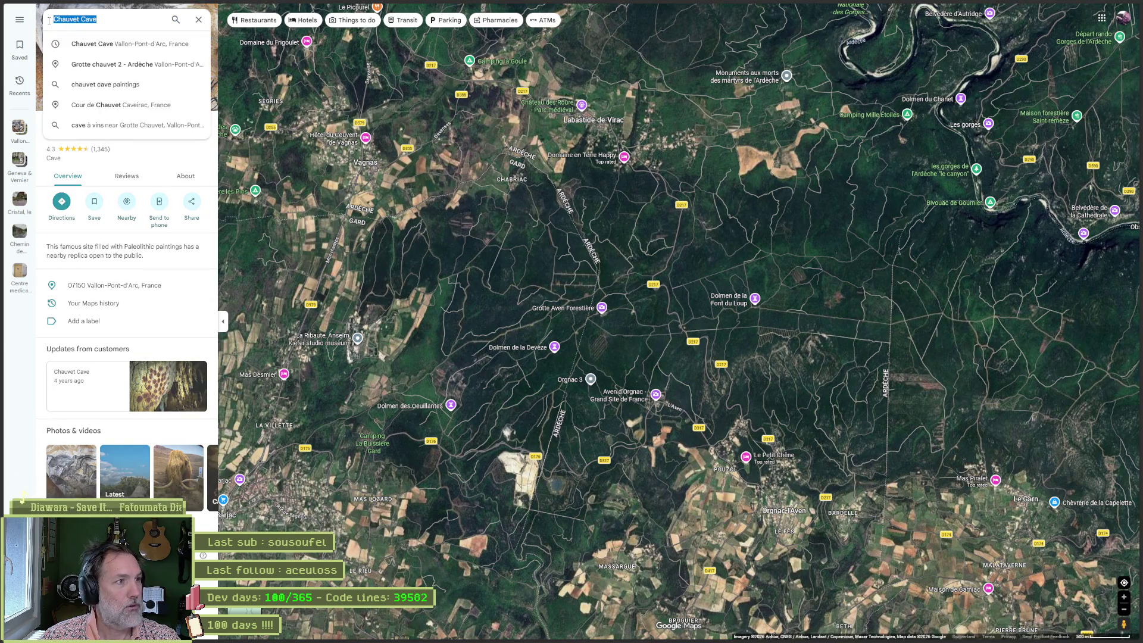
Step: Search 'sablieres ardeche' and zoom into the village to the 10 m scale
type("sablier")
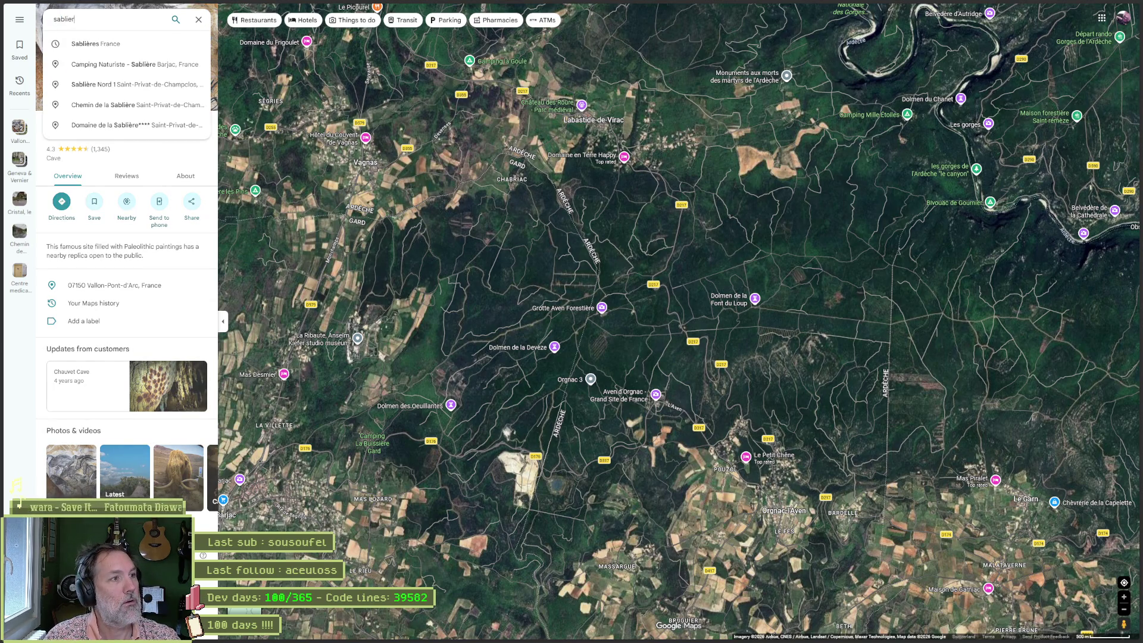
type("es ardeche")
key("Return")
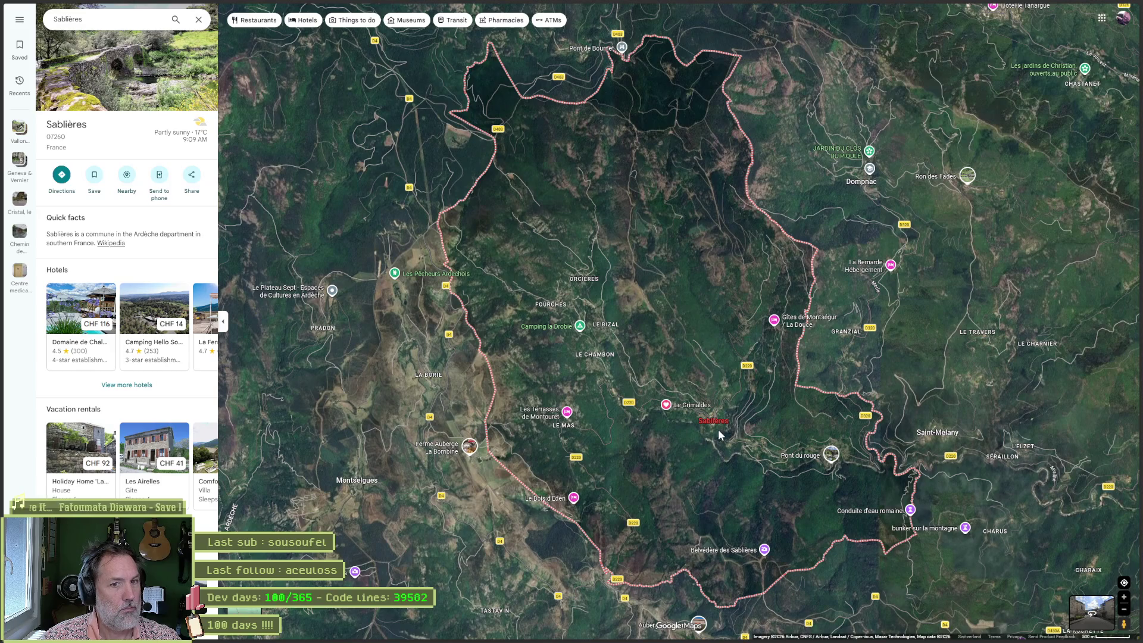
scroll(712, 425, "up", 5)
scroll(723, 426, "up", 5)
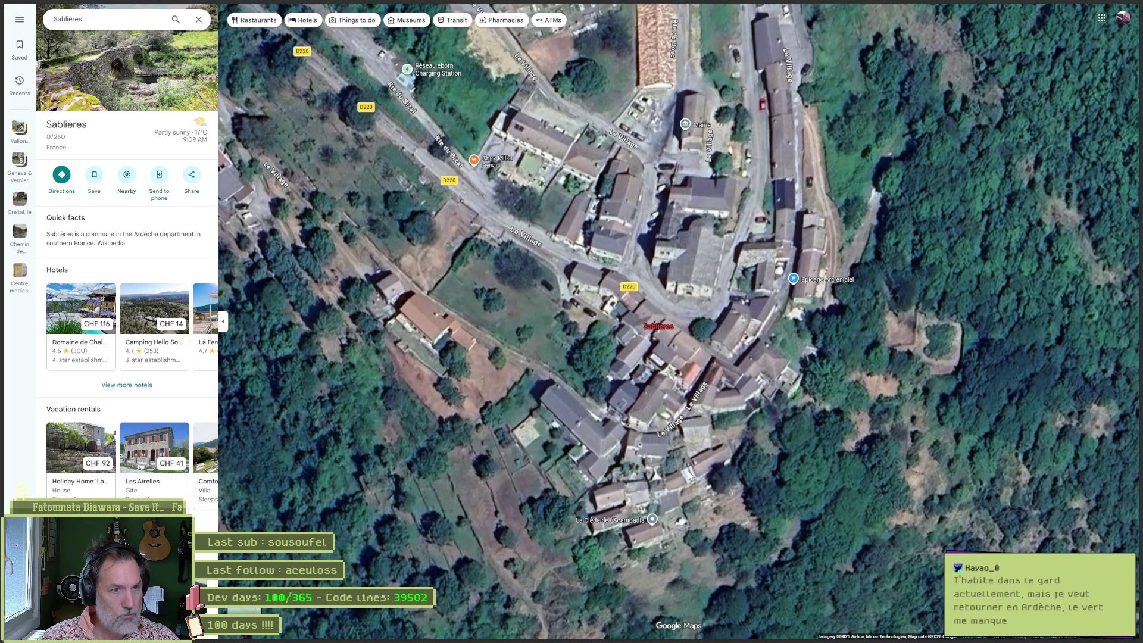
Step: Follow the Drobie gorge west of Sablières past Le Grimaldes, then return to the village
left_click_drag(536, 387, 679, 426)
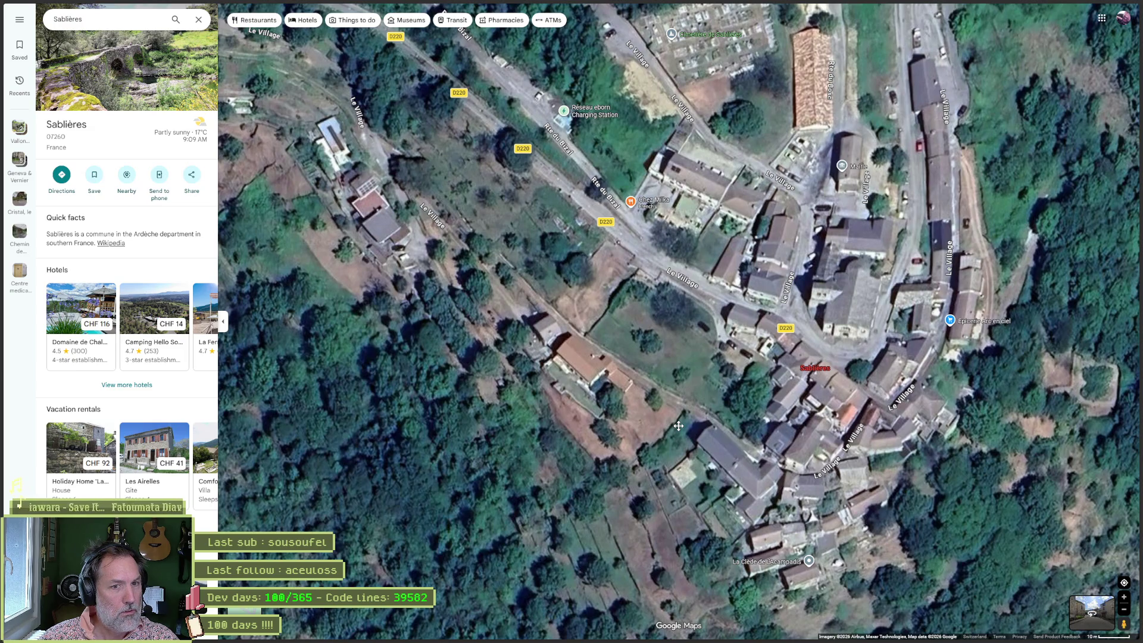
left_click_drag(679, 426, 639, 491)
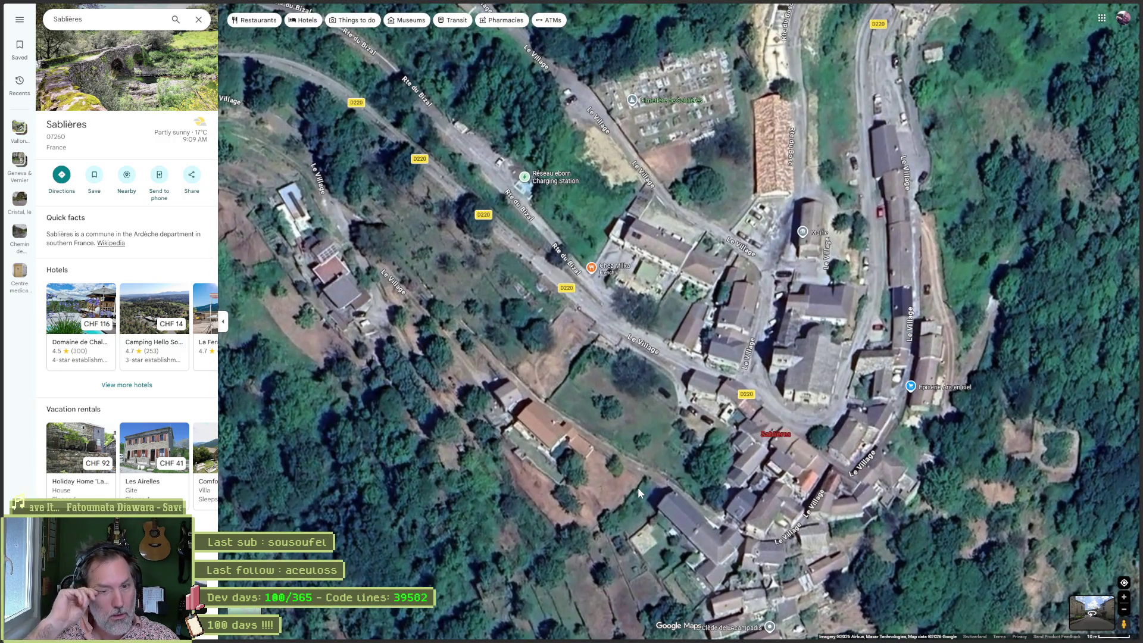
scroll(566, 489, "down", 1)
mouse_move(567, 490)
left_mouse_down()
mouse_move(656, 305)
mouse_move(760, 306)
mouse_move(735, 357)
mouse_move(681, 375)
left_mouse_up()
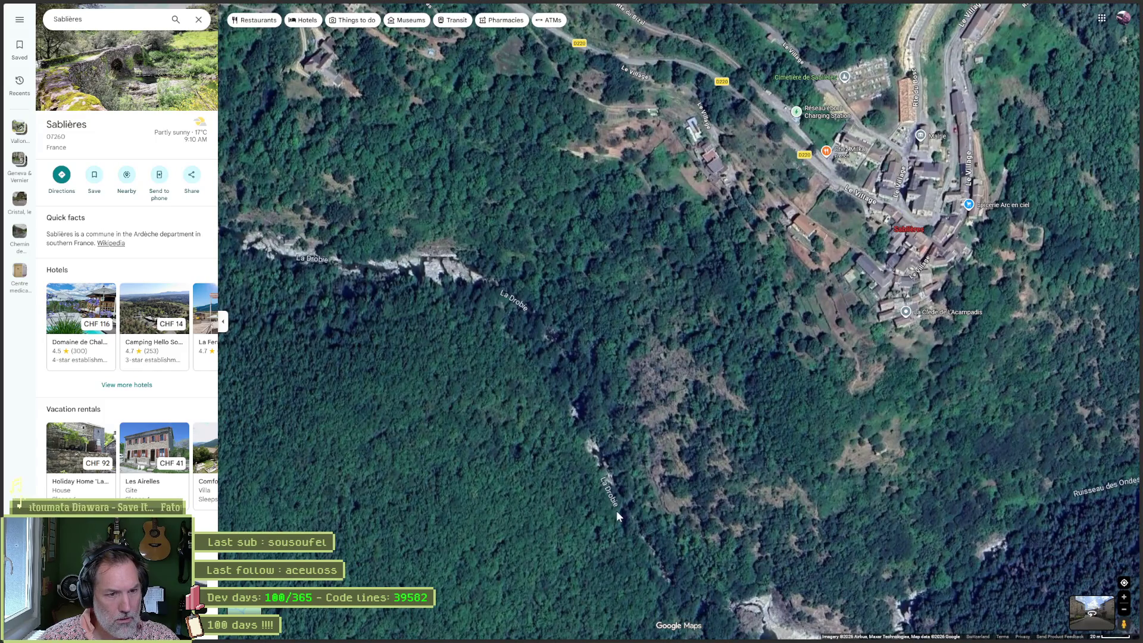
mouse_move(569, 225)
left_mouse_down()
mouse_move(807, 422)
mouse_move(879, 461)
left_mouse_up()
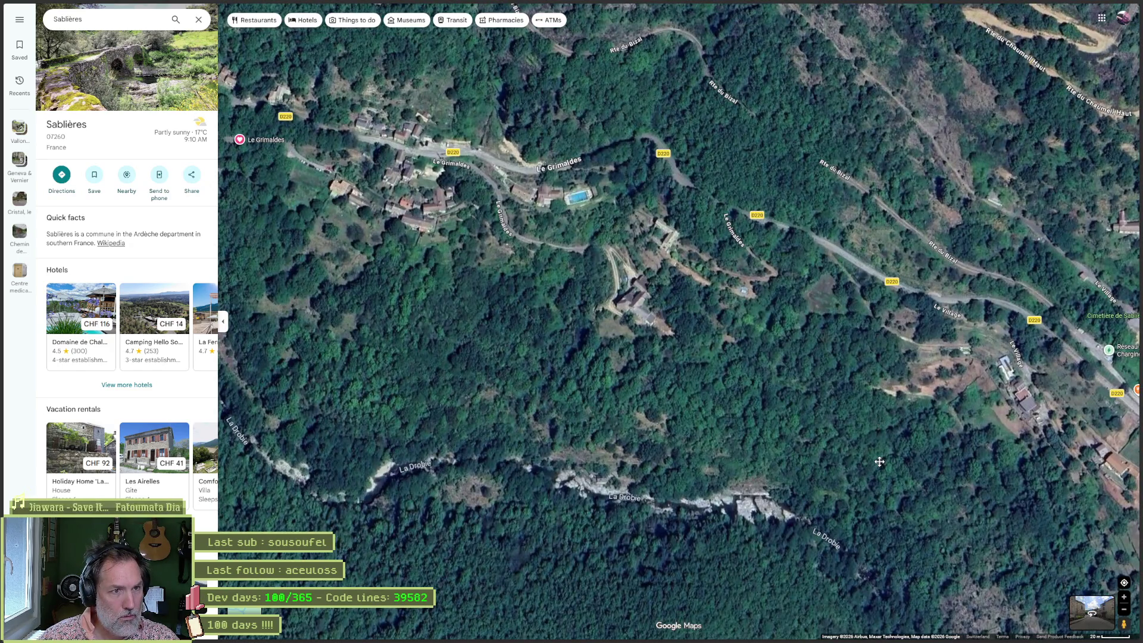
left_click_drag(880, 461, 998, 378)
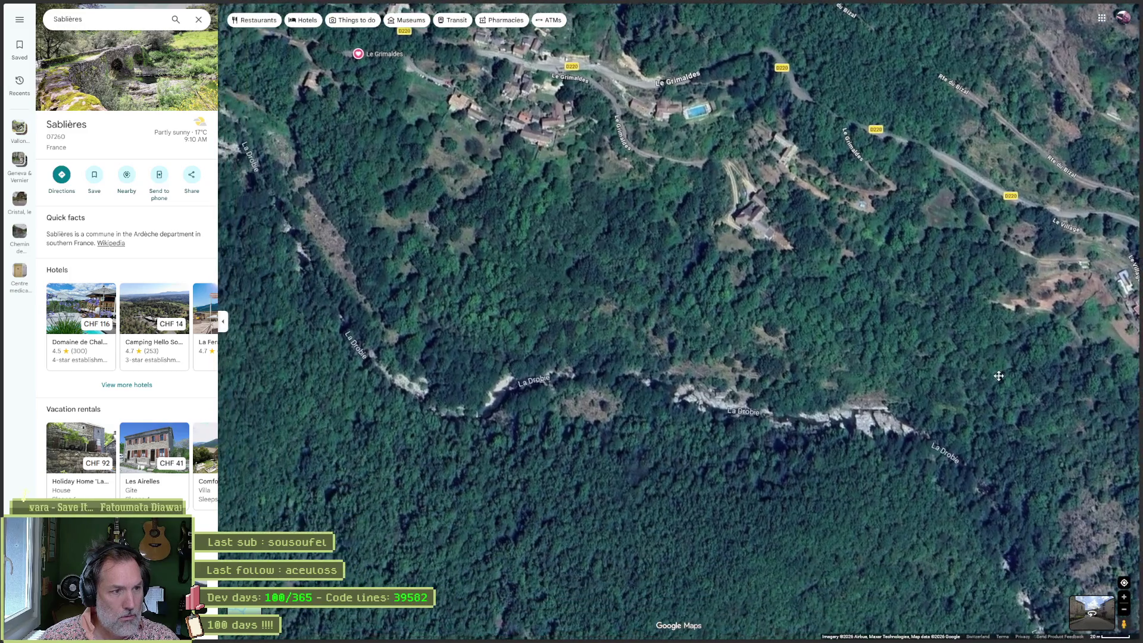
mouse_move(568, 288)
left_mouse_down()
mouse_move(847, 454)
mouse_move(906, 470)
left_mouse_up()
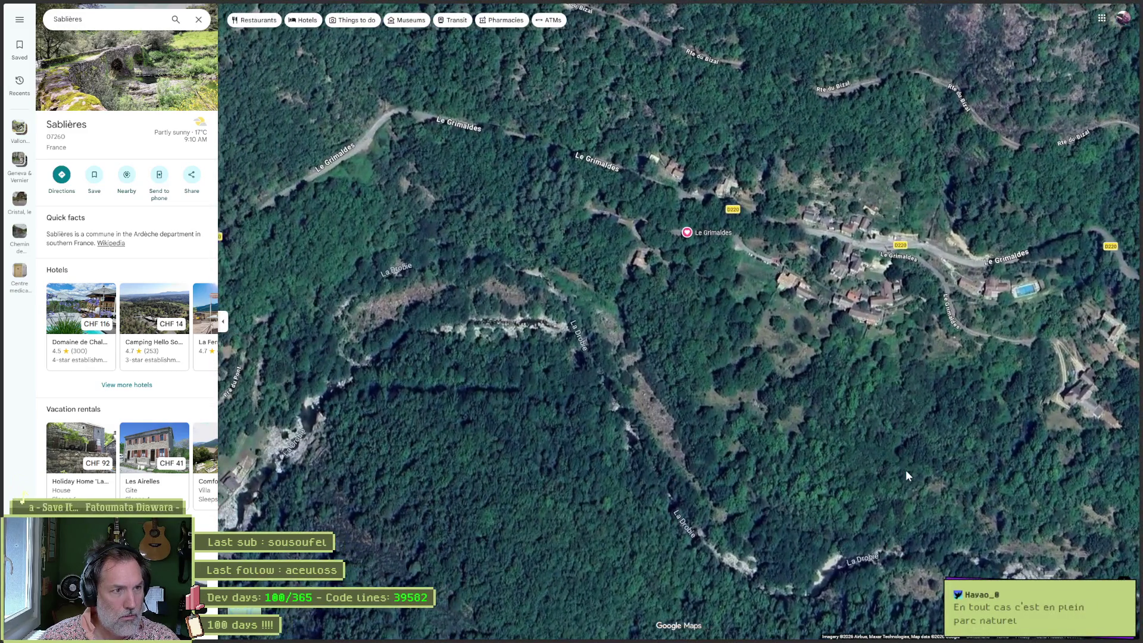
mouse_move(564, 370)
left_mouse_down()
mouse_move(870, 359)
mouse_move(536, 302)
left_mouse_up()
left_click_drag(774, 286, 544, 235)
left_click_drag(596, 179, 596, 357)
mouse_move(854, 238)
left_mouse_down()
mouse_move(694, 237)
mouse_move(690, 136)
left_mouse_up()
Step: View the wooded hillside south, the Drobie's western bend and La Clede de L'Acampadis, then recentre on the village
left_click_drag(592, 383, 705, 236)
scroll(702, 376, "down", 1)
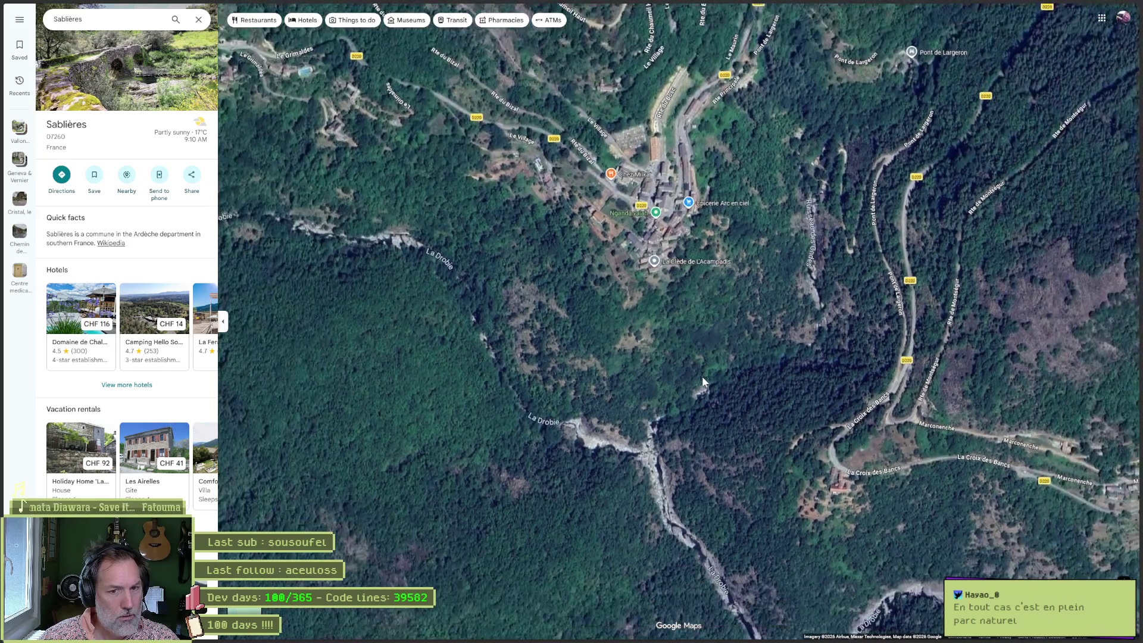
mouse_move(702, 376)
left_mouse_down()
mouse_move(655, 233)
mouse_move(519, 276)
left_mouse_up()
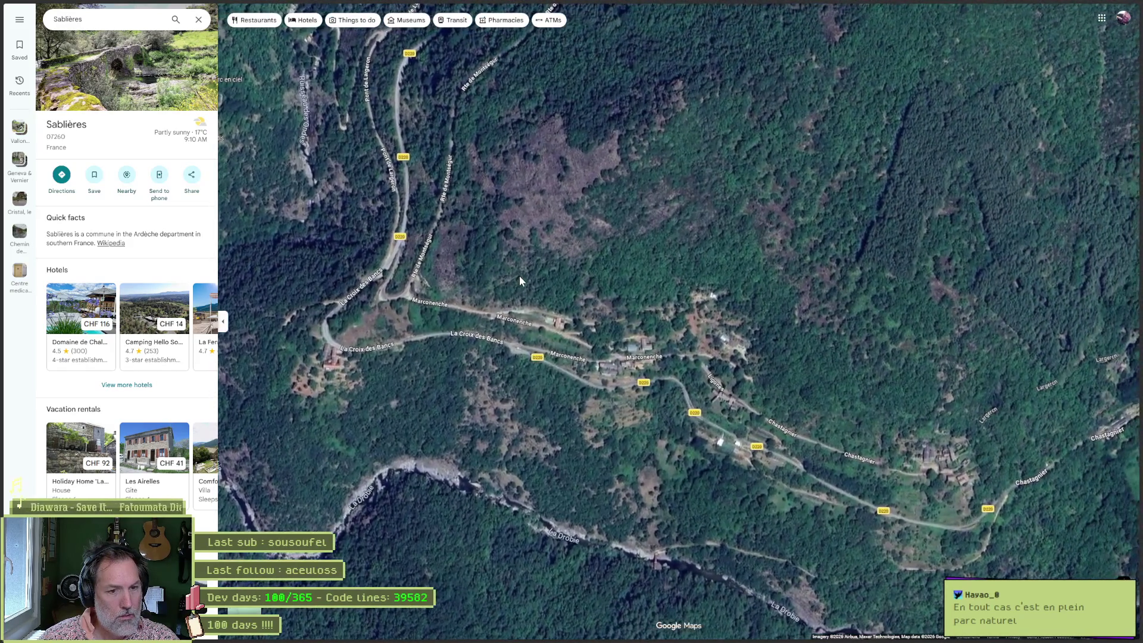
scroll(424, 505, "up", 3)
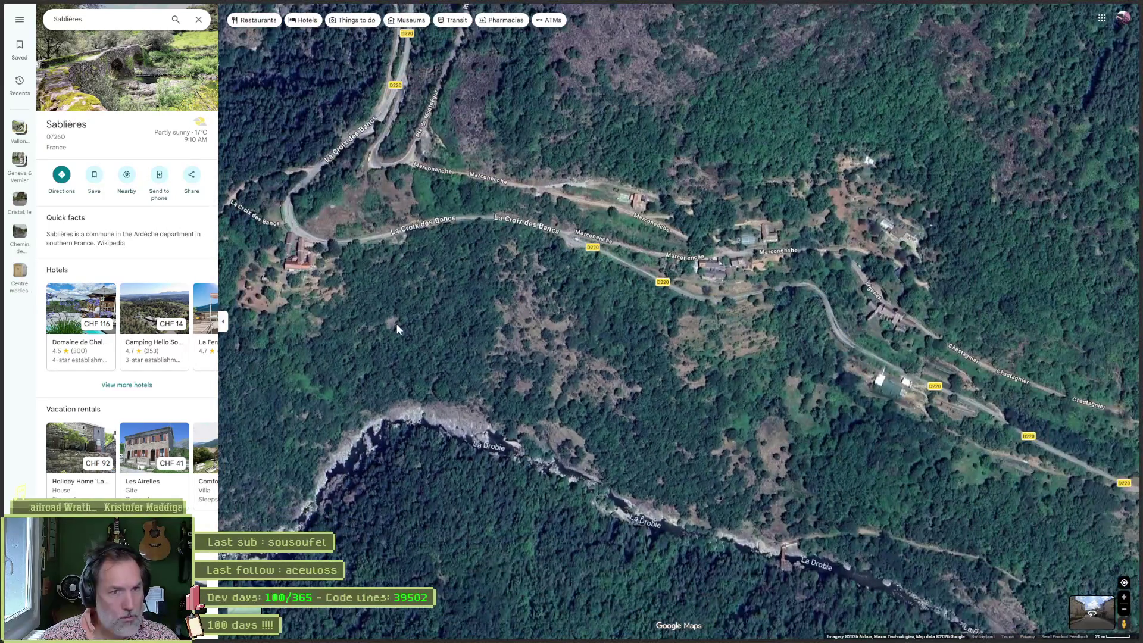
left_click_drag(396, 324, 675, 352)
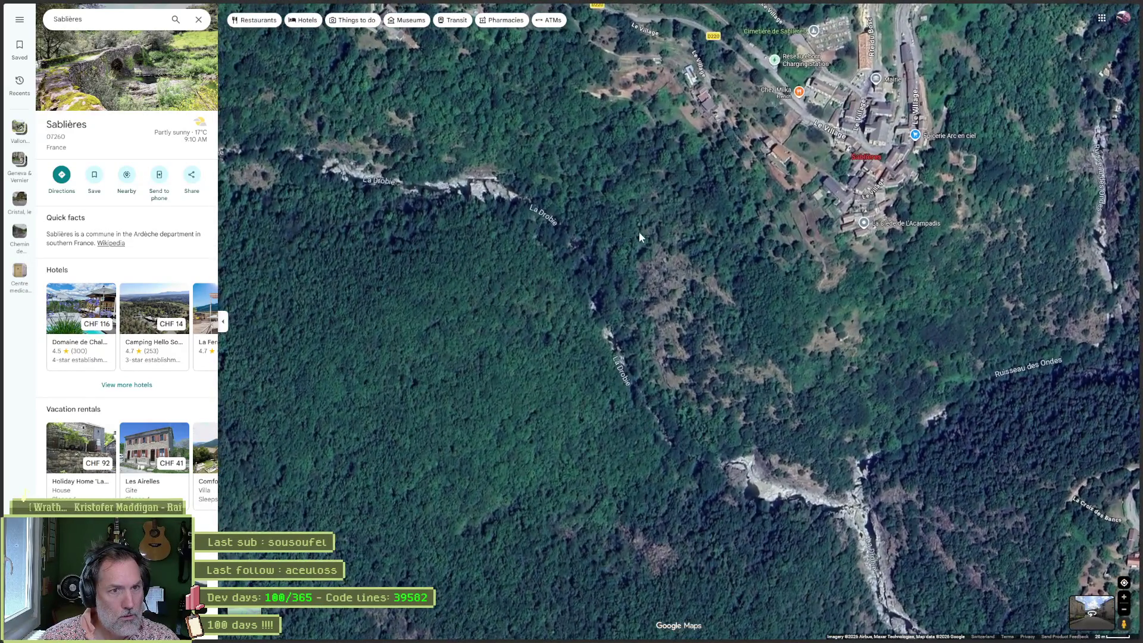
scroll(869, 239, "up", 5)
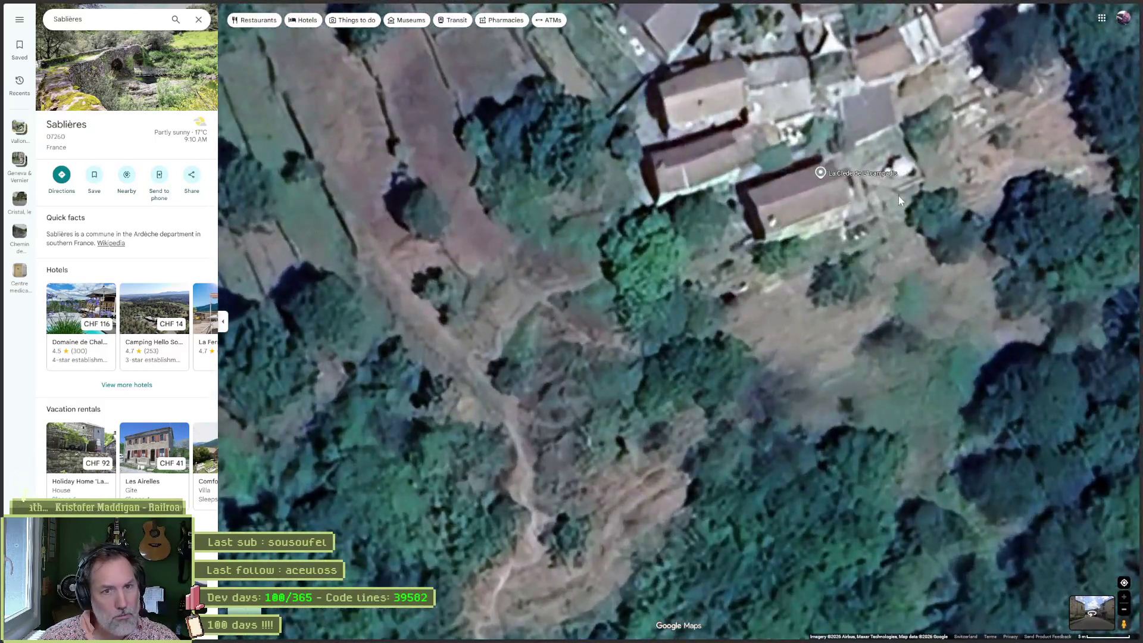
left_click_drag(899, 195, 703, 236)
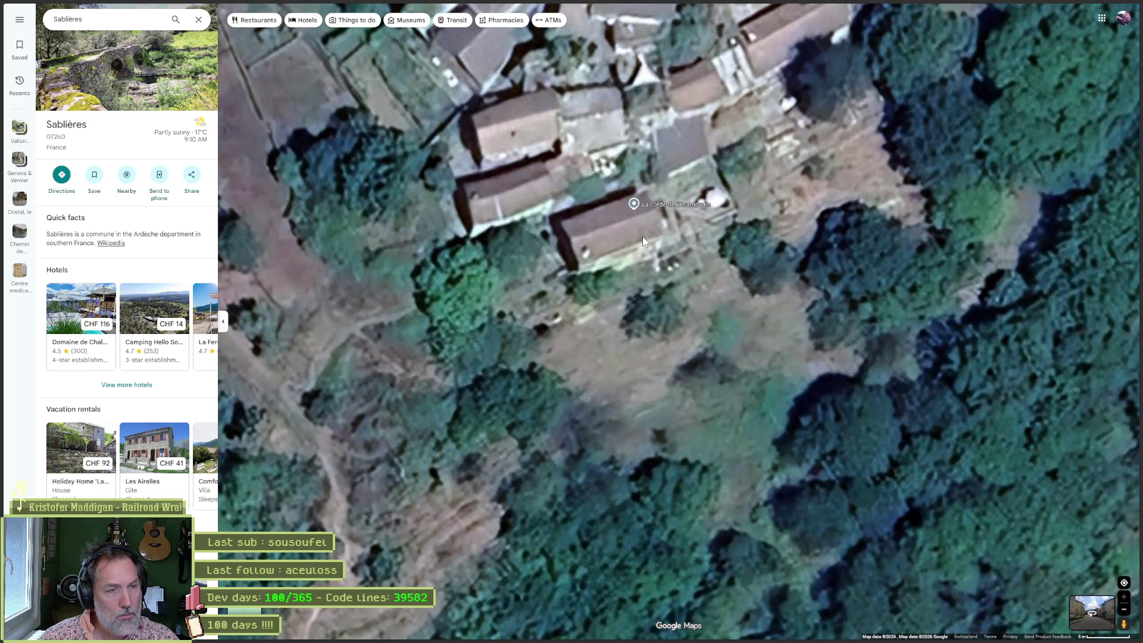
scroll(642, 237, "down", 2)
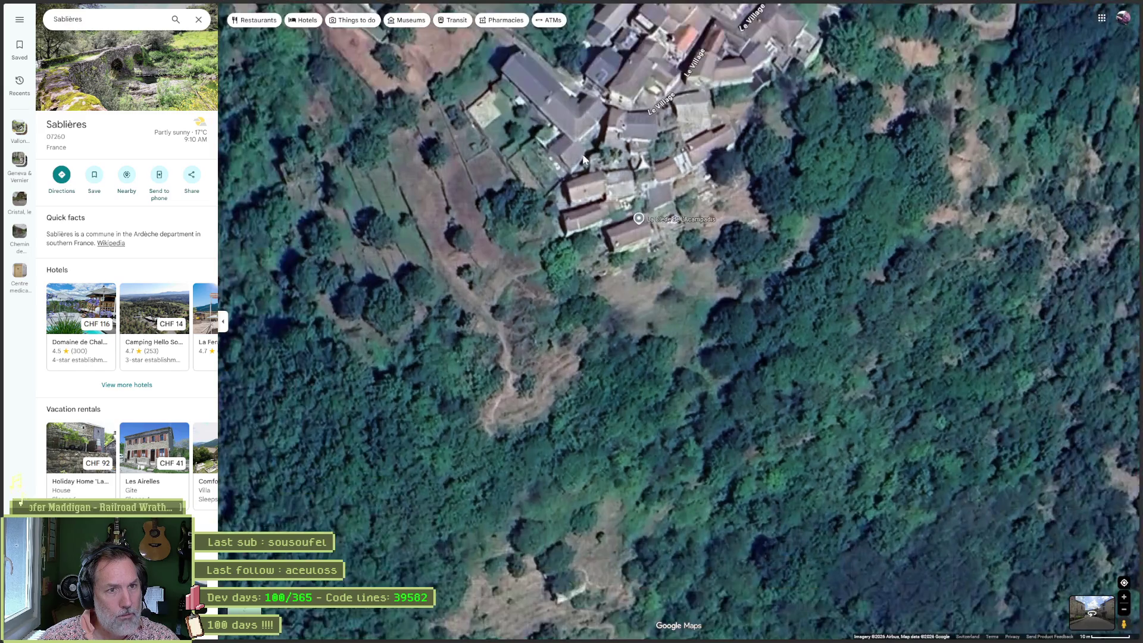
left_click_drag(599, 184, 547, 336)
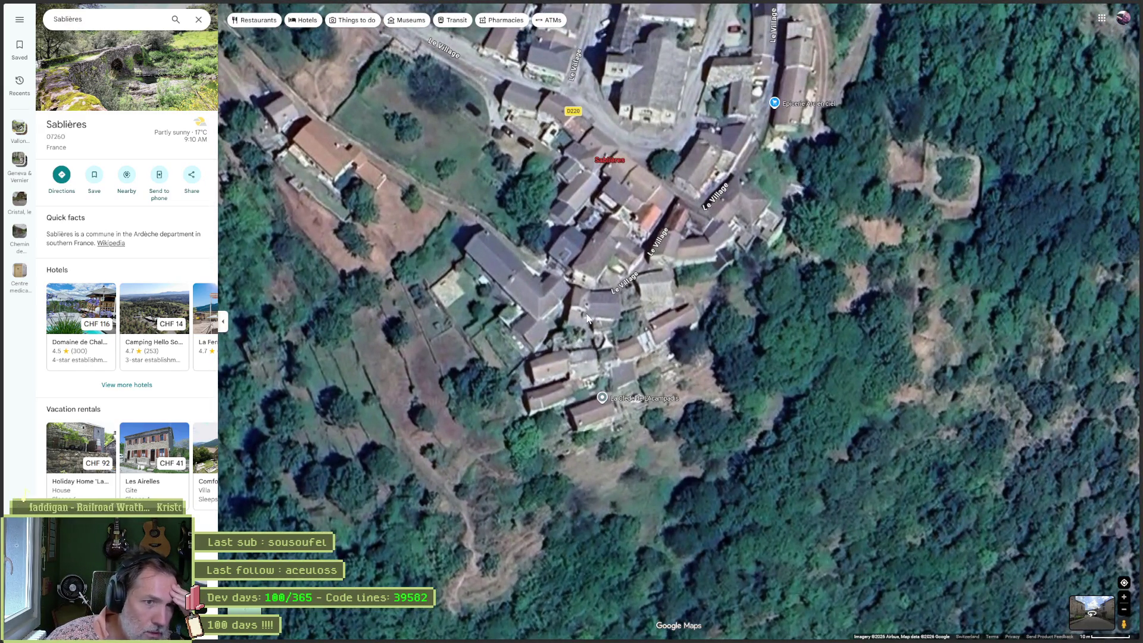
left_click_drag(598, 226, 560, 402)
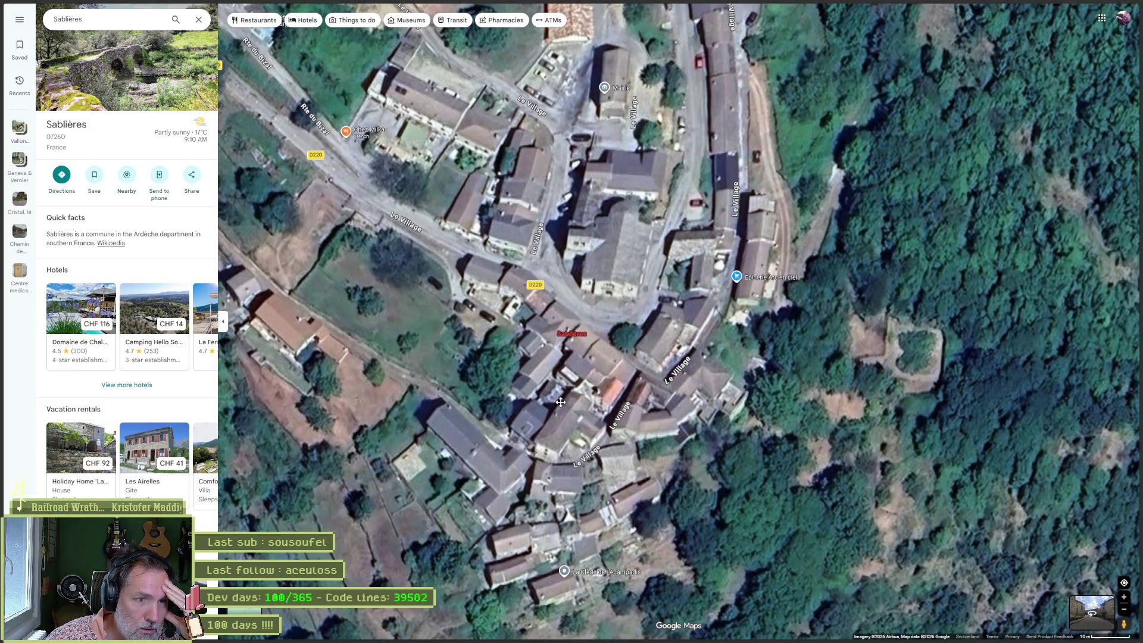
Step: Pan across Sablières village to its western edge and the north-west road and cemetery
left_click_drag(609, 264, 599, 369)
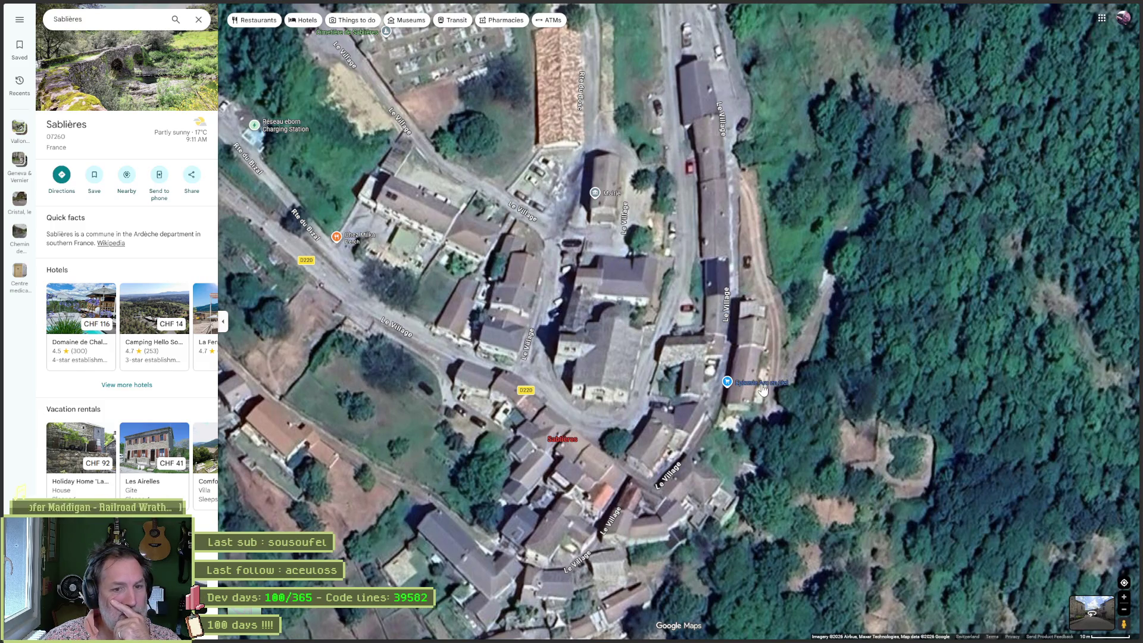
mouse_move(762, 388)
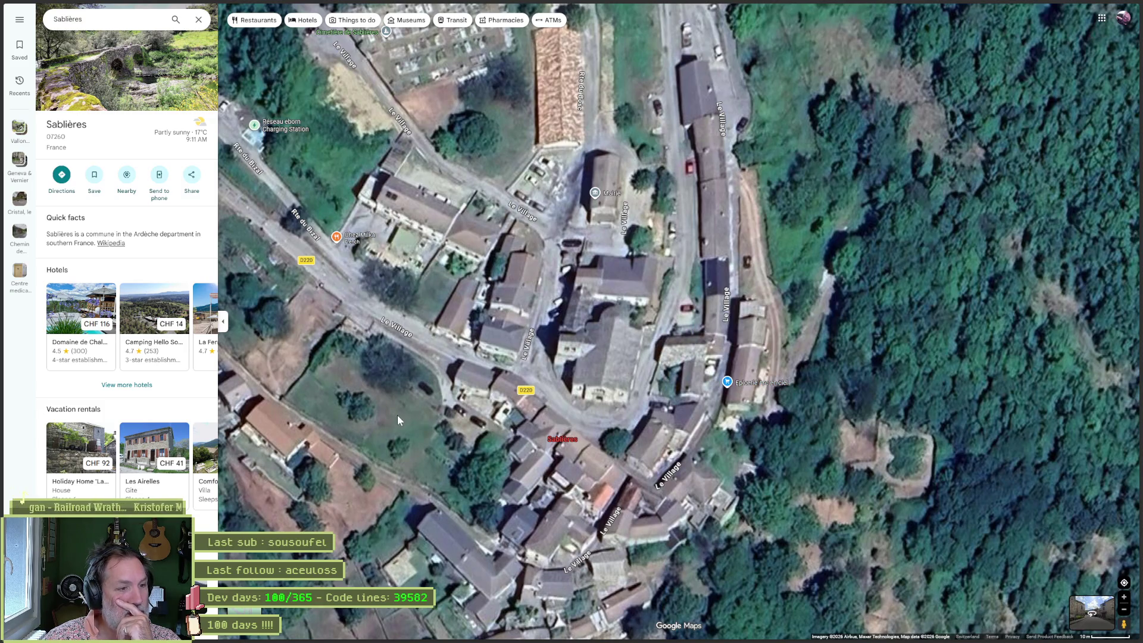
scroll(396, 416, "down", 1)
mouse_move(396, 416)
left_mouse_down()
mouse_move(535, 361)
mouse_move(608, 361)
left_mouse_up()
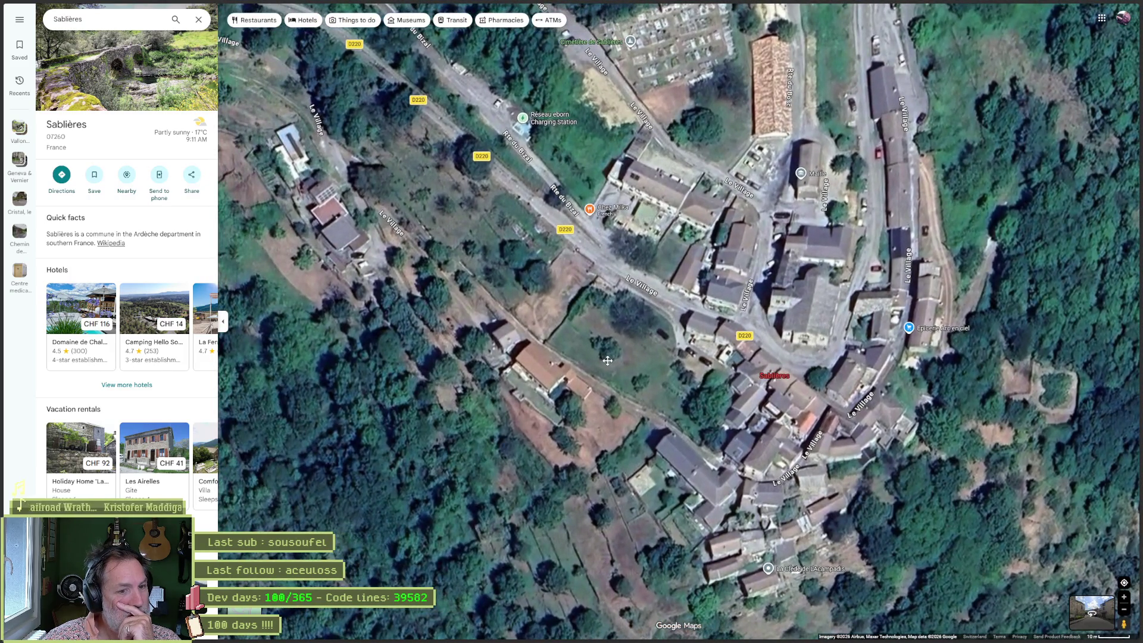
mouse_move(608, 360)
left_mouse_down()
mouse_move(702, 363)
mouse_move(922, 411)
left_mouse_up()
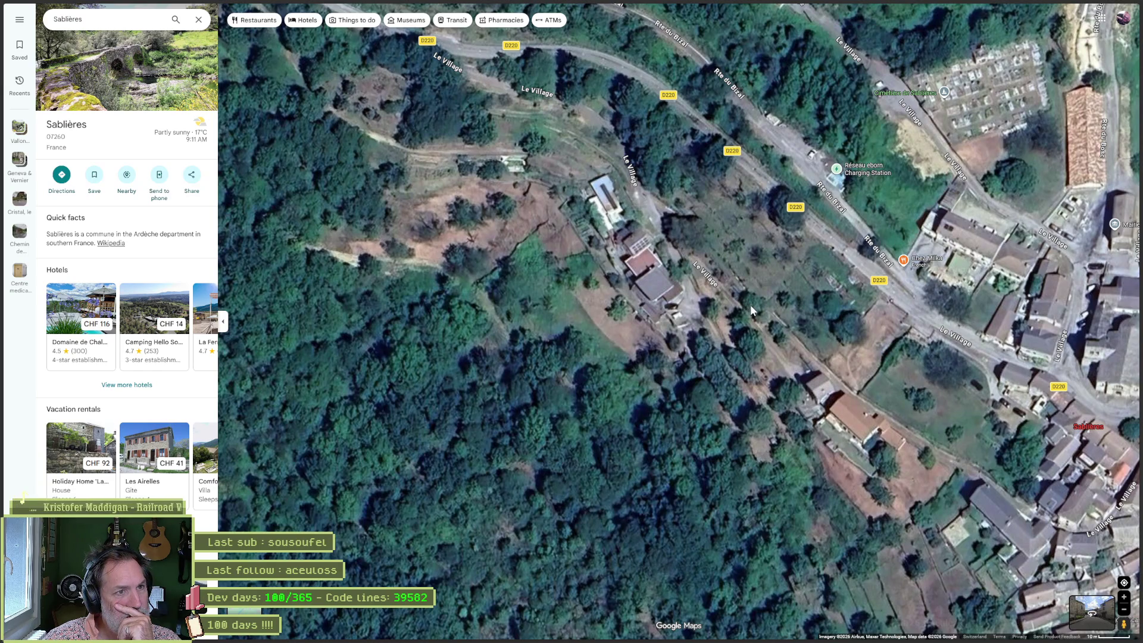
scroll(751, 305, "down", 2)
mouse_move(619, 516)
left_mouse_down()
mouse_move(612, 372)
mouse_move(763, 227)
mouse_move(703, 173)
mouse_move(557, 329)
left_mouse_up()
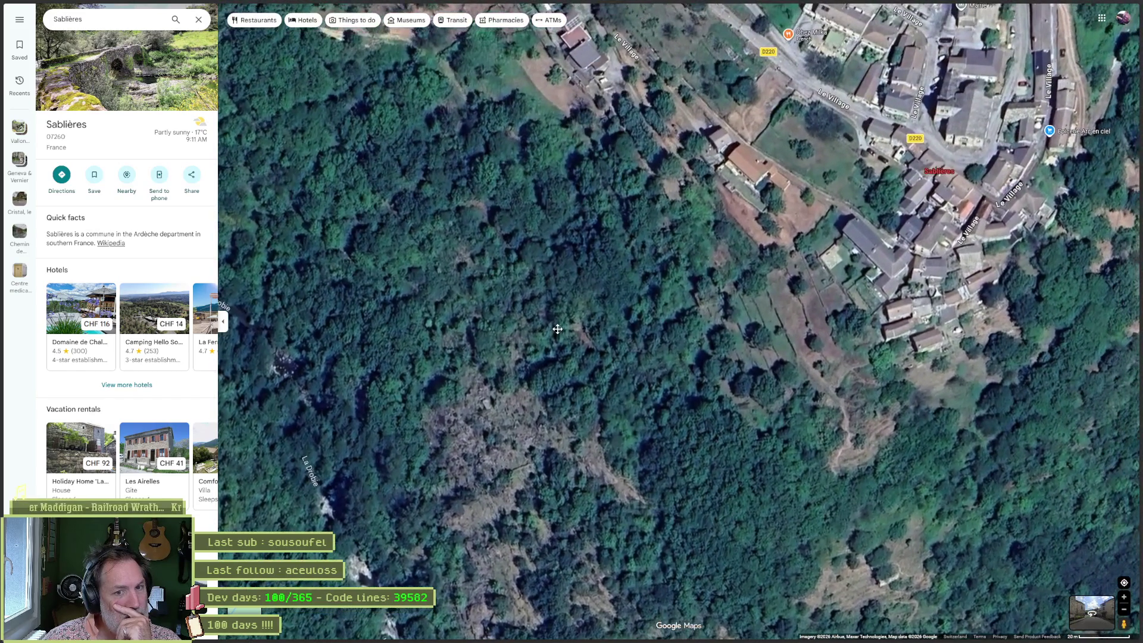
left_click_drag(648, 215, 655, 271)
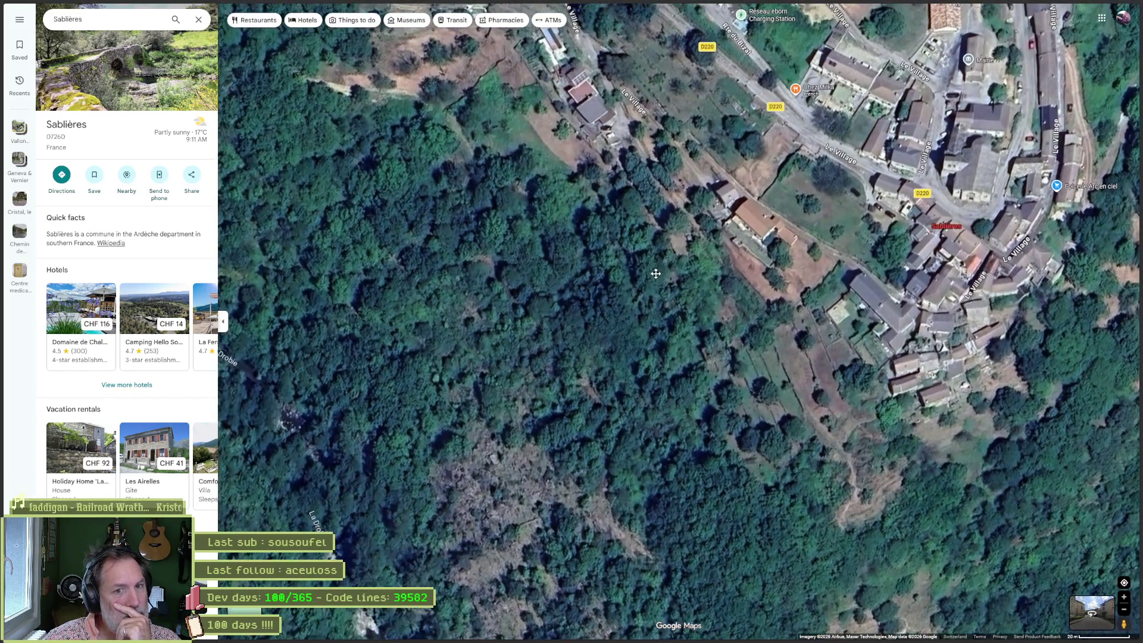
mouse_move(560, 41)
left_mouse_down()
mouse_move(619, 131)
mouse_move(756, 232)
left_mouse_up()
scroll(796, 291, "up", 5)
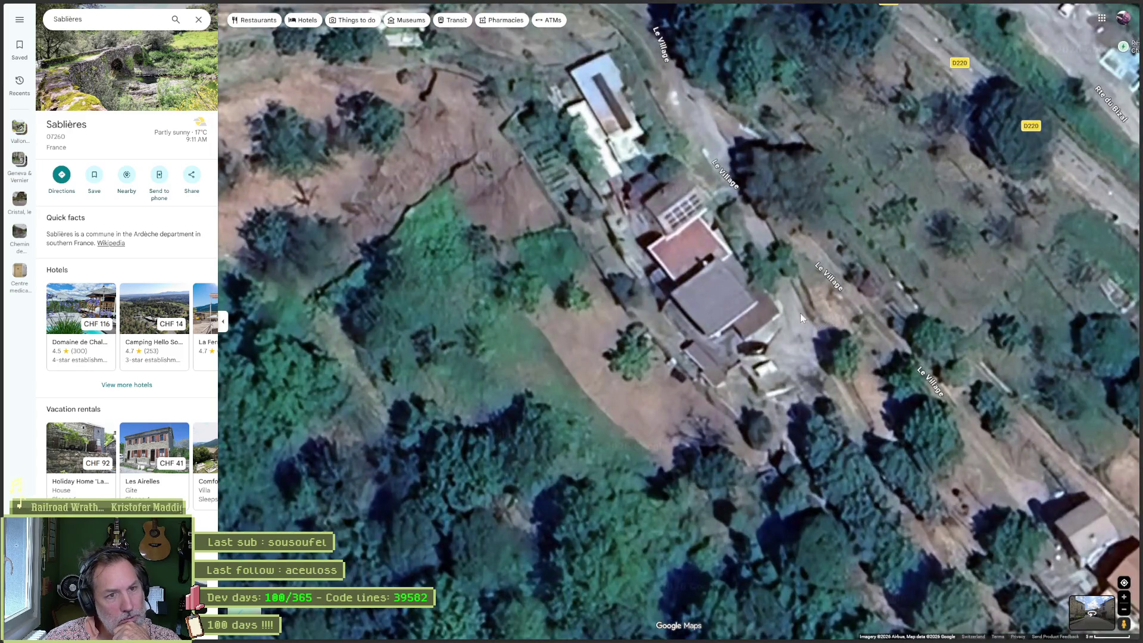
scroll(775, 304, "down", 5)
Step: Centre the Le Grimaldes houses and pool, then look west past them
left_click_drag(560, 230, 758, 386)
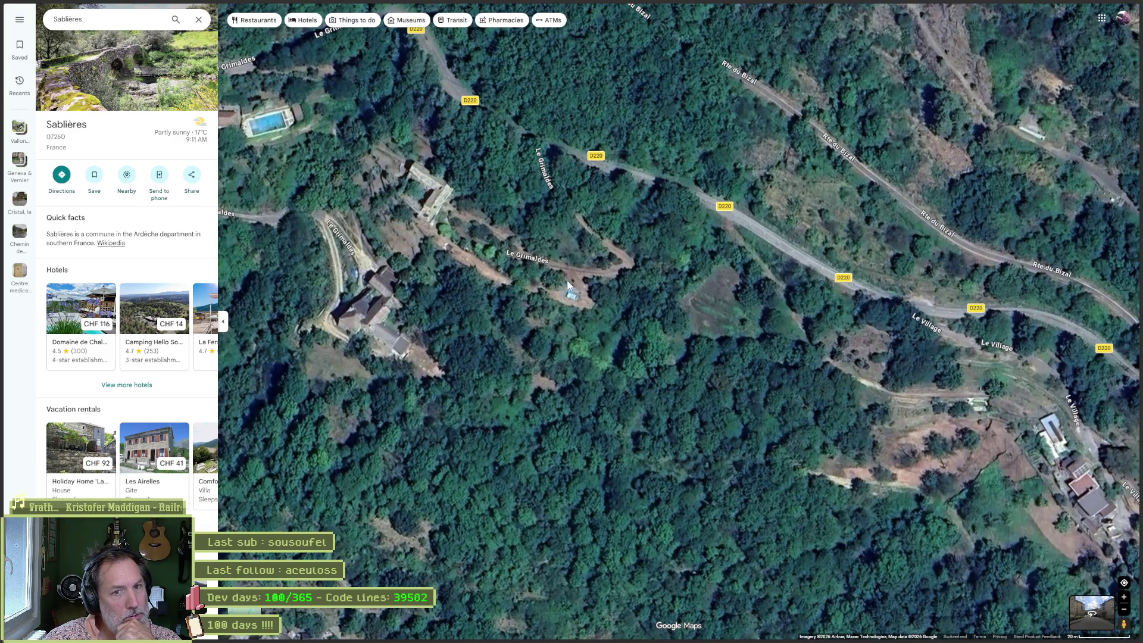
scroll(674, 277, "down", 1)
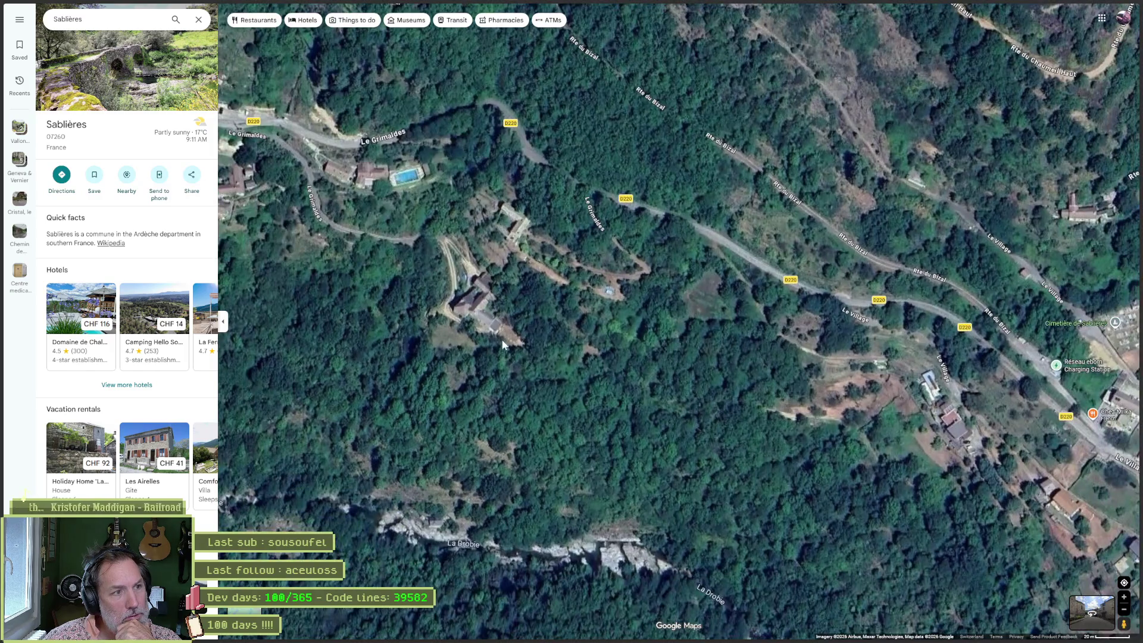
left_click_drag(527, 346, 671, 367)
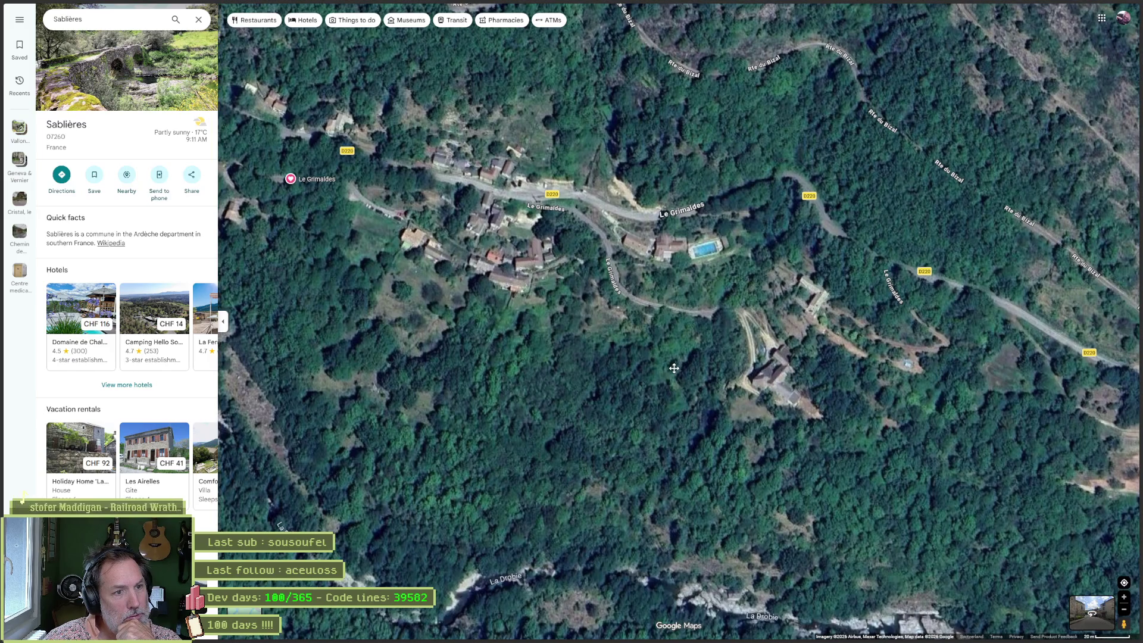
mouse_move(672, 368)
left_mouse_down()
mouse_move(909, 345)
mouse_move(988, 358)
mouse_move(949, 410)
mouse_move(854, 305)
mouse_move(792, 312)
mouse_move(824, 371)
mouse_move(745, 363)
left_mouse_up()
key("Right")
key("Right")
key("Right")
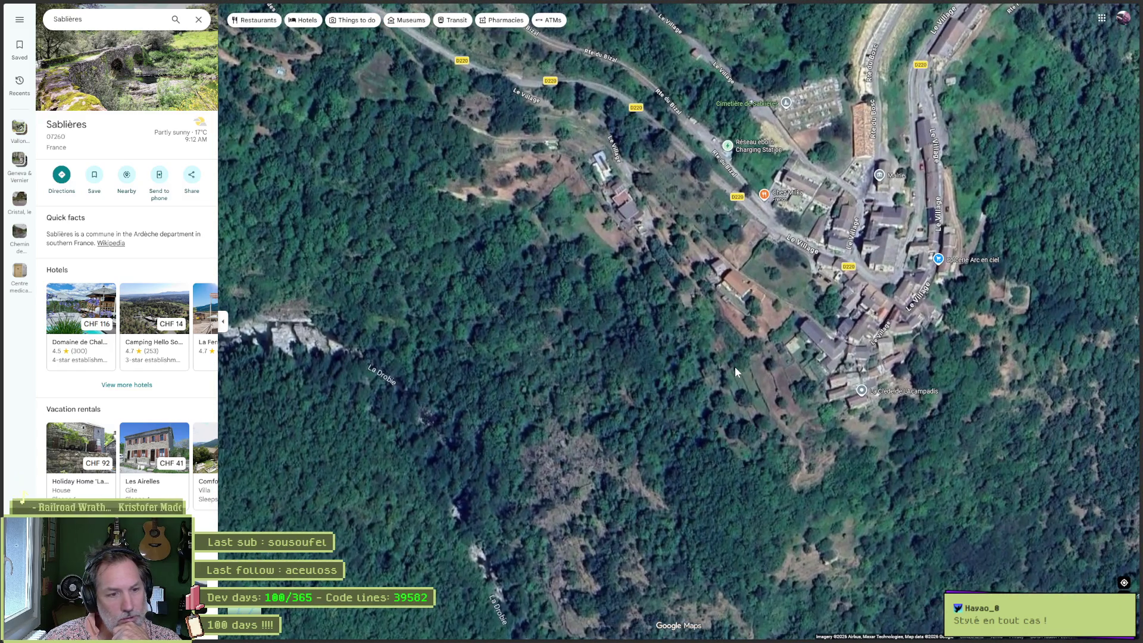
scroll(709, 335, "up", 1)
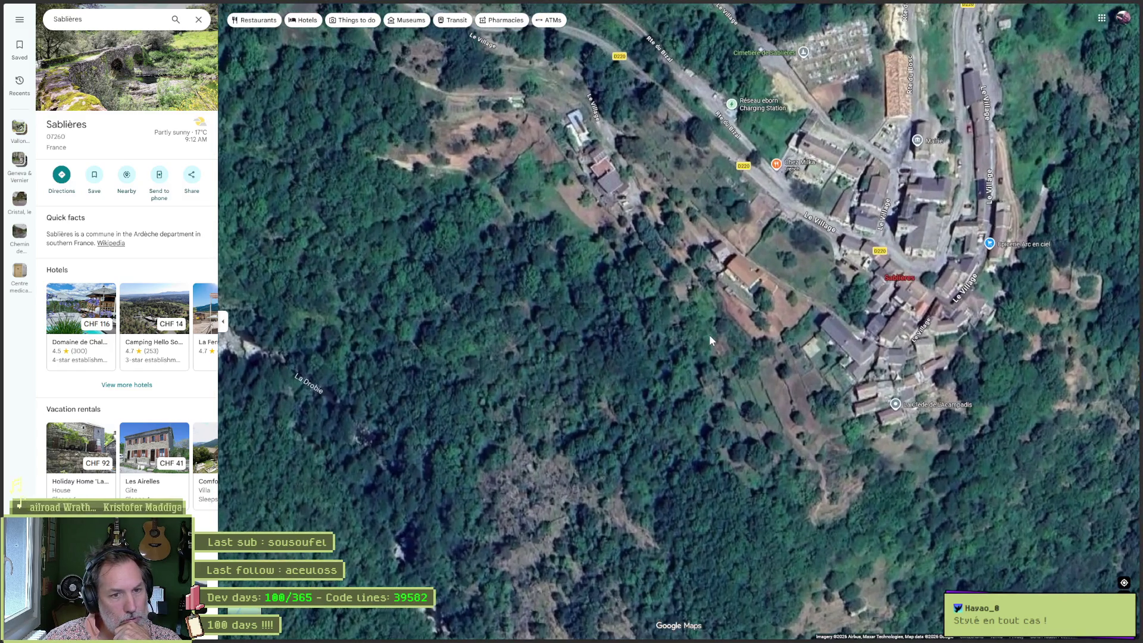
scroll(709, 334, "up", 1)
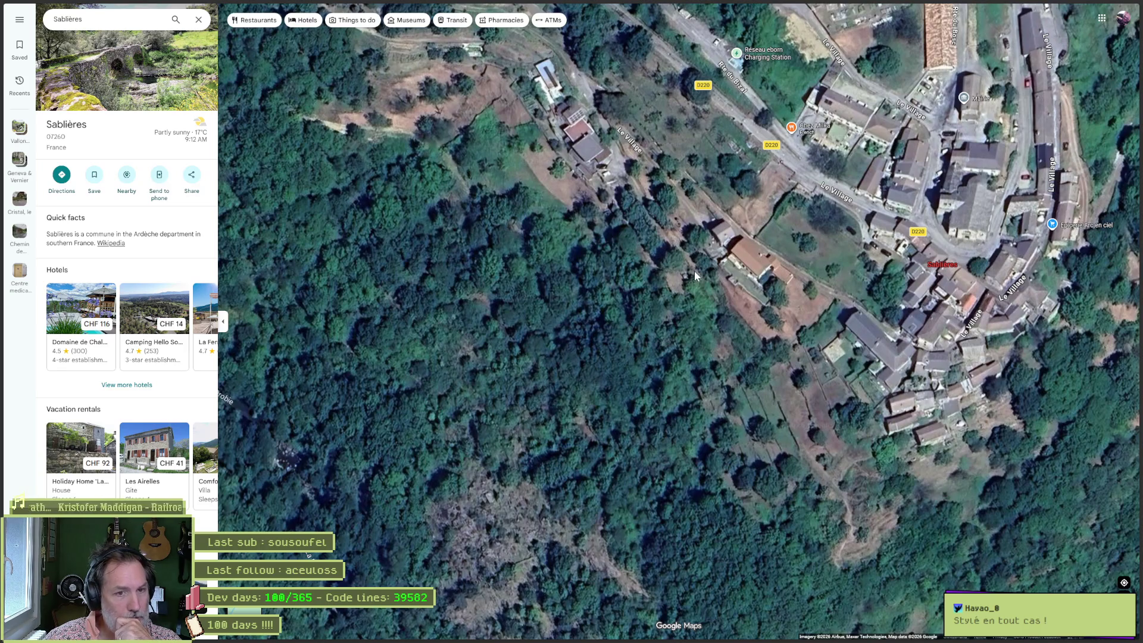
scroll(589, 310, "down", 5)
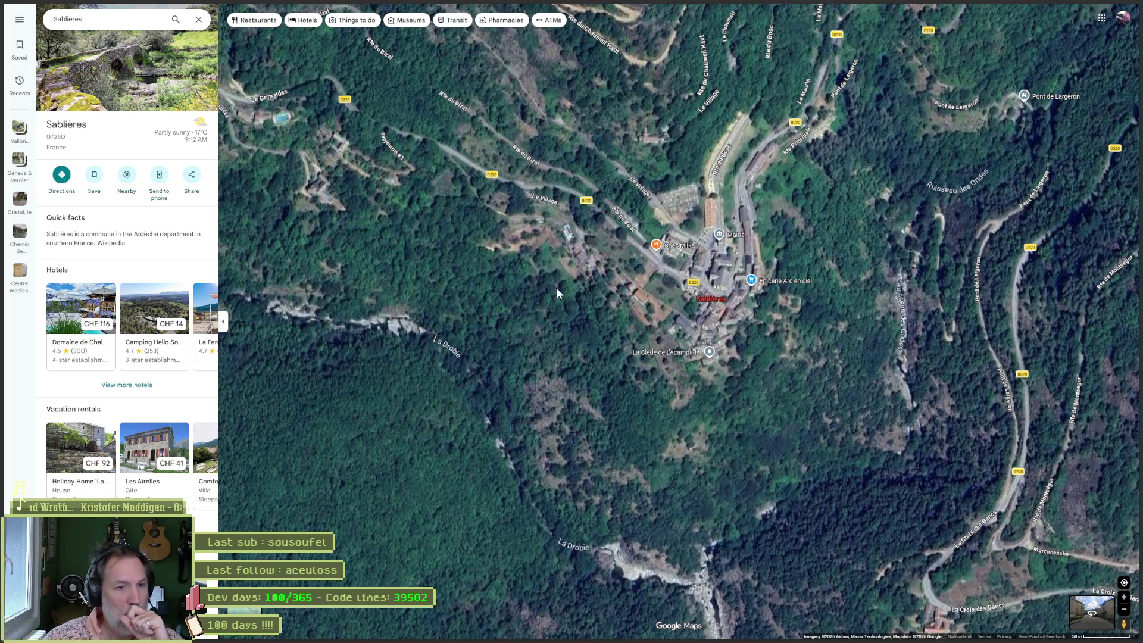
scroll(524, 426, "down", 2)
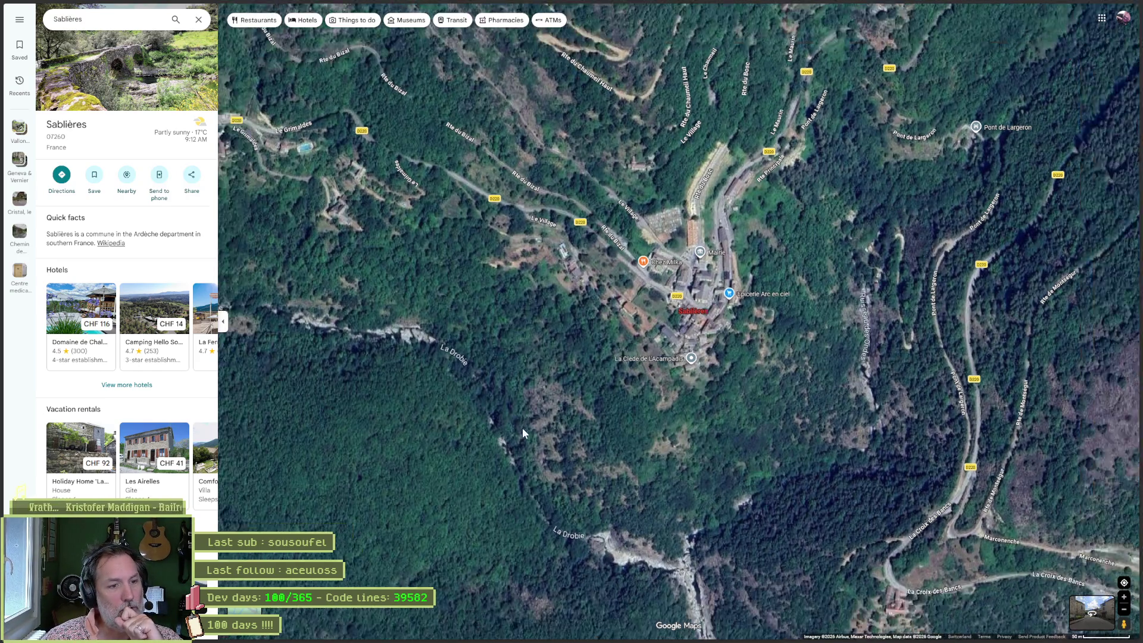
Step: Follow the river valley west, settle on the village and western slope, and open its photo gallery
left_click_drag(549, 430, 611, 217)
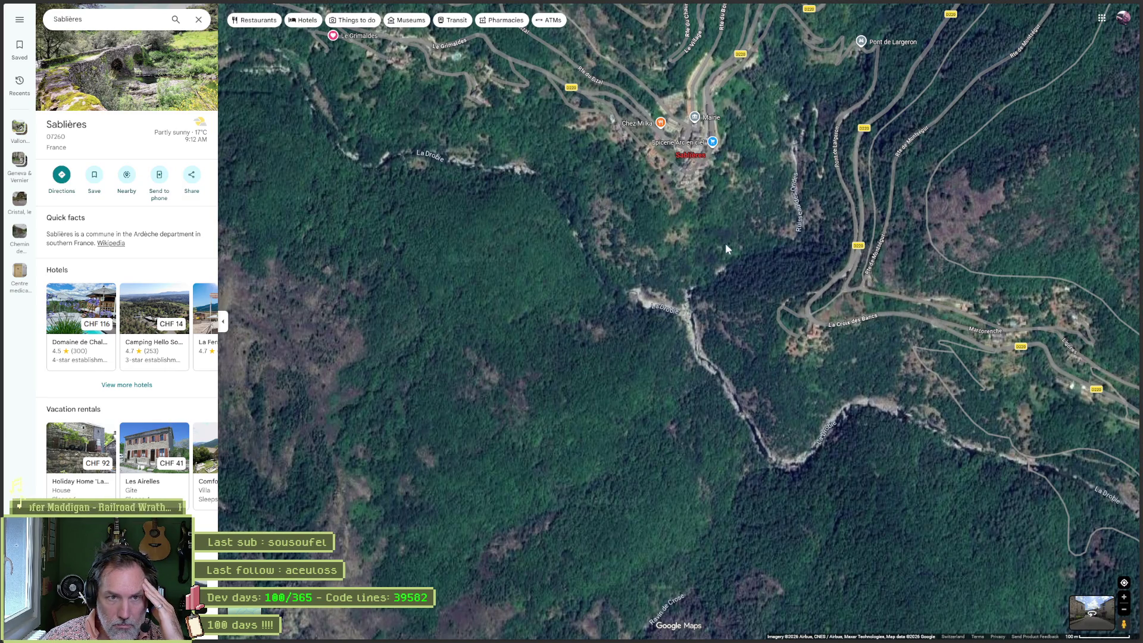
mouse_move(676, 237)
left_mouse_down()
mouse_move(739, 325)
mouse_move(900, 376)
mouse_move(972, 361)
left_mouse_up()
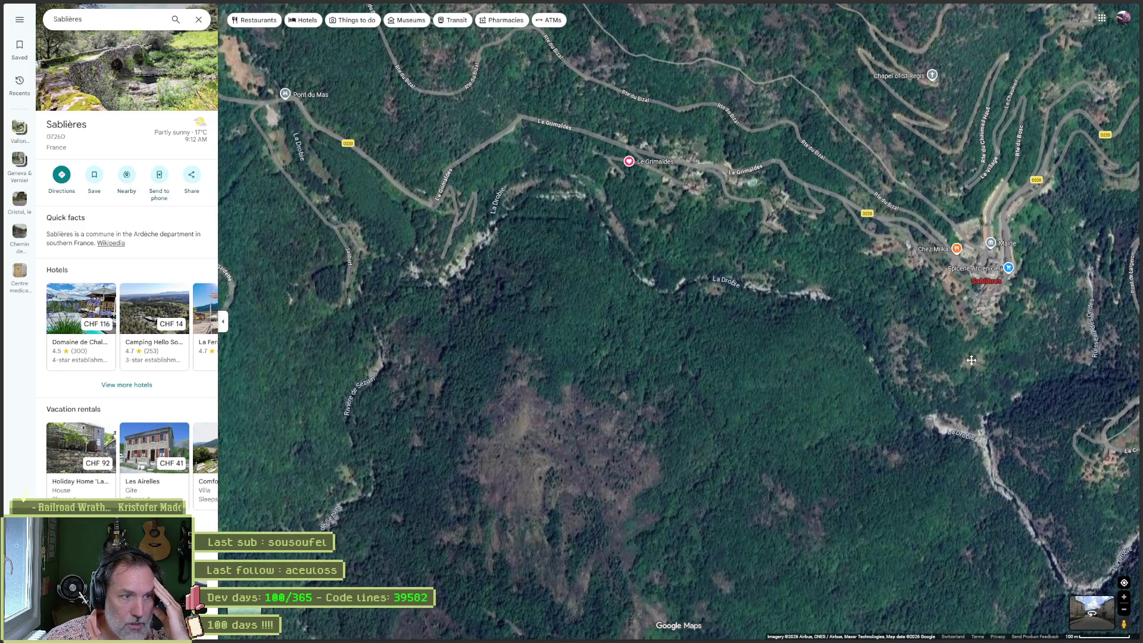
left_click_drag(971, 360, 794, 361)
scroll(754, 282, "up", 1)
scroll(754, 284, "up", 4)
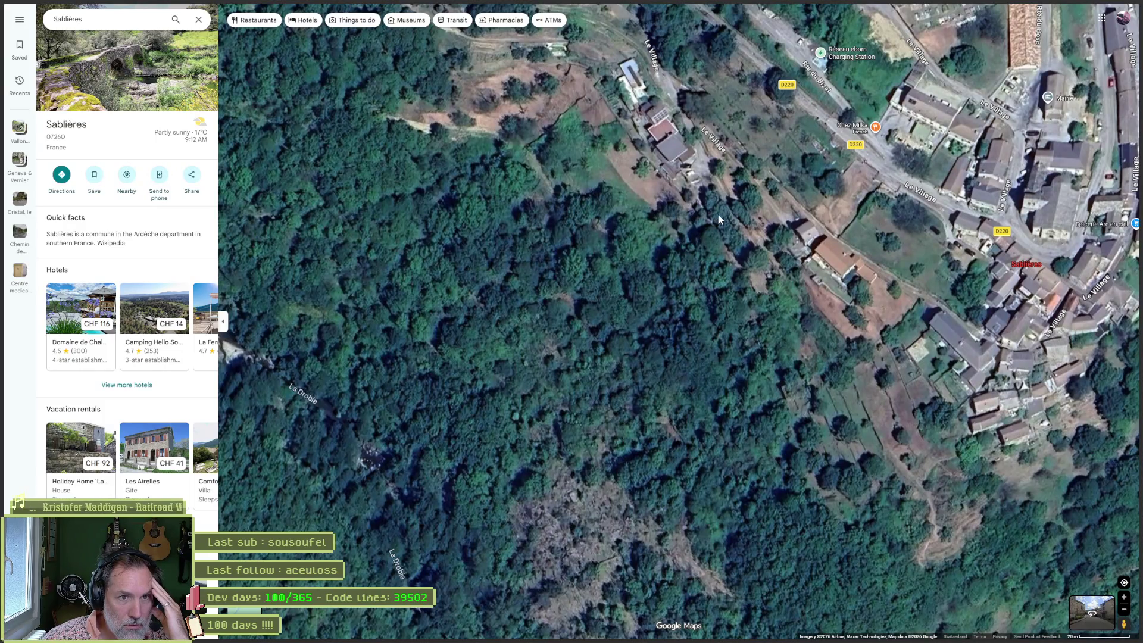
left_click_drag(788, 159, 734, 257)
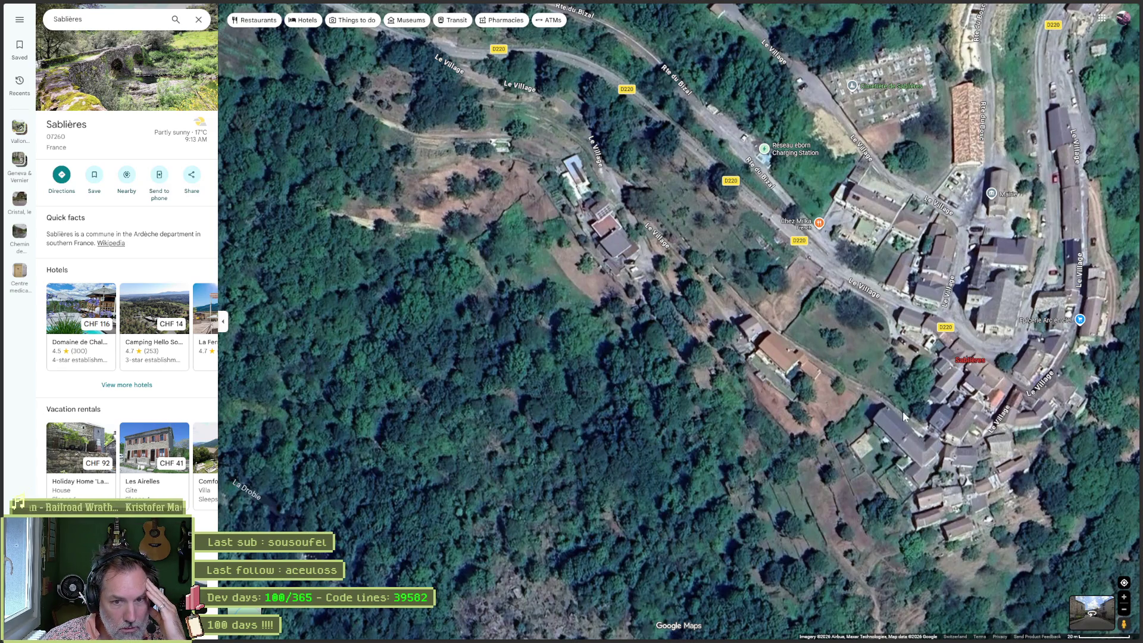
left_click_drag(945, 439, 815, 343)
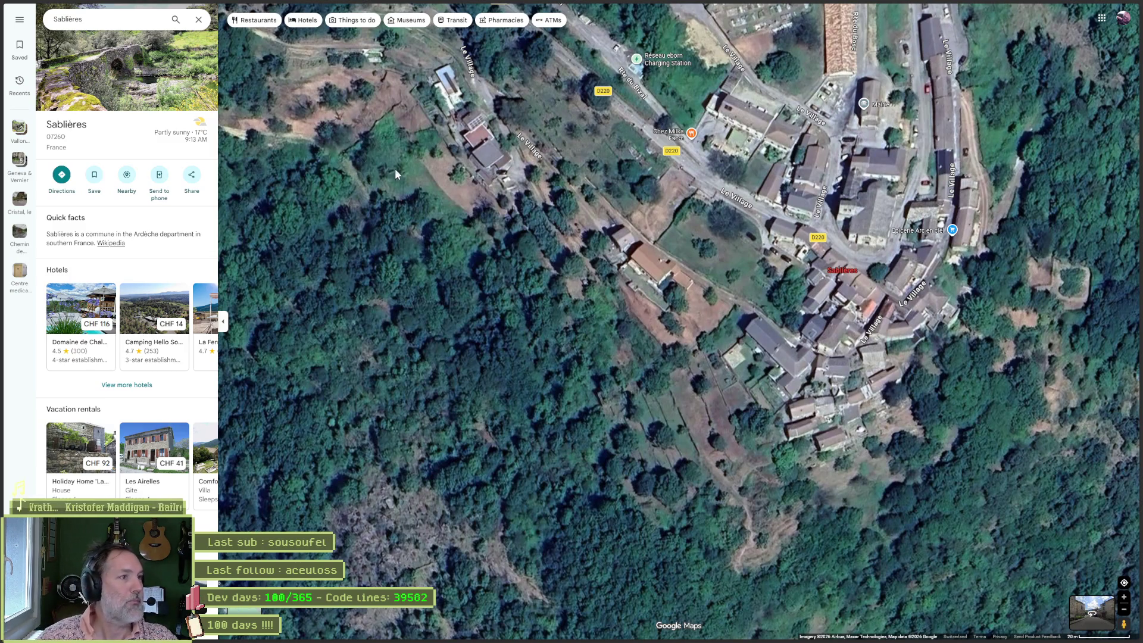
left_click(145, 80)
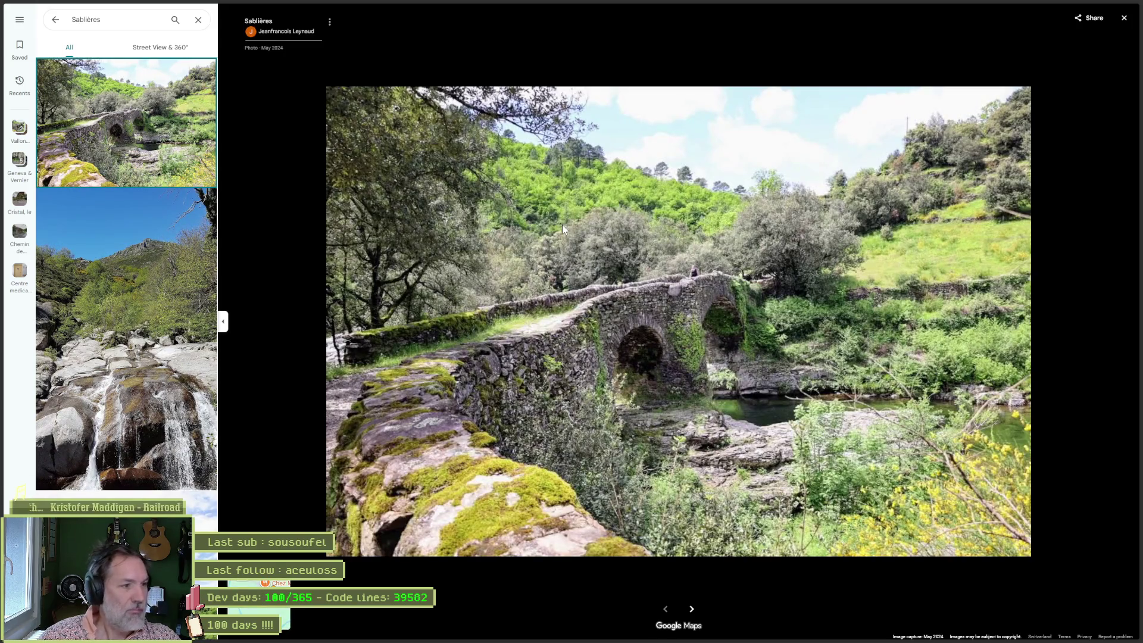
Step: Browse the Sablières waterfall, valley and village-house photos
left_click(162, 327)
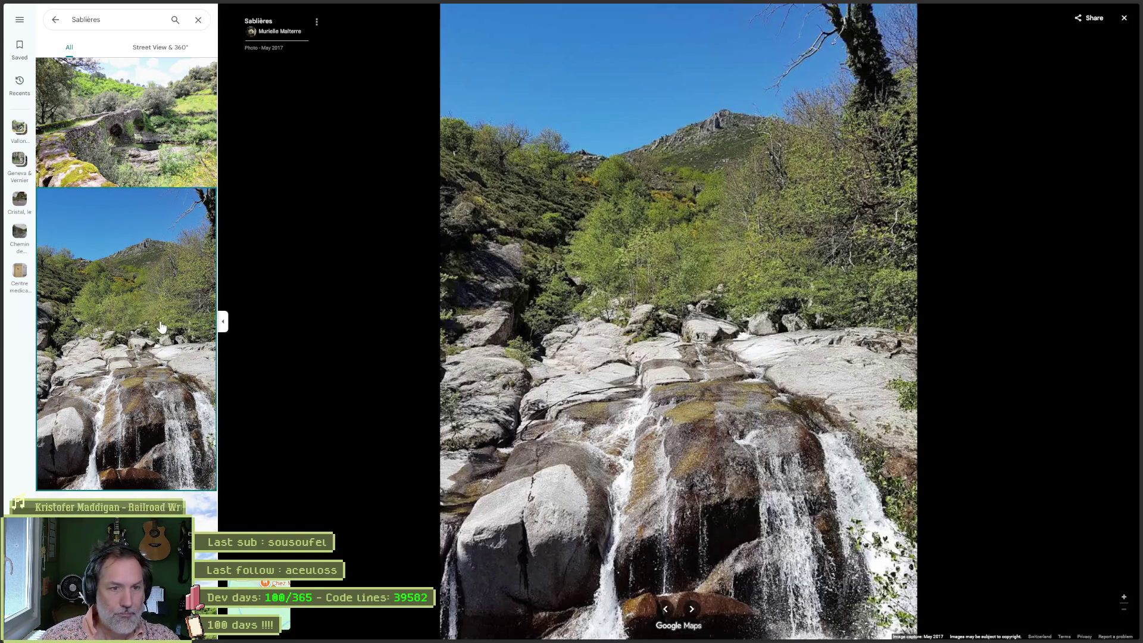
scroll(143, 370, "down", 4)
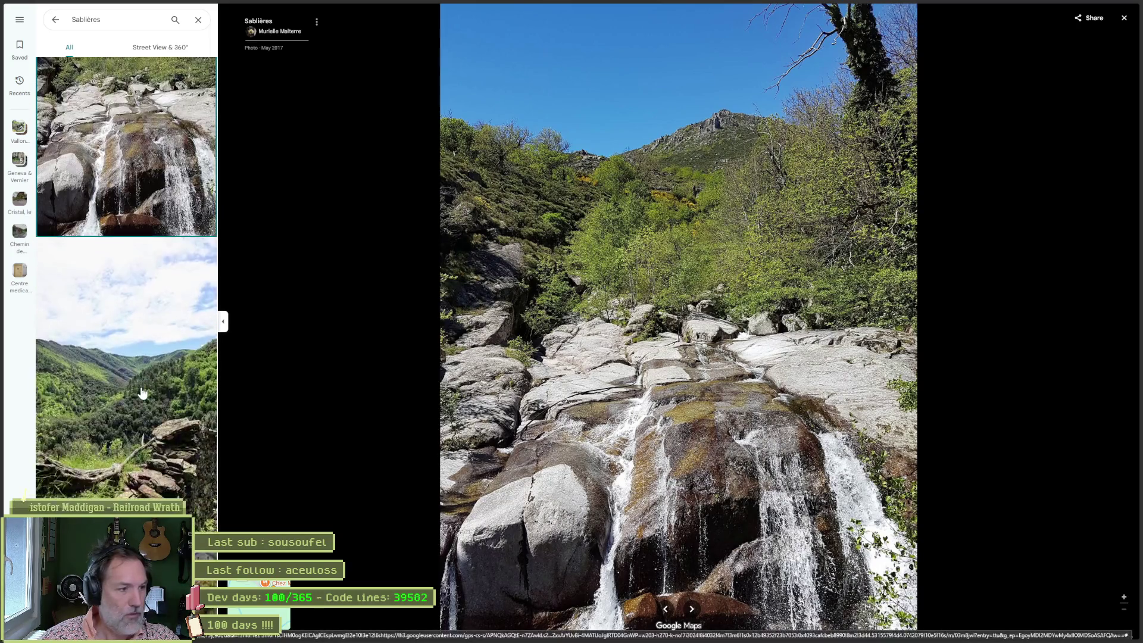
left_click(143, 393)
scroll(143, 393, "down", 4)
left_click(138, 384)
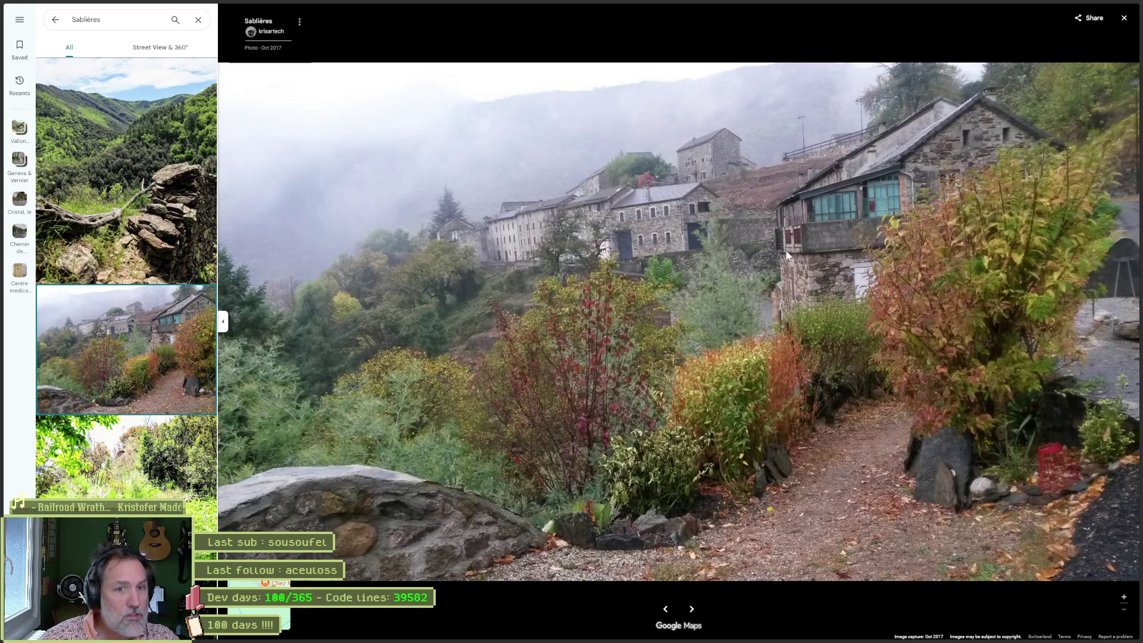
Step: Open the mountain-village rooftop panorama, then return to the ChatGPT conversation
scroll(161, 450, "down", 10)
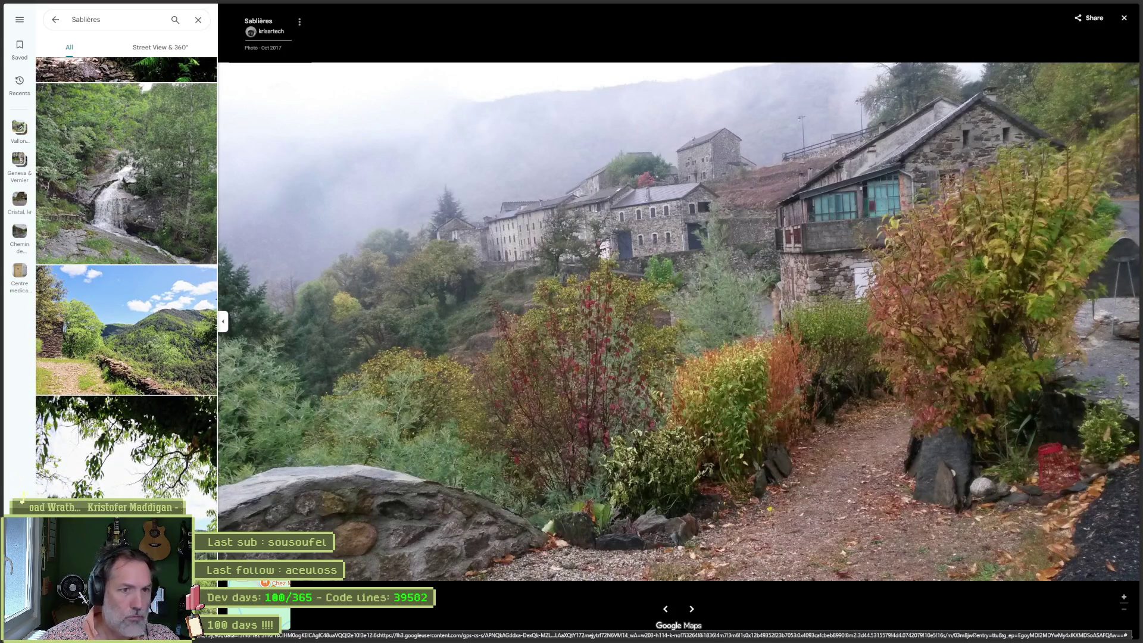
scroll(152, 458, "down", 3)
scroll(154, 456, "down", 5)
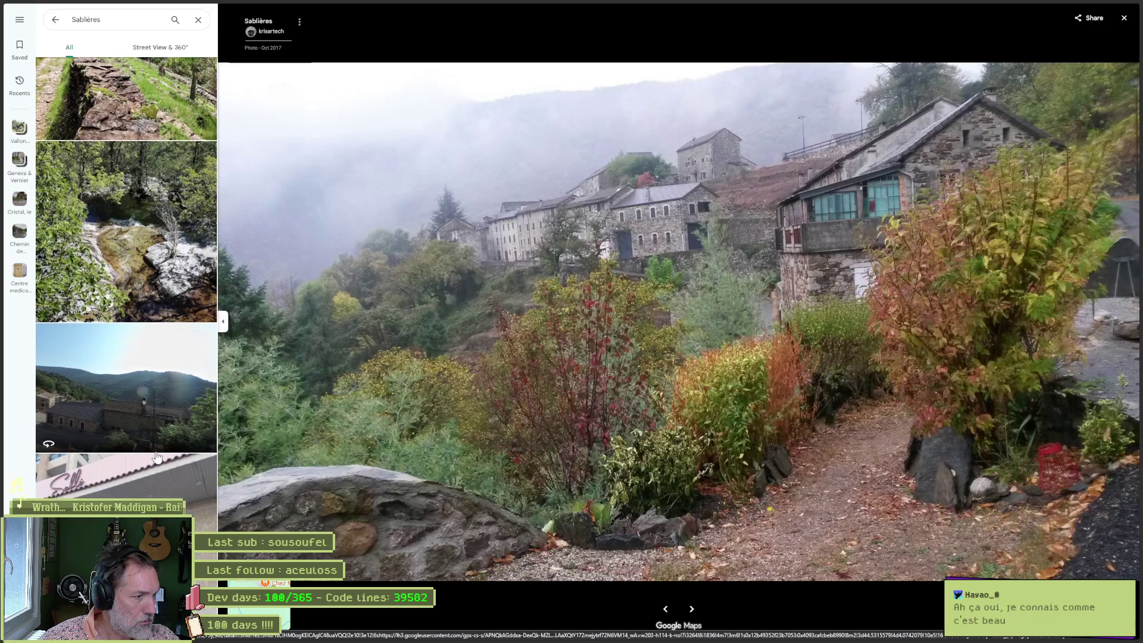
left_click(122, 432)
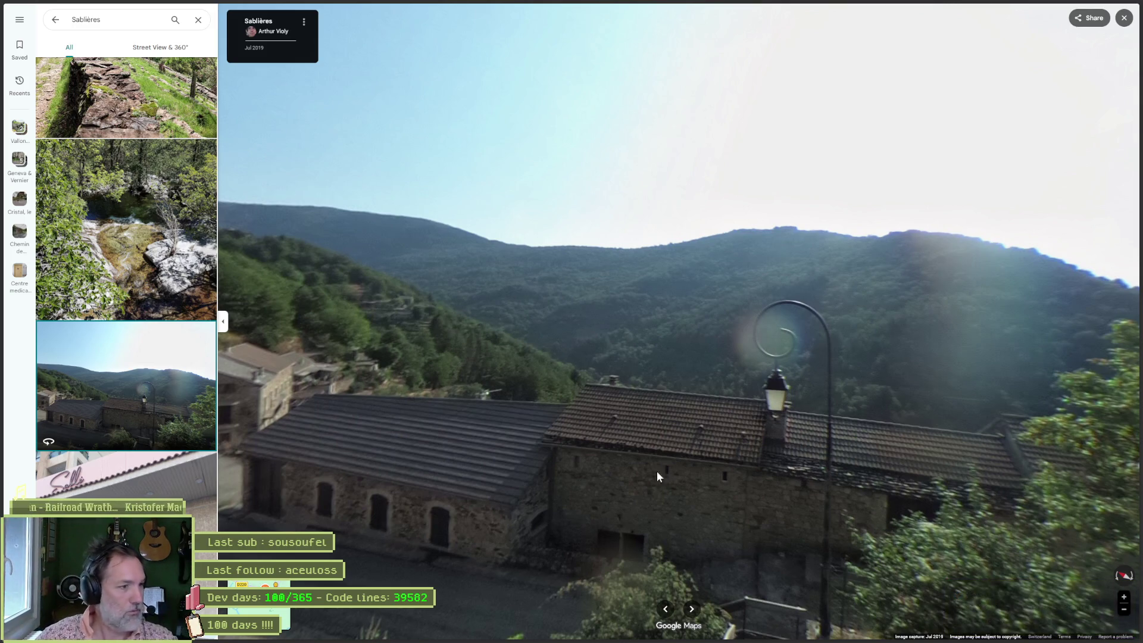
scroll(147, 460, "down", 4)
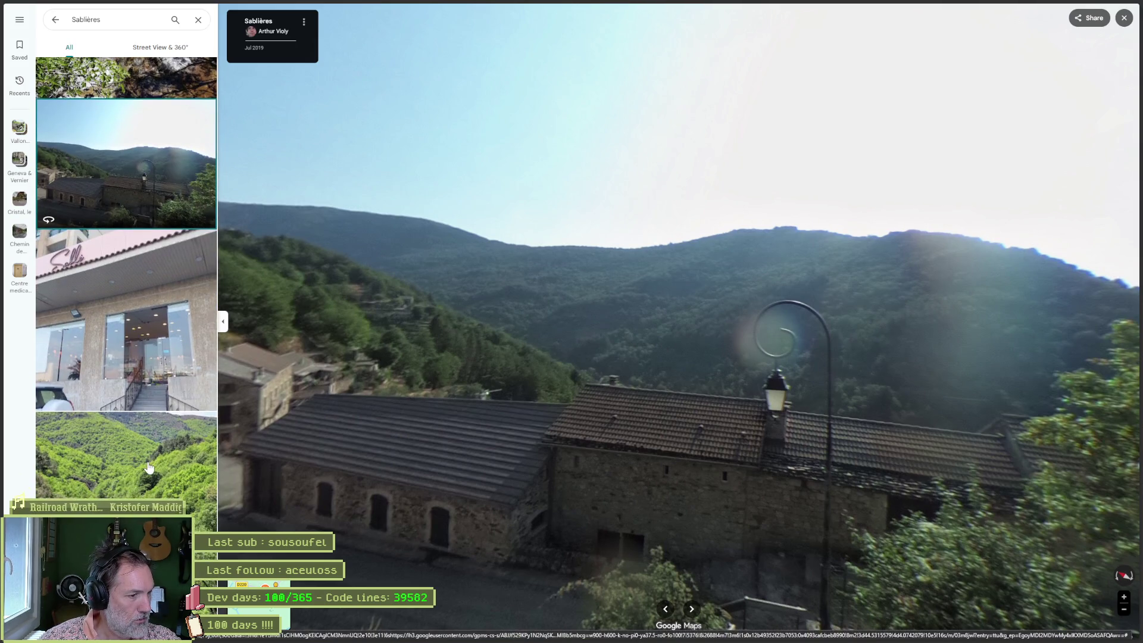
scroll(149, 468, "down", 15)
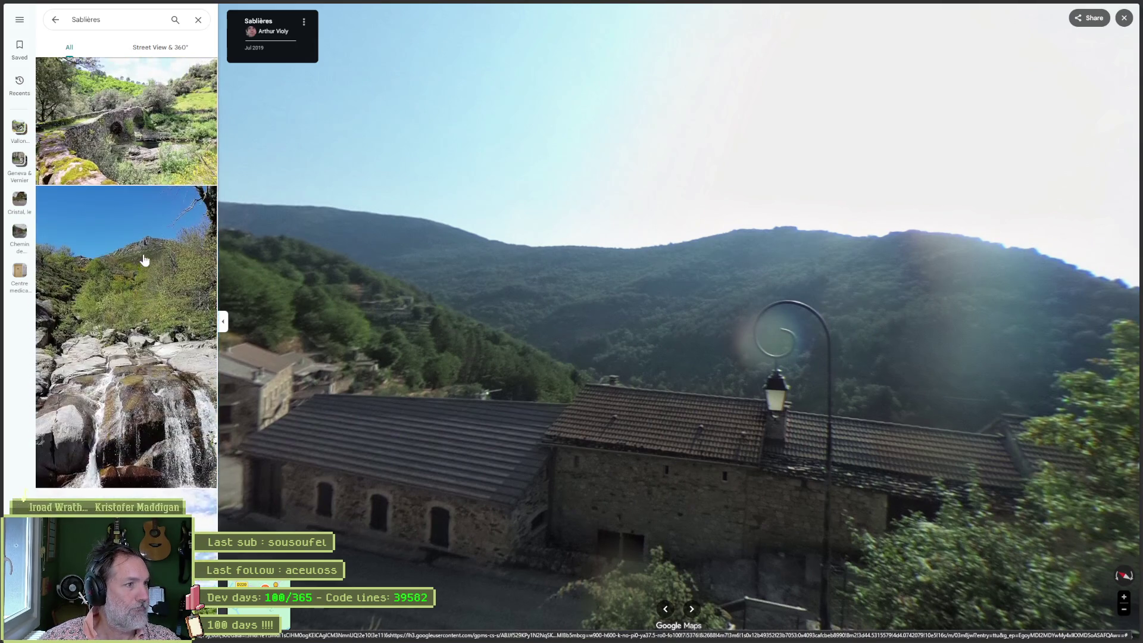
key("alt+Tab")
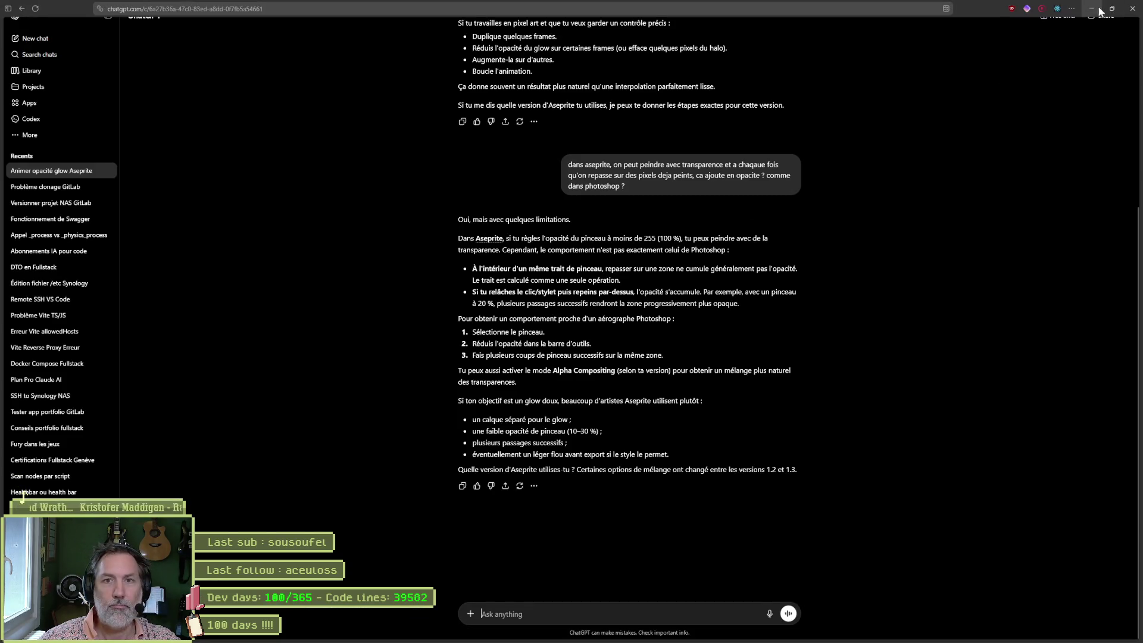
Step: Zoom over the HUD ability icons in Godot's player_hud, then return to hud_abilities in Aseprite
key("alt+Tab")
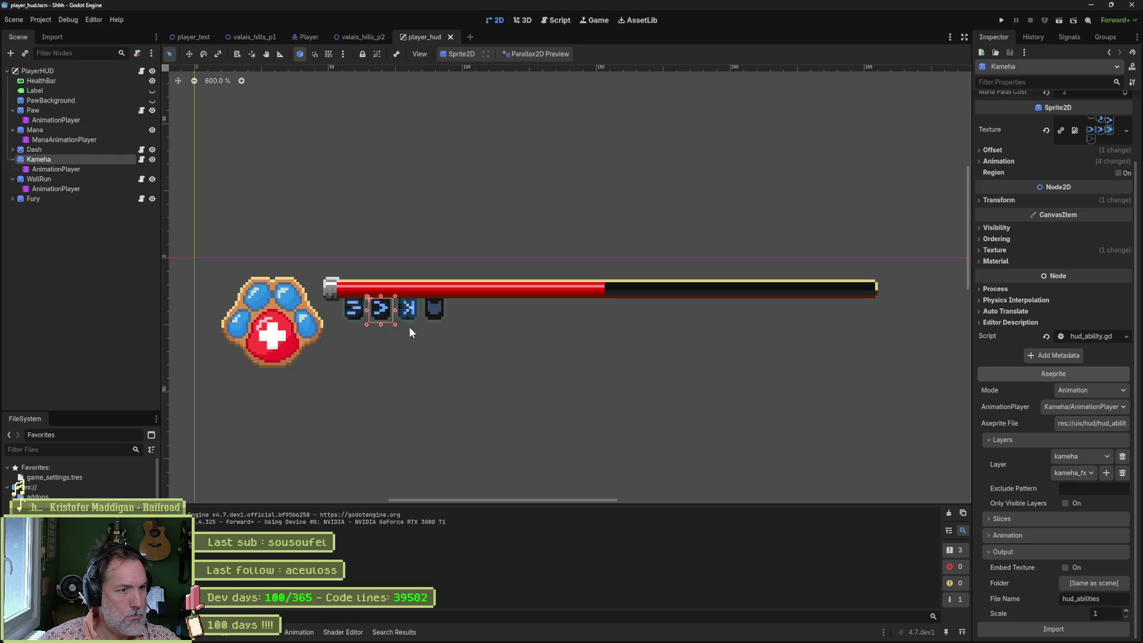
scroll(410, 329, "up", 4)
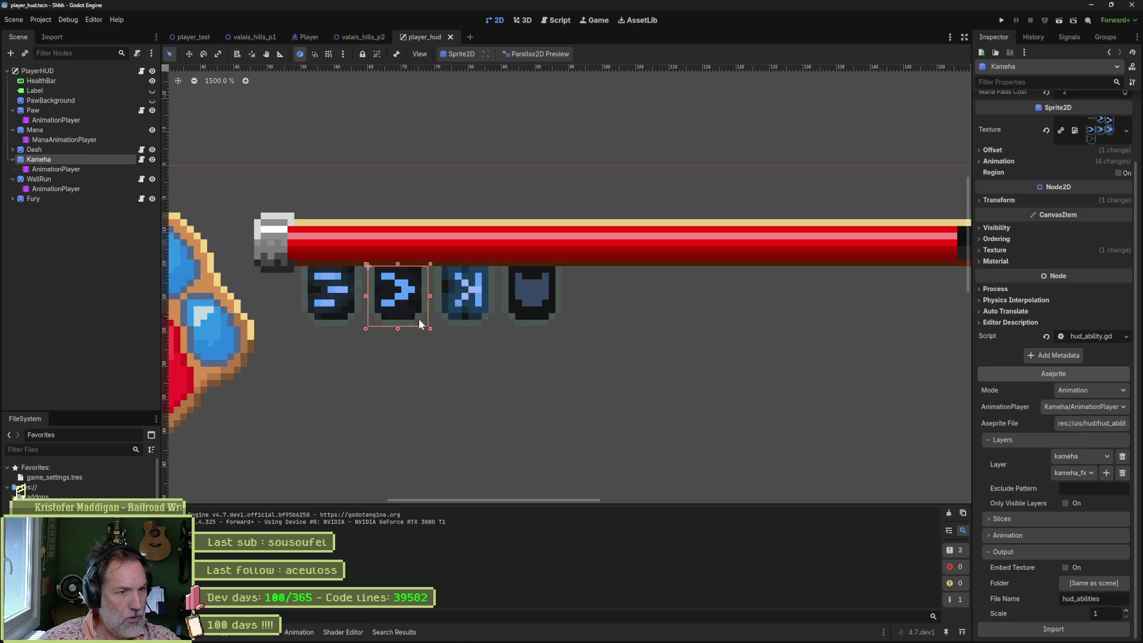
scroll(456, 319, "down", 2)
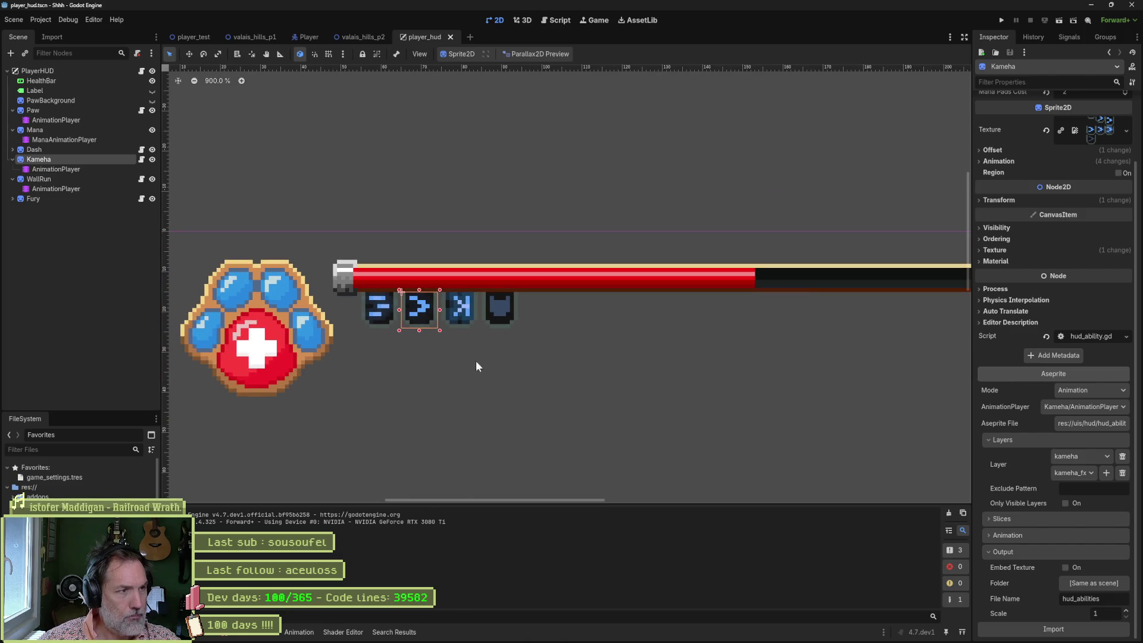
mouse_move(560, 634)
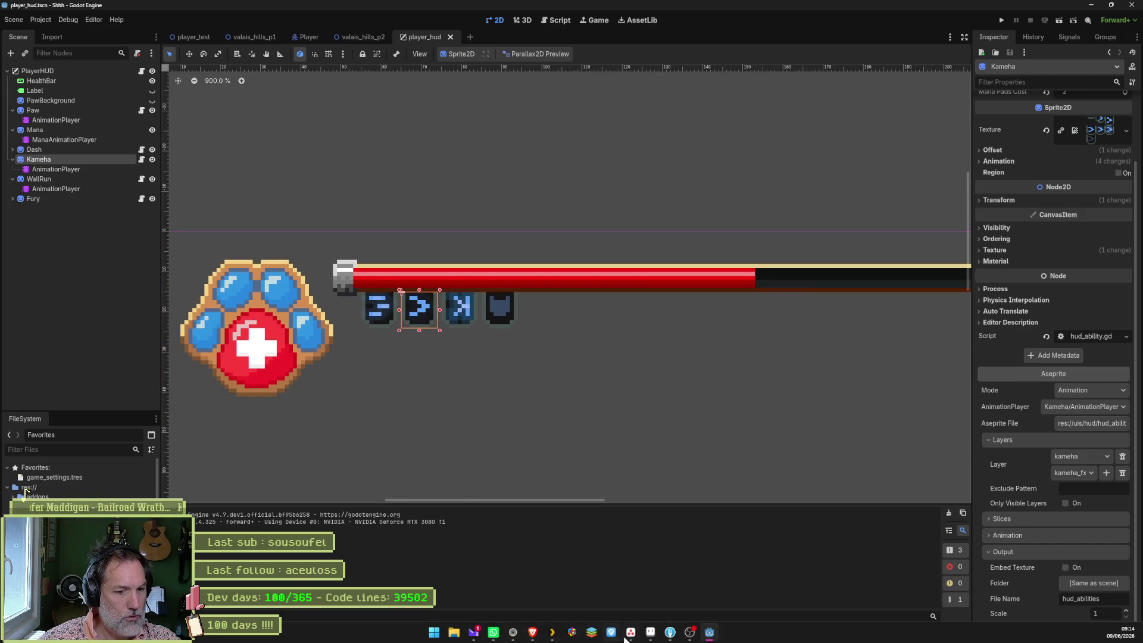
left_click(650, 635)
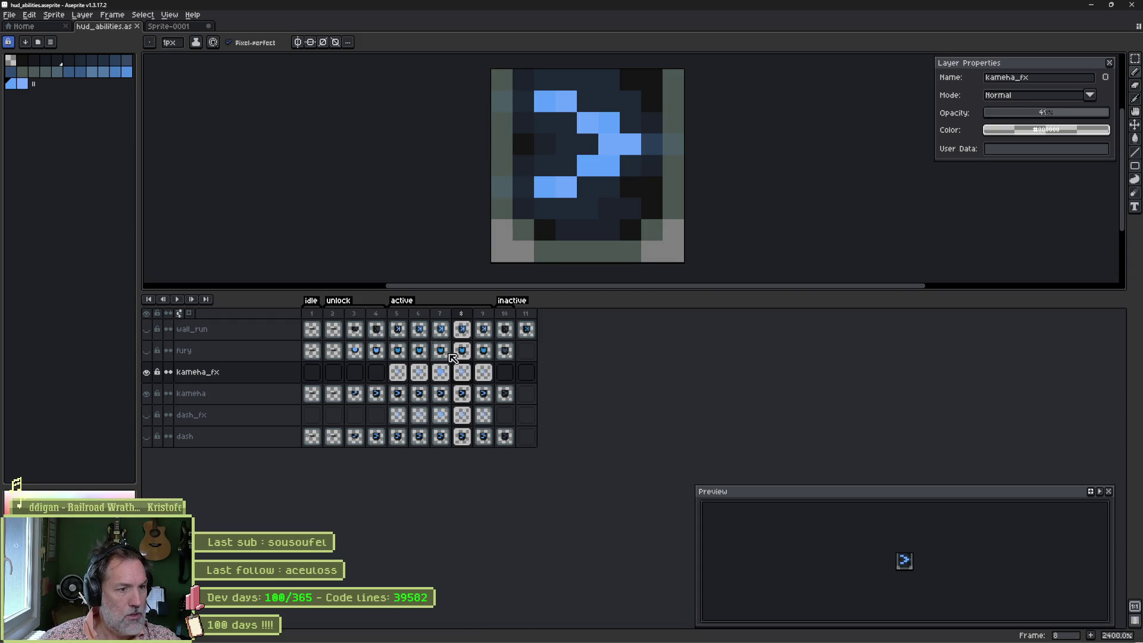
Step: Hide the kameha layers and create a new fury_fx layer above fury
left_click(146, 372)
left_click(146, 393)
left_click(244, 357)
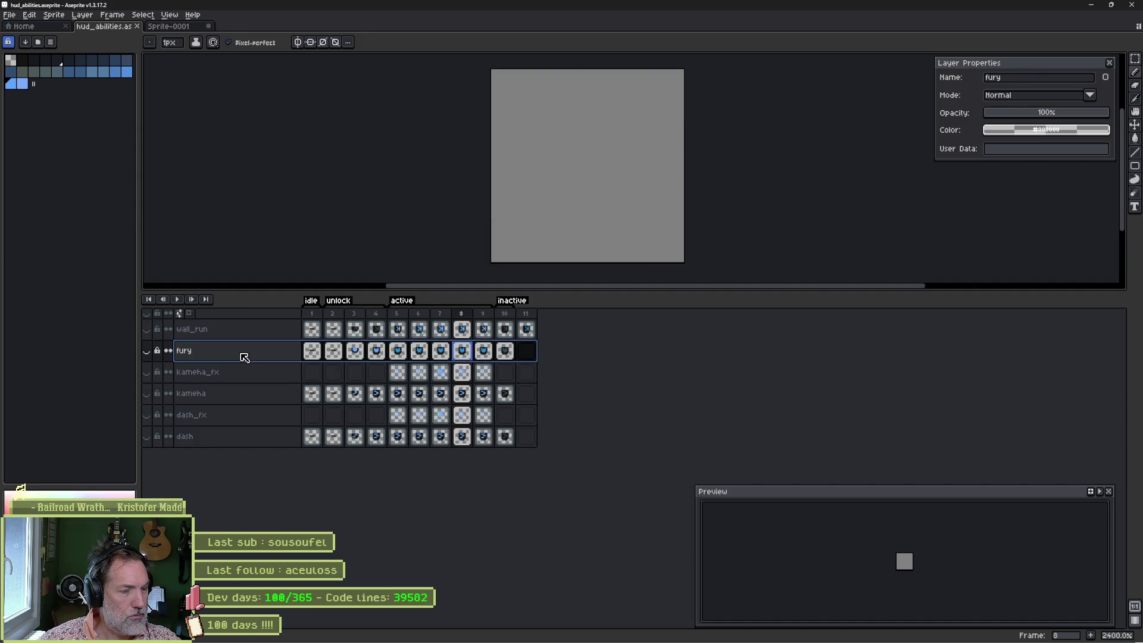
key("shift+n")
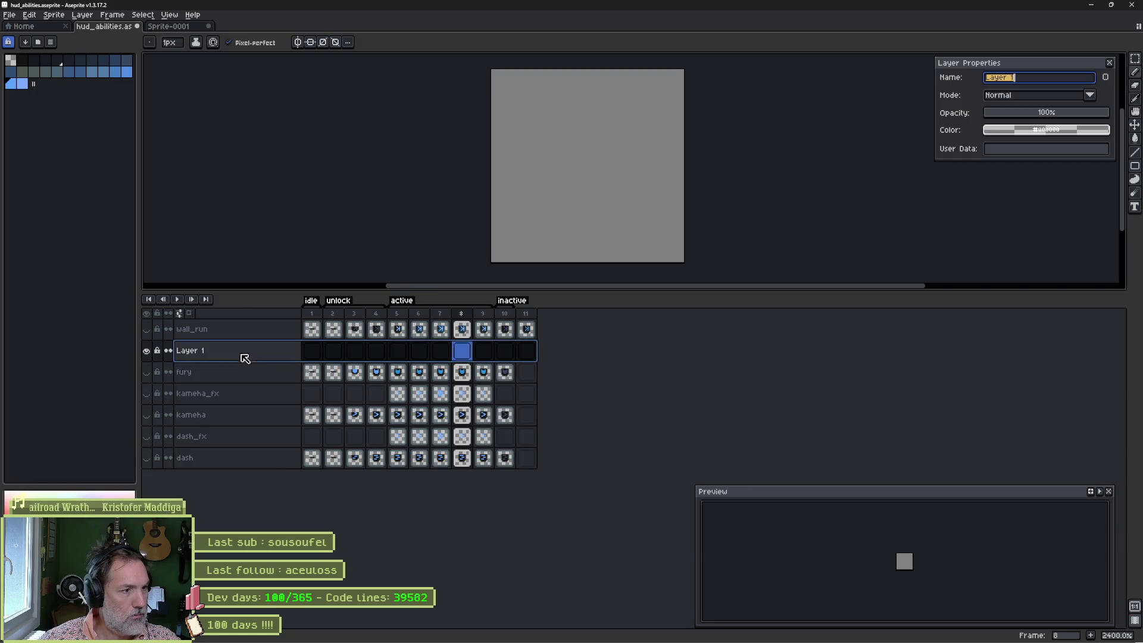
type("fury_fx")
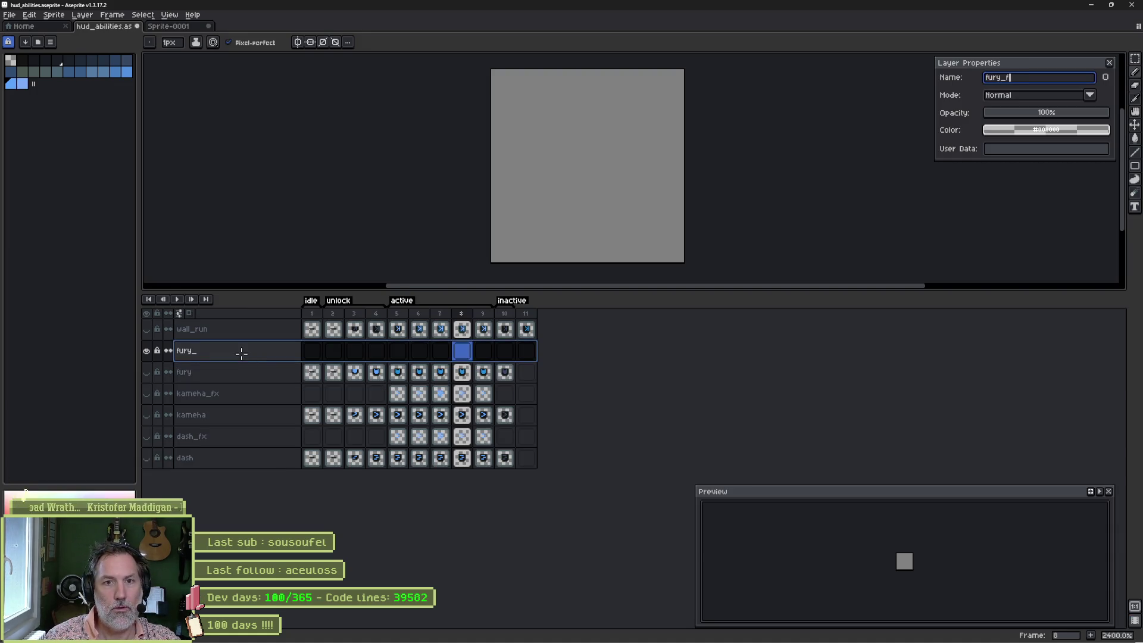
key("Return")
Step: On frame 5, paint trial blue glow strokes around the fury icon with a 4px brush, undoing them
left_click(405, 356)
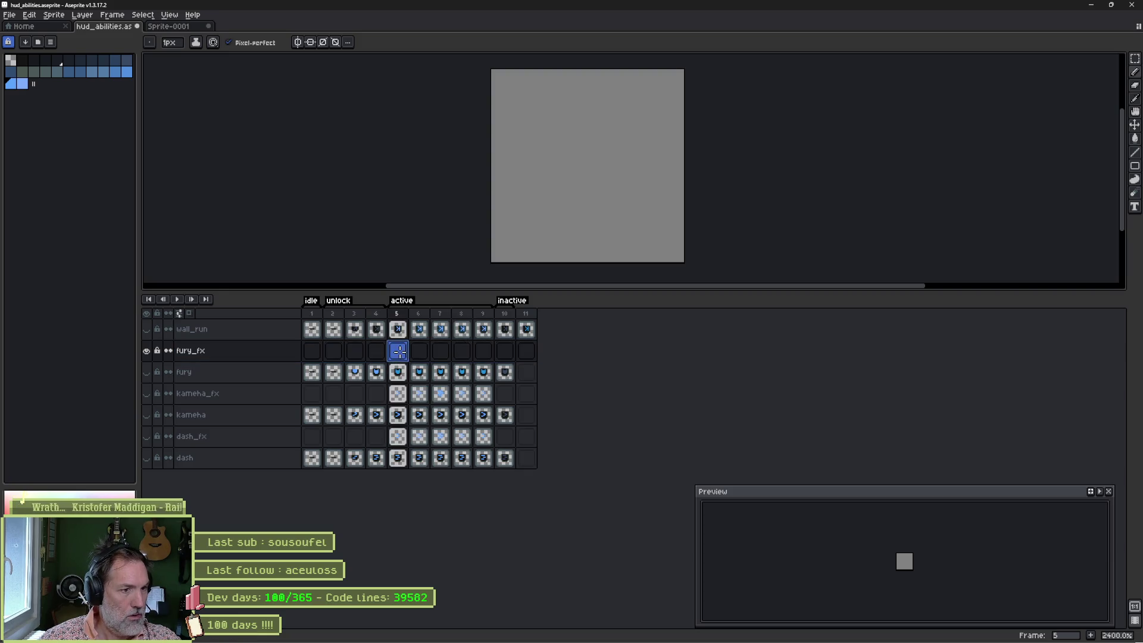
left_click(145, 373)
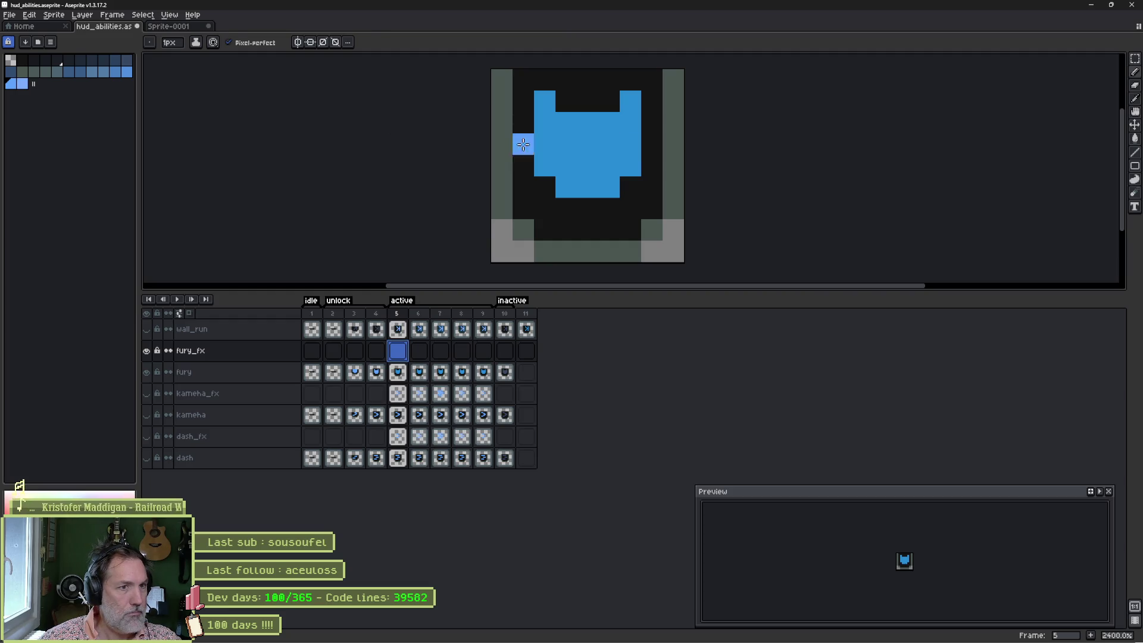
key("plus")
key("plus")
key("plus")
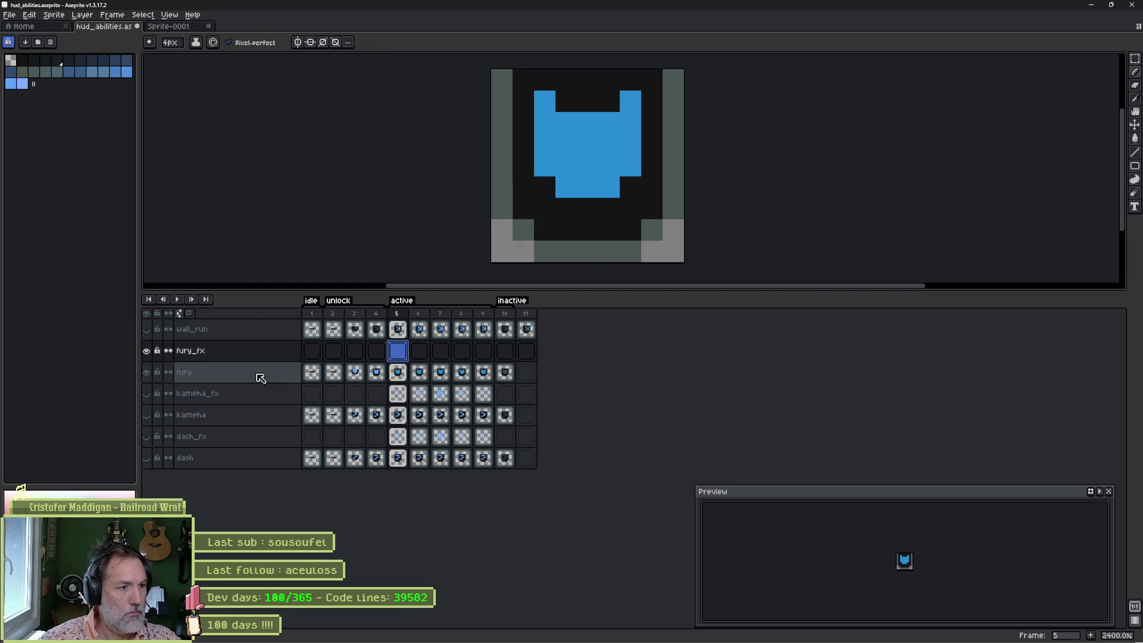
mouse_move(518, 119)
left_mouse_down()
mouse_move(518, 179)
mouse_move(554, 206)
mouse_move(512, 149)
left_mouse_up()
mouse_move(609, 122)
left_mouse_down()
mouse_move(649, 179)
mouse_move(584, 191)
mouse_move(560, 113)
left_mouse_up()
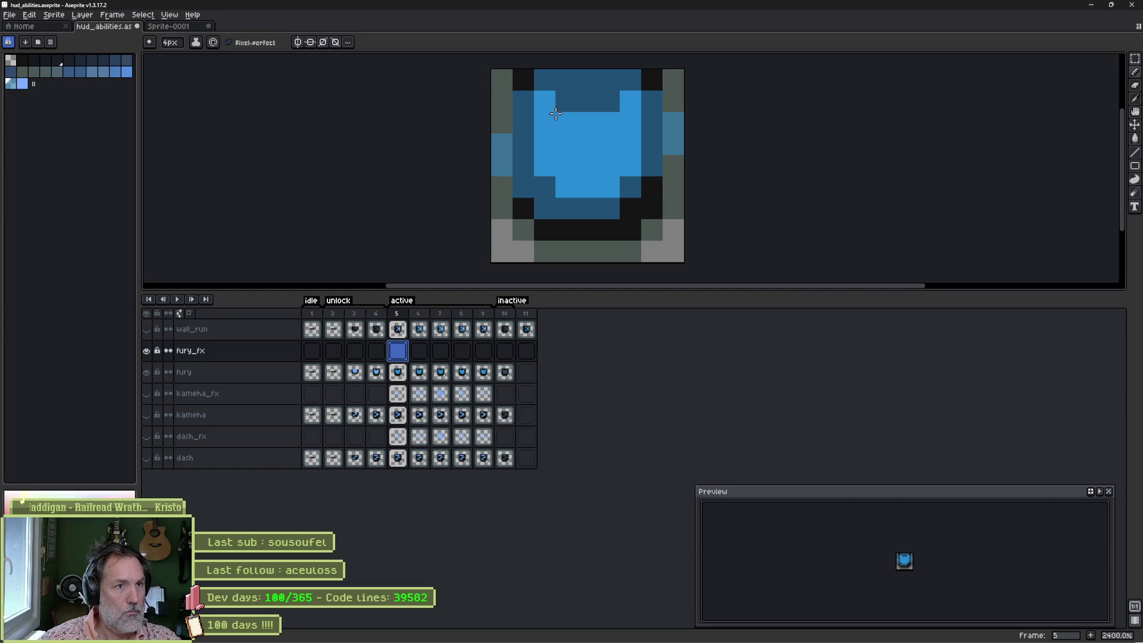
key("ctrl+z")
key("ctrl+z")
key("ctrl+y")
key("ctrl+z")
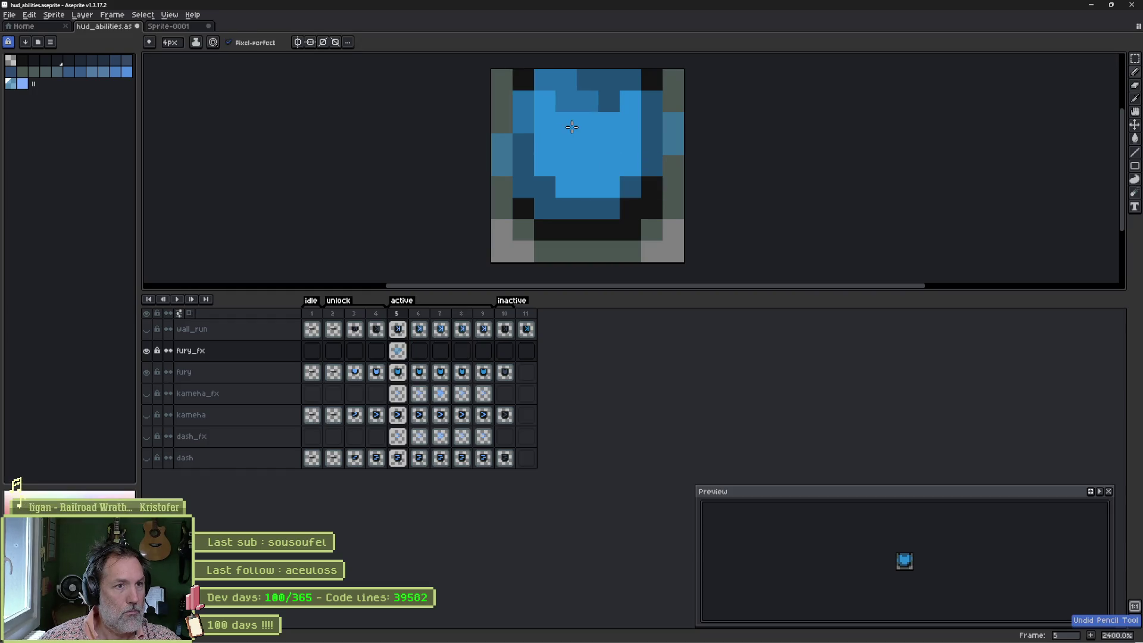
key("ctrl+z")
key("ctrl+z")
key("ctrl+z")
key("ctrl+y")
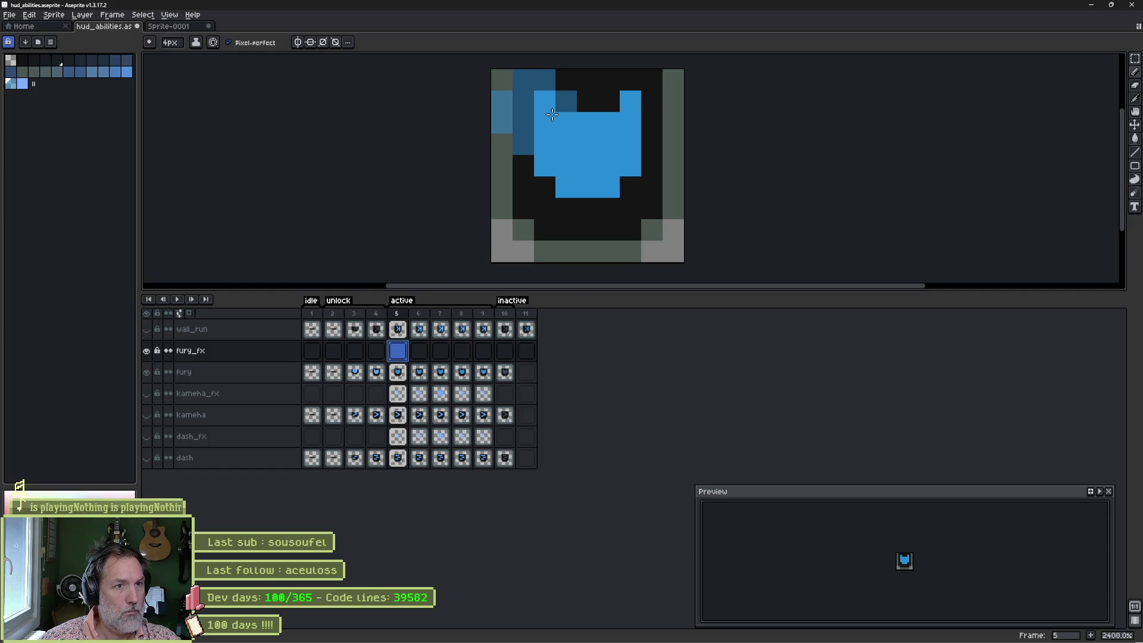
left_click_drag(552, 115, 628, 113)
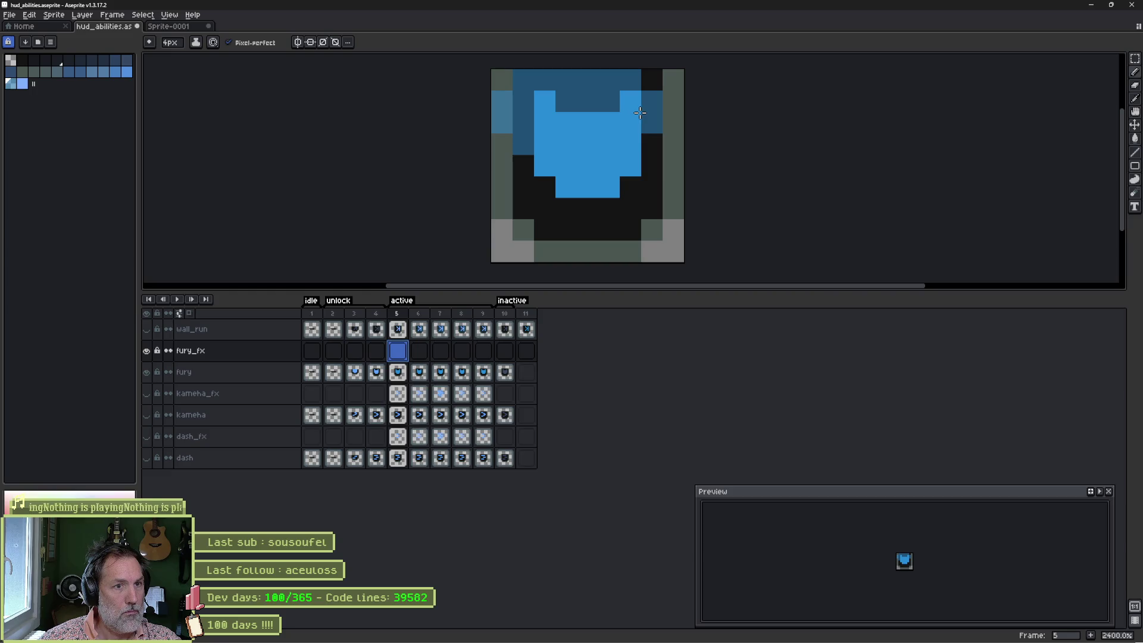
mouse_move(642, 112)
left_mouse_down()
mouse_move(654, 161)
mouse_move(612, 199)
mouse_move(545, 211)
mouse_move(553, 176)
left_mouse_up()
key("ctrl+z")
key("ctrl+z")
key("ctrl+z")
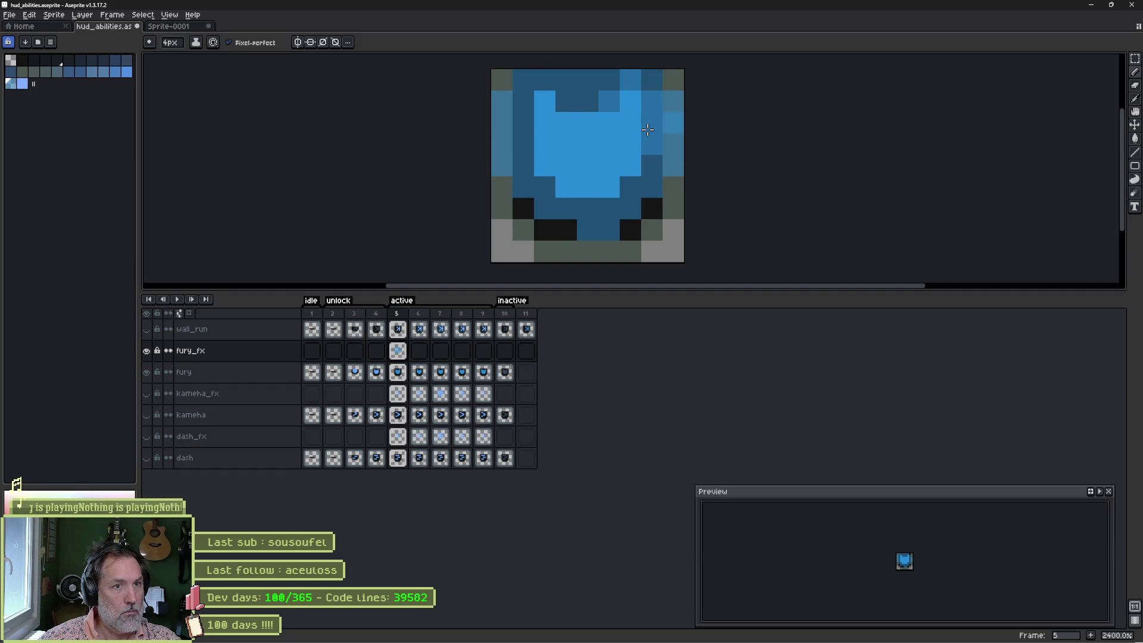
Step: Turn off pixel-perfect and paint dark blue glow around the top, right and bottom
left_click(230, 43)
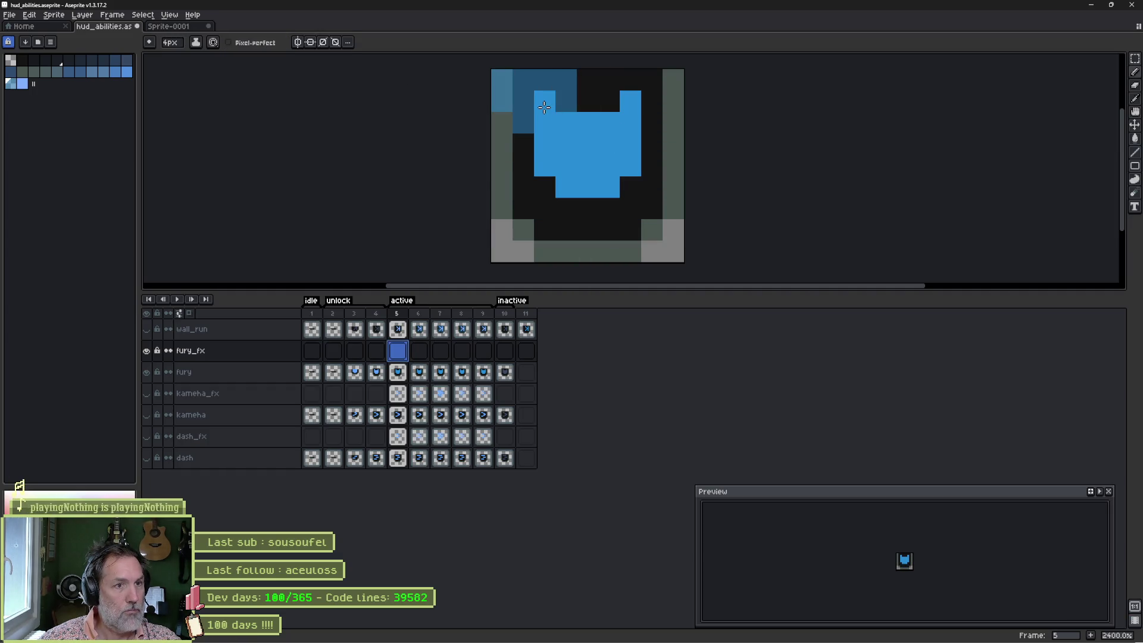
mouse_move(545, 107)
left_mouse_down()
mouse_move(614, 101)
mouse_move(673, 173)
mouse_move(589, 196)
mouse_move(542, 148)
left_mouse_up()
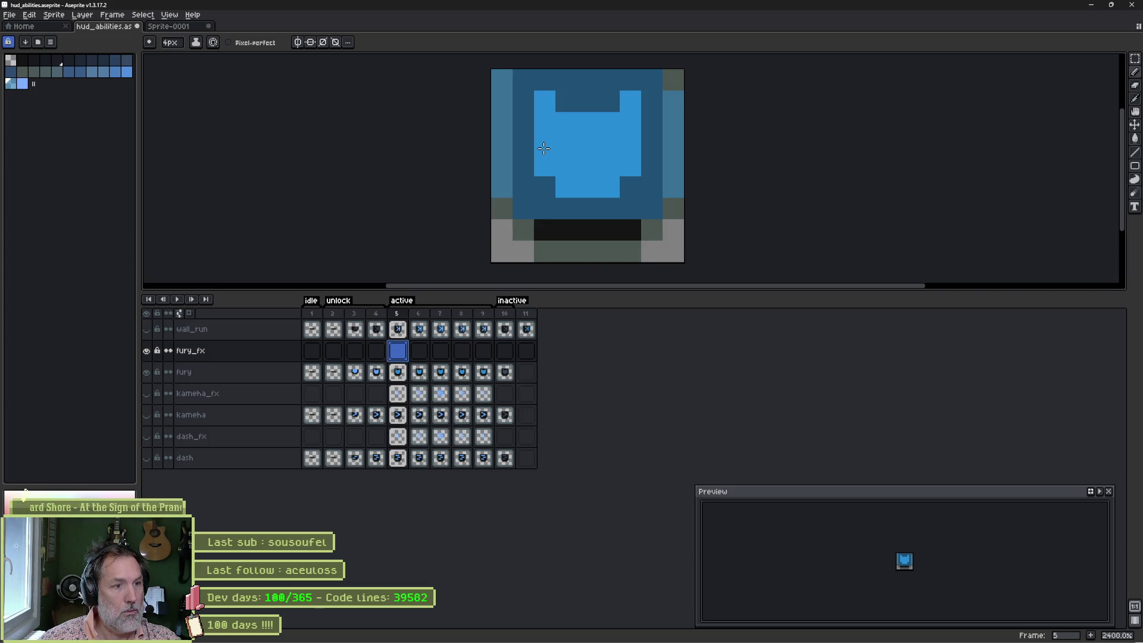
left_click_drag(524, 209, 503, 161)
key("ctrl+z")
Step: Add lighter blue highlights with a 3px brush along the top, right and lower left
key("minus")
mouse_move(547, 136)
left_mouse_down()
mouse_move(566, 83)
mouse_move(649, 119)
mouse_move(637, 110)
mouse_move(628, 184)
mouse_move(573, 189)
left_mouse_up()
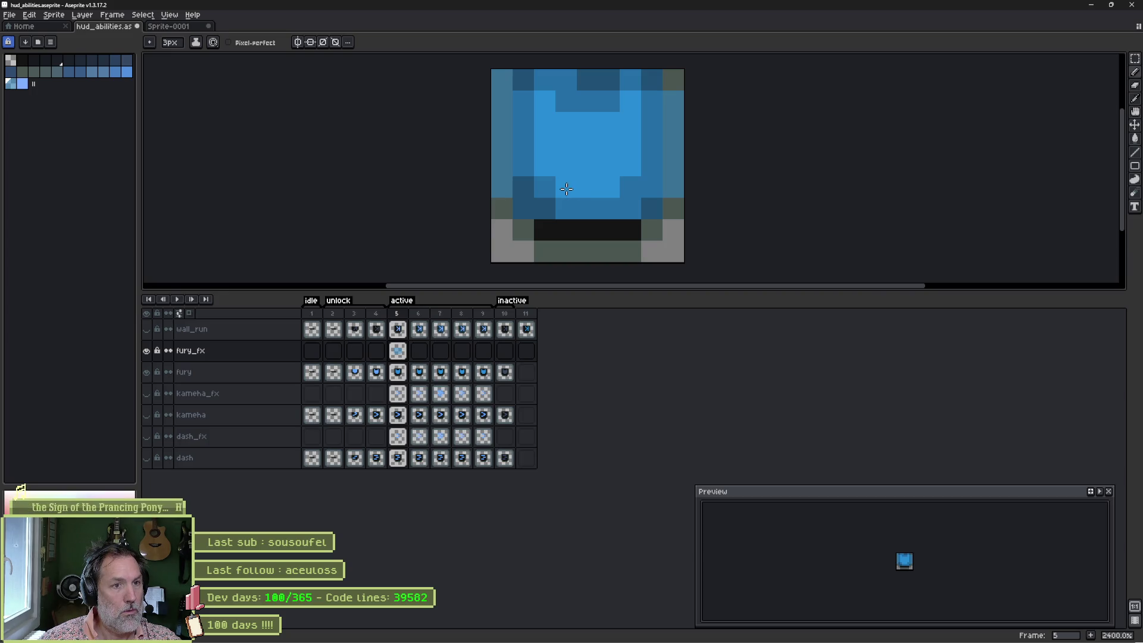
left_click(557, 189)
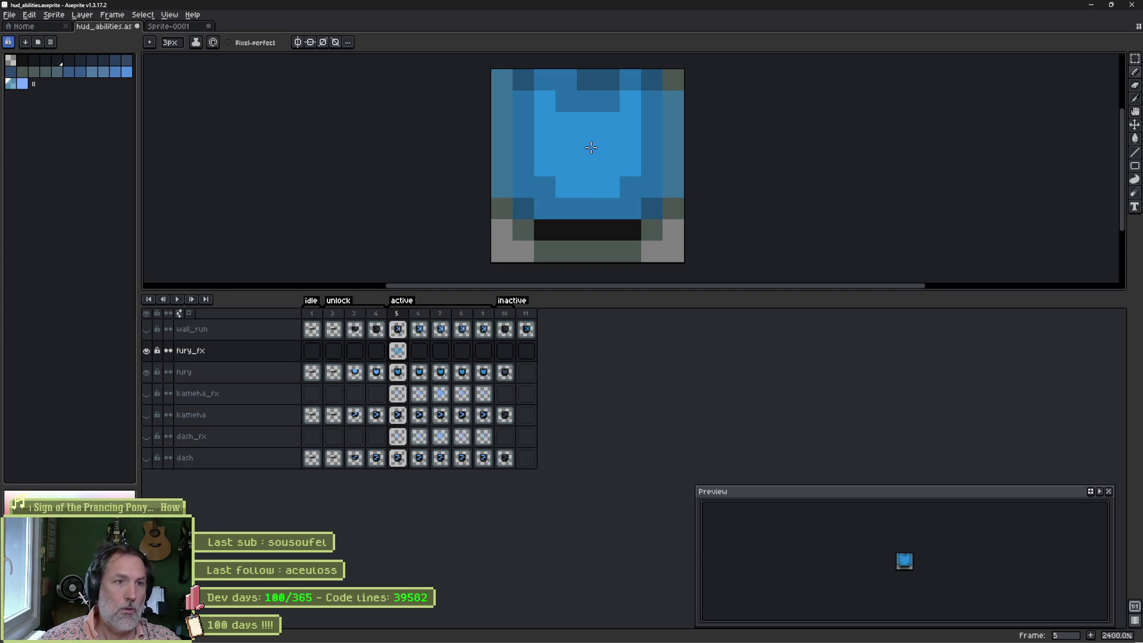
left_click(613, 116)
key("ctrl+z")
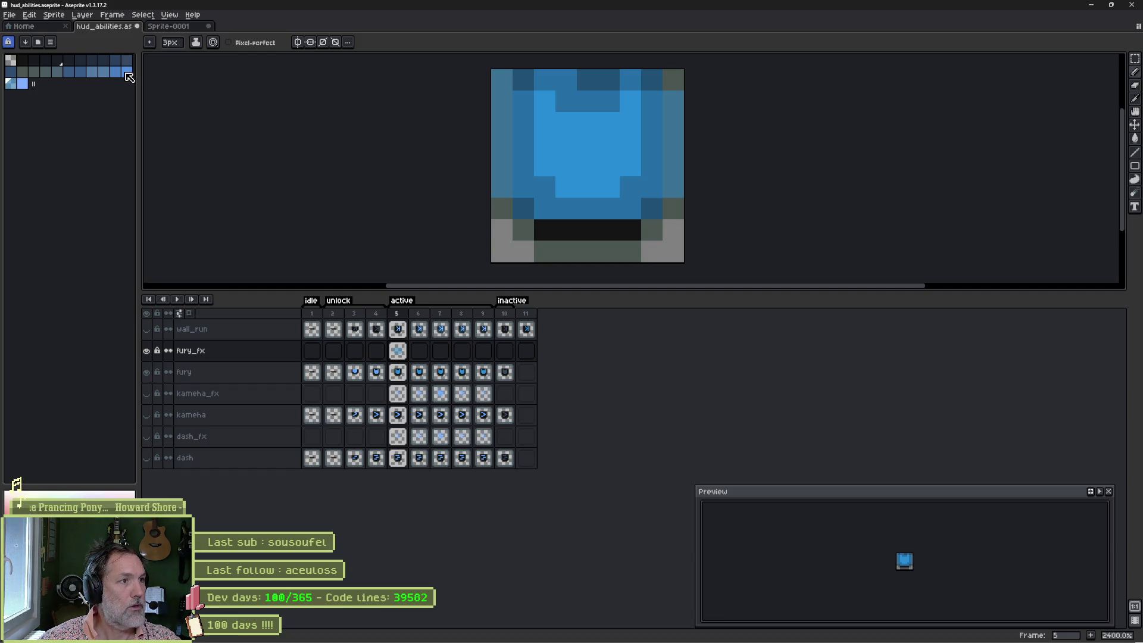
left_click_drag(146, 372, 147, 352)
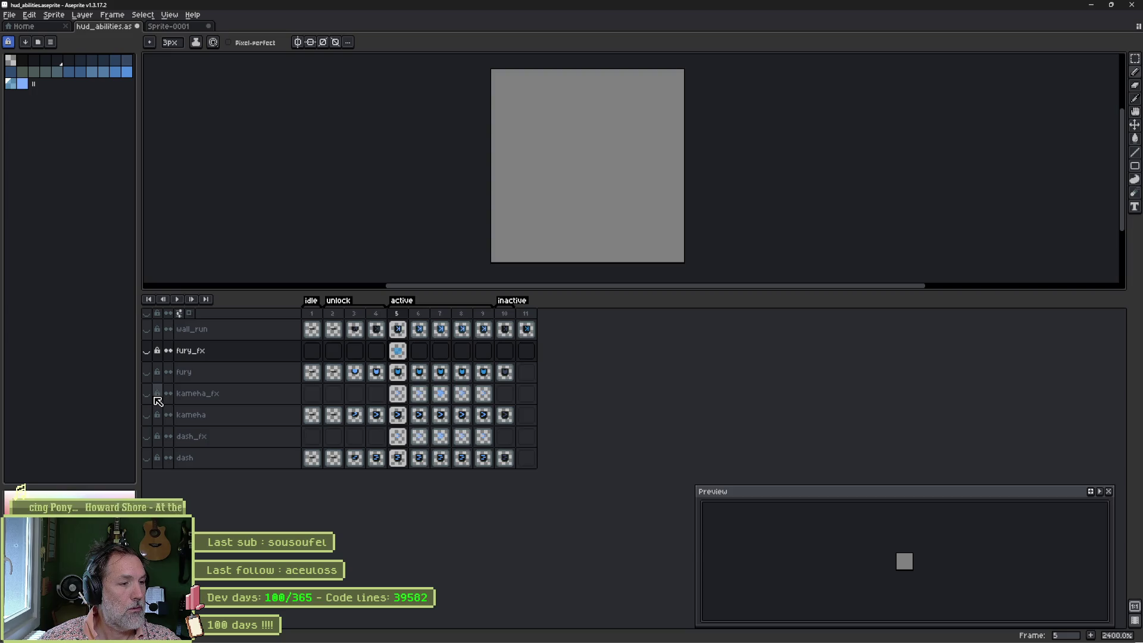
Step: Show the kameha layers and sample the kameha glow colours on frame 7
left_click(149, 394)
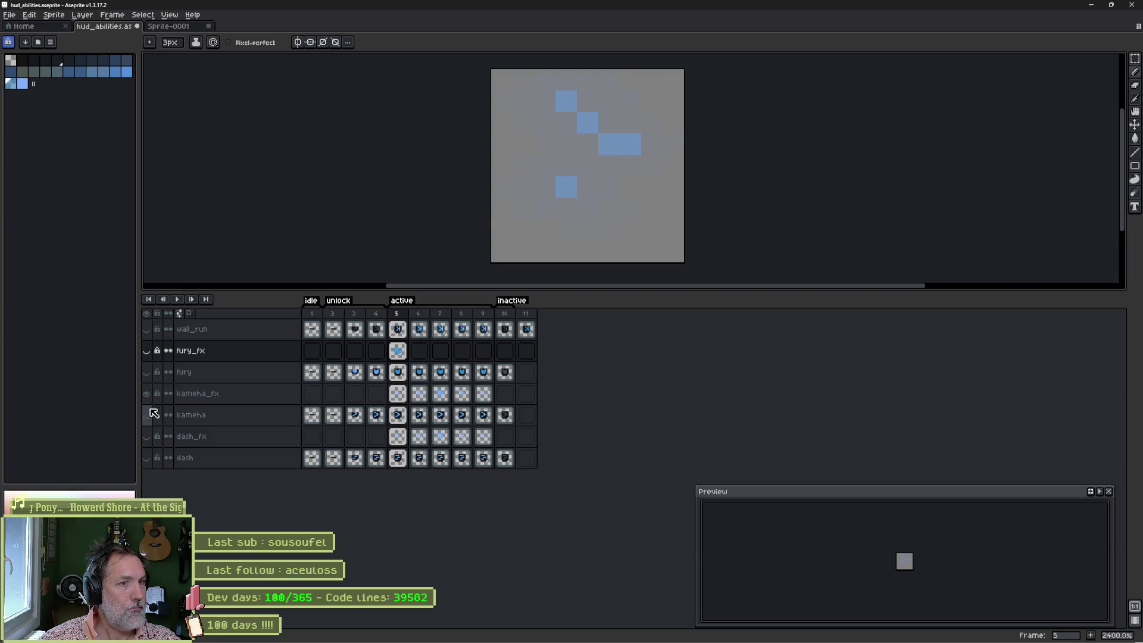
left_click(149, 413)
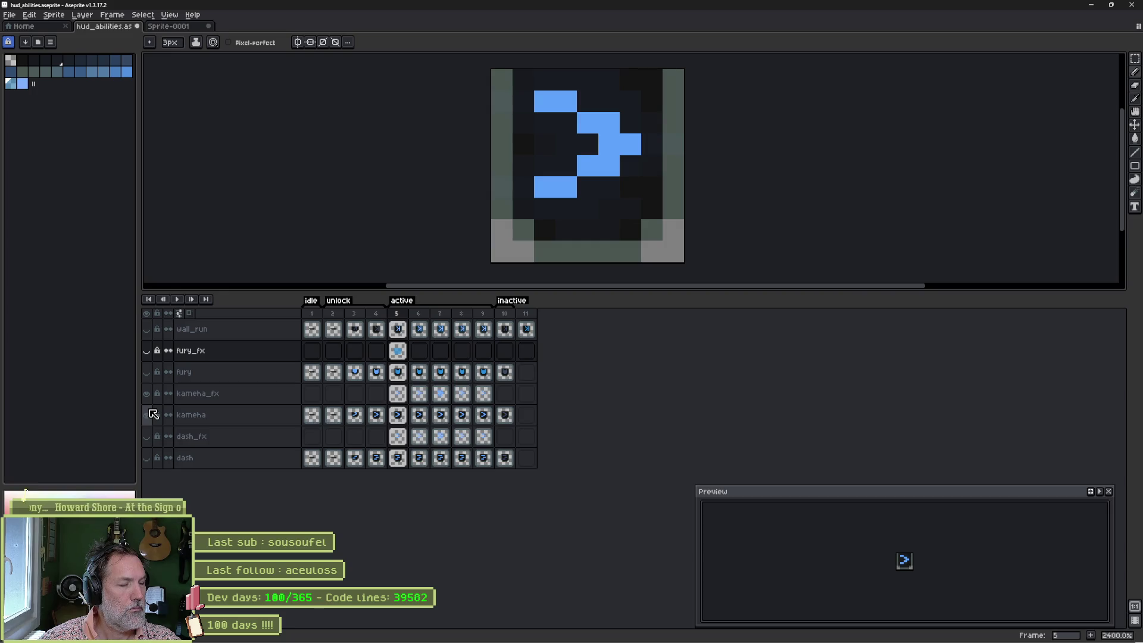
left_click(448, 314)
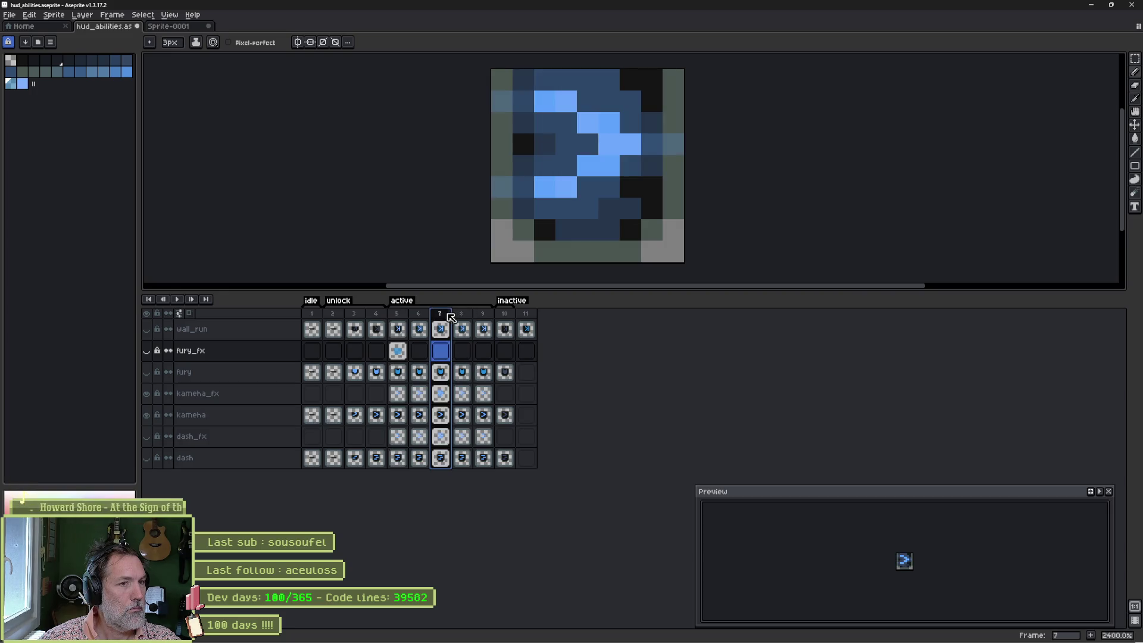
key("i")
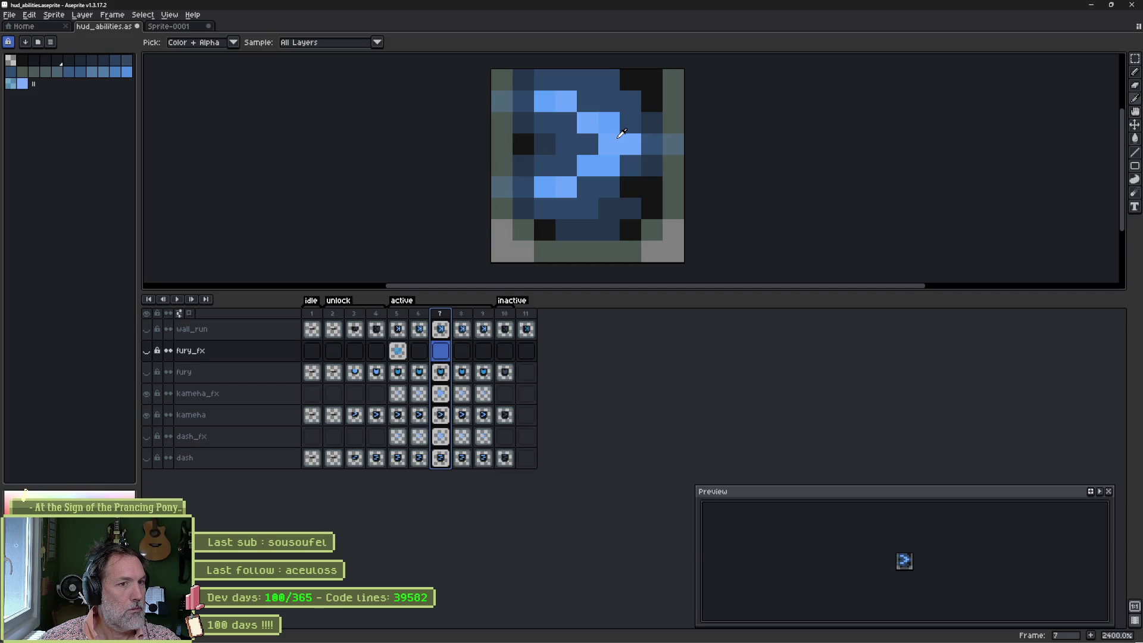
key("b")
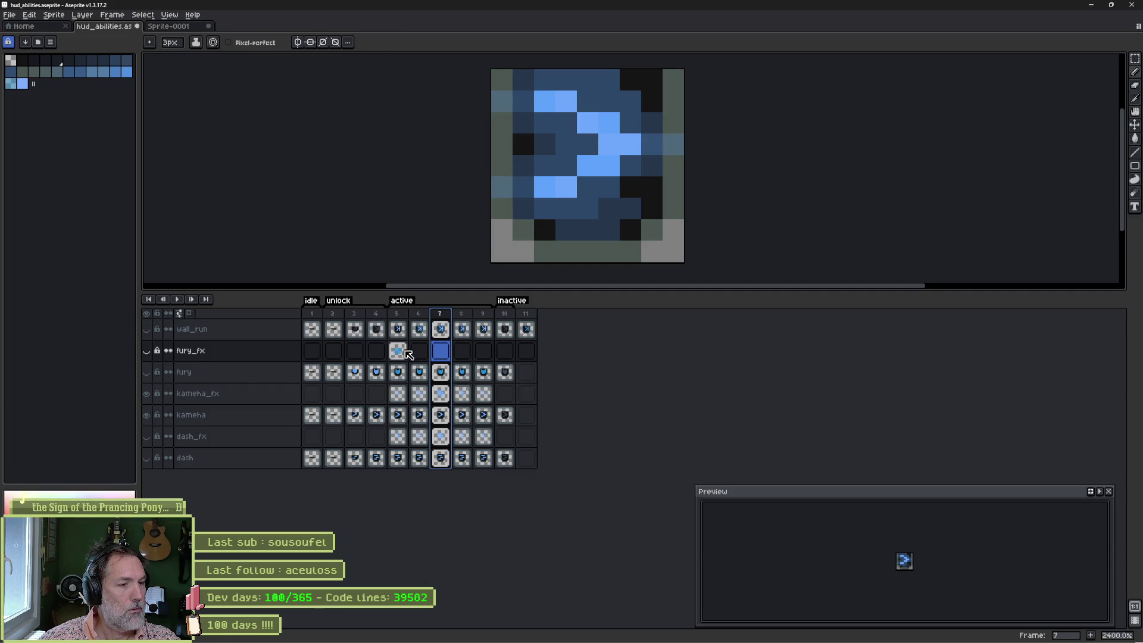
Step: Return to frame 5, hide the kameha layers and show fury with its fury_fx glow
left_click(397, 353)
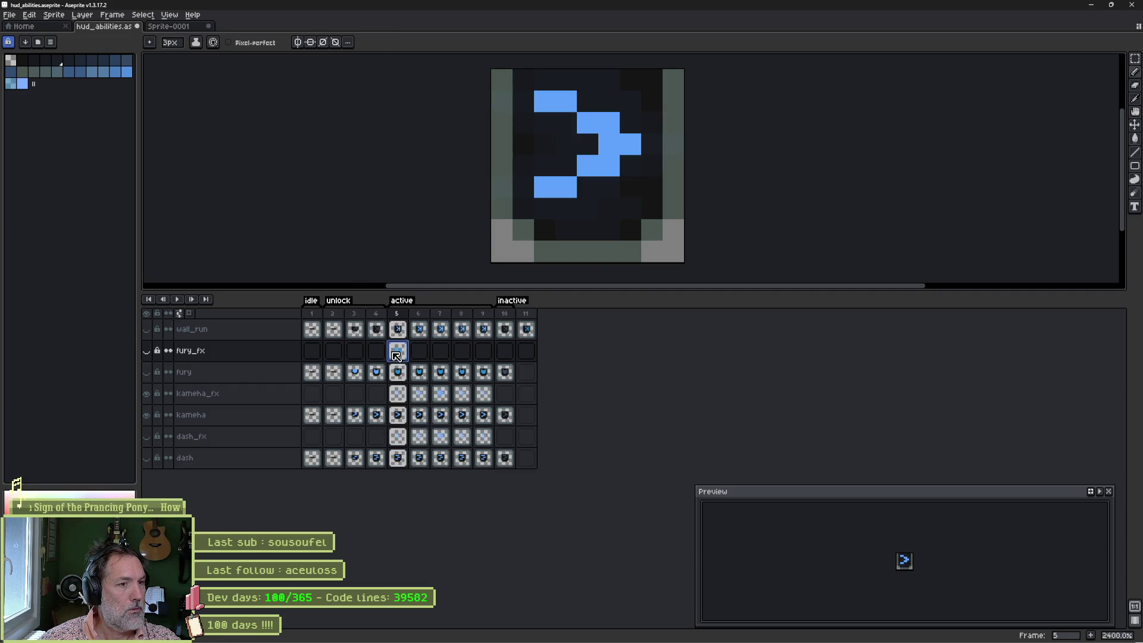
left_click_drag(153, 394, 149, 414)
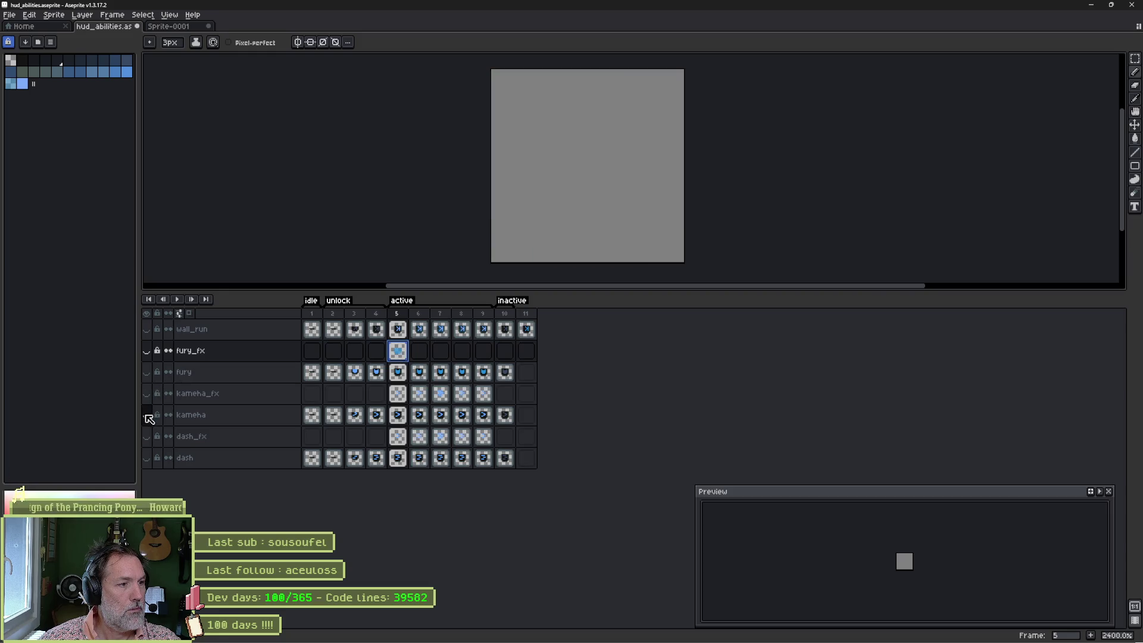
left_click(149, 374)
mouse_move(397, 314)
left_mouse_down()
mouse_move(484, 317)
mouse_move(411, 325)
left_mouse_up()
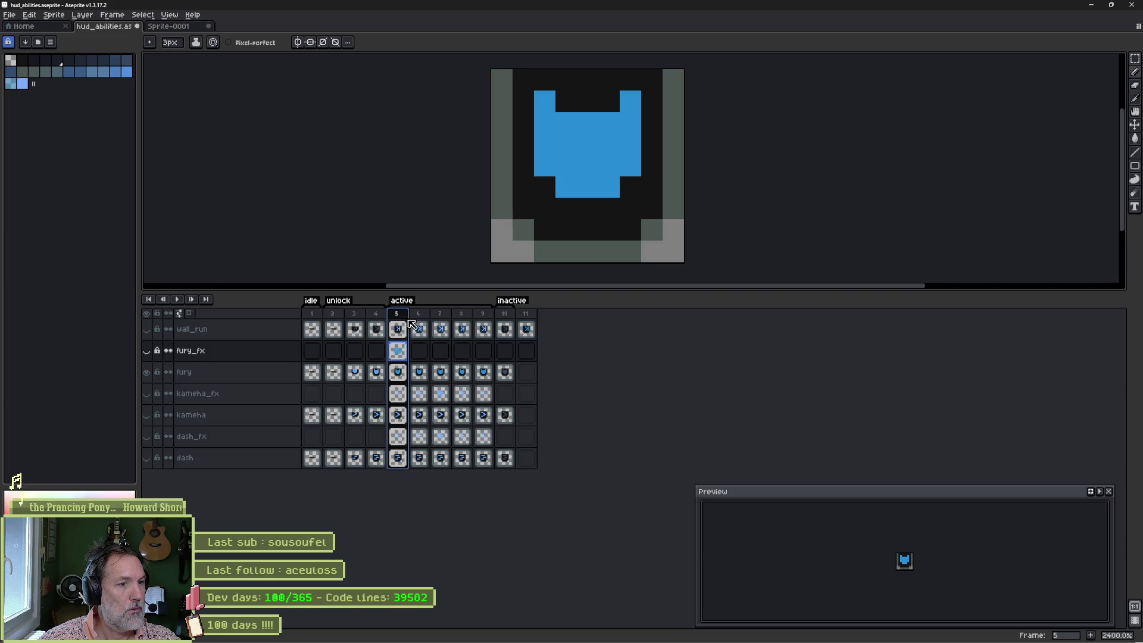
left_click(146, 351)
left_click(397, 352)
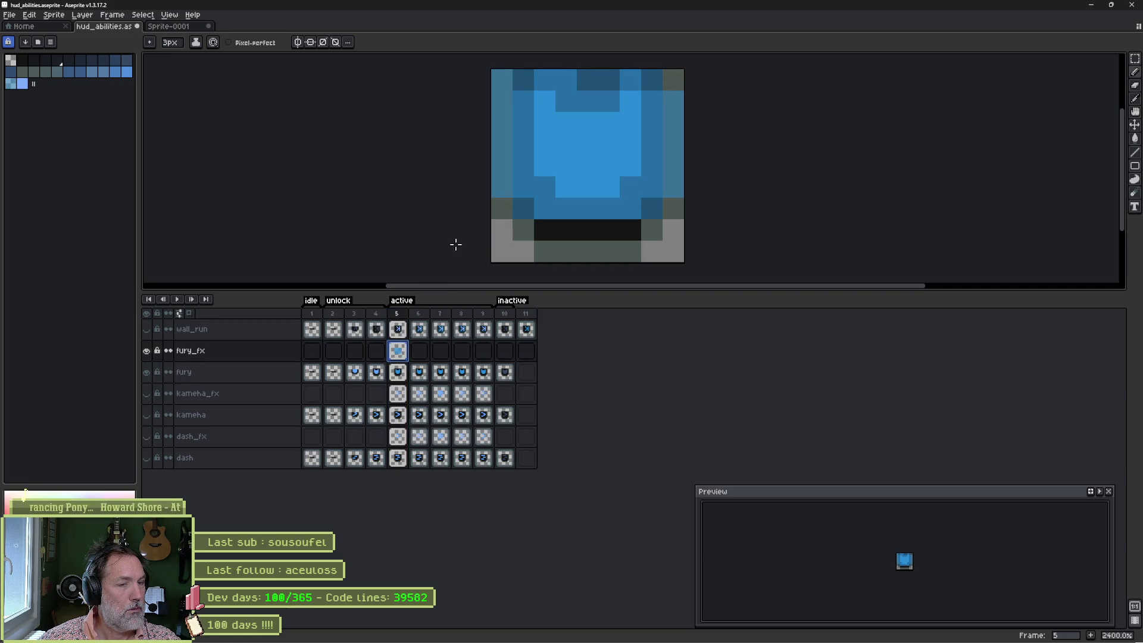